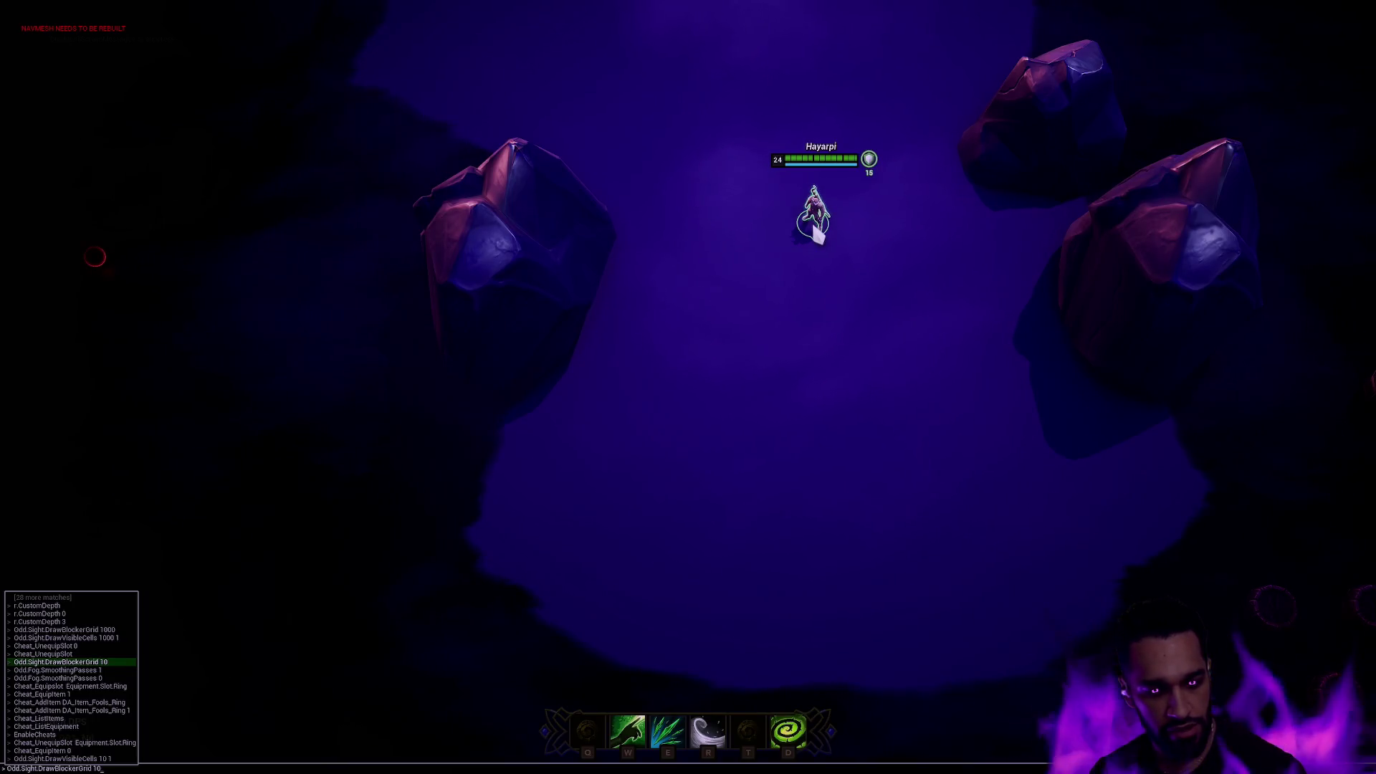
Run Odd.Sight.DrawBlockerGrid 10 to show the red blocker grid, and move the hero beside the left rock.
key("Return")
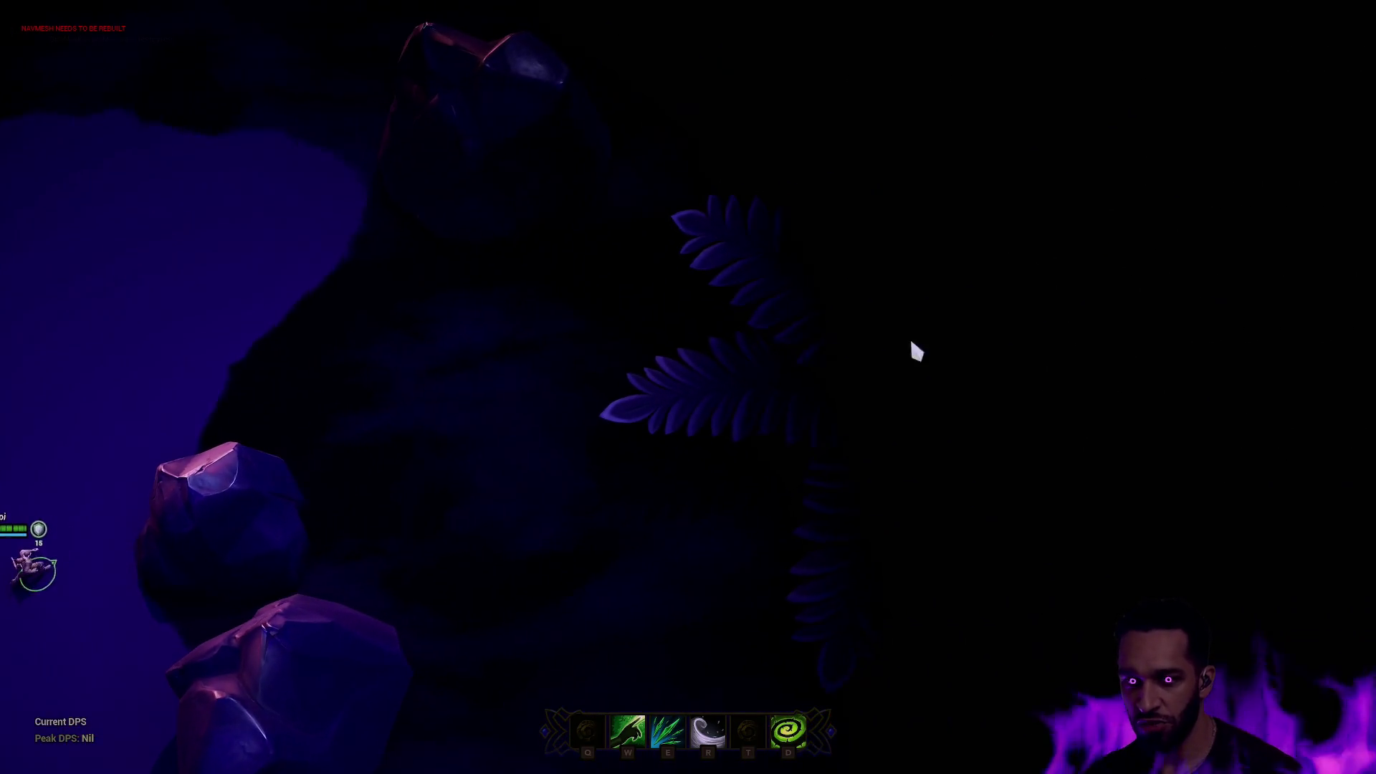
right_click(600, 402)
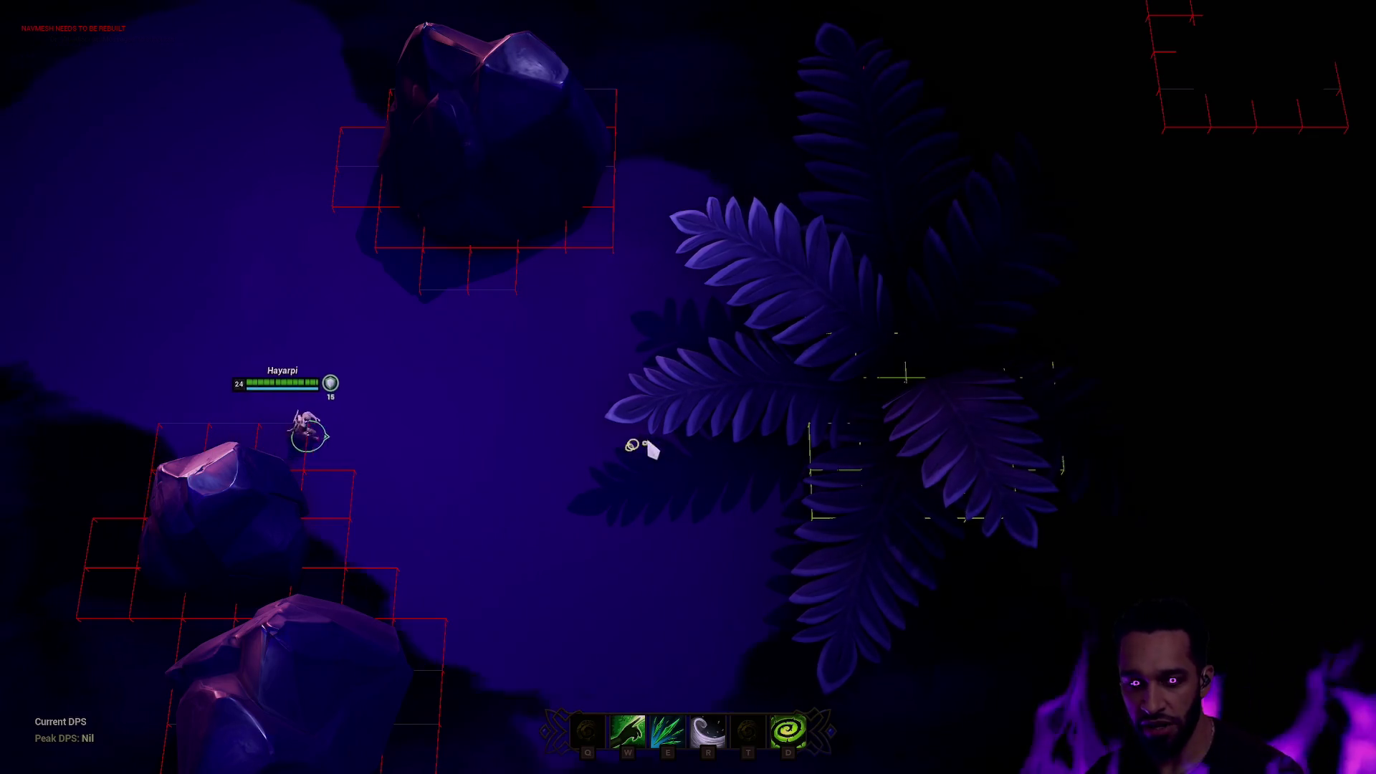
Walk the hero into the middle of the fern and back out to the lower left.
right_click(464, 553)
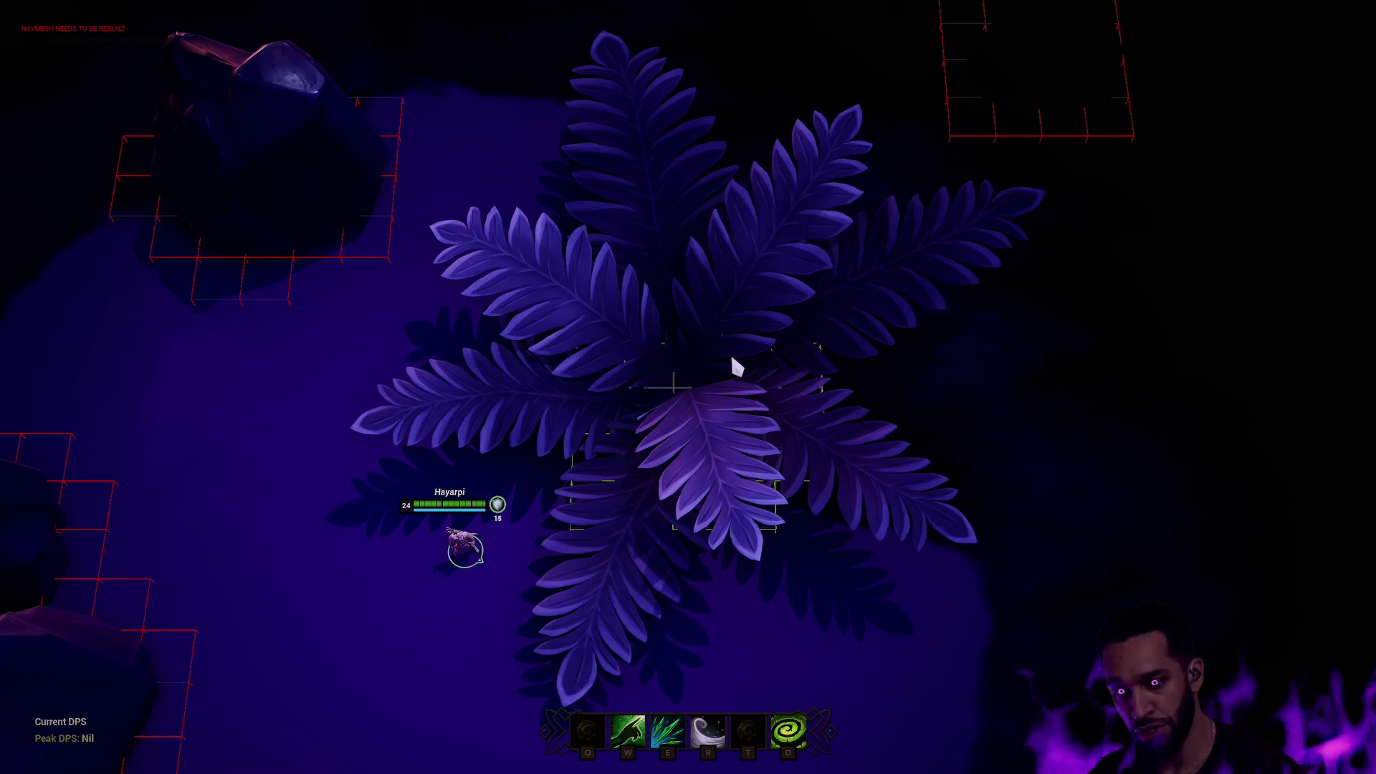
right_click(673, 423)
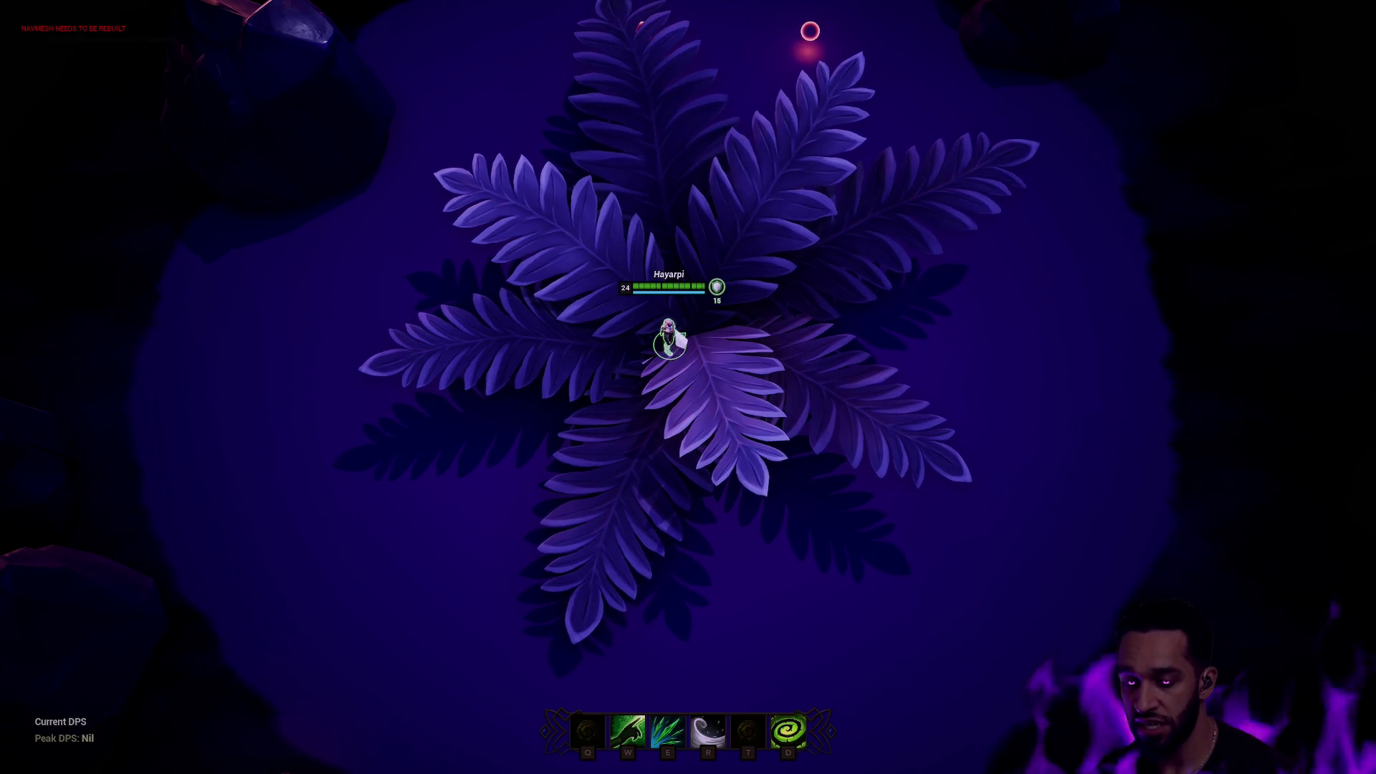
right_click(394, 514)
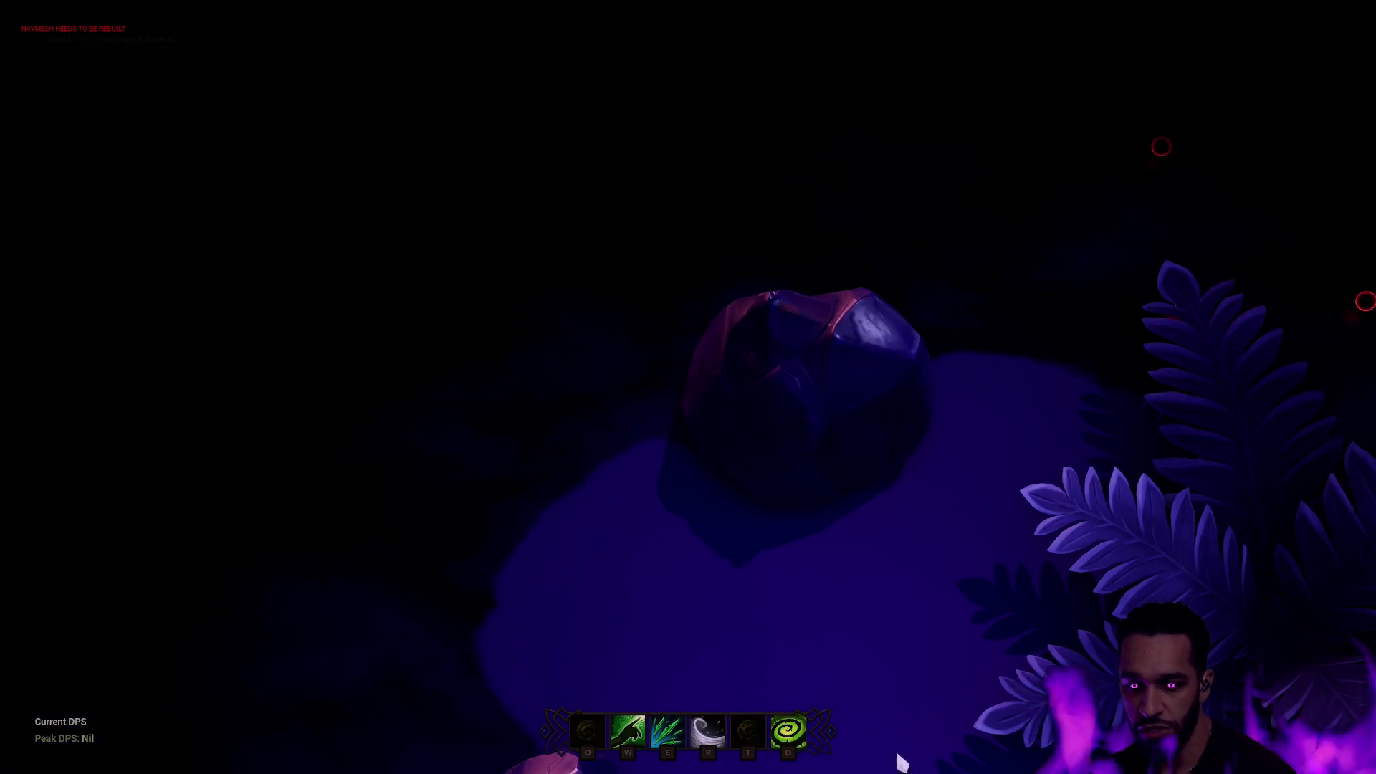
key("space")
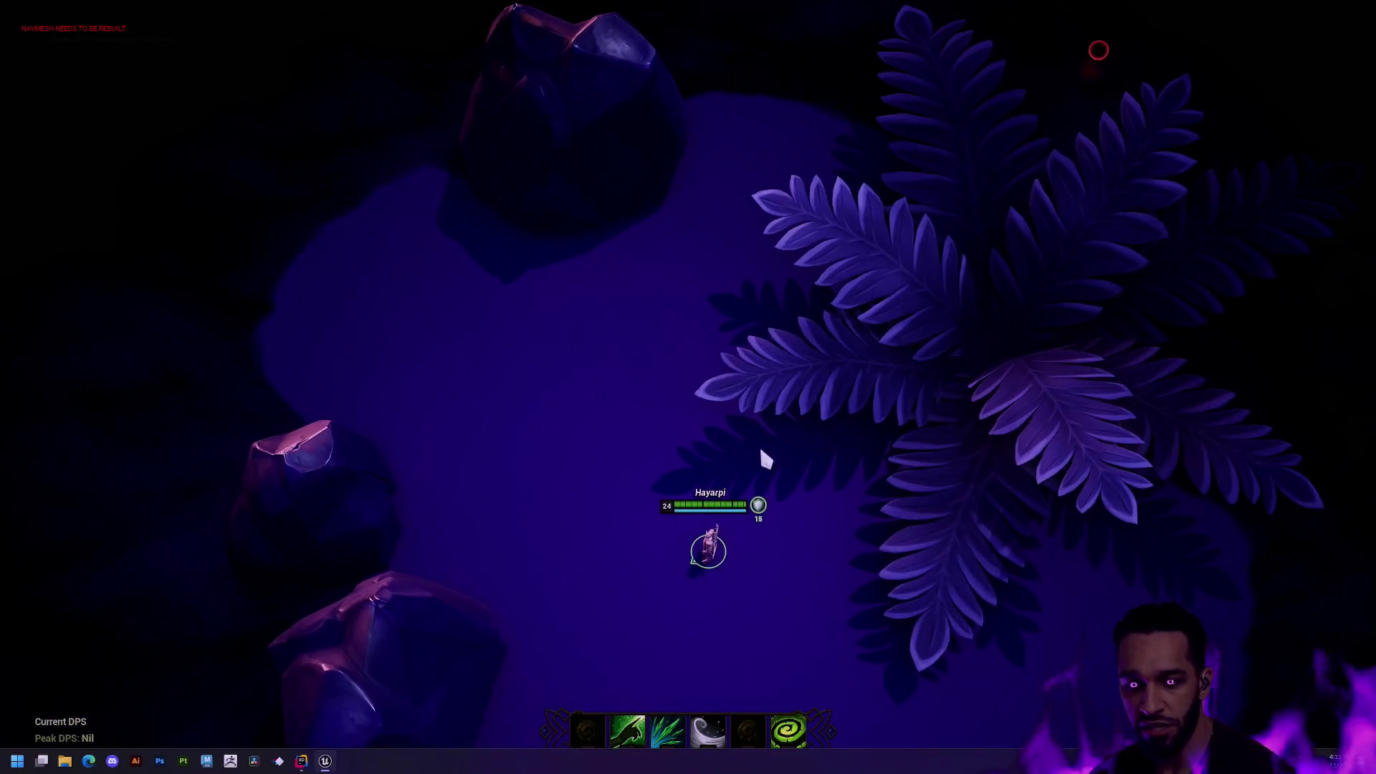
Rerun Odd.Sight.DrawVisibleCells 1000 1 from the console history to draw the green visible-cells grid.
key("grave")
key("Up")
key("Up")
key("Up")
key("Up")
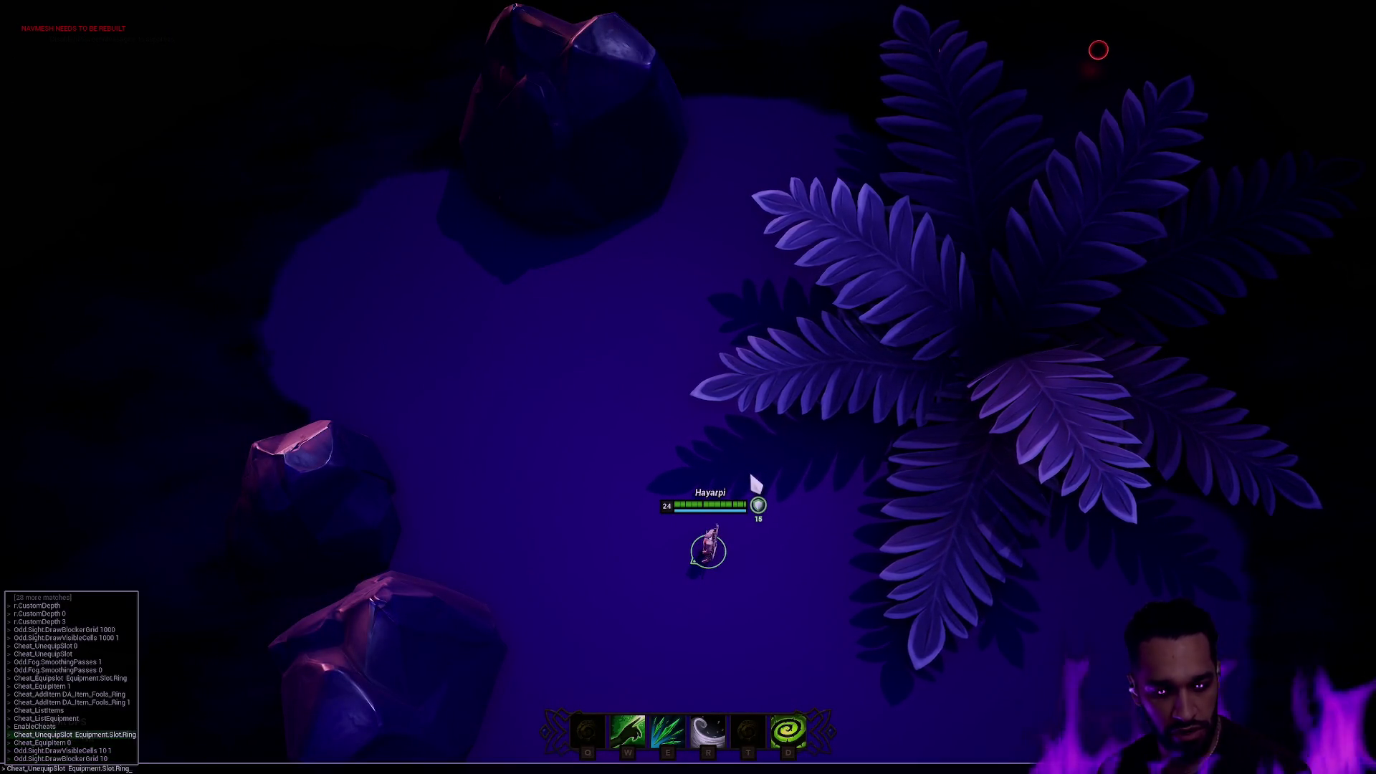
key("Up")
key("Up")
key("Up")
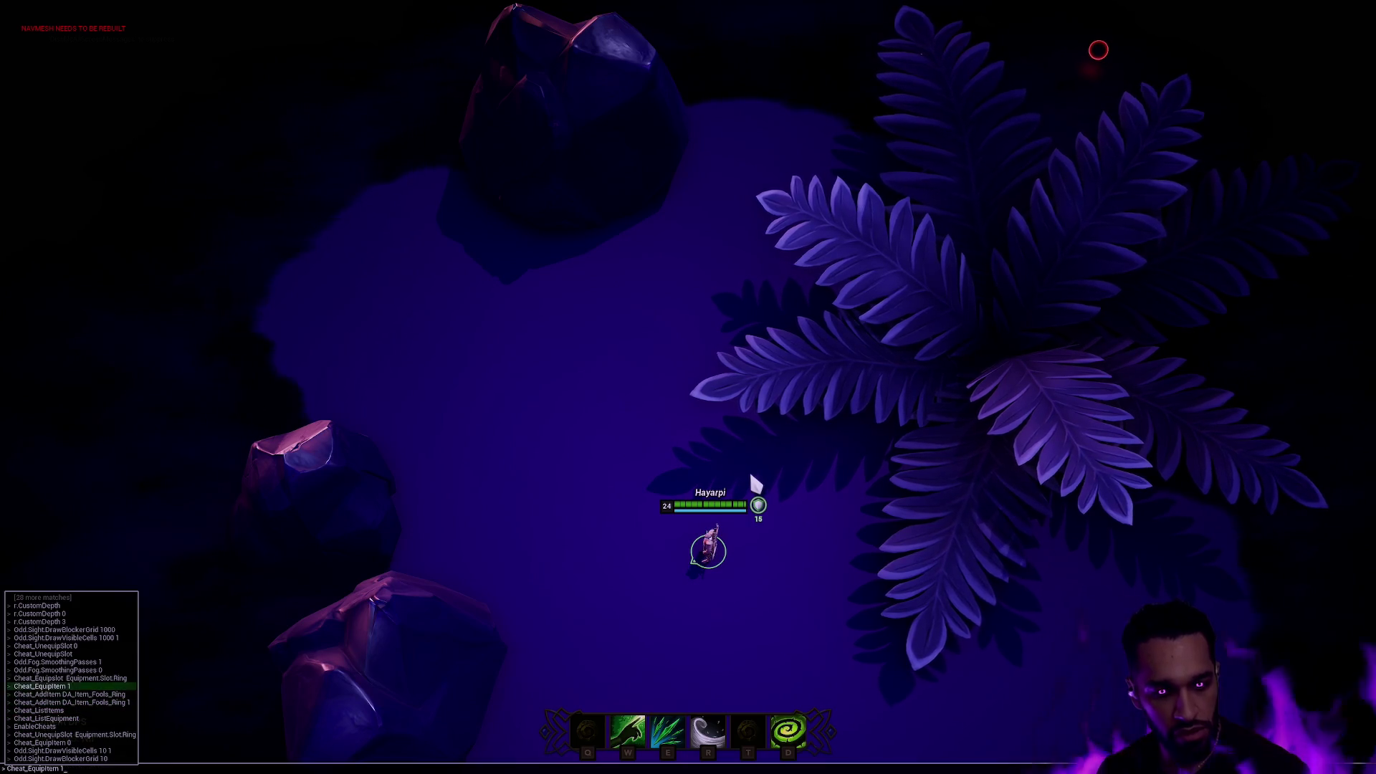
key("Return")
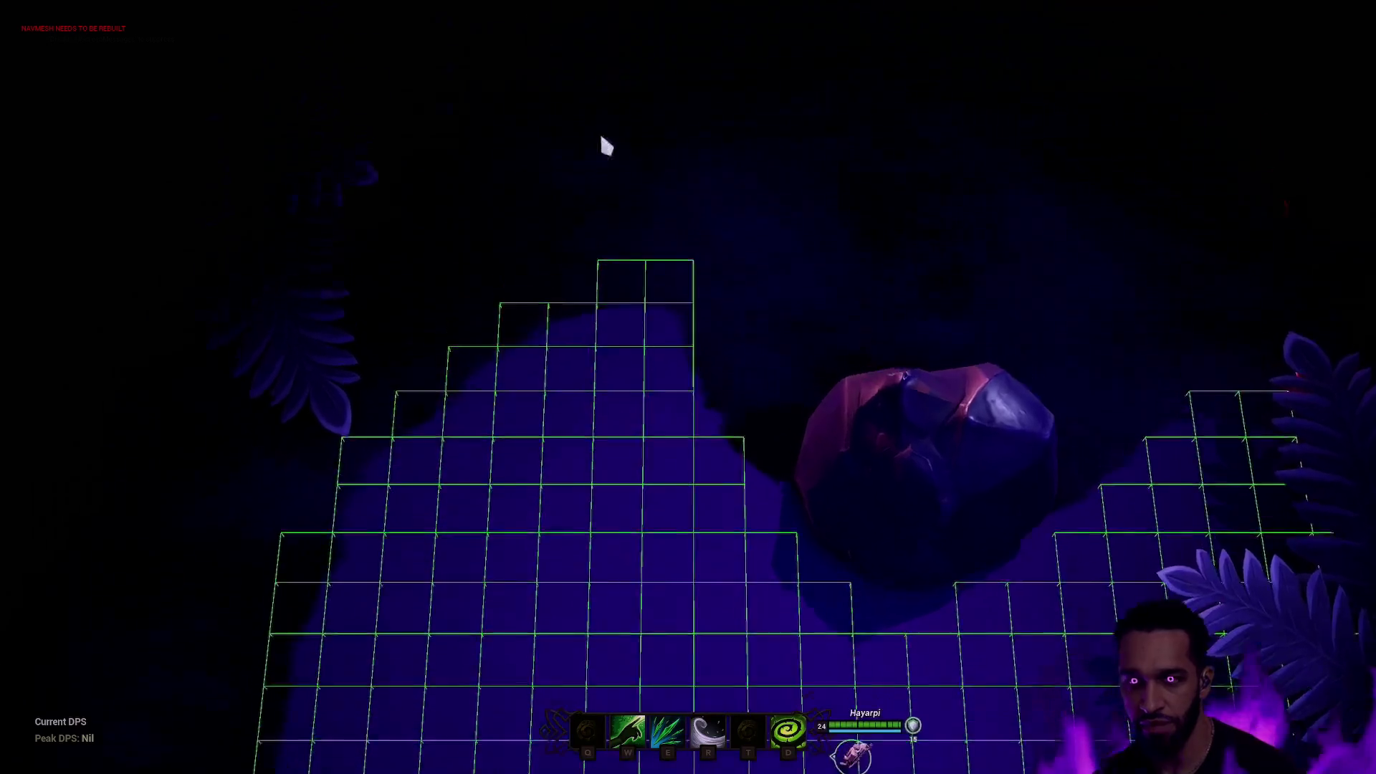
key("space")
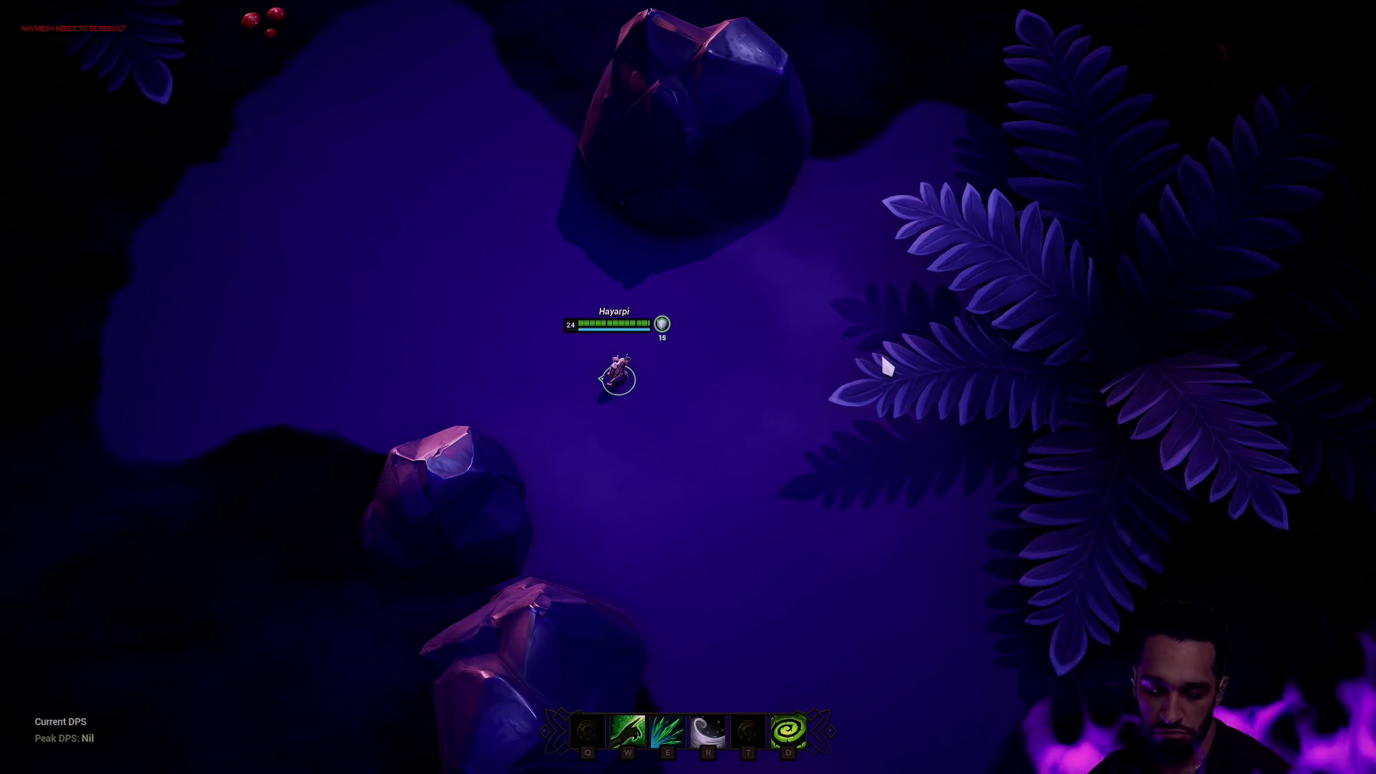
Re-centre the camera on the hero and edge-pan around the arena.
mouse_move(135, 7)
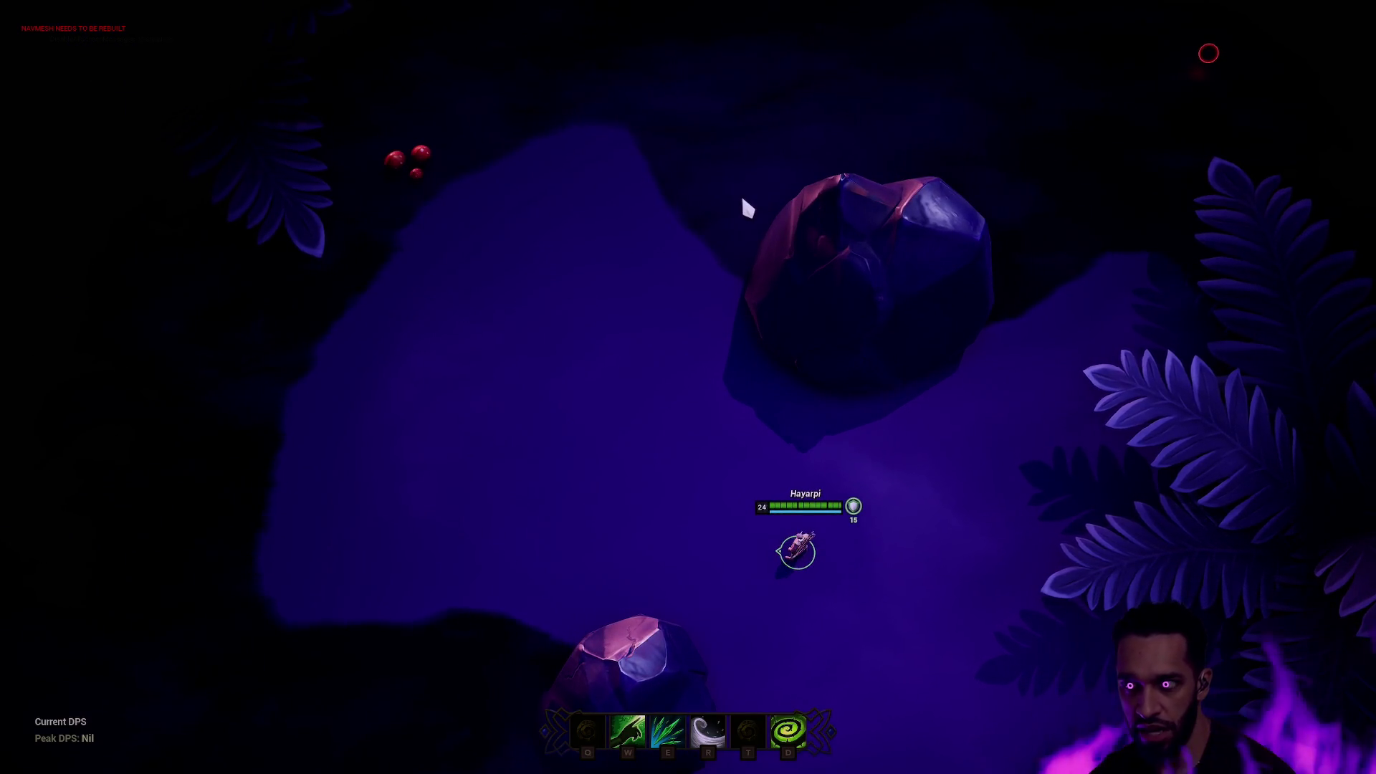
key("space")
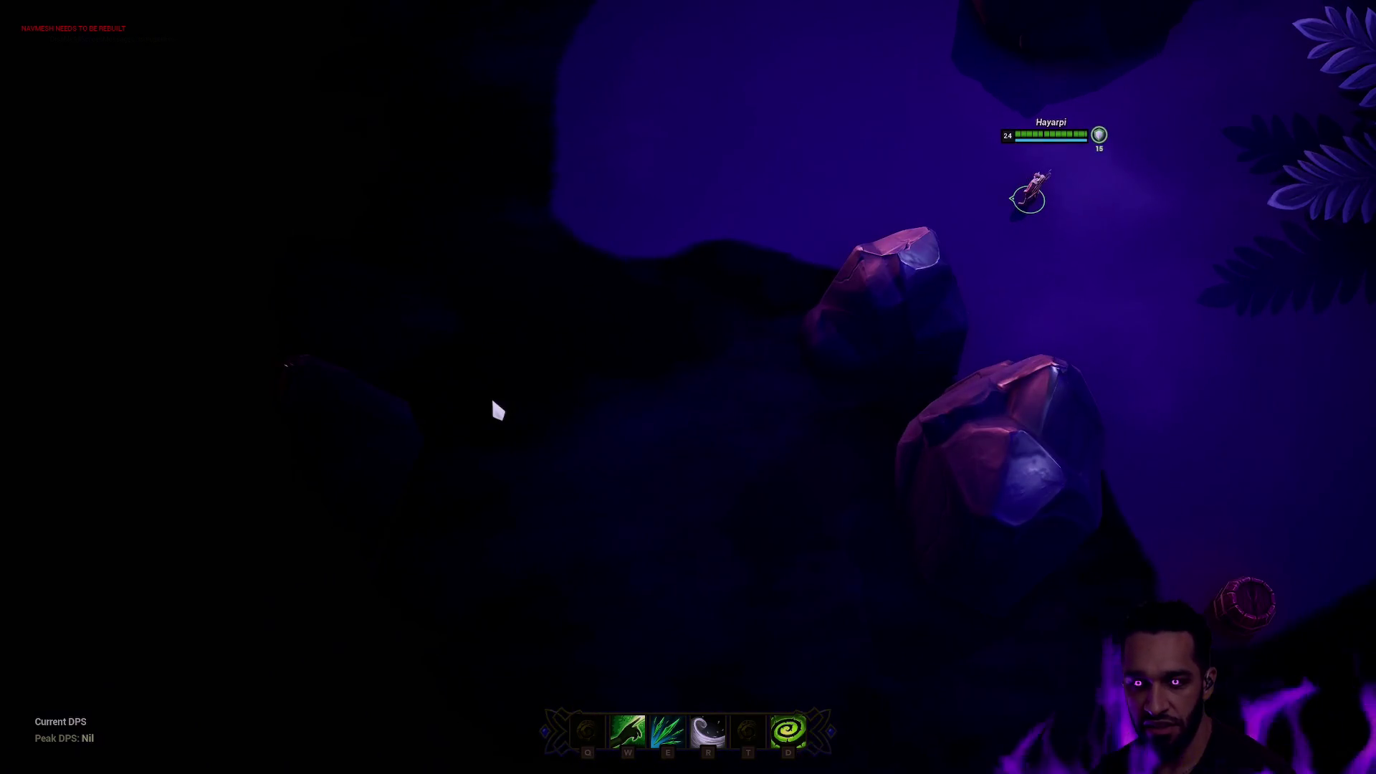
mouse_move(939, 10)
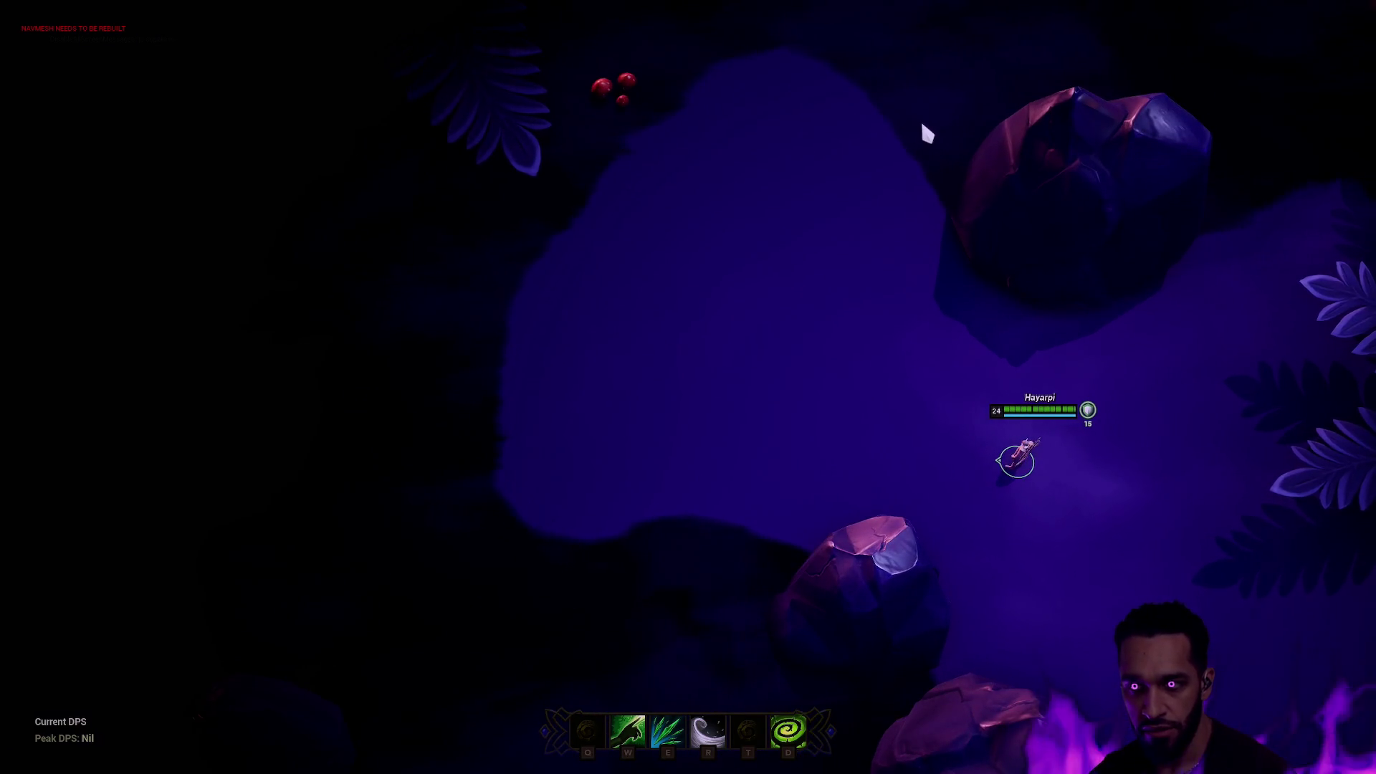
mouse_move(1366, 144)
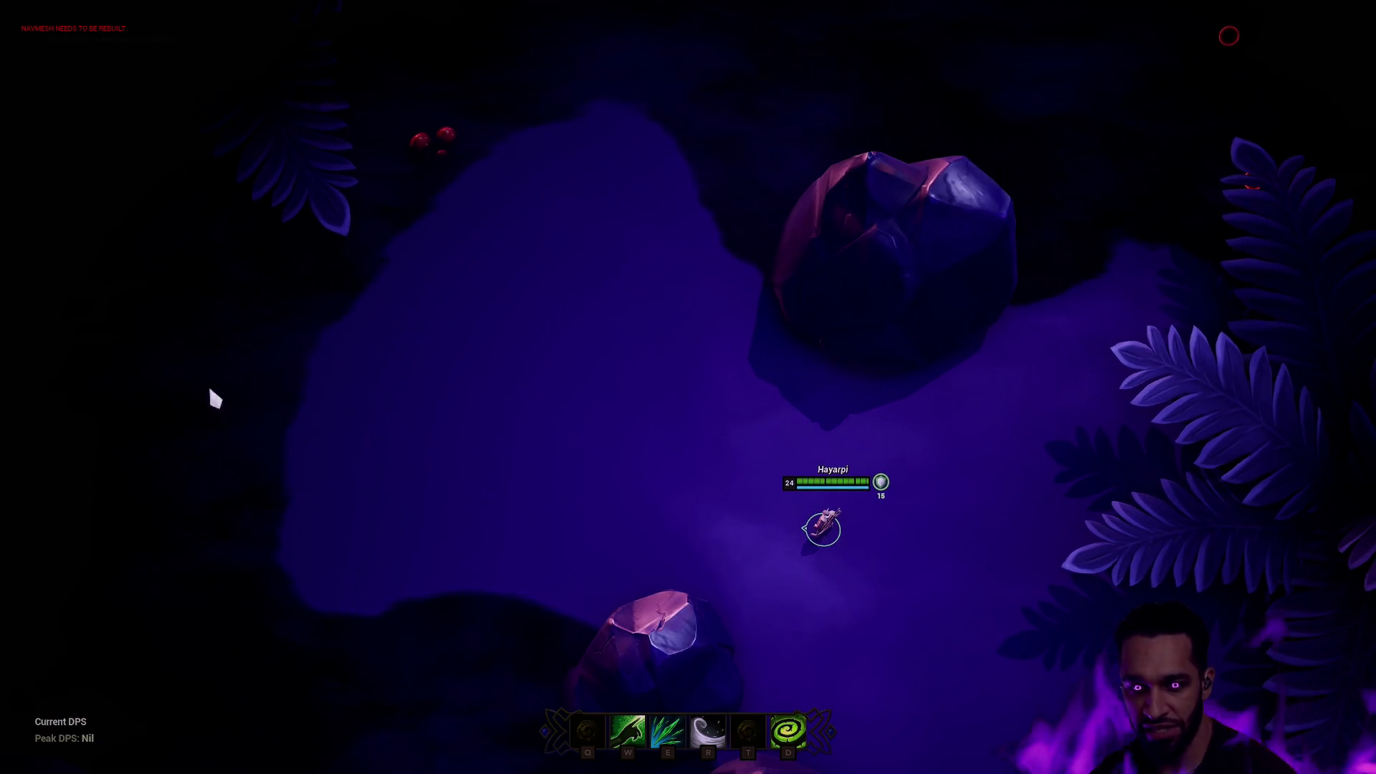
mouse_move(860, 770)
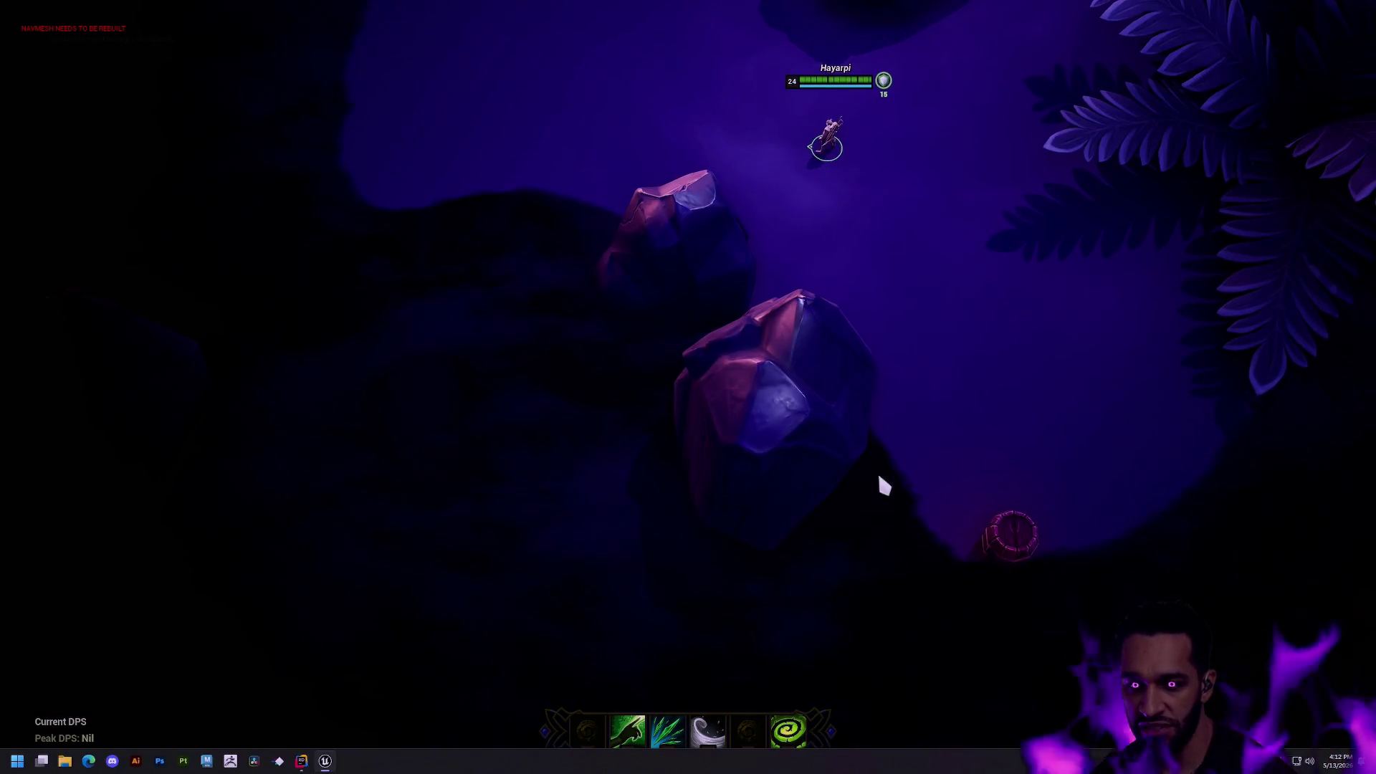
mouse_move(584, 4)
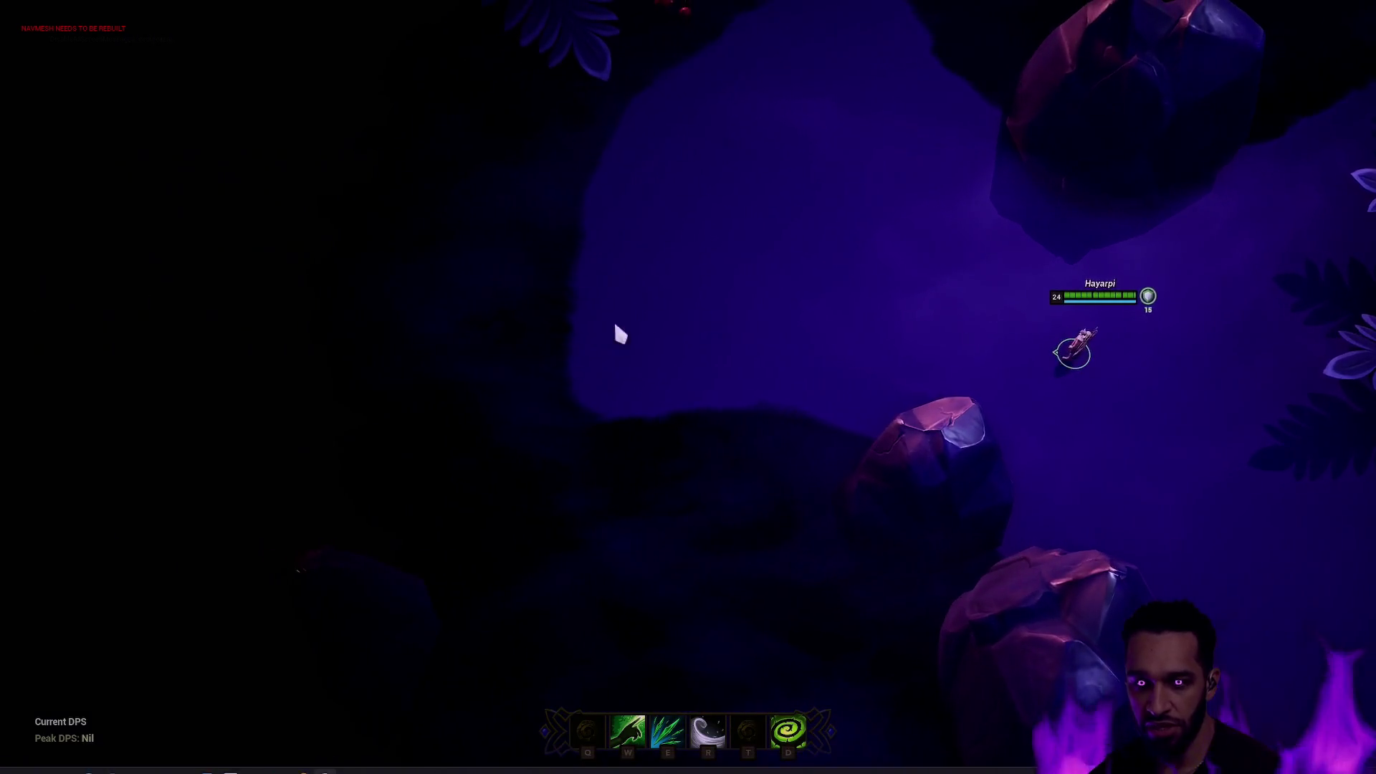
Walk the hero across the clearing to the red berries beside the fern.
right_click(674, 326)
right_click(770, 359)
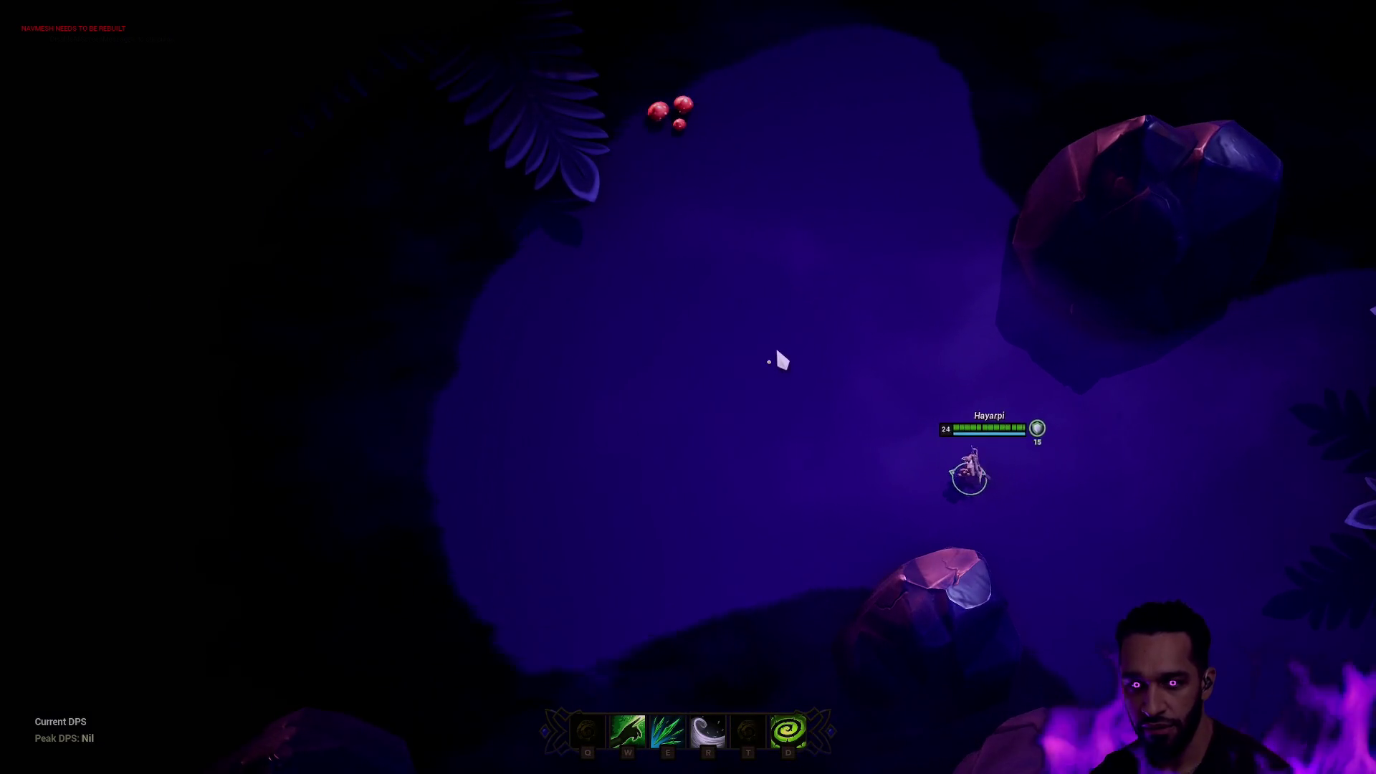
right_click(779, 281)
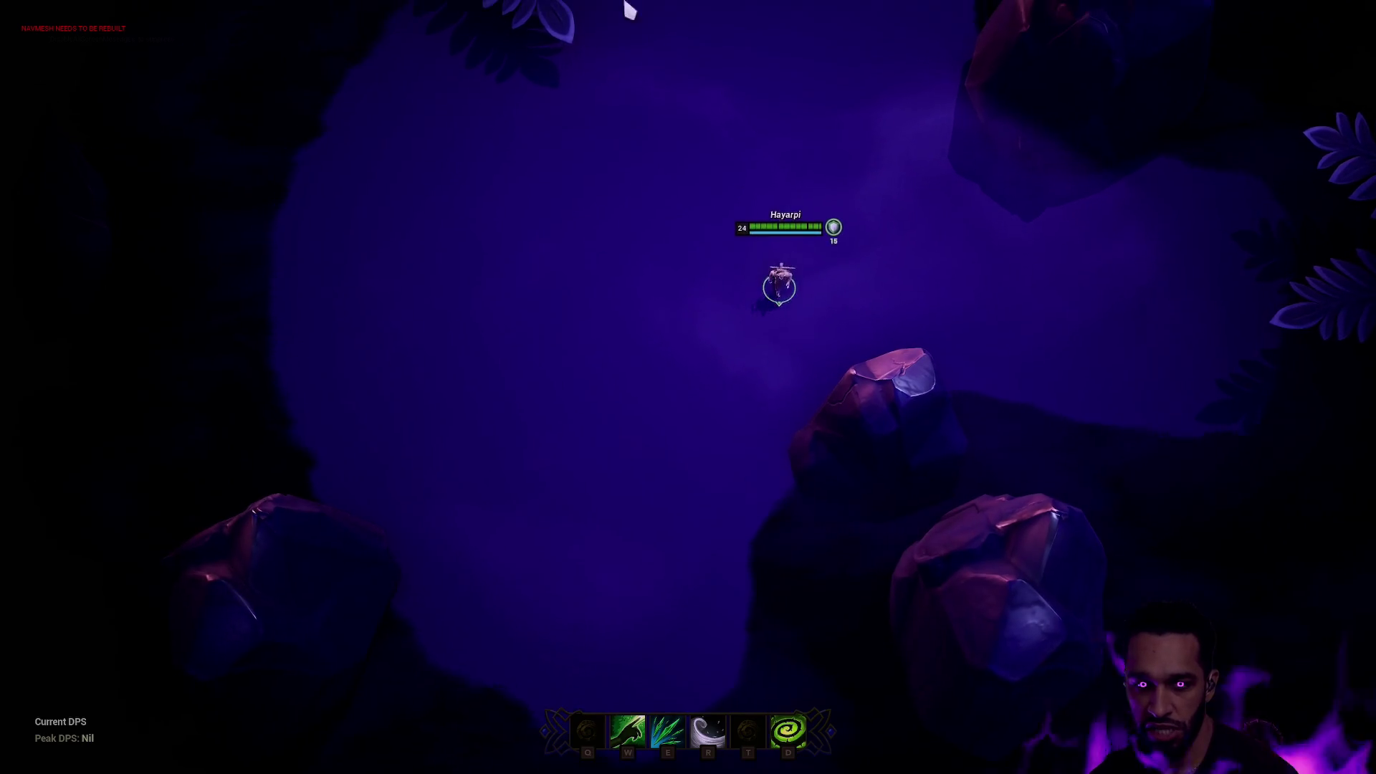
mouse_move(629, 8)
right_click(713, 454)
right_click(584, 505)
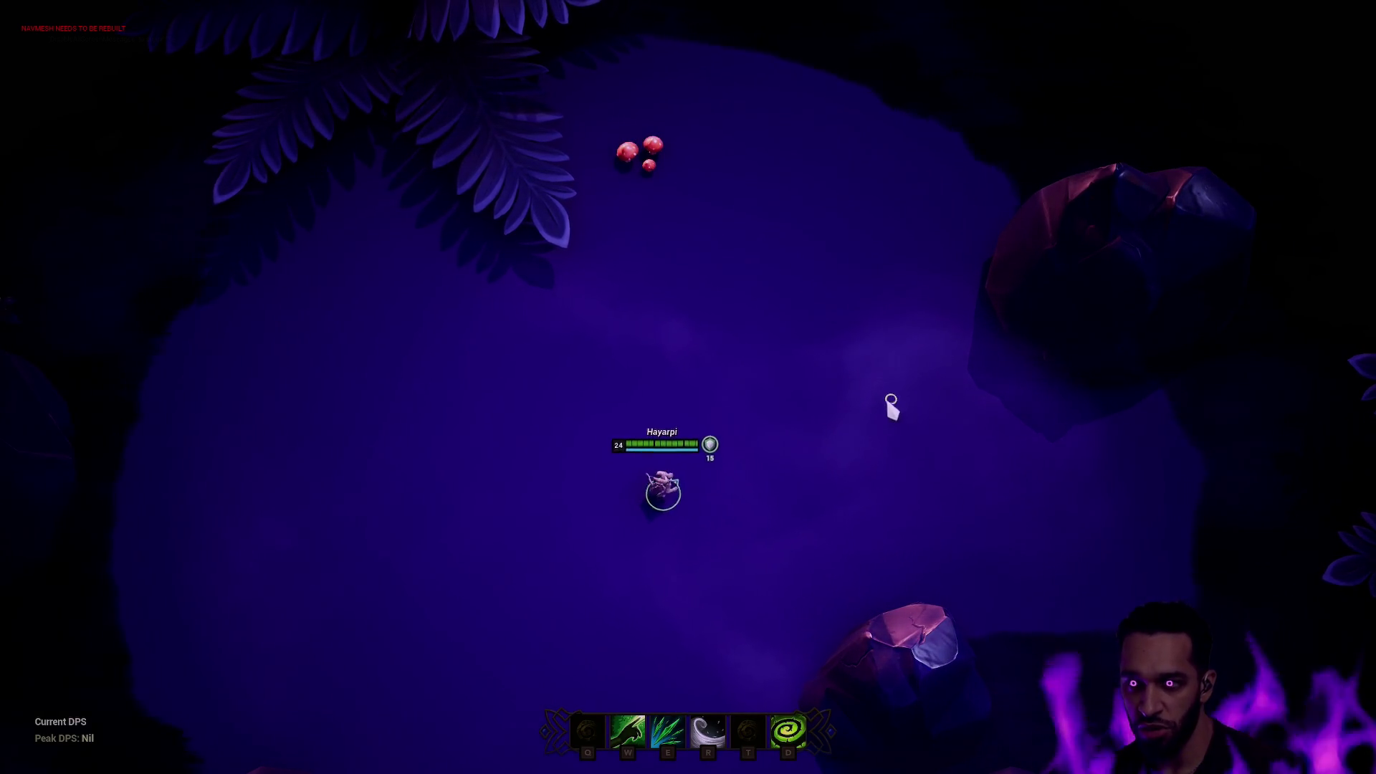
right_click(891, 402)
mouse_move(900, 50)
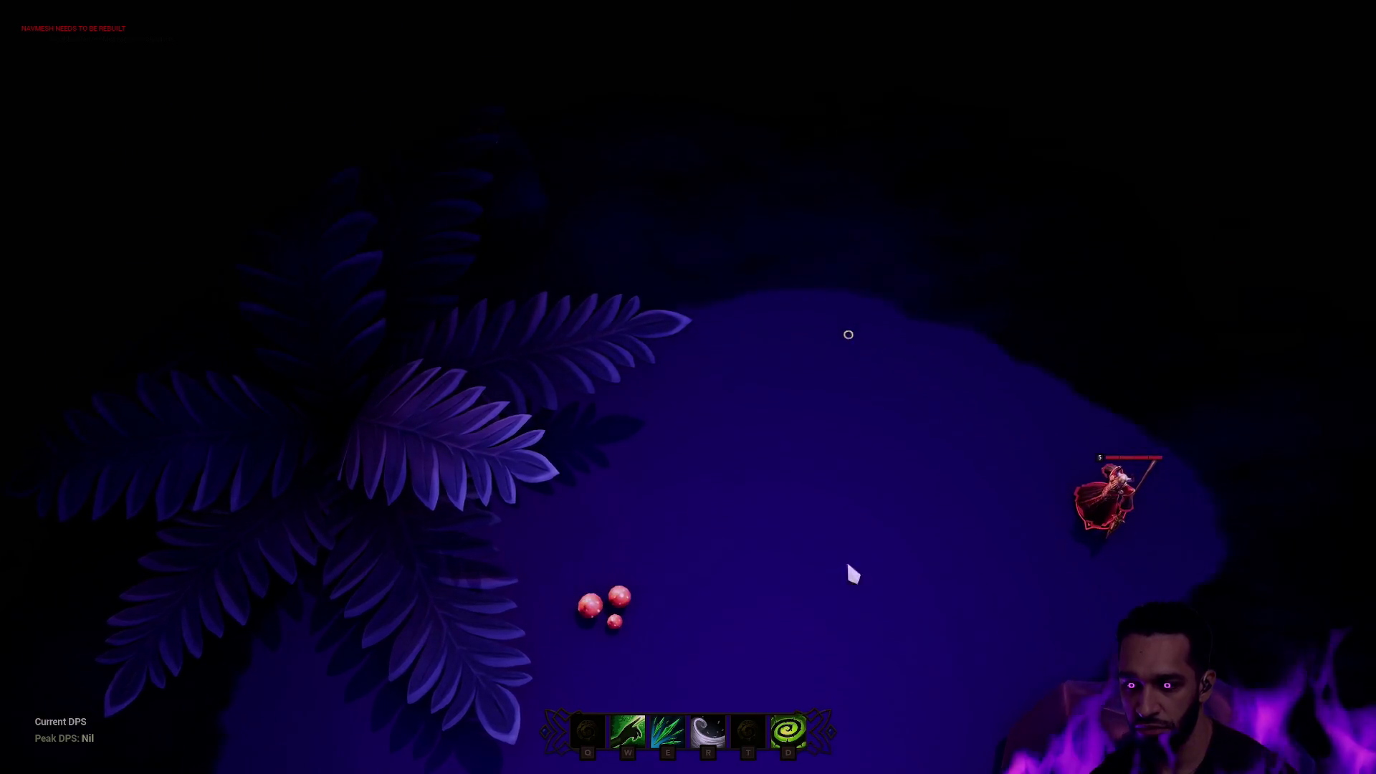
key("space")
right_click(556, 638)
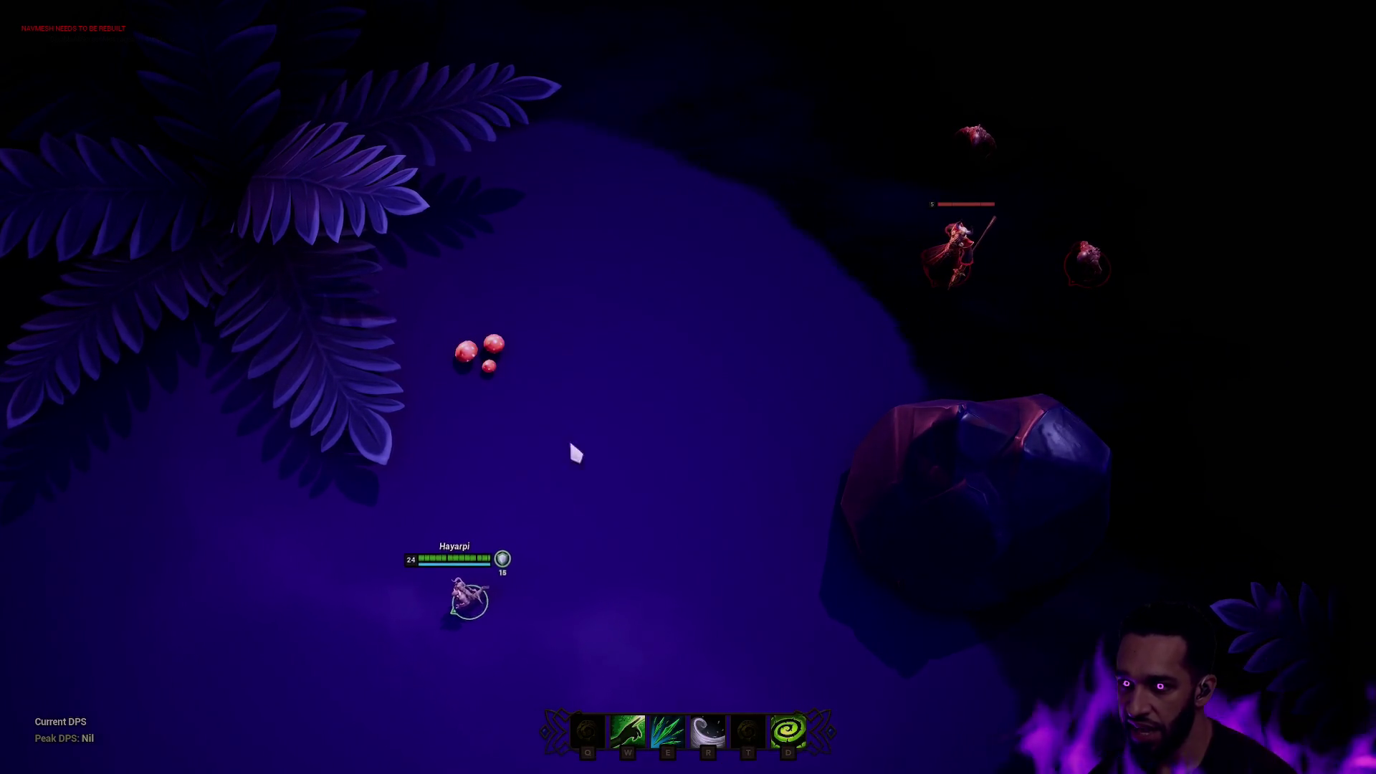
right_click(535, 470)
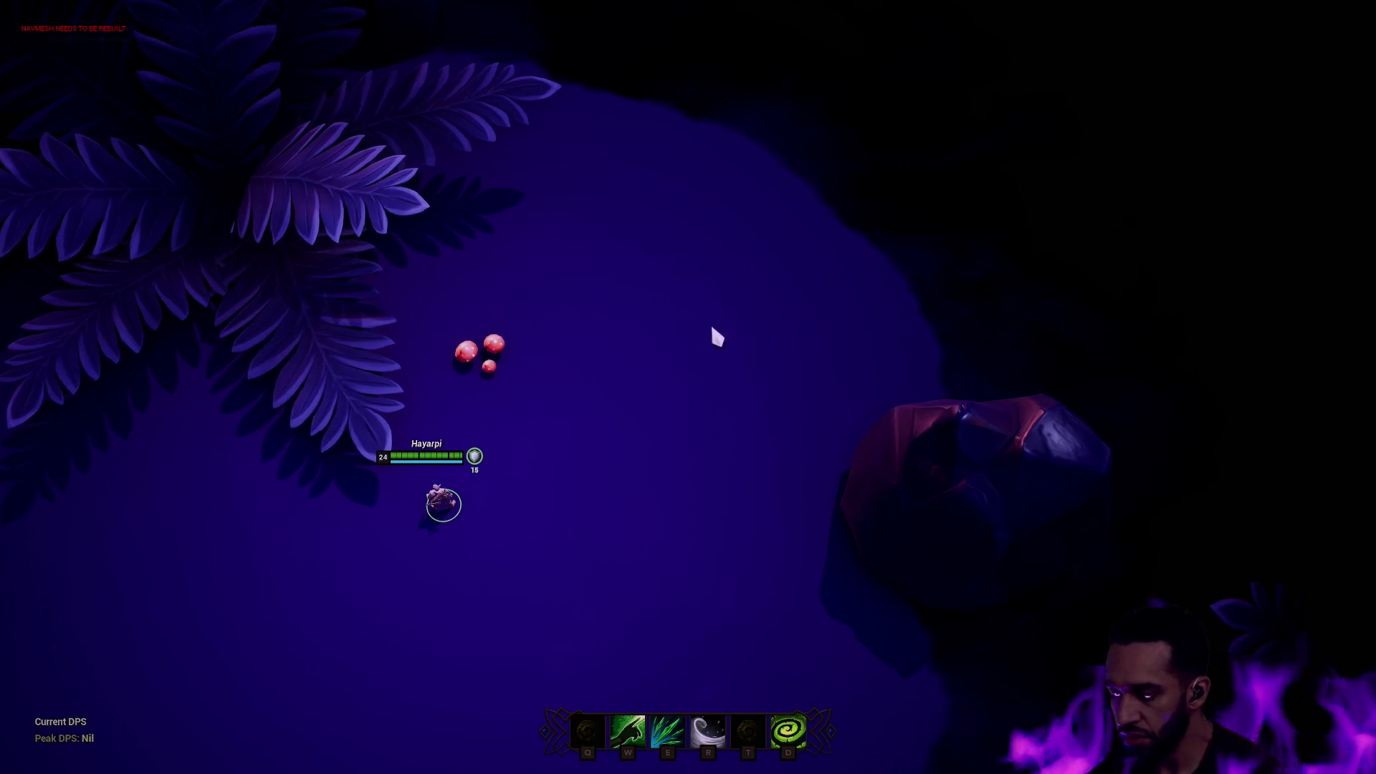
Walk the hero up to the nearby enemies and fight them, casting the E ability.
right_click(630, 379)
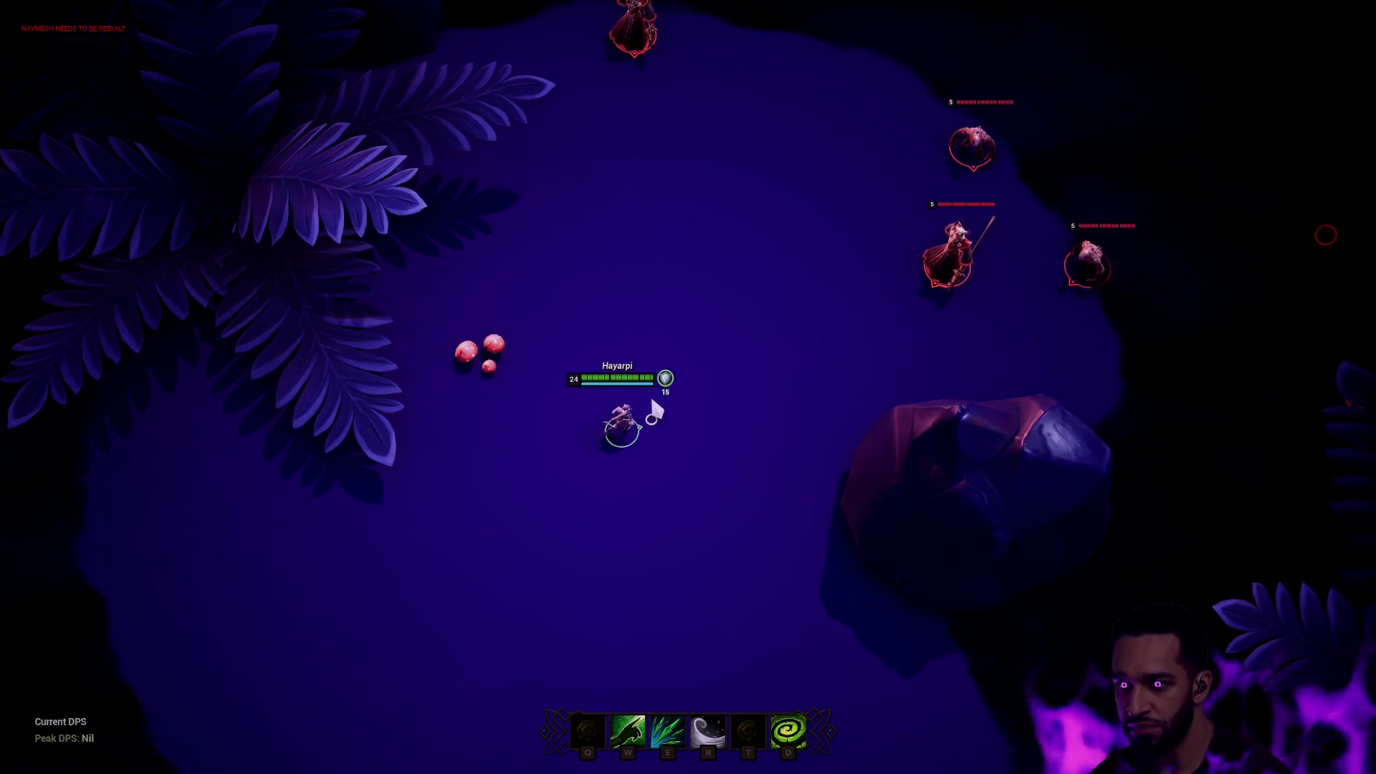
right_click(526, 448)
right_click(498, 480)
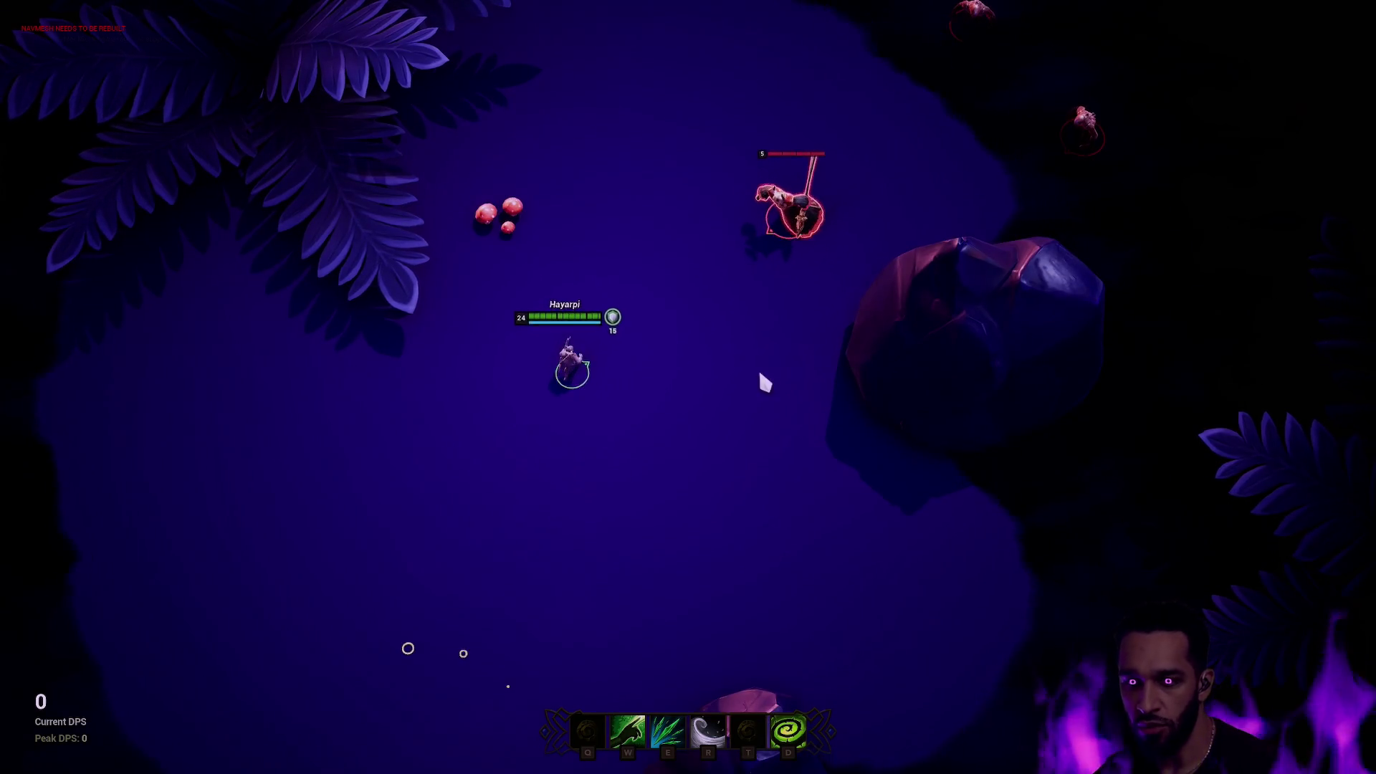
right_click(746, 276)
right_click(698, 362)
right_click(736, 354)
right_click(797, 325)
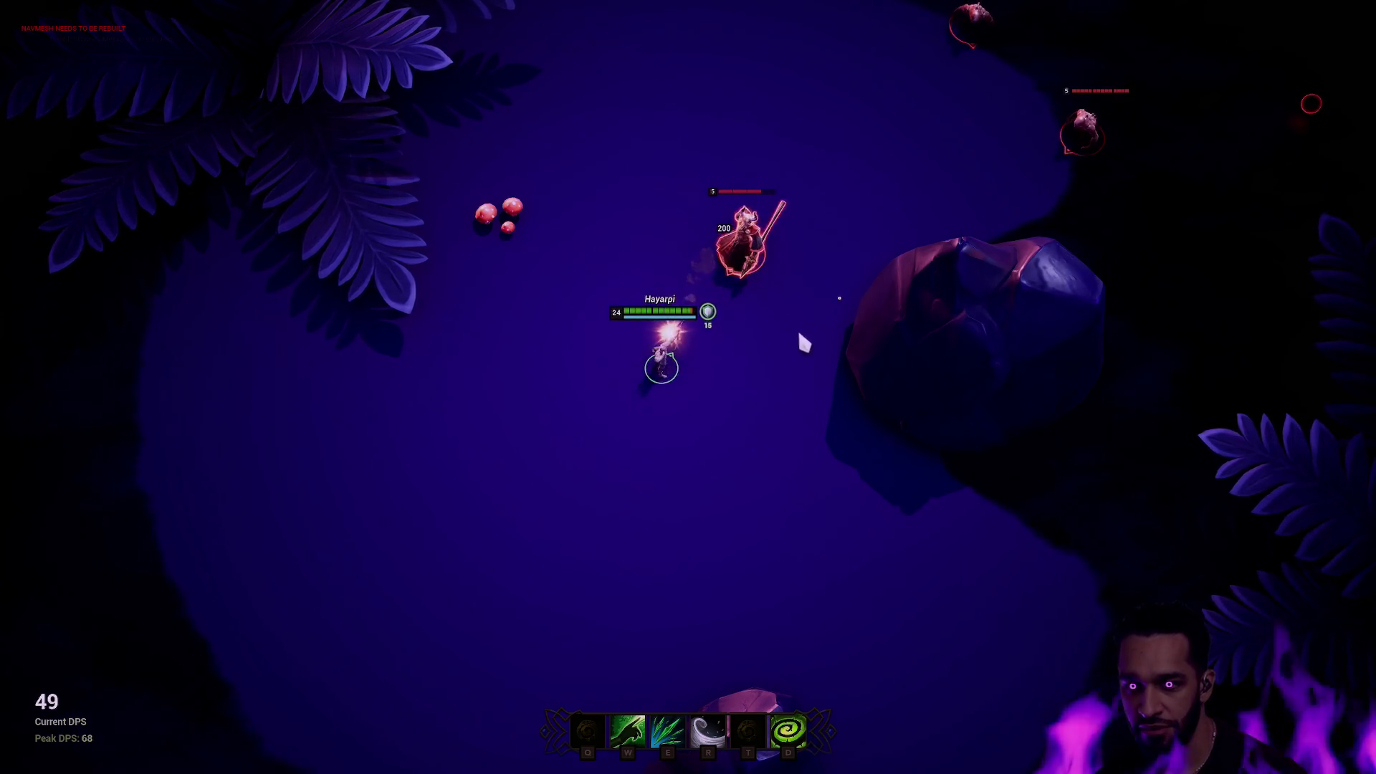
right_click(501, 553)
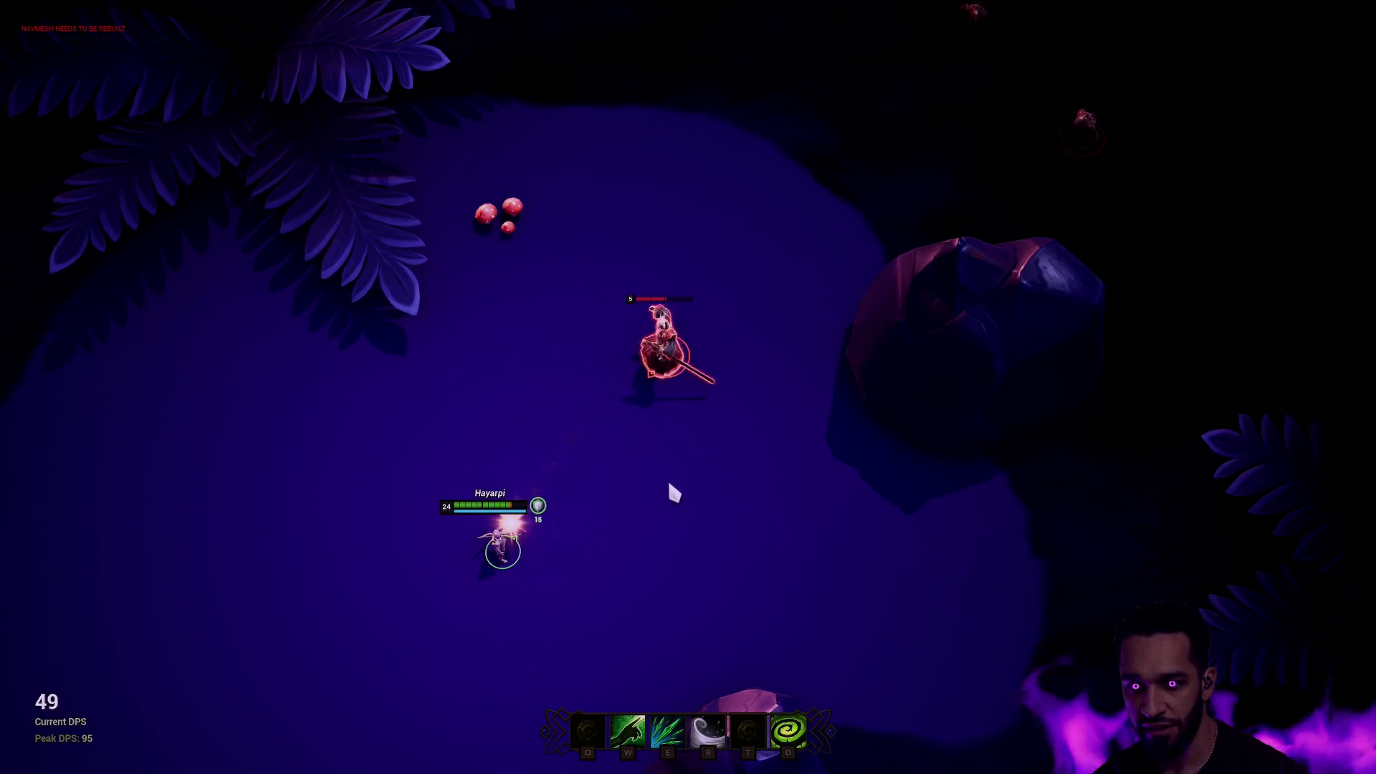
right_click(705, 451)
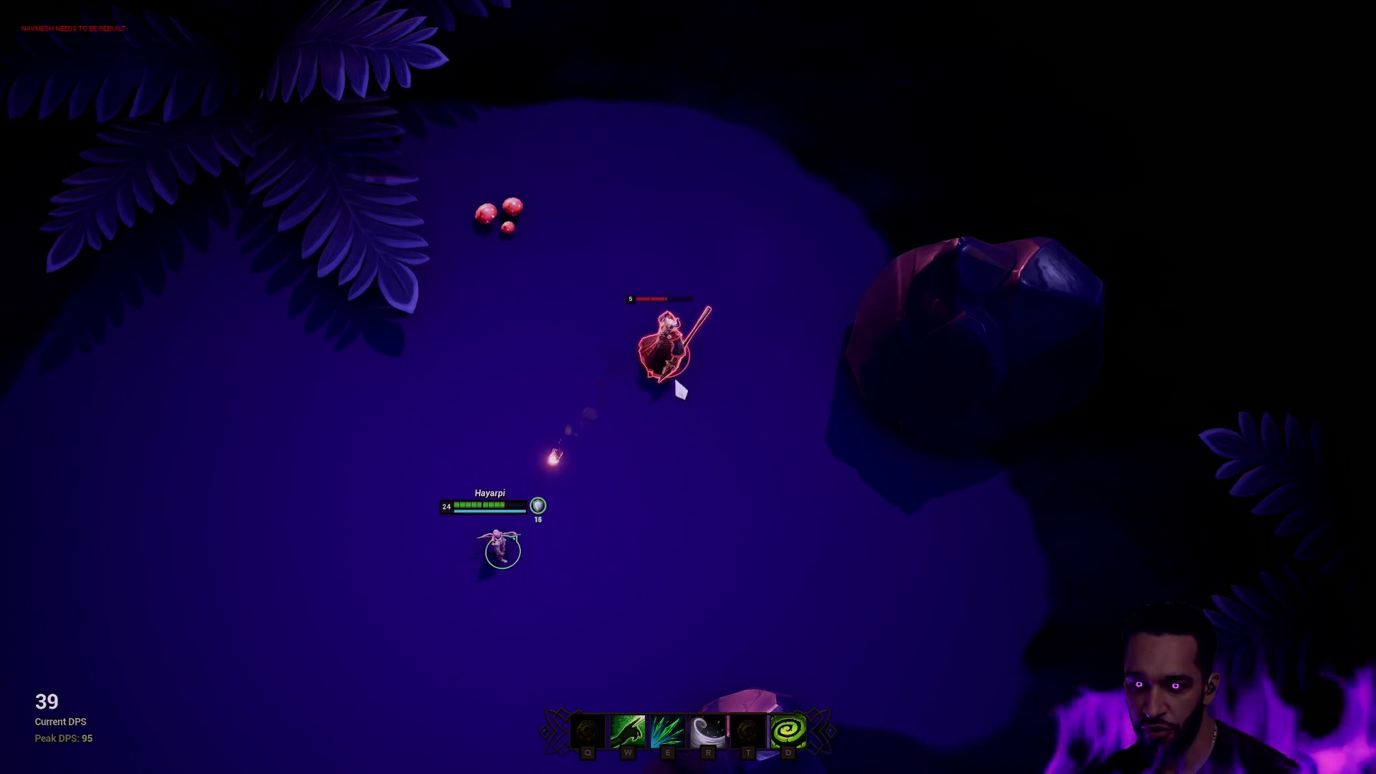
right_click(743, 350)
key("e")
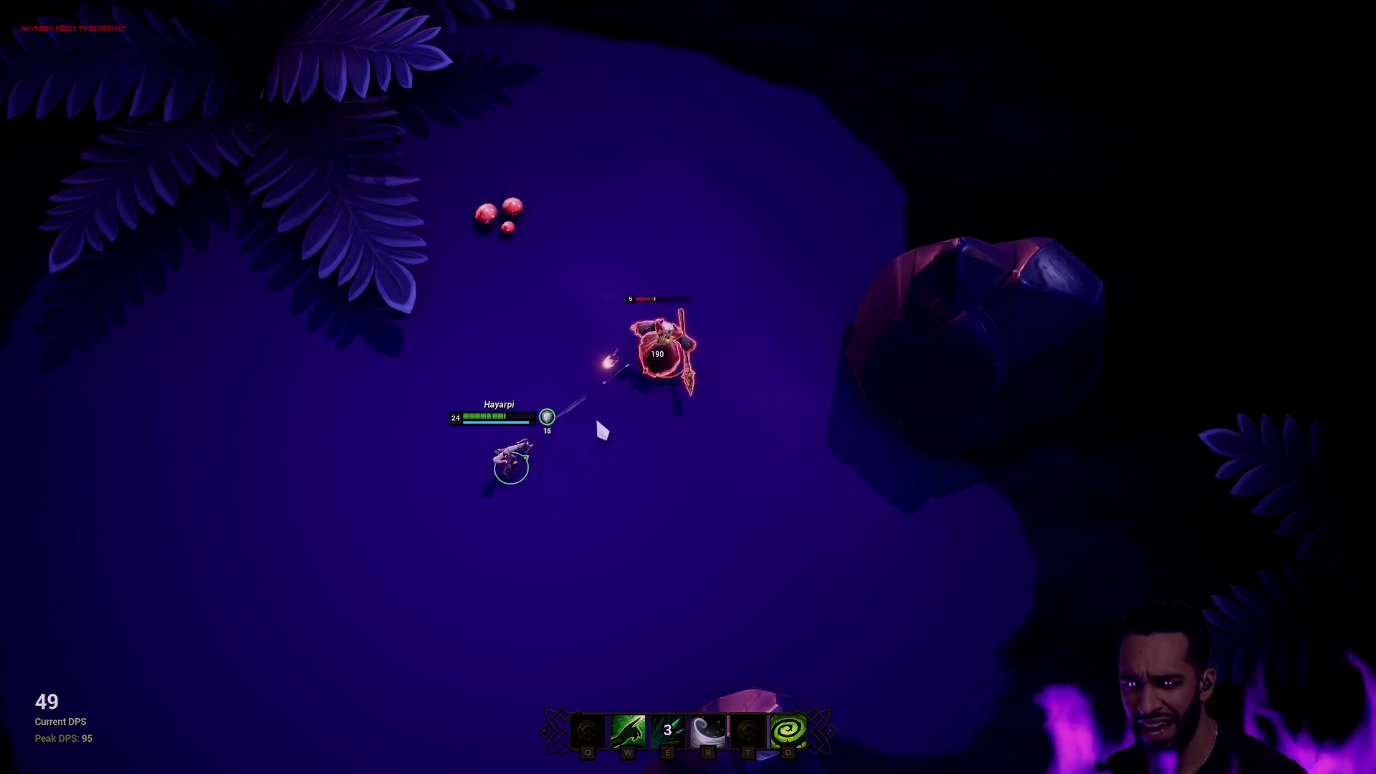
right_click(599, 407)
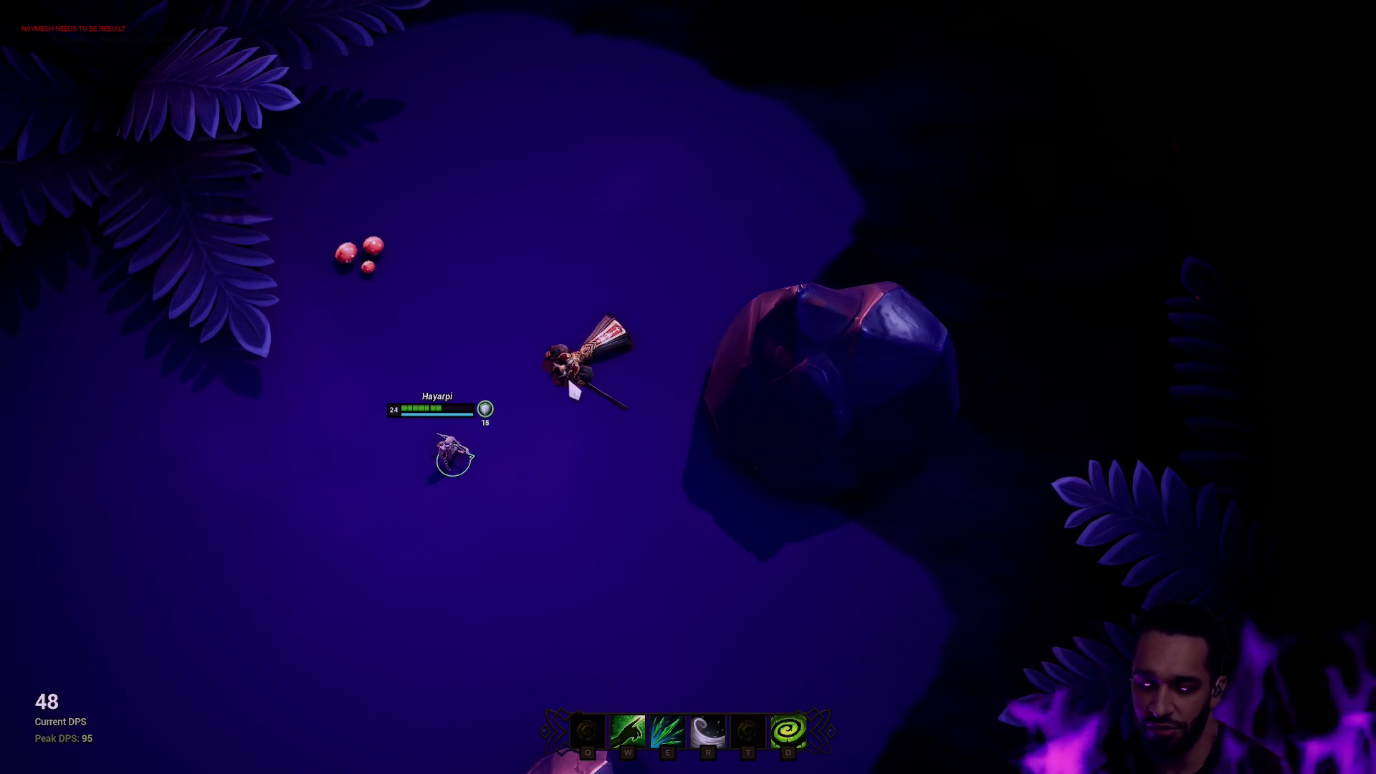
Walk the hero to the red berries by the fern and eat the berry cluster.
right_click(508, 296)
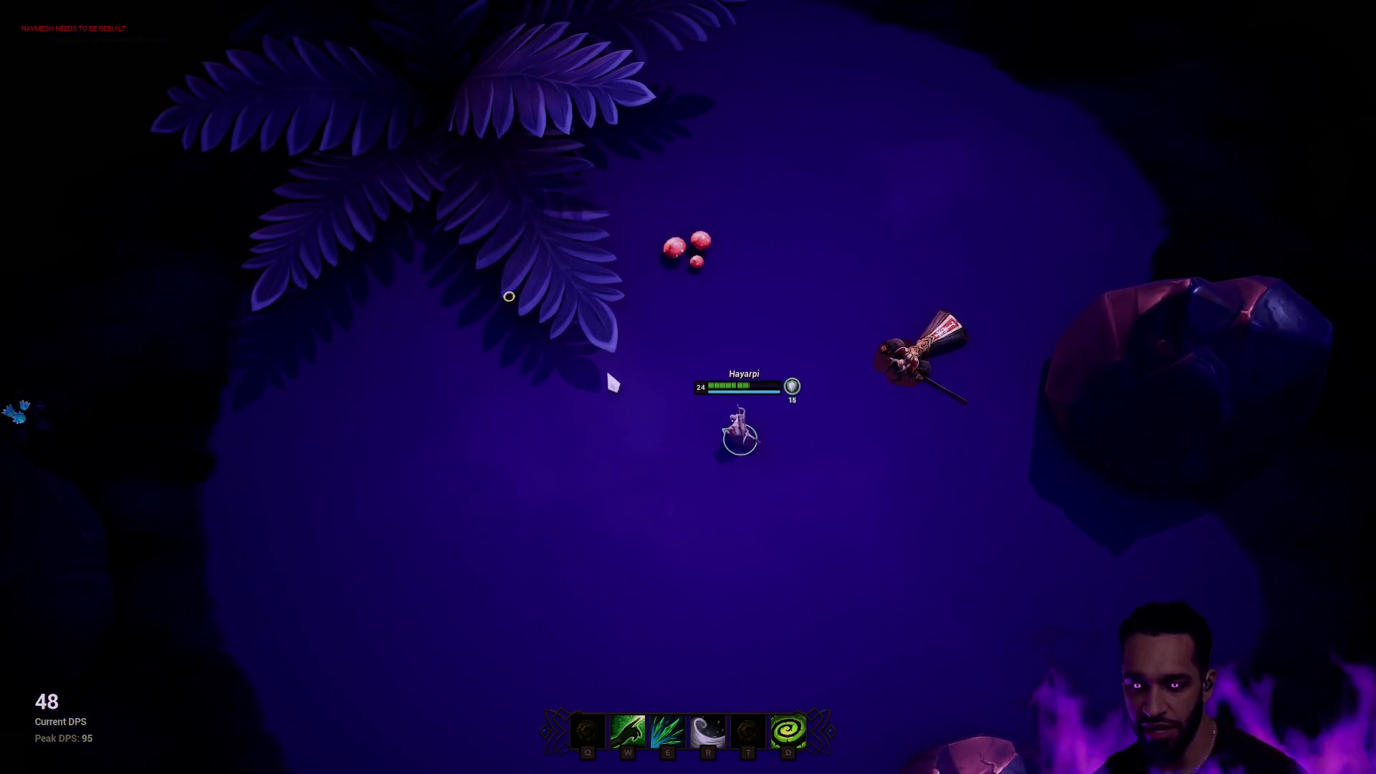
right_click(776, 239)
key("space")
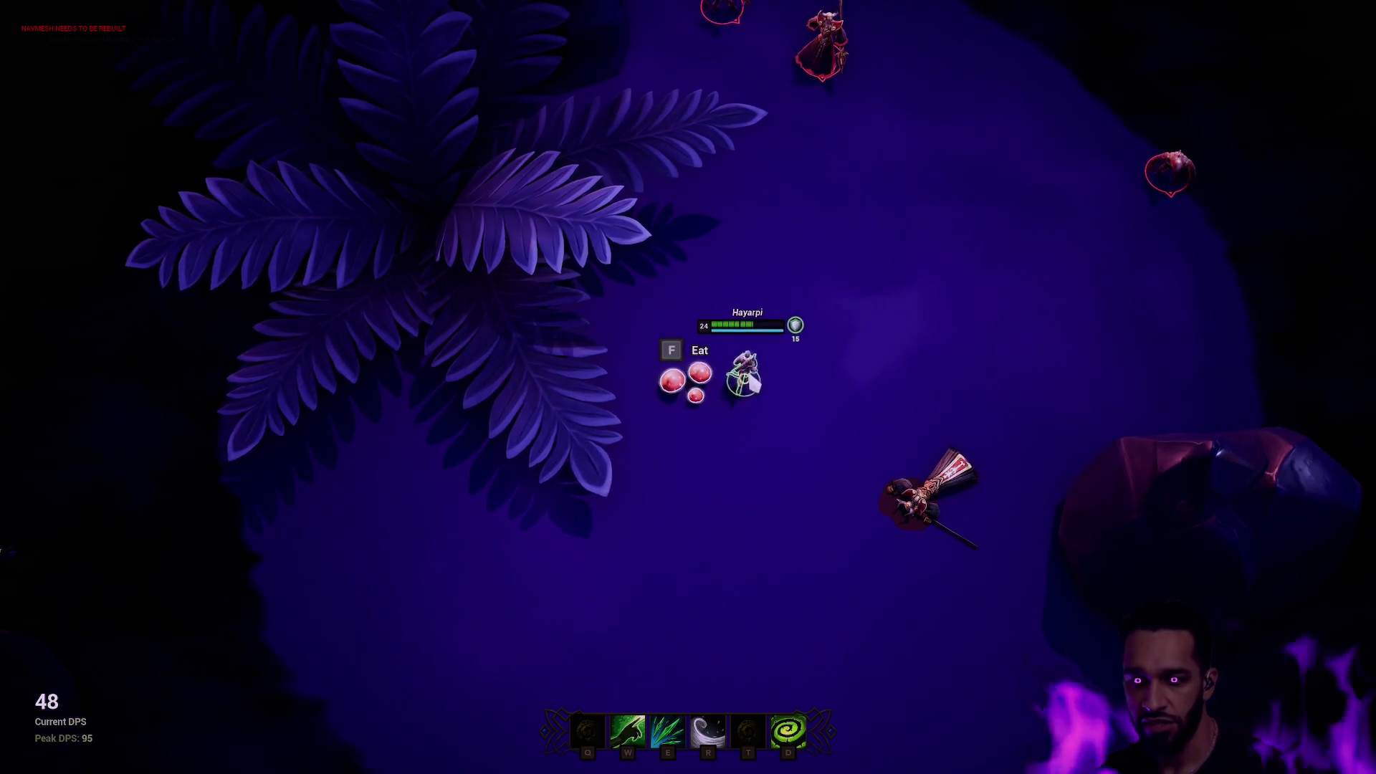
key("f")
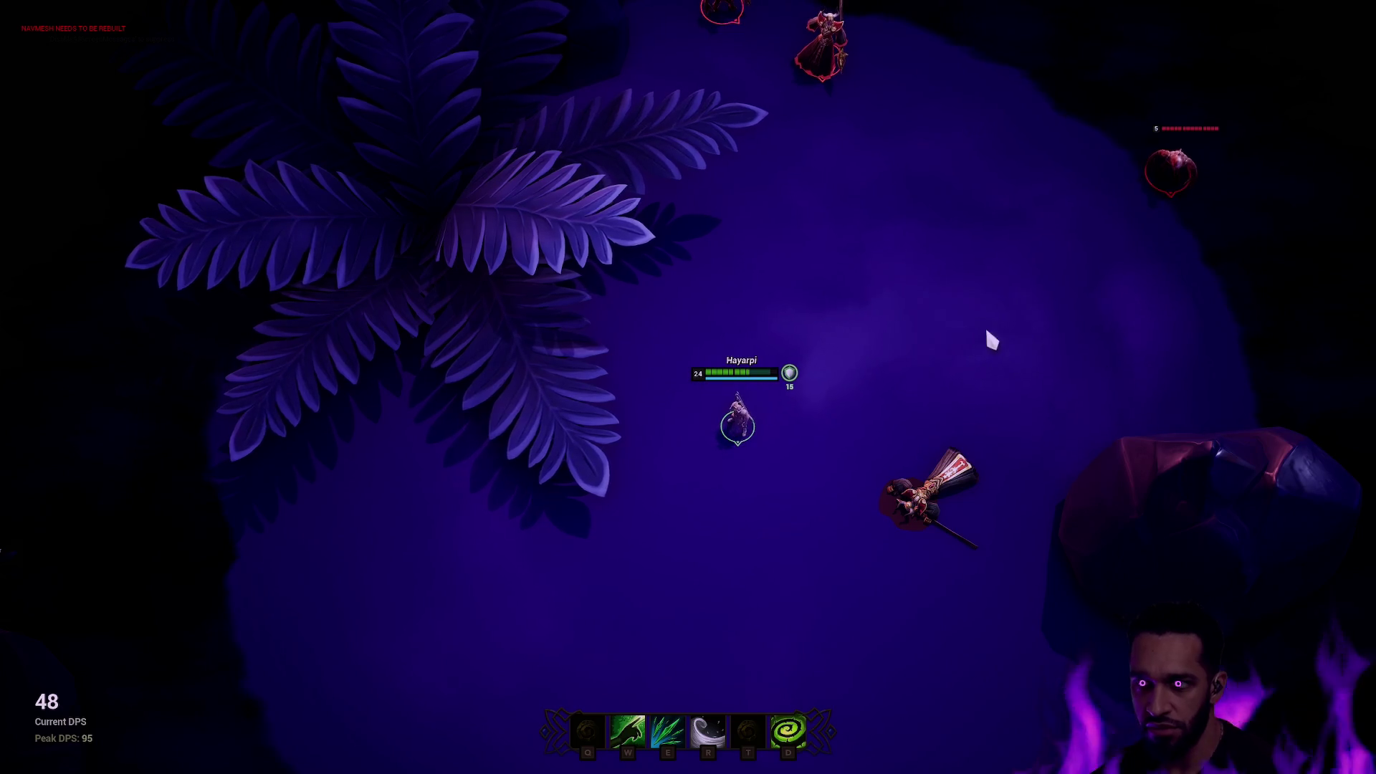
Walk the character past the rocks toward the training dummy, then end the playtest.
right_click(650, 514)
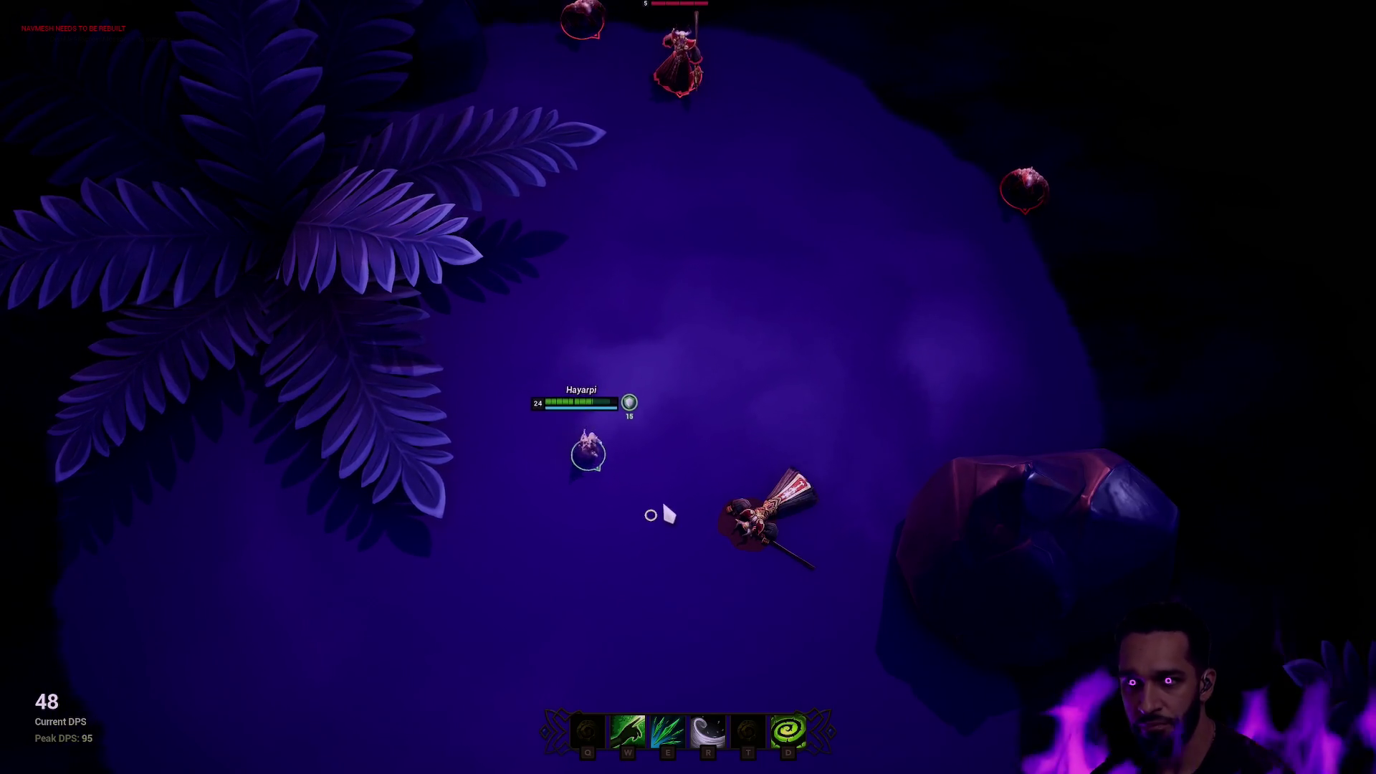
right_click(614, 492)
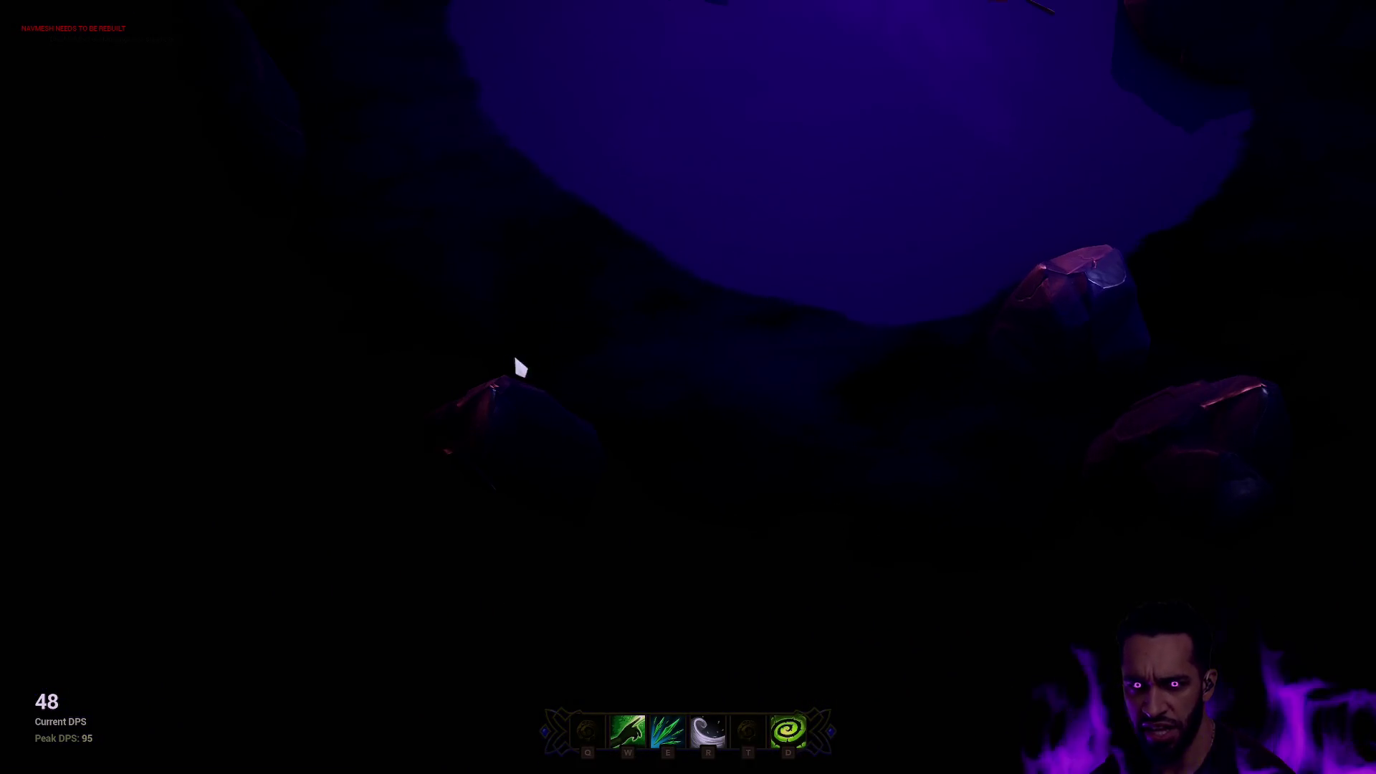
key("space")
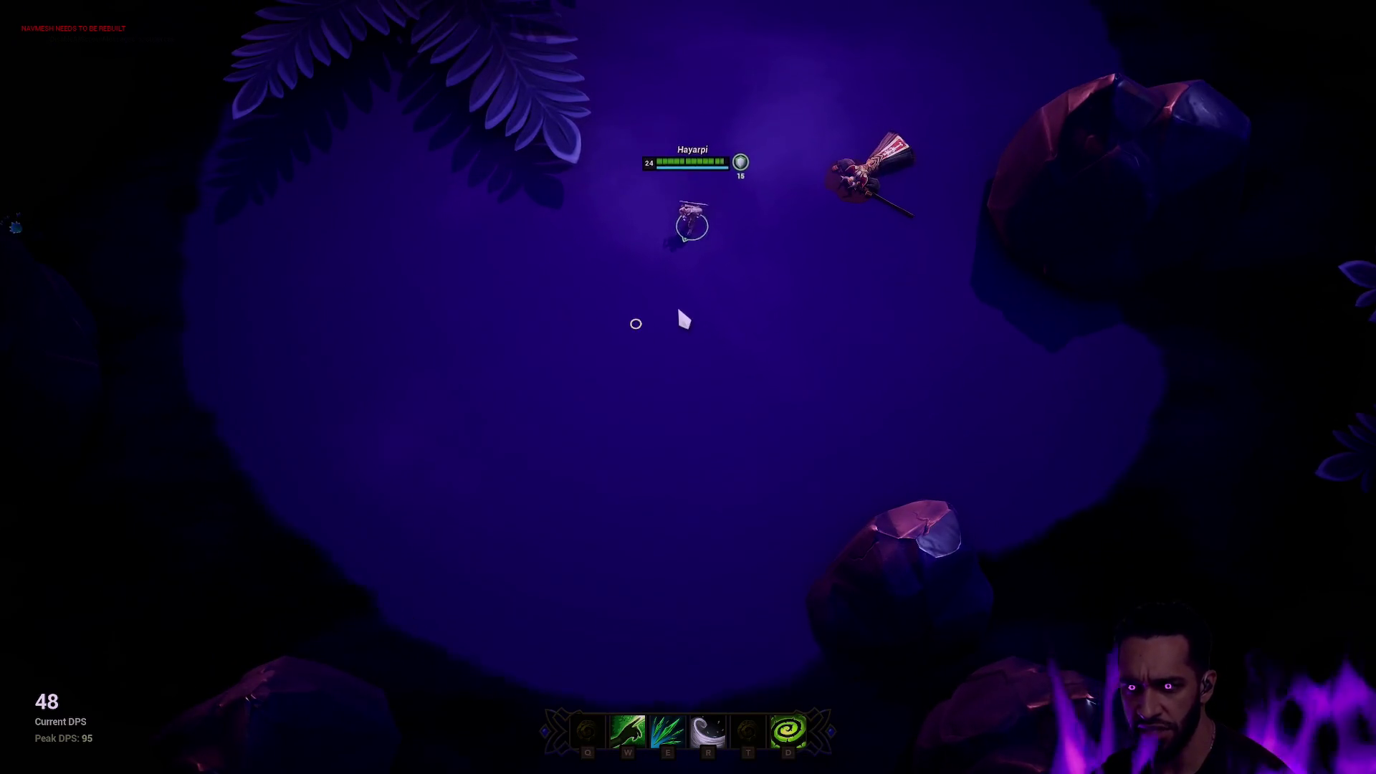
right_click(814, 336)
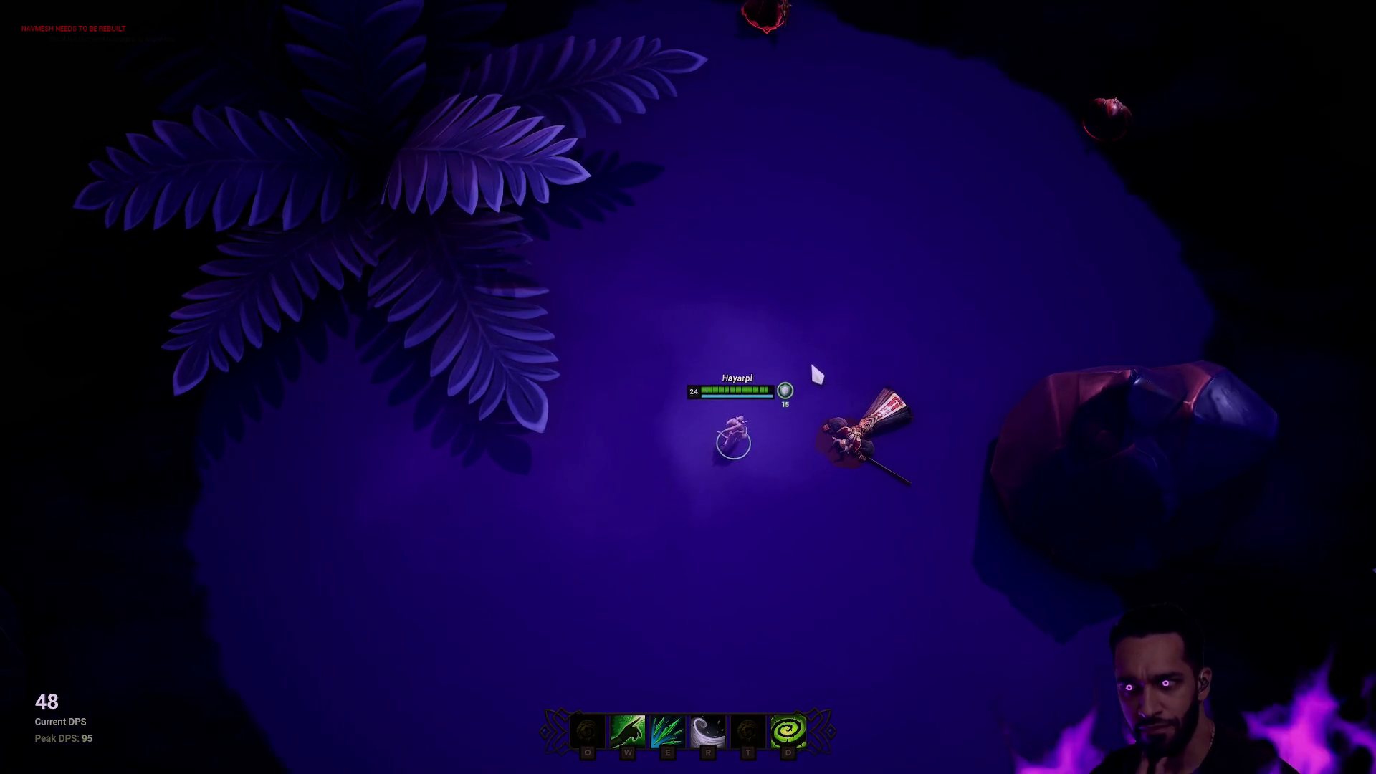
right_click(737, 433)
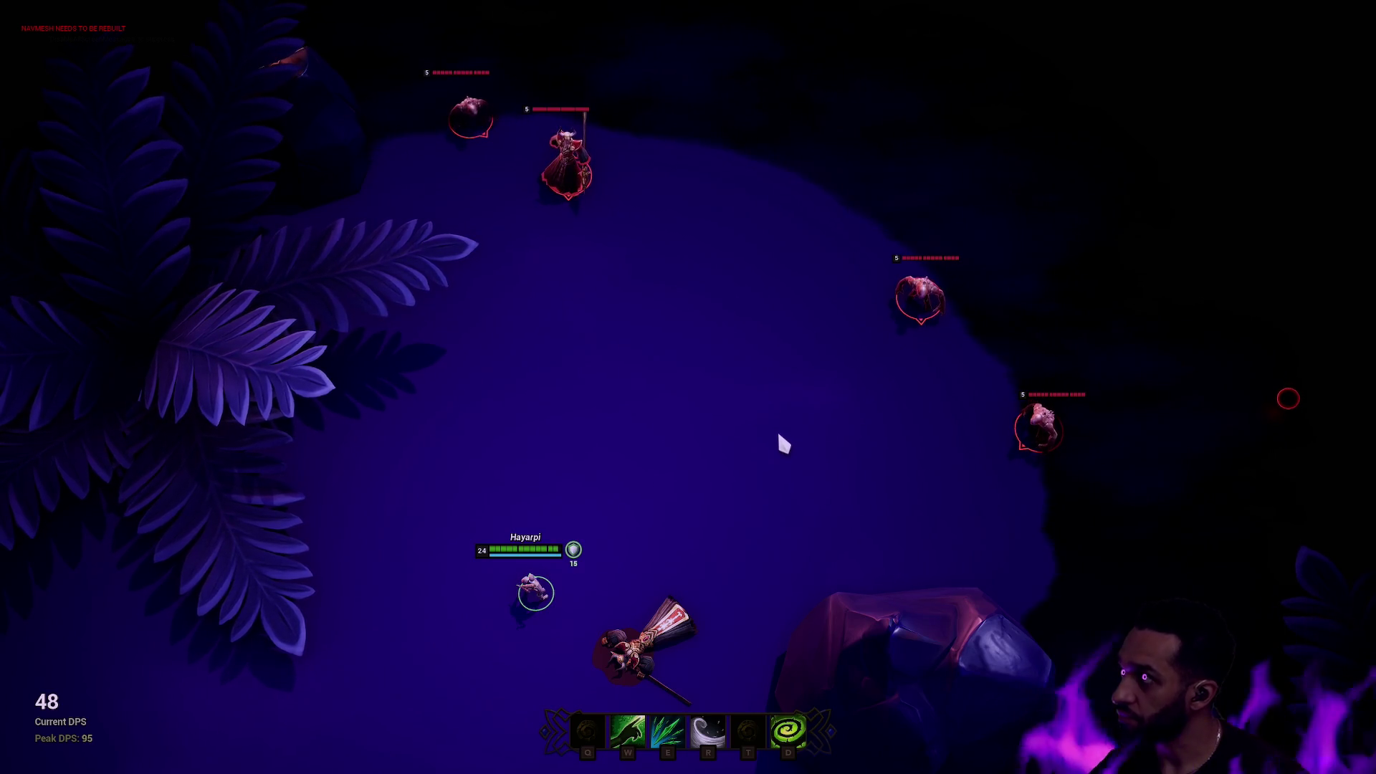
key("Escape")
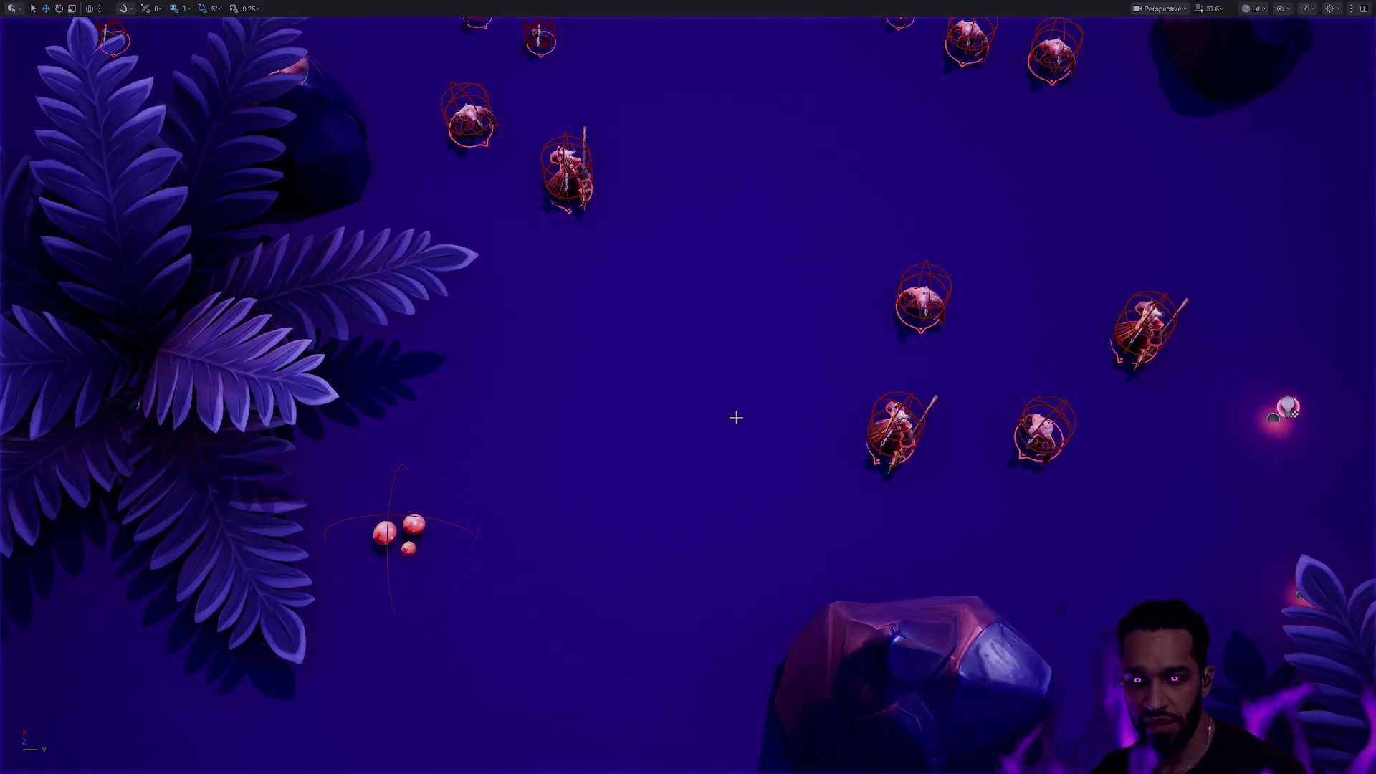
scroll(737, 418, "down", 15)
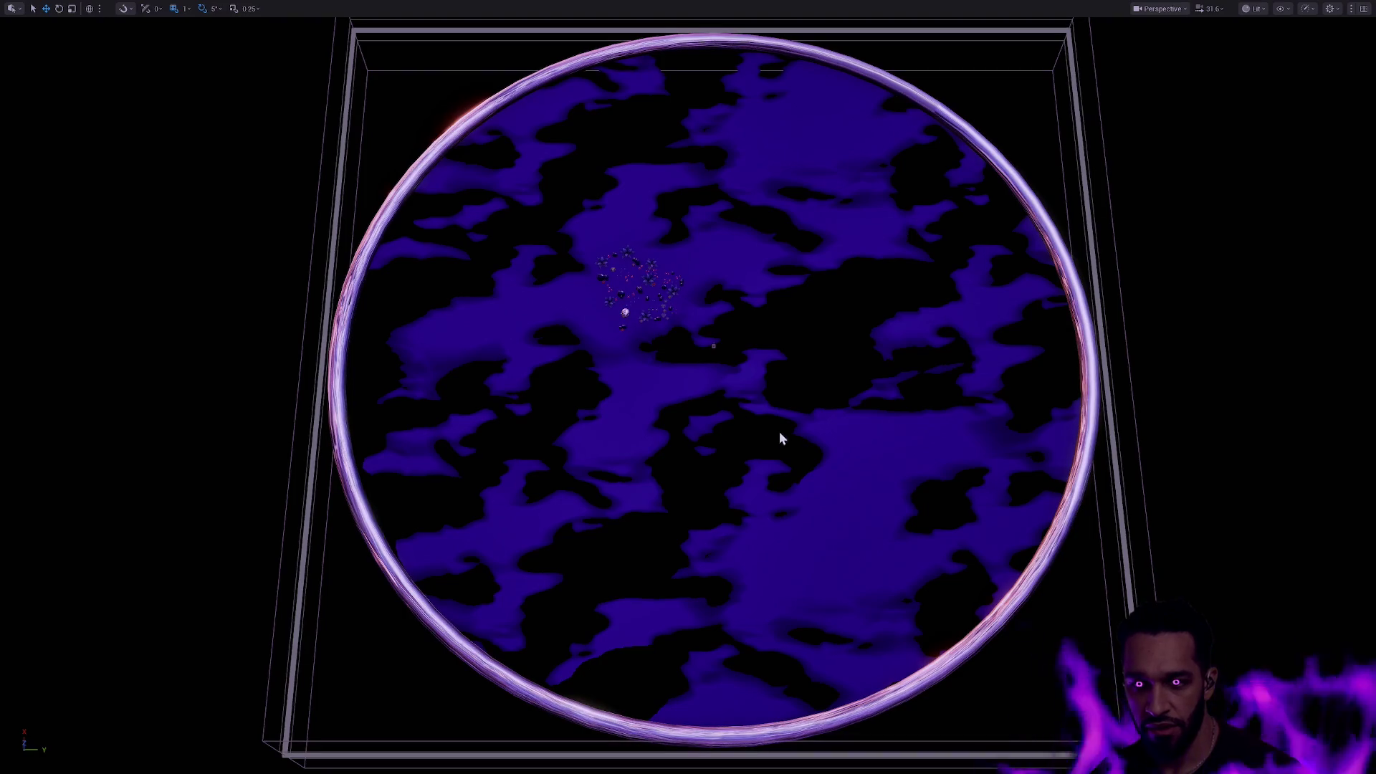
right_click(801, 443)
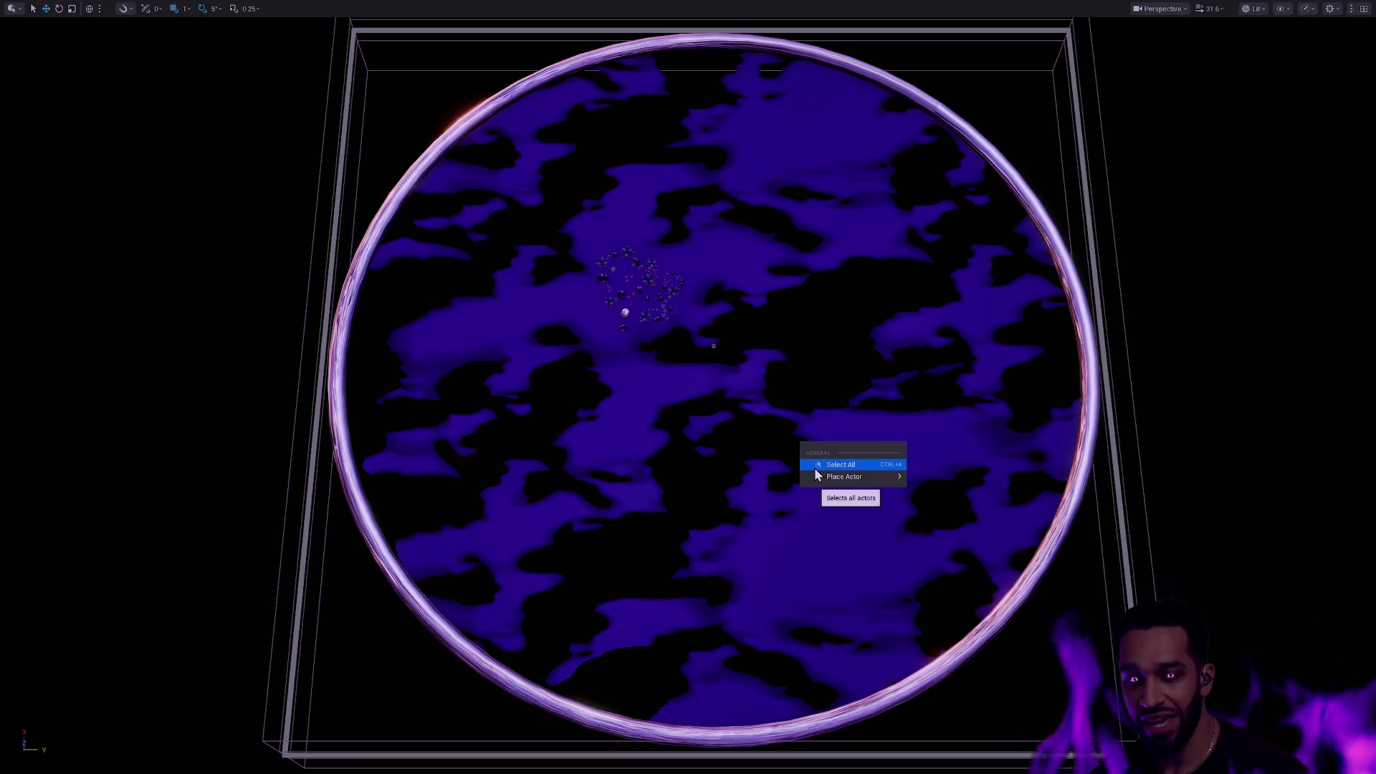
left_click(848, 402)
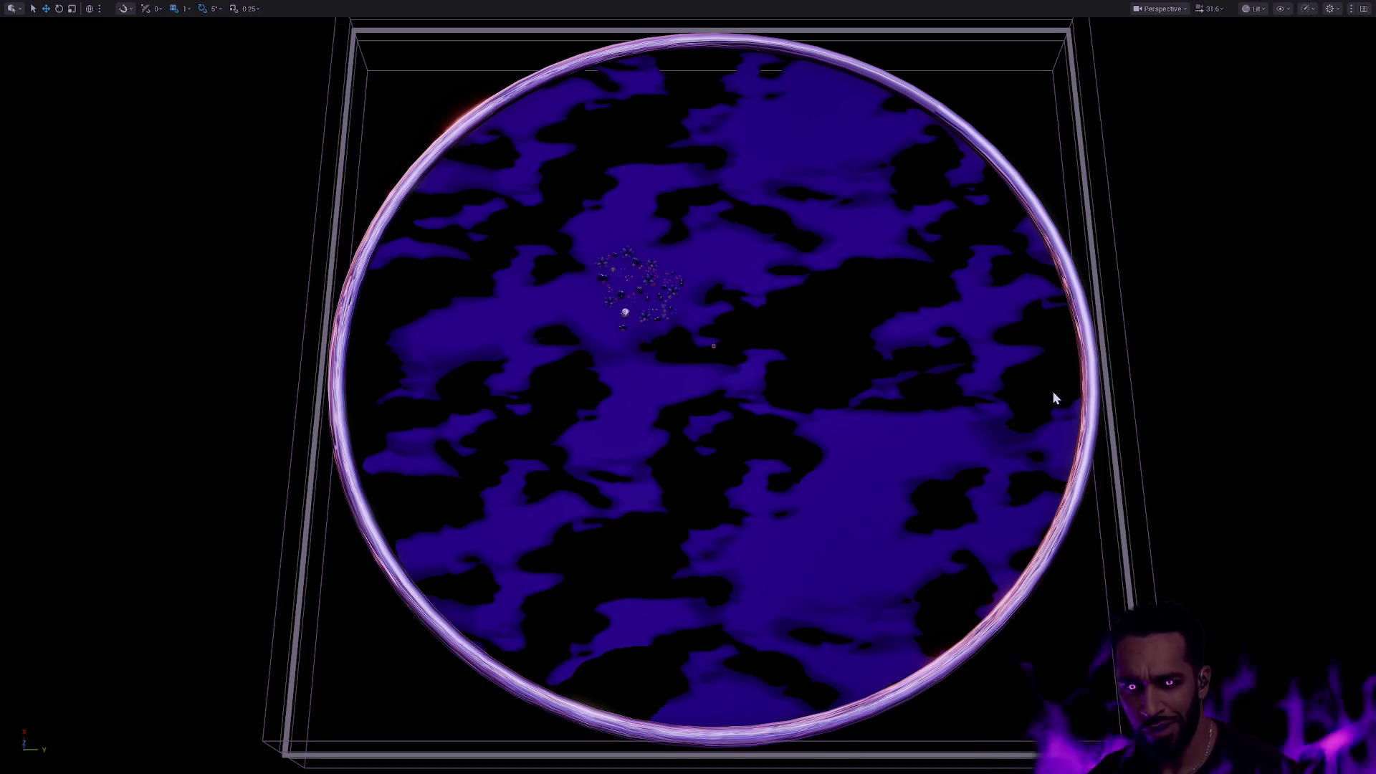
scroll(794, 371, "up", 5)
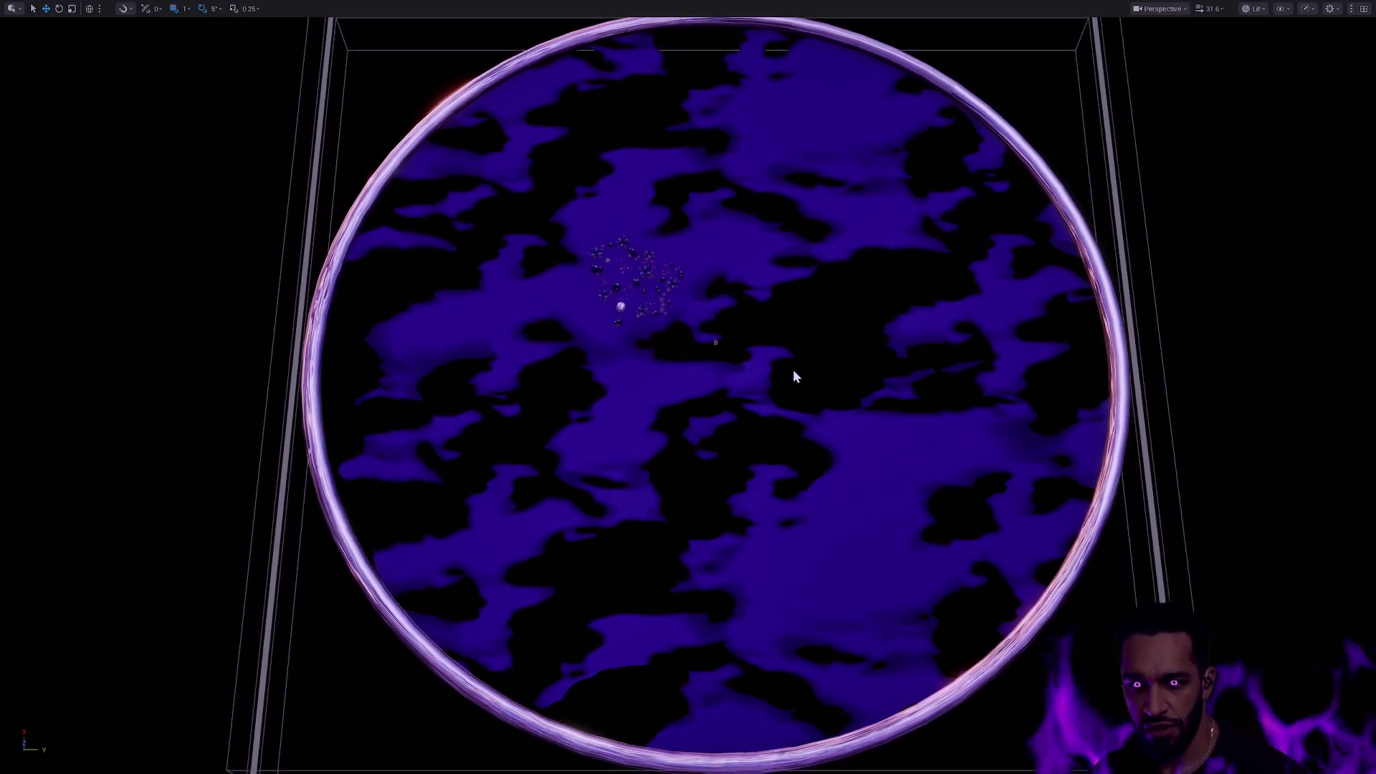
scroll(793, 371, "up", 5)
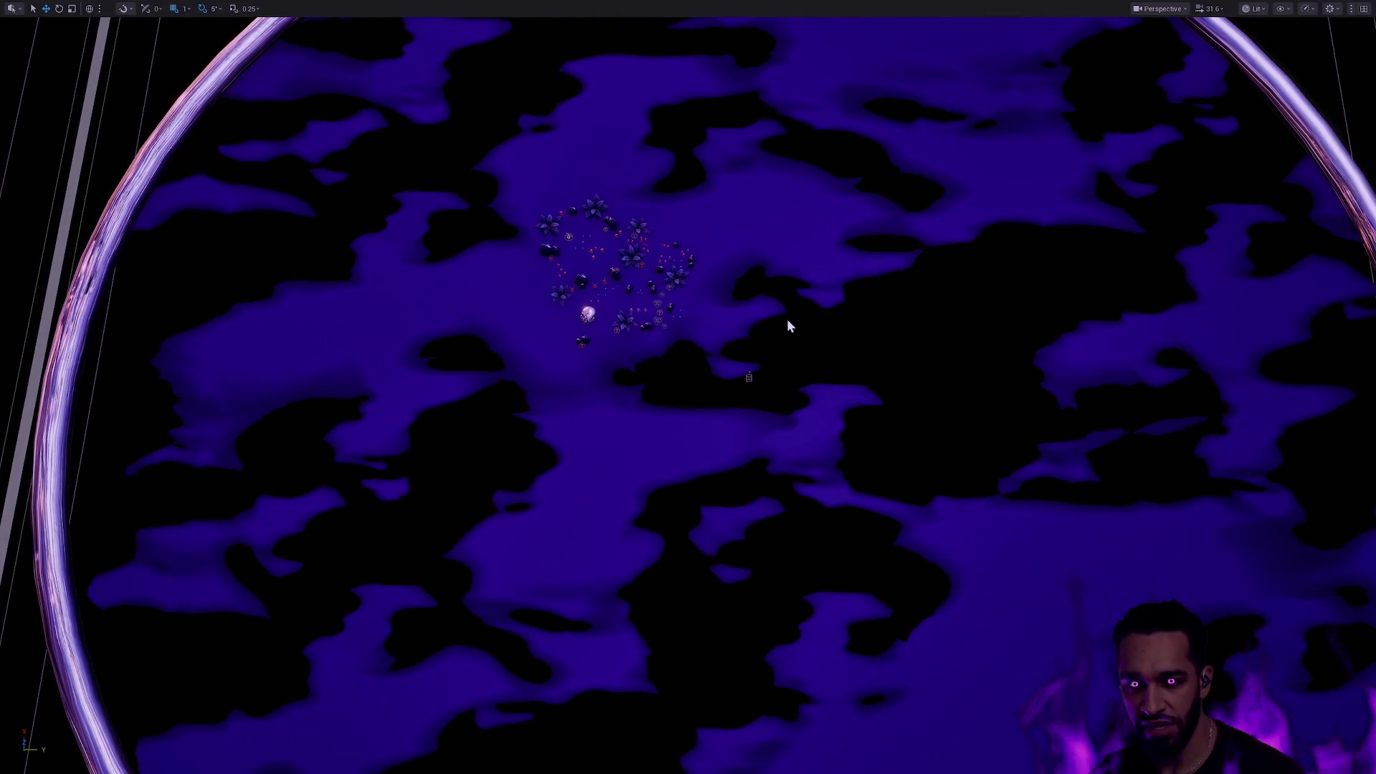
key("alt+p")
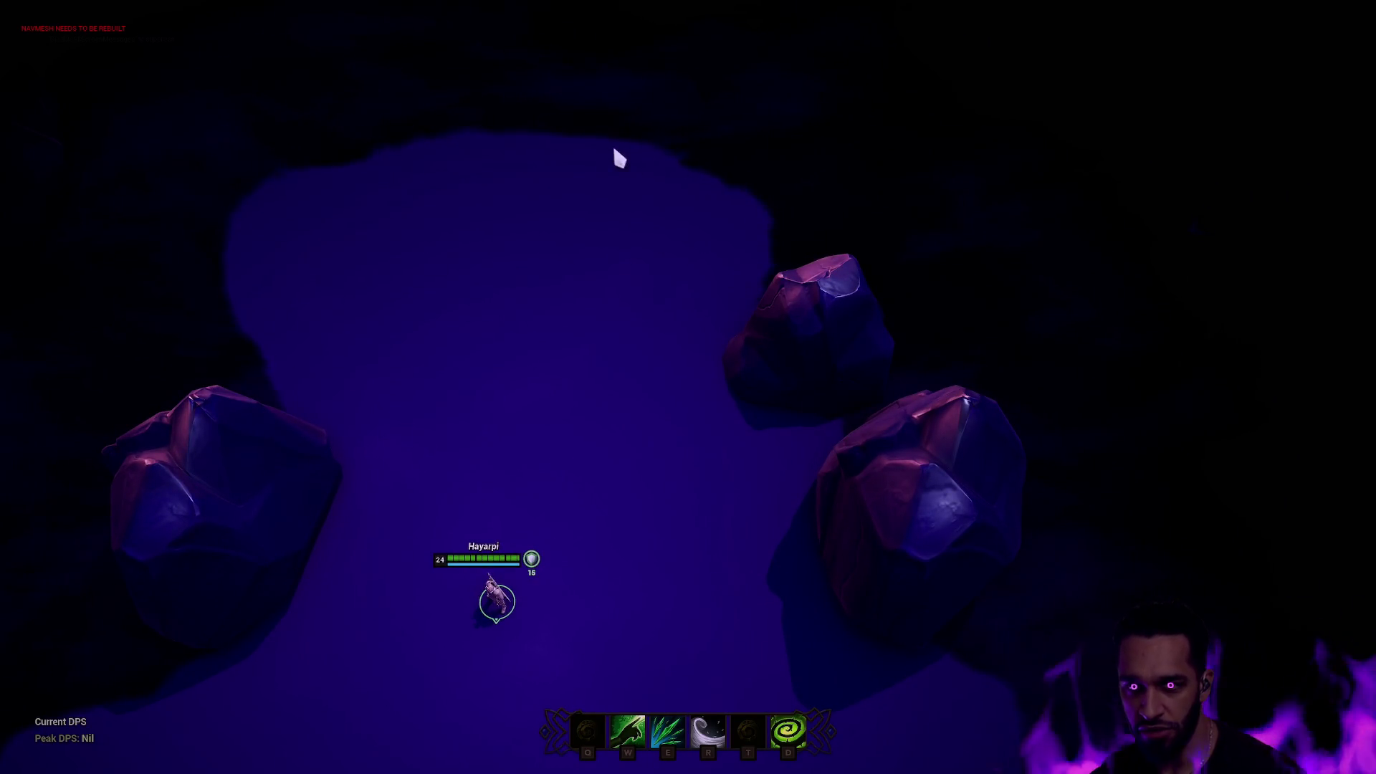
Walk the character up the arena and stop just right of the fern.
right_click(607, 420)
right_click(611, 396)
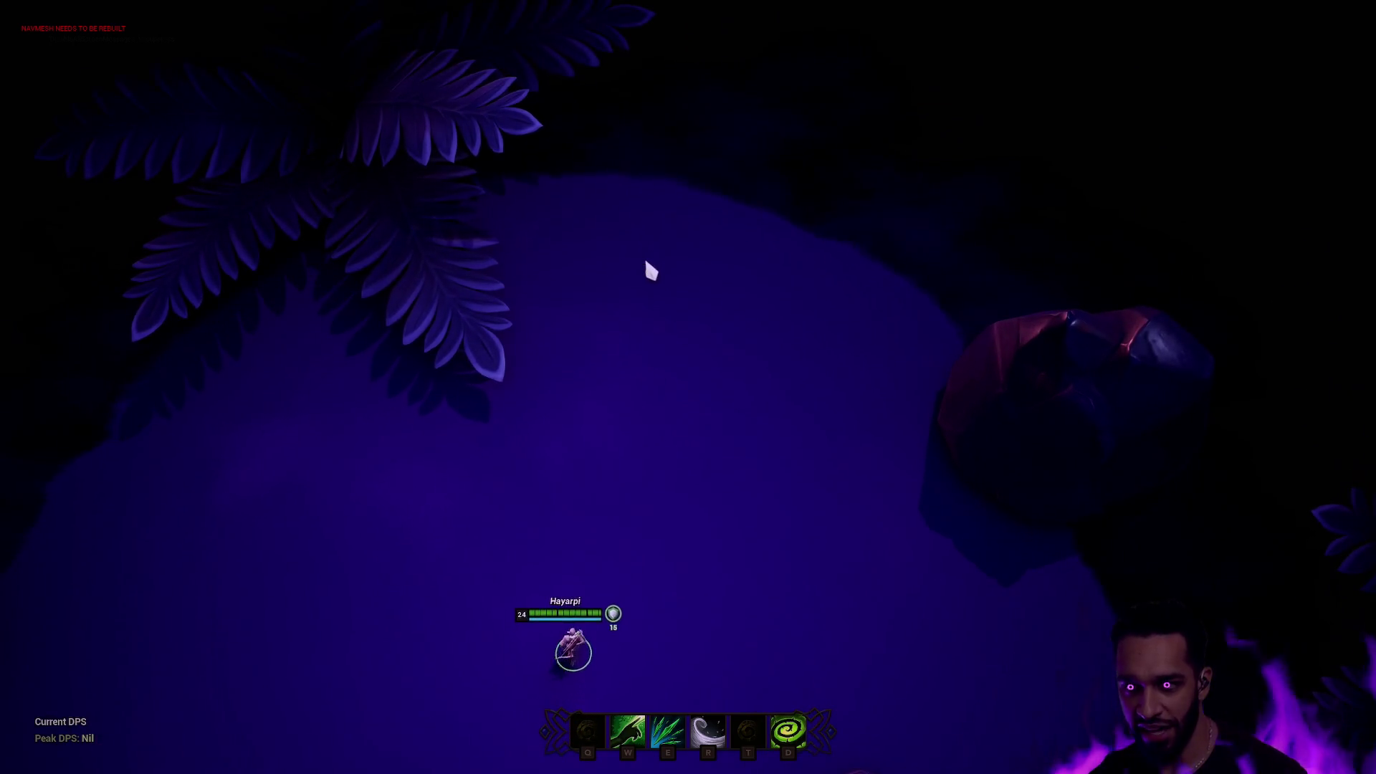
right_click(655, 286)
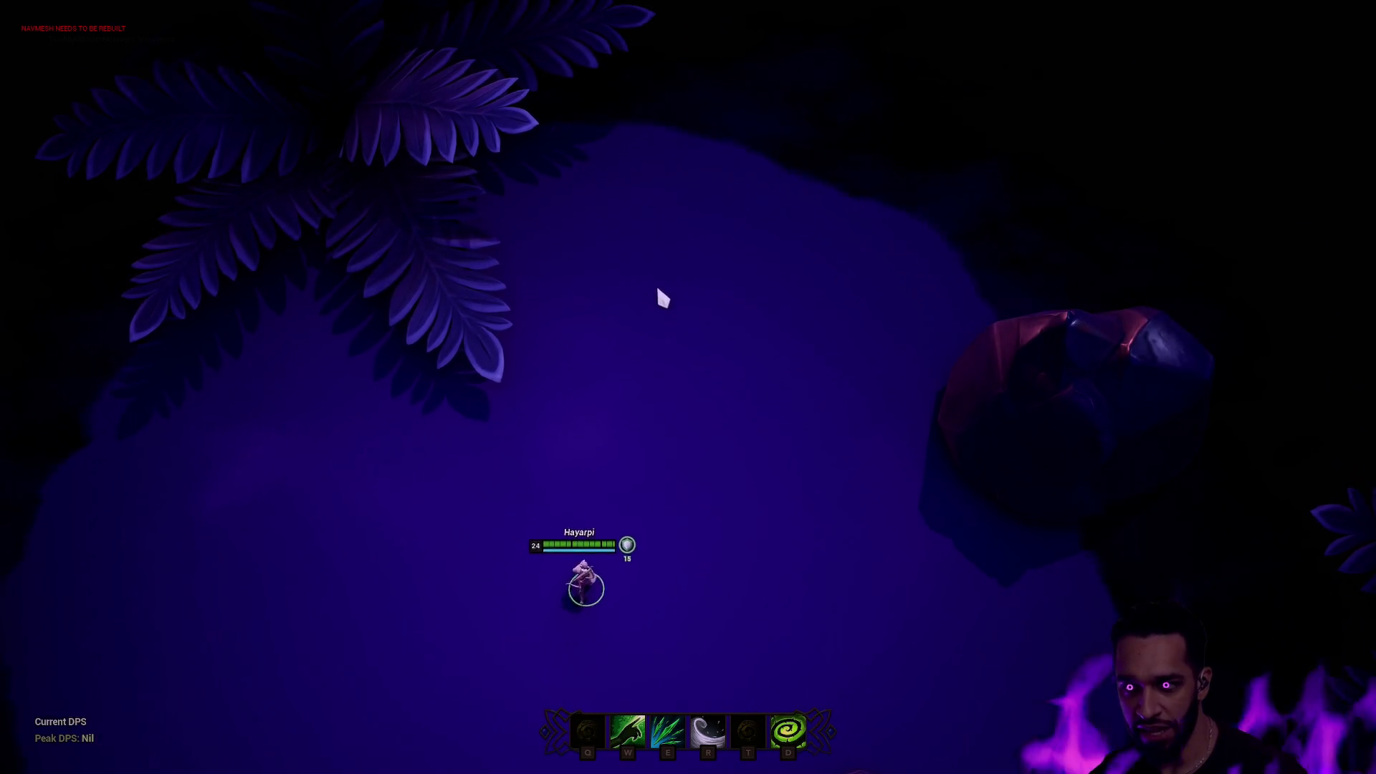
right_click(617, 304)
right_click(586, 324)
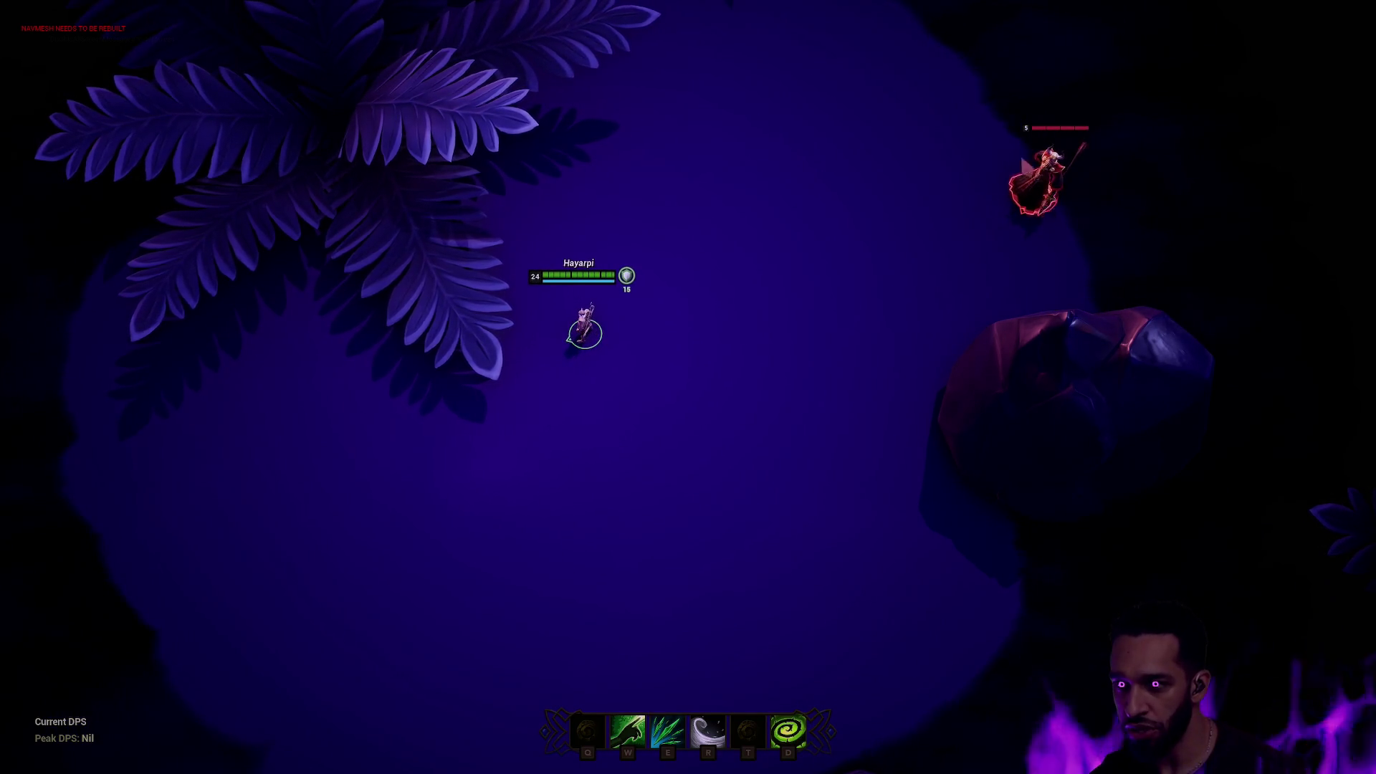
mouse_move(1375, 0)
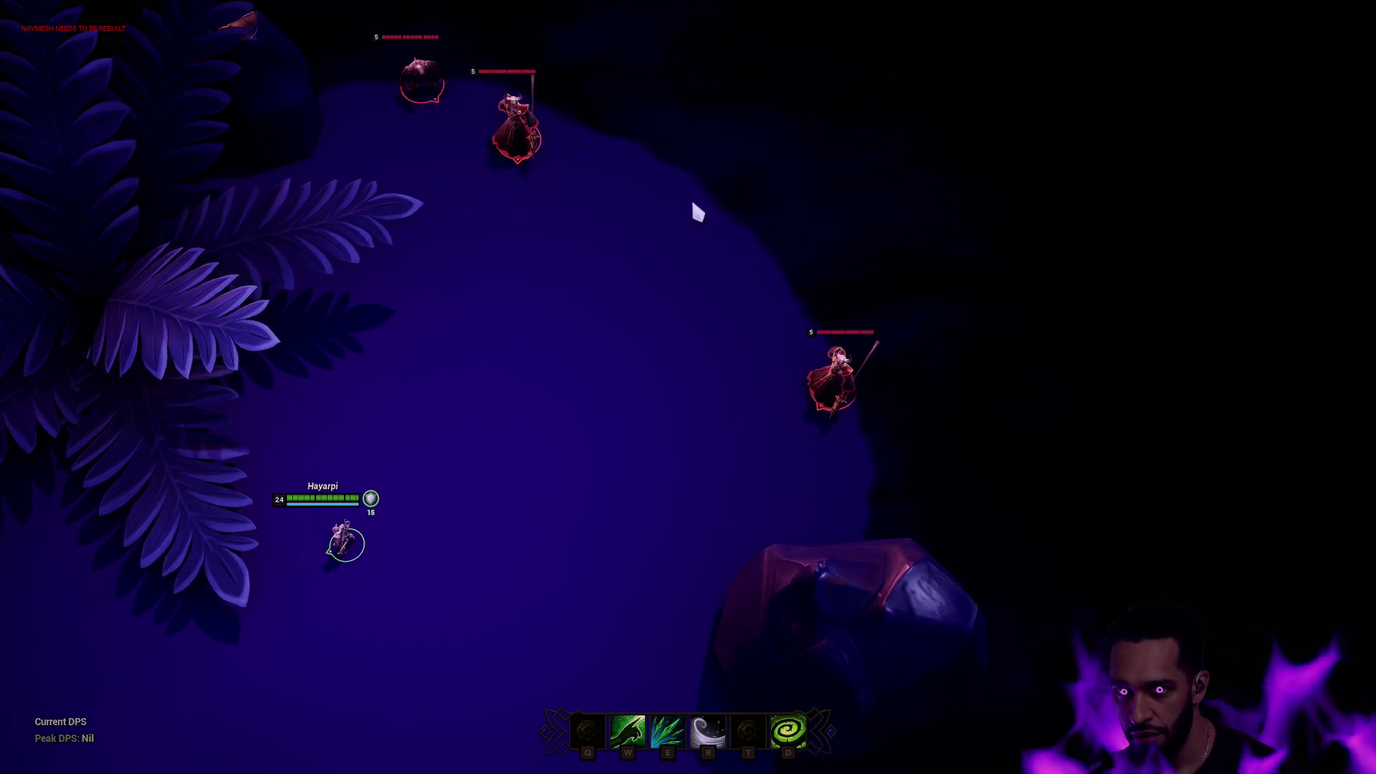
mouse_move(3, 3)
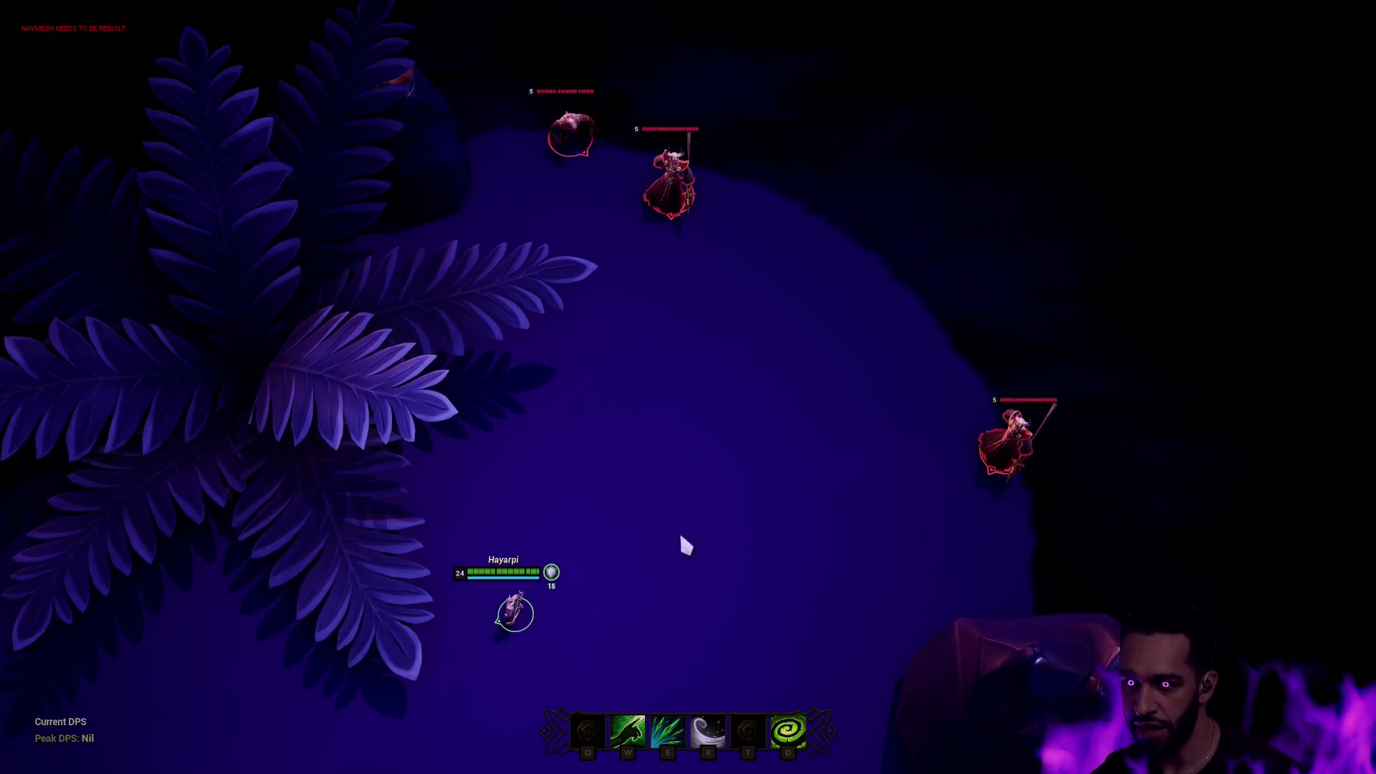
Move the character into the fern's cover and step back out toward the enemies.
right_click(439, 636)
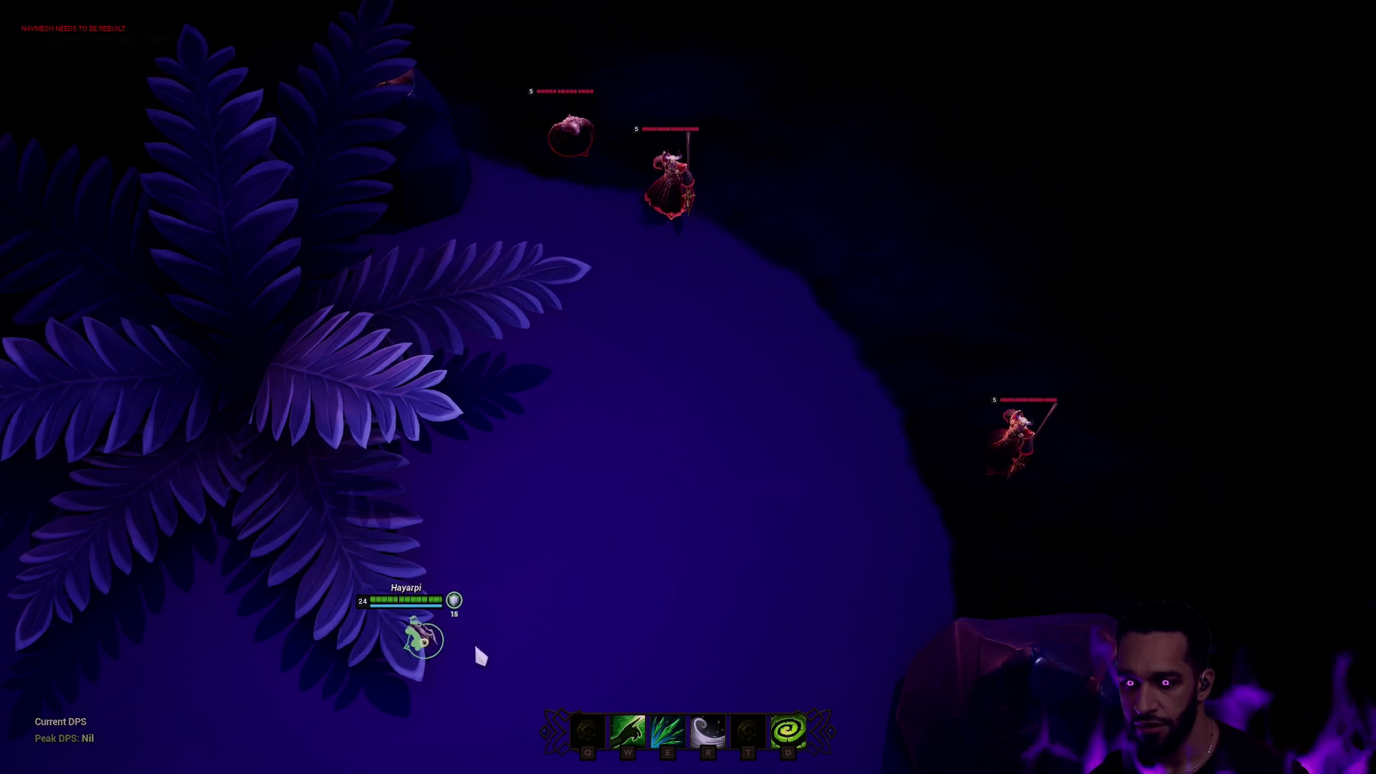
right_click(567, 604)
right_click(433, 579)
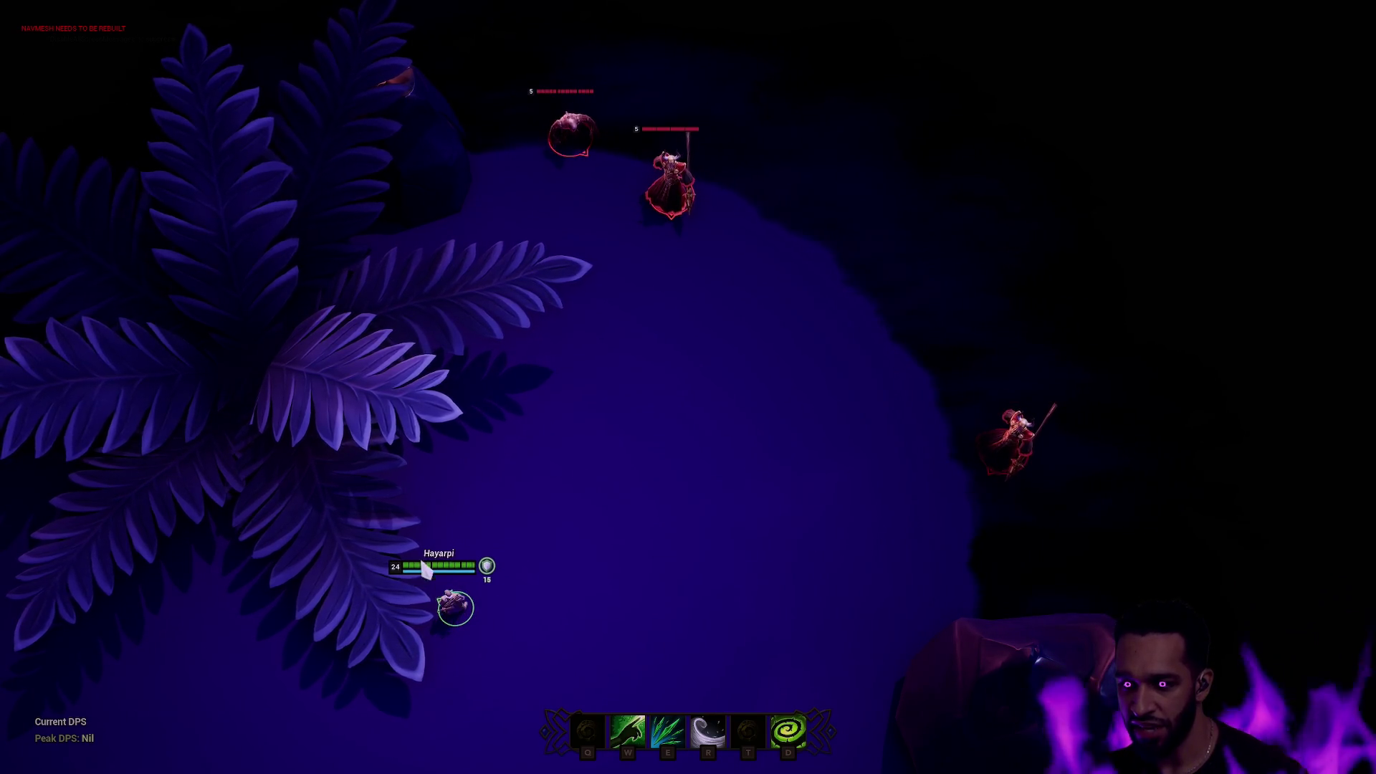
right_click(491, 562)
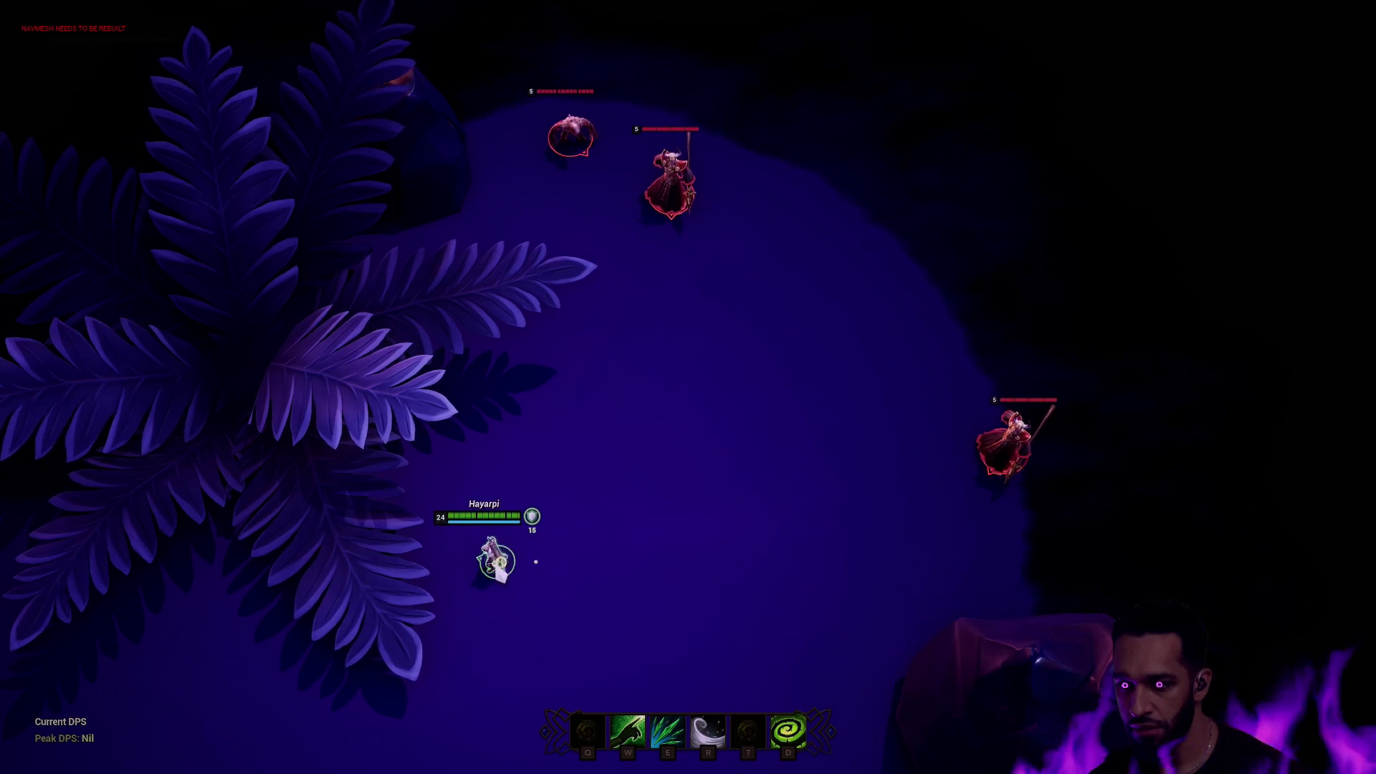
right_click(469, 564)
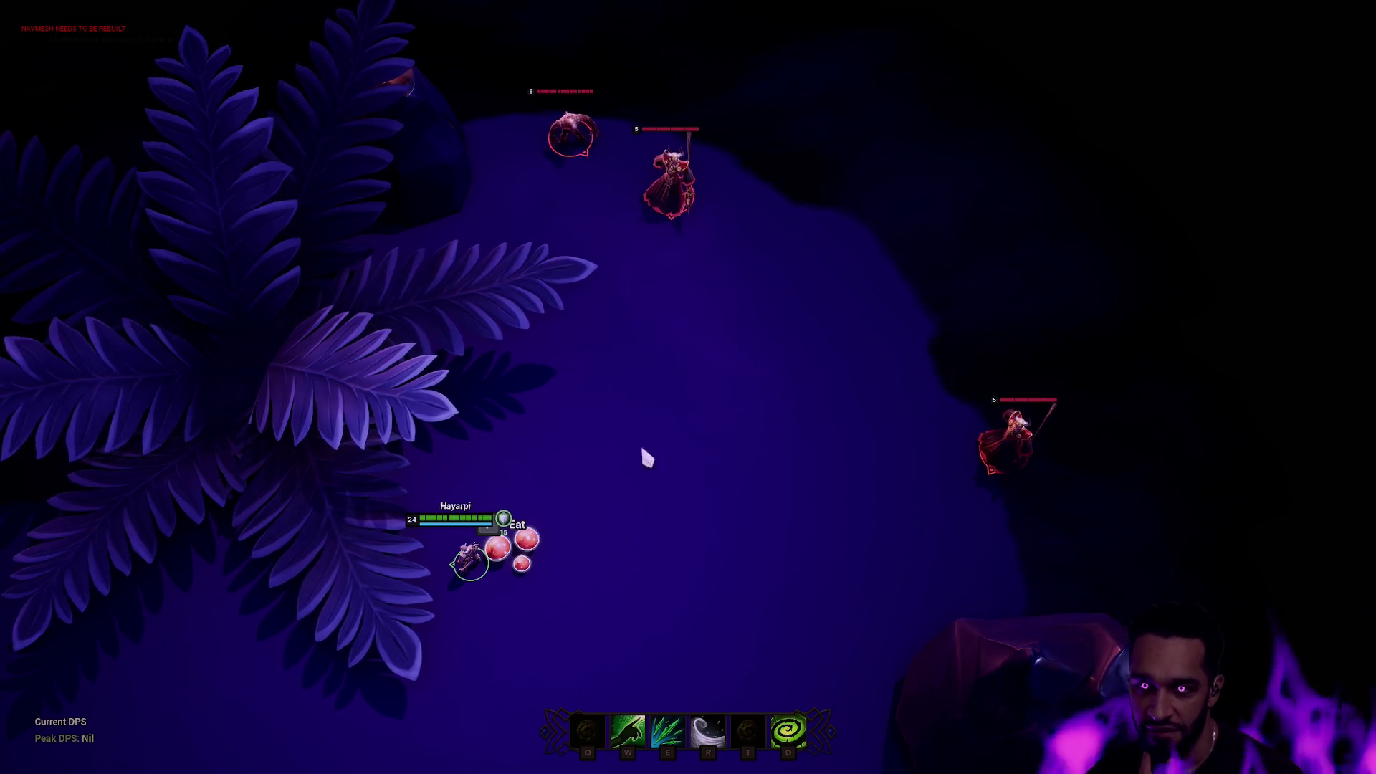
Stop the playtest, orbit and zoom over the arena, and start Play In Editor again with Alt+P.
key("Escape")
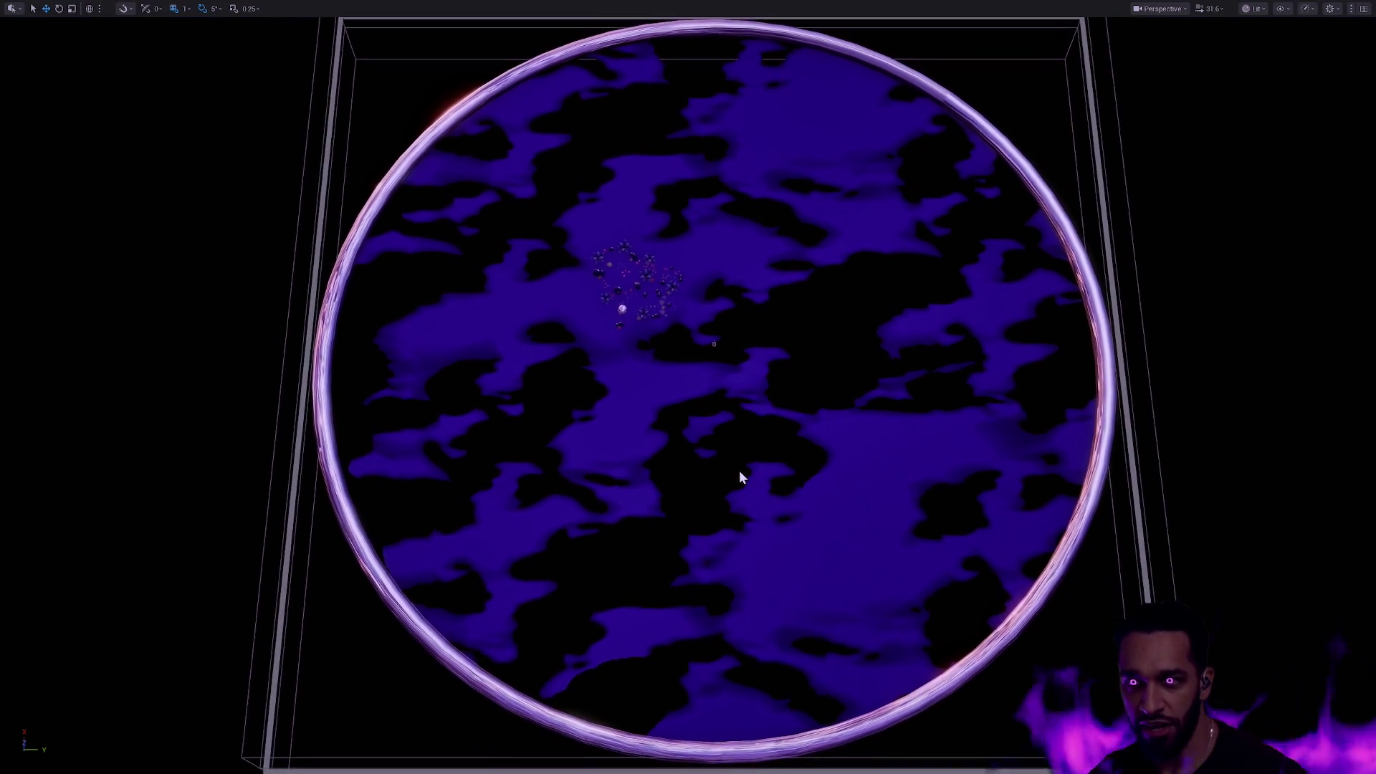
left_click_drag(741, 476, 724, 402)
scroll(743, 469, "up", 3)
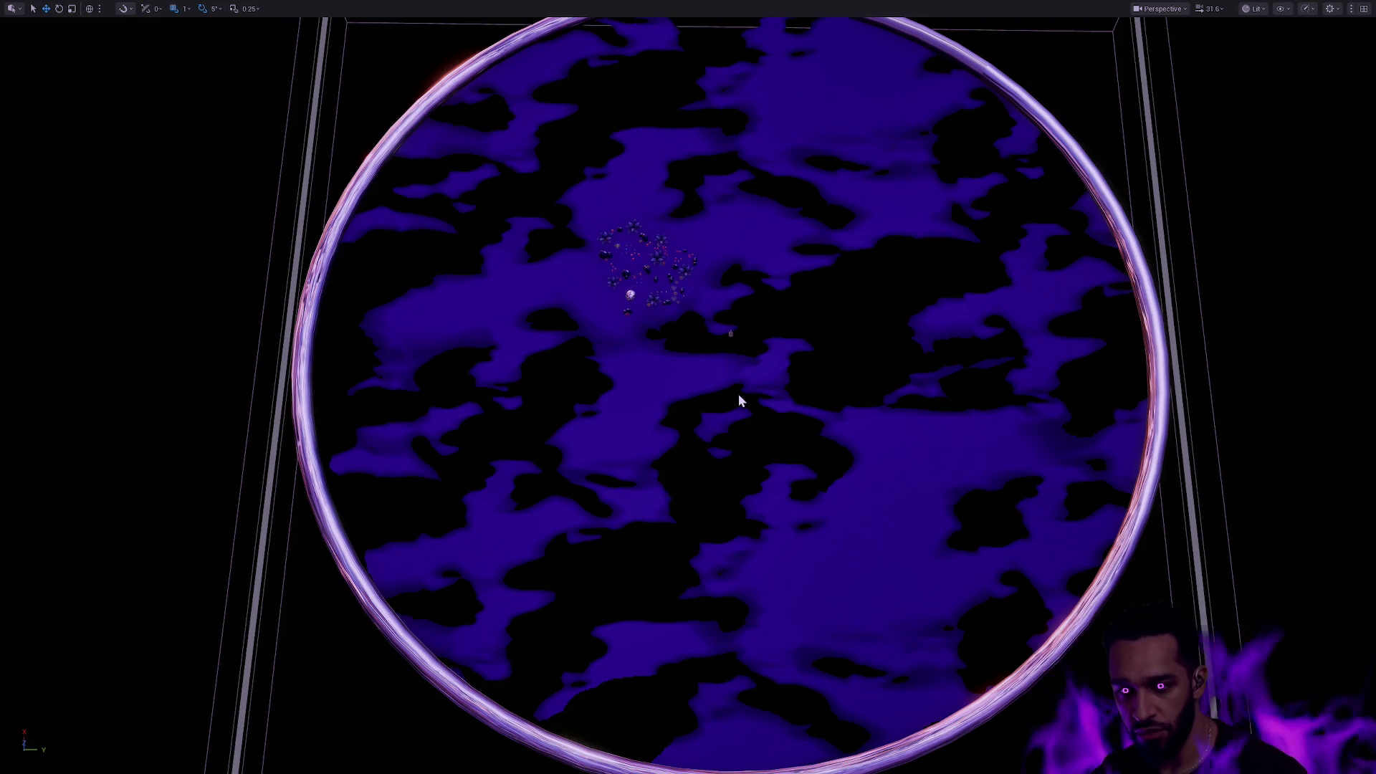
key("alt+p")
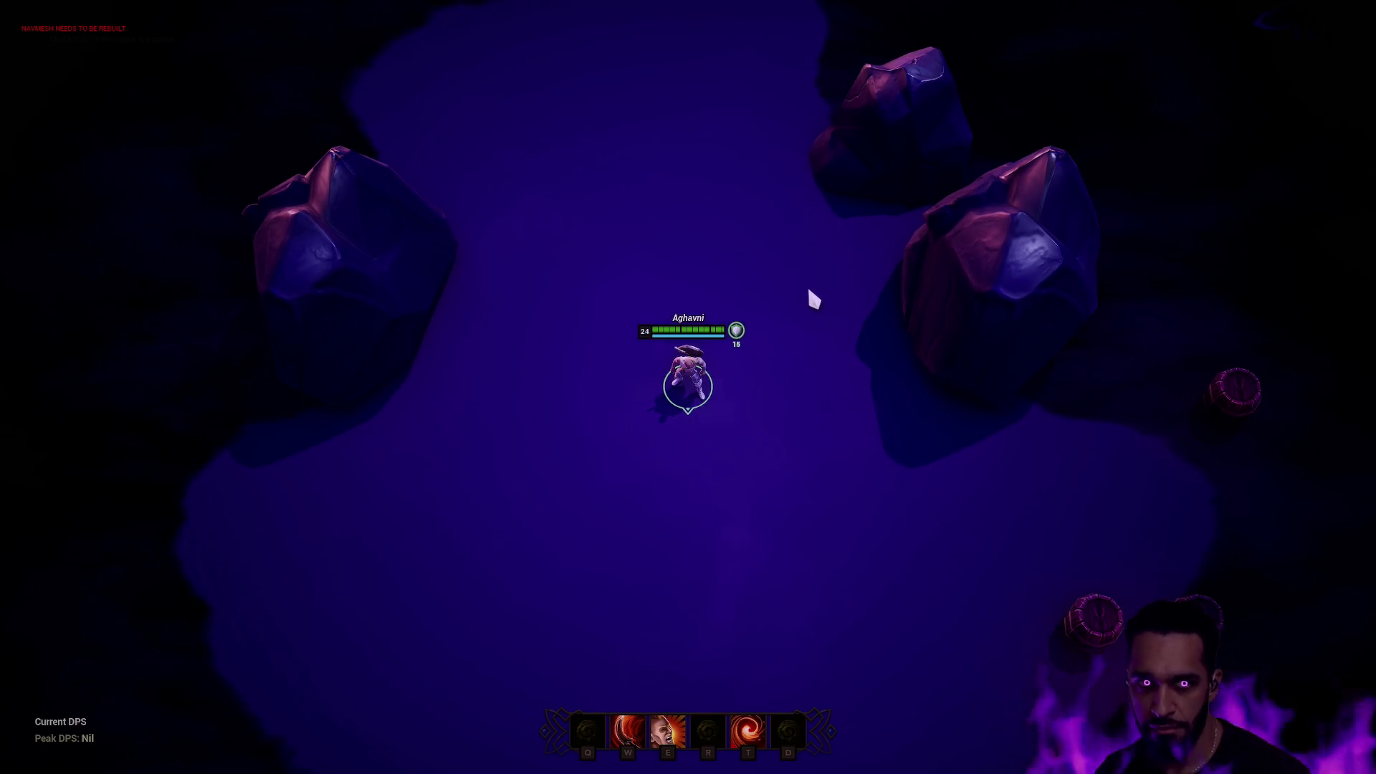
Exit immersive mode with F11, walk the character up the arena, then stop the playtest.
key("F11")
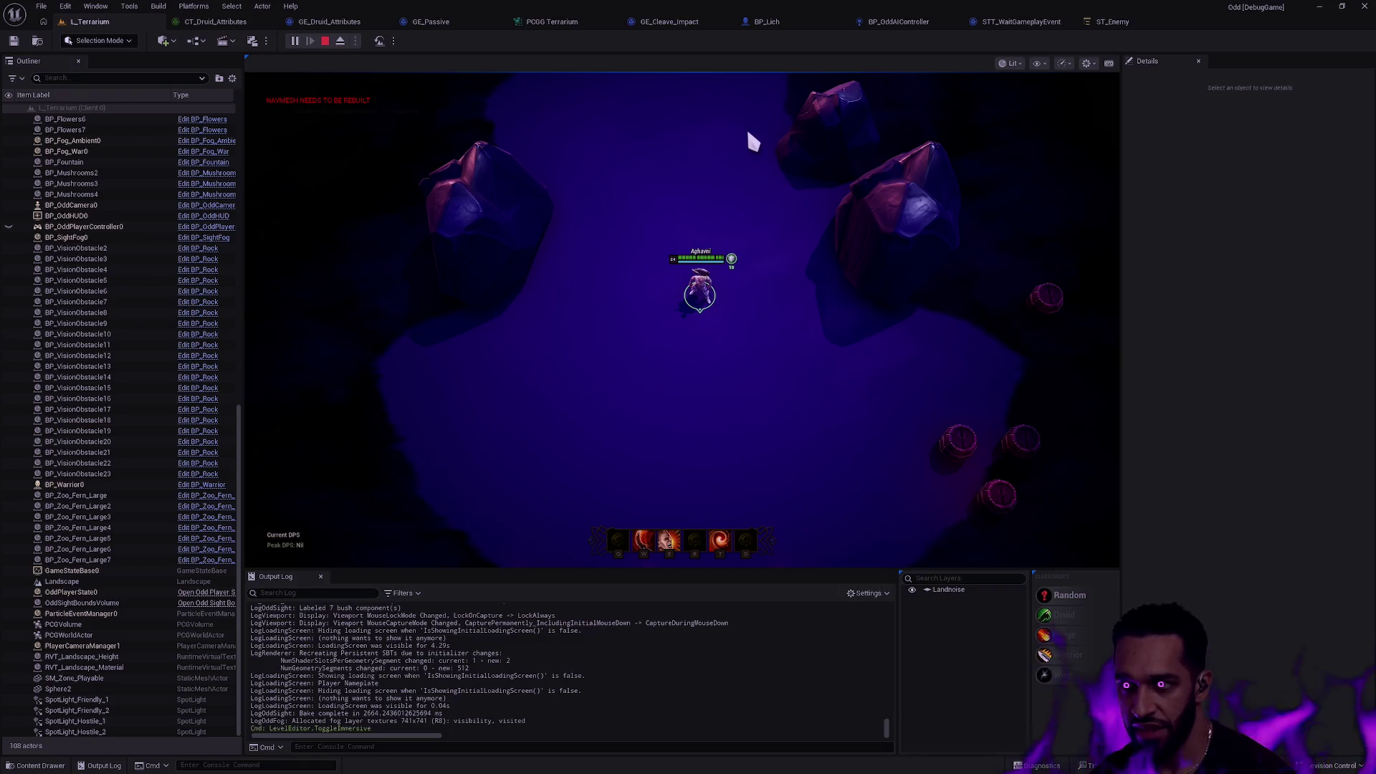
right_click(643, 357)
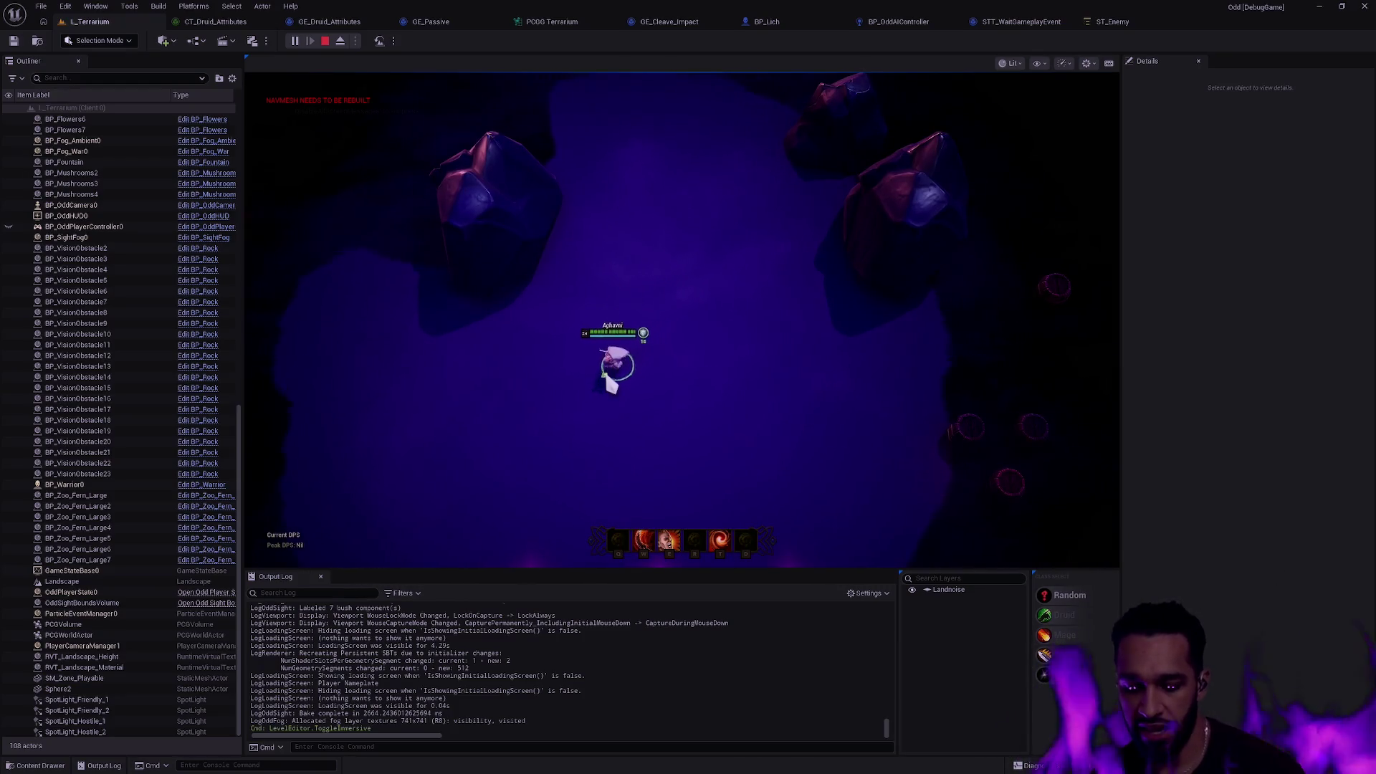
key("Escape")
Check the play settings and launch a two-player multiplayer playtest.
left_click(355, 41)
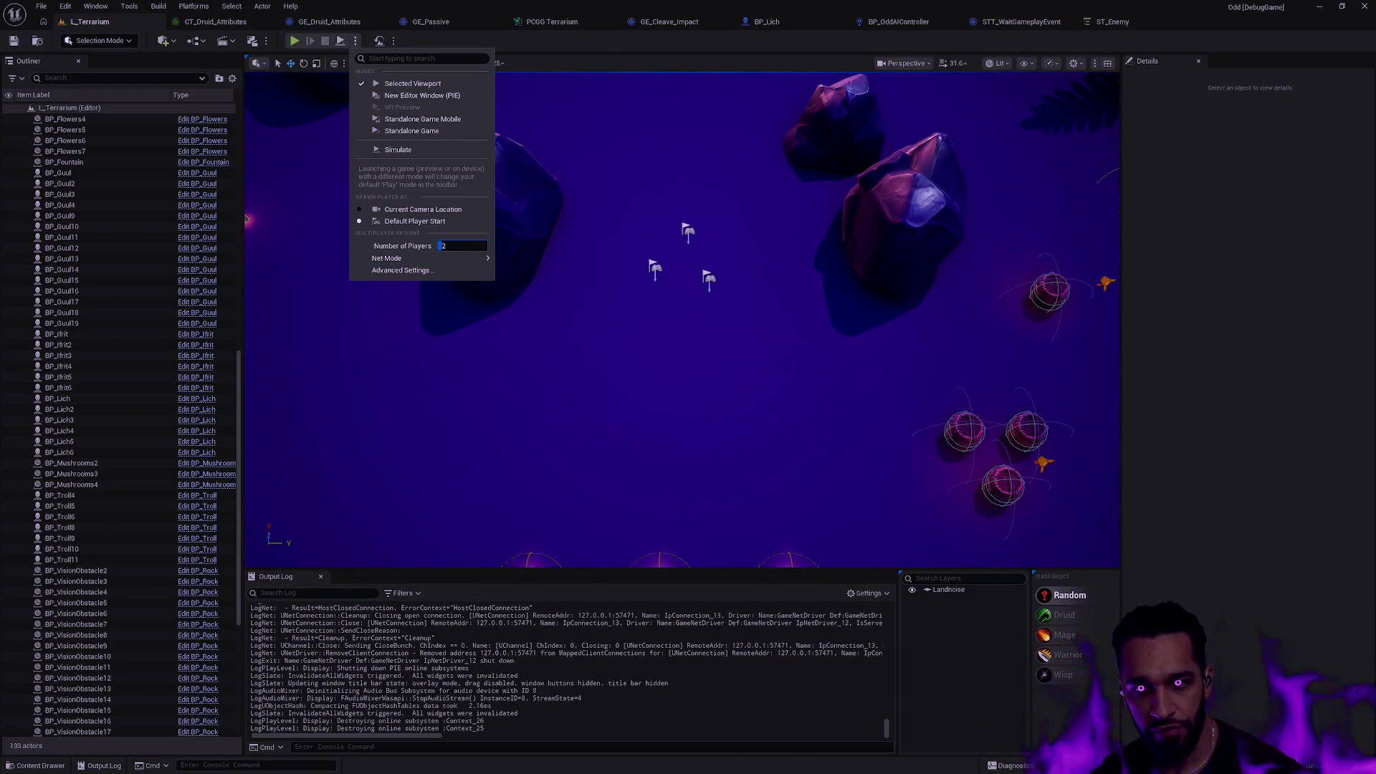
left_click(614, 190)
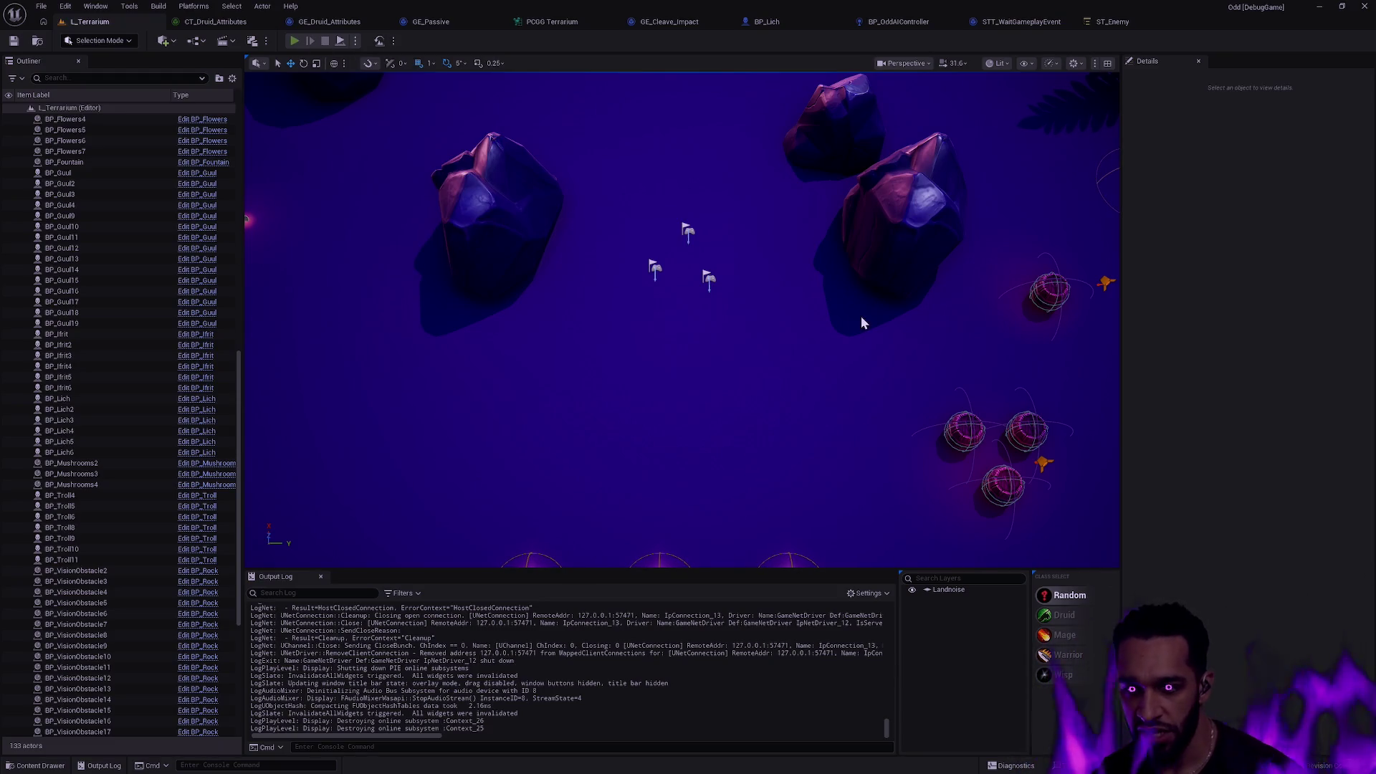
key("alt+p")
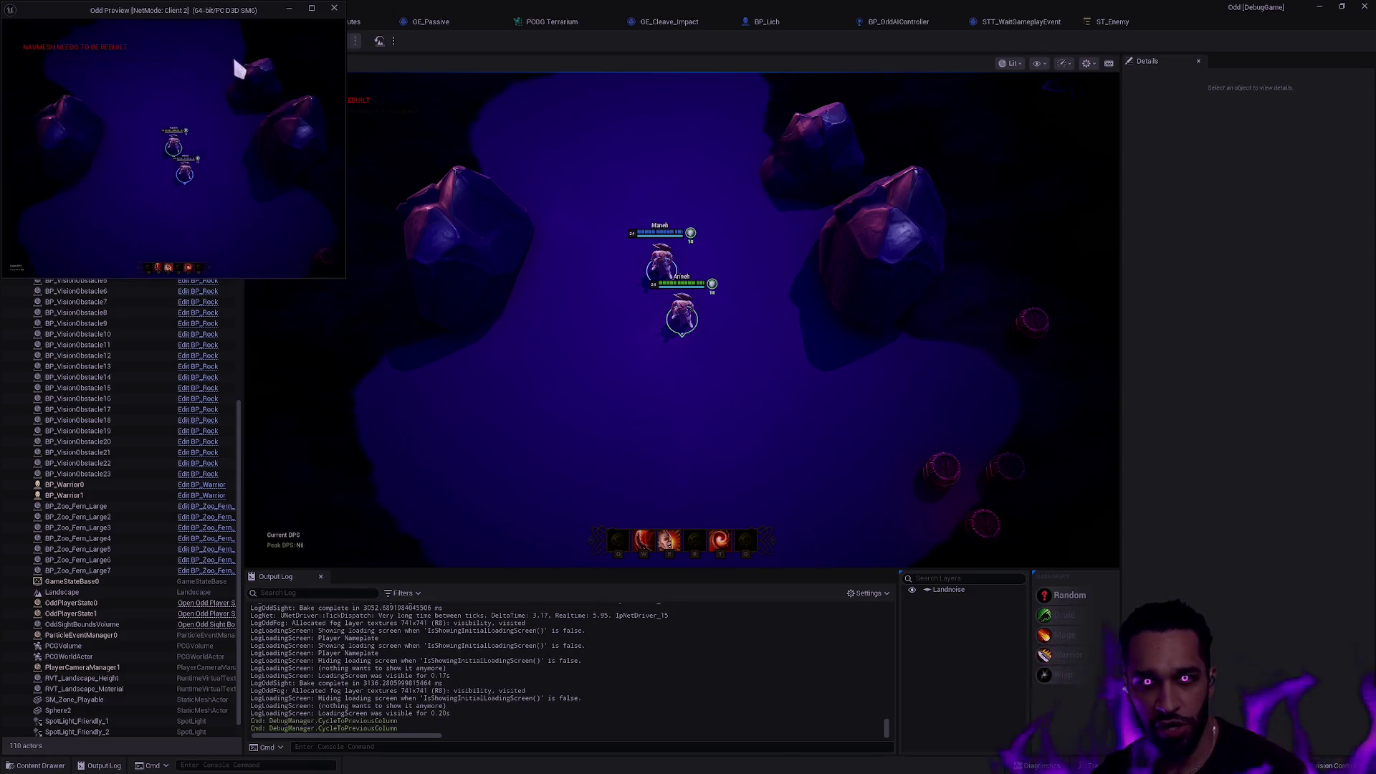
Move the second client's window aside, walk the first client's character left, then stop play.
left_click_drag(218, 11, 364, 385)
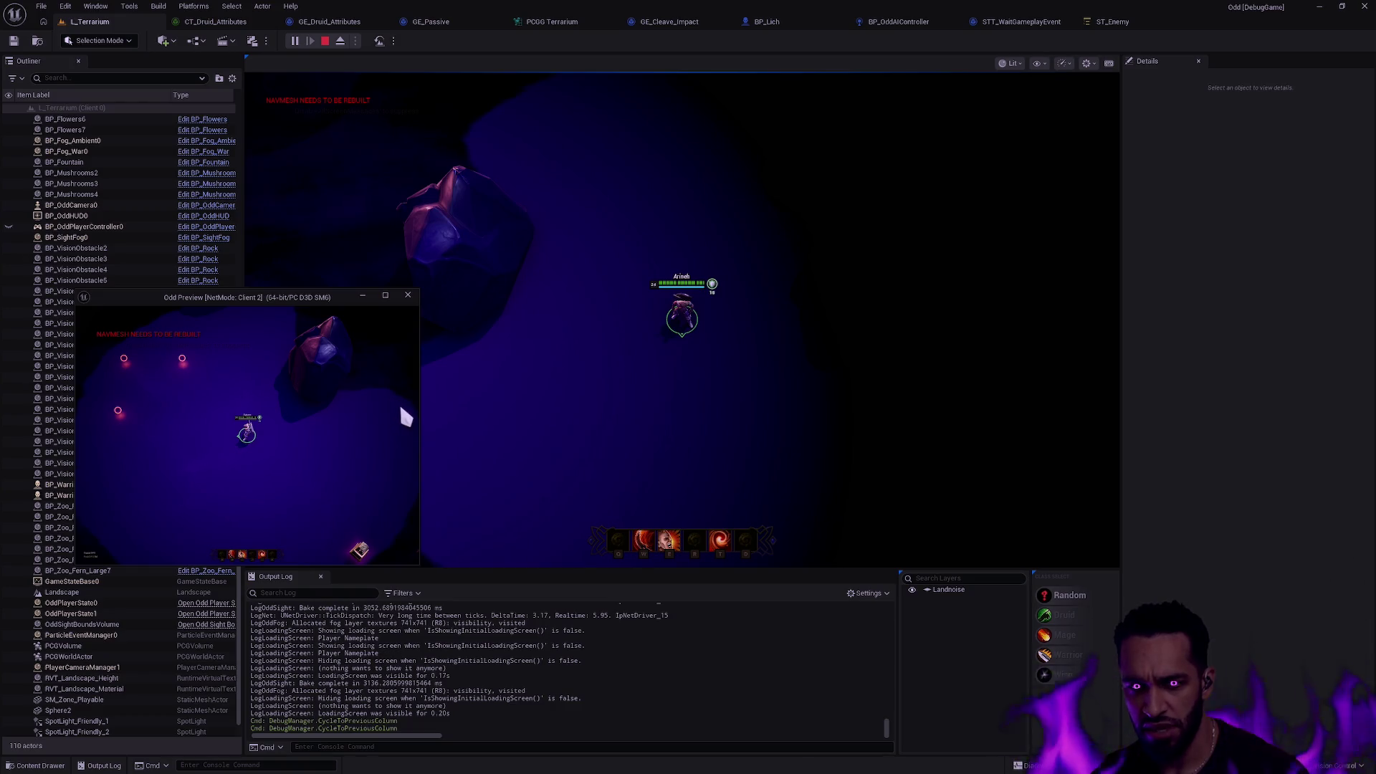
left_click(566, 411)
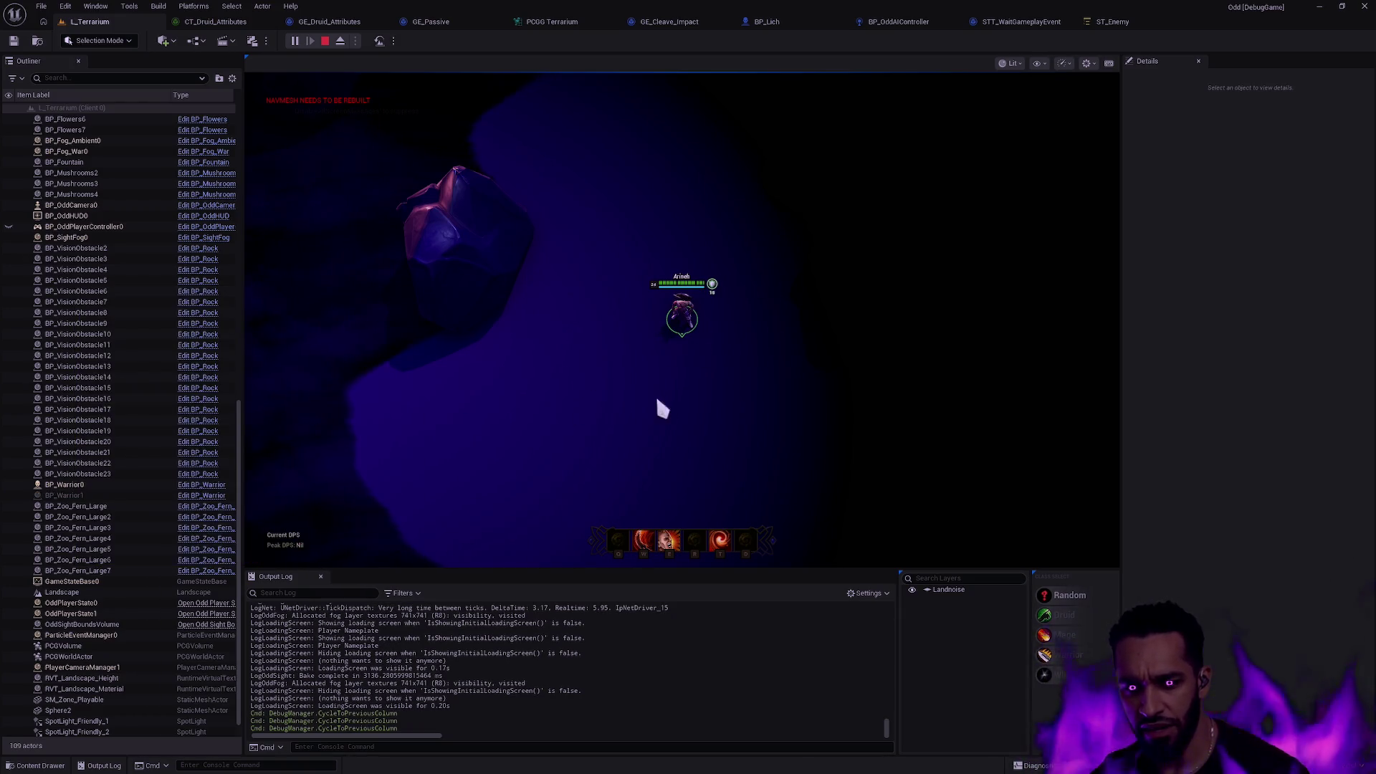
right_click(250, 233)
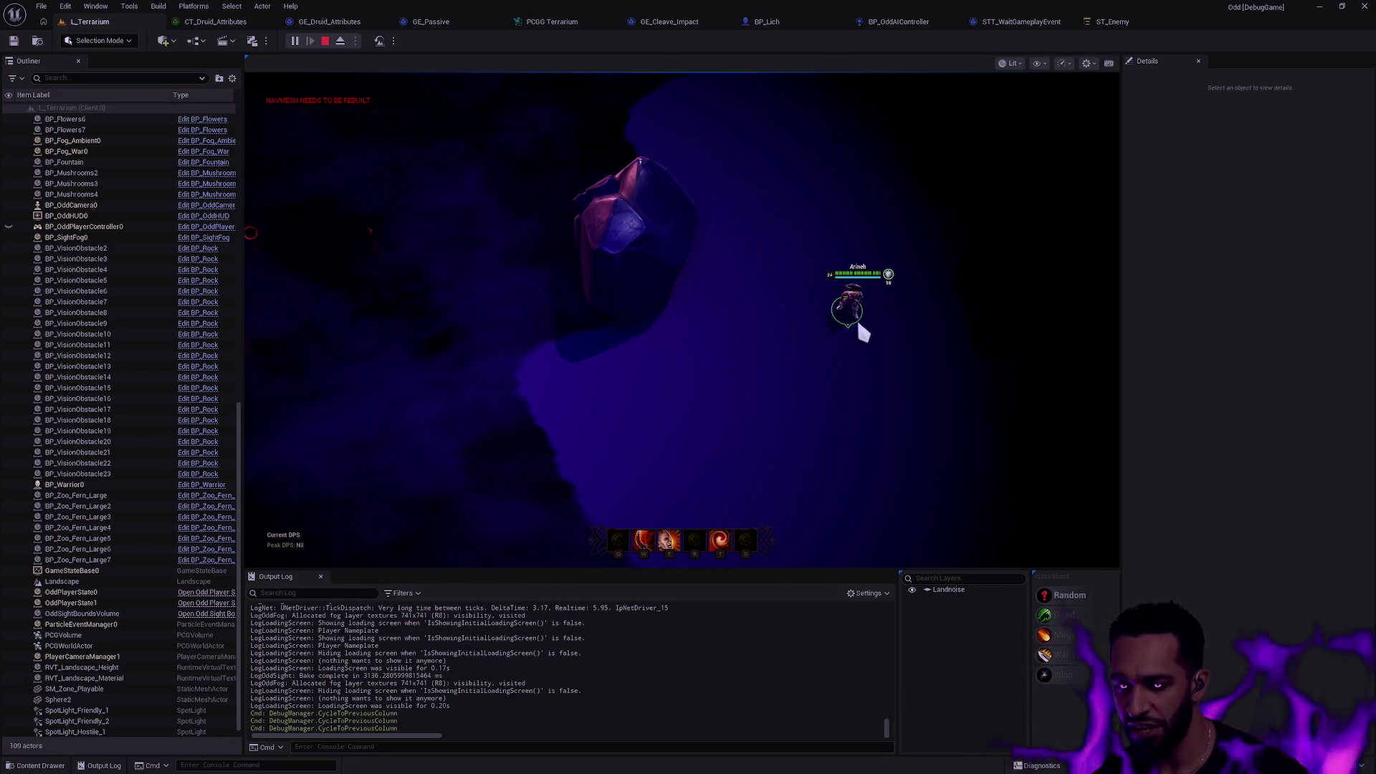
key("Escape")
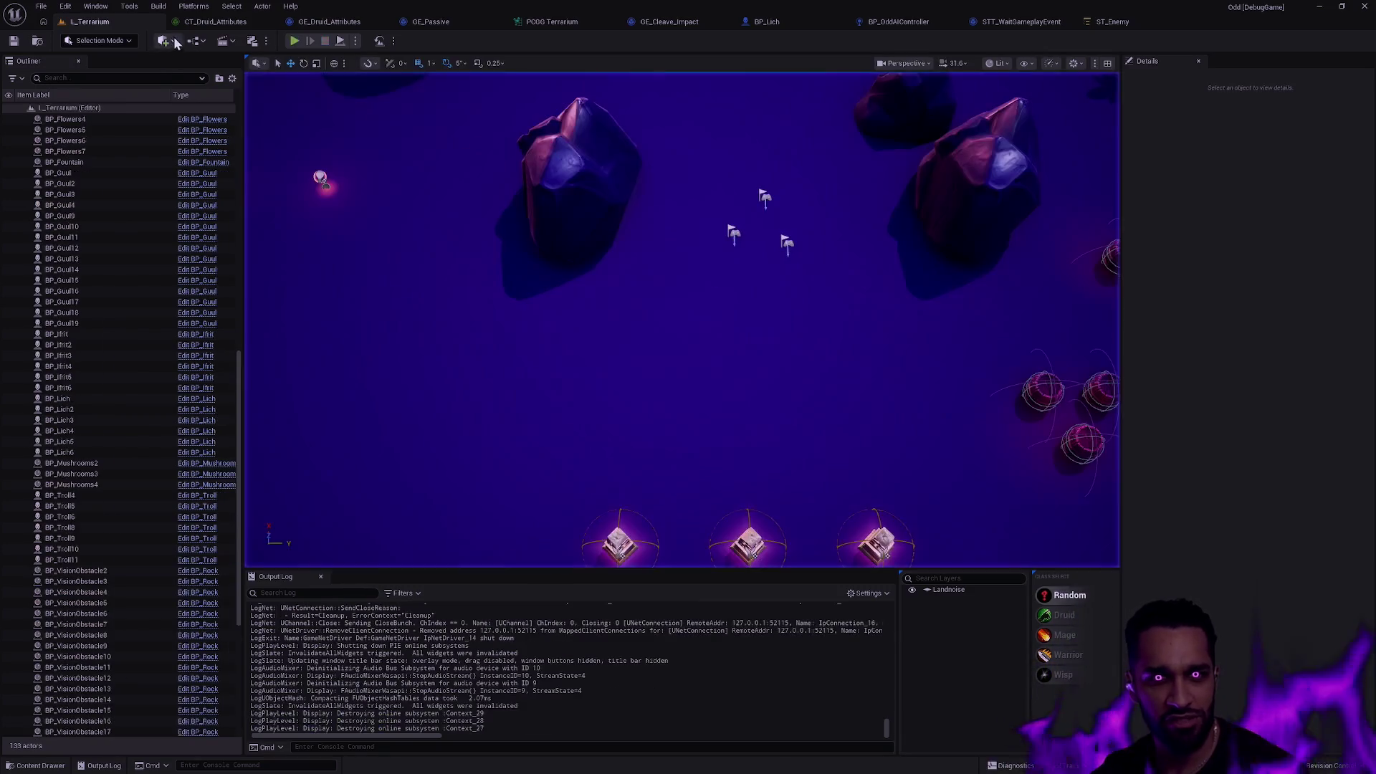
Compile the Level Blueprint after viewing its BeginPlay fog-actor spawns, then return to the level.
left_click(195, 41)
left_click(705, 228)
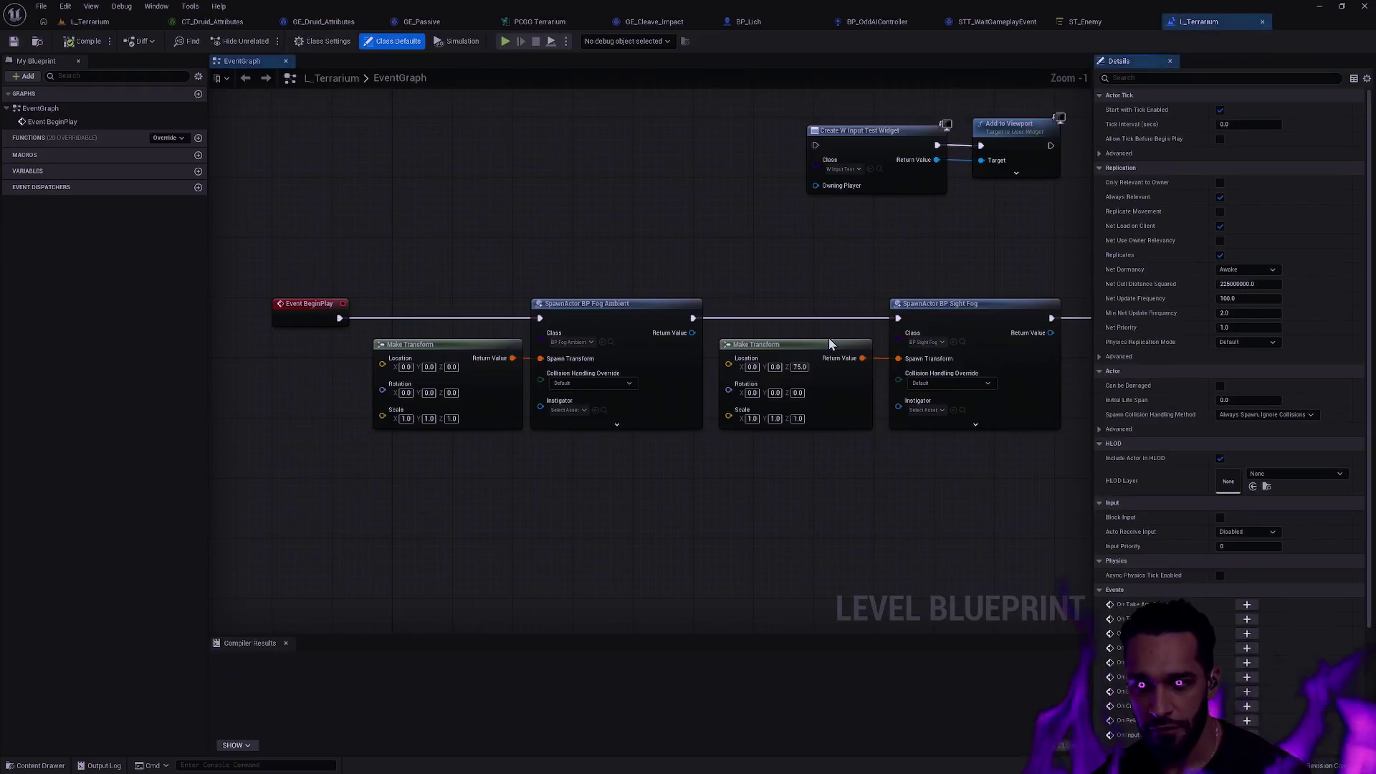
left_click_drag(831, 272, 580, 248)
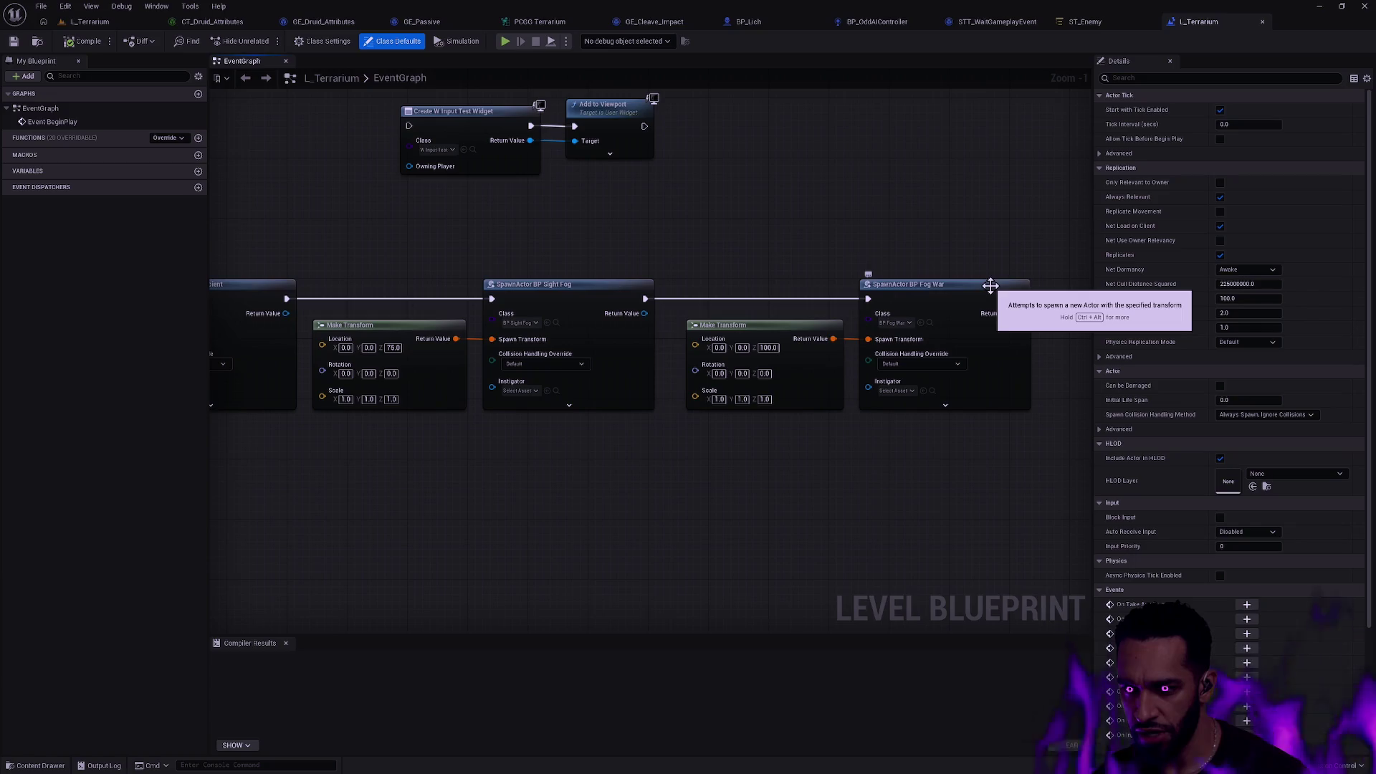
key("Home")
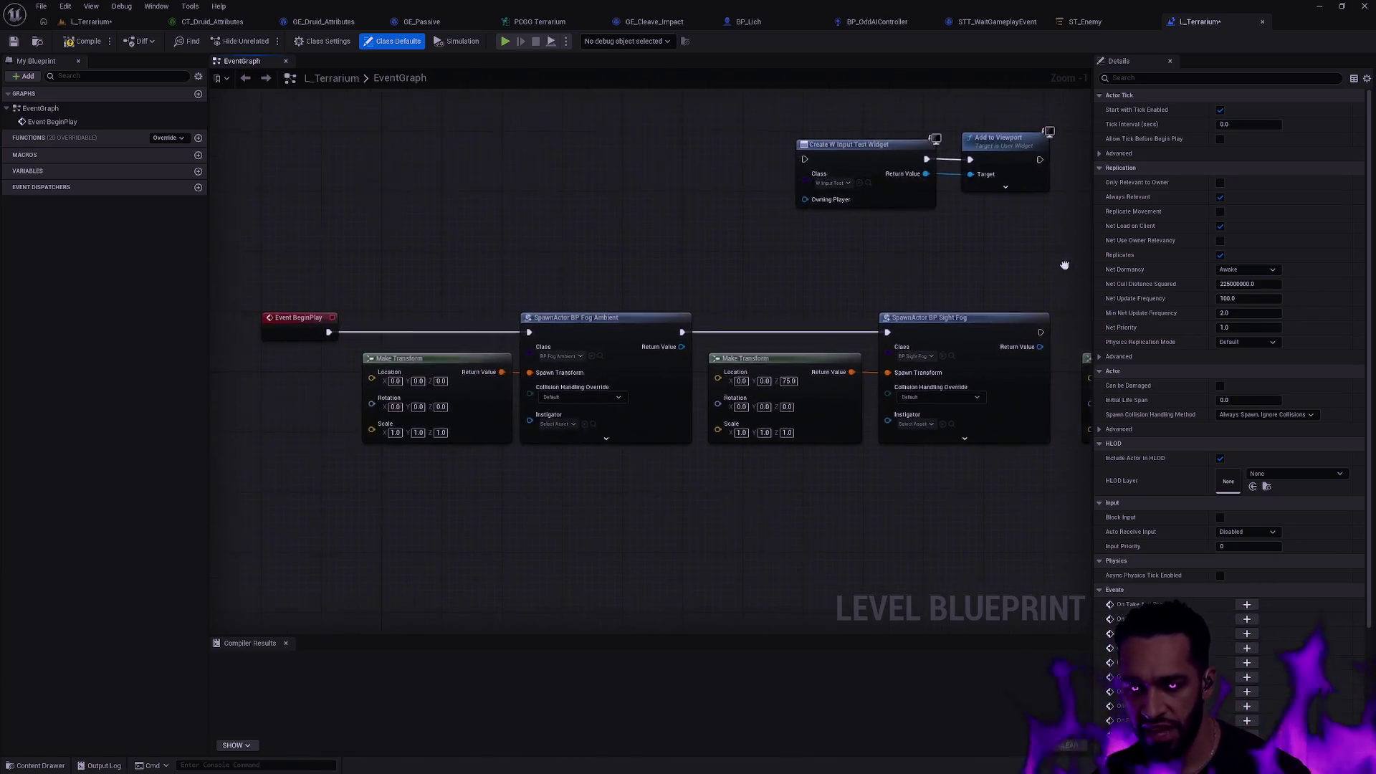
left_click(88, 42)
left_click(91, 22)
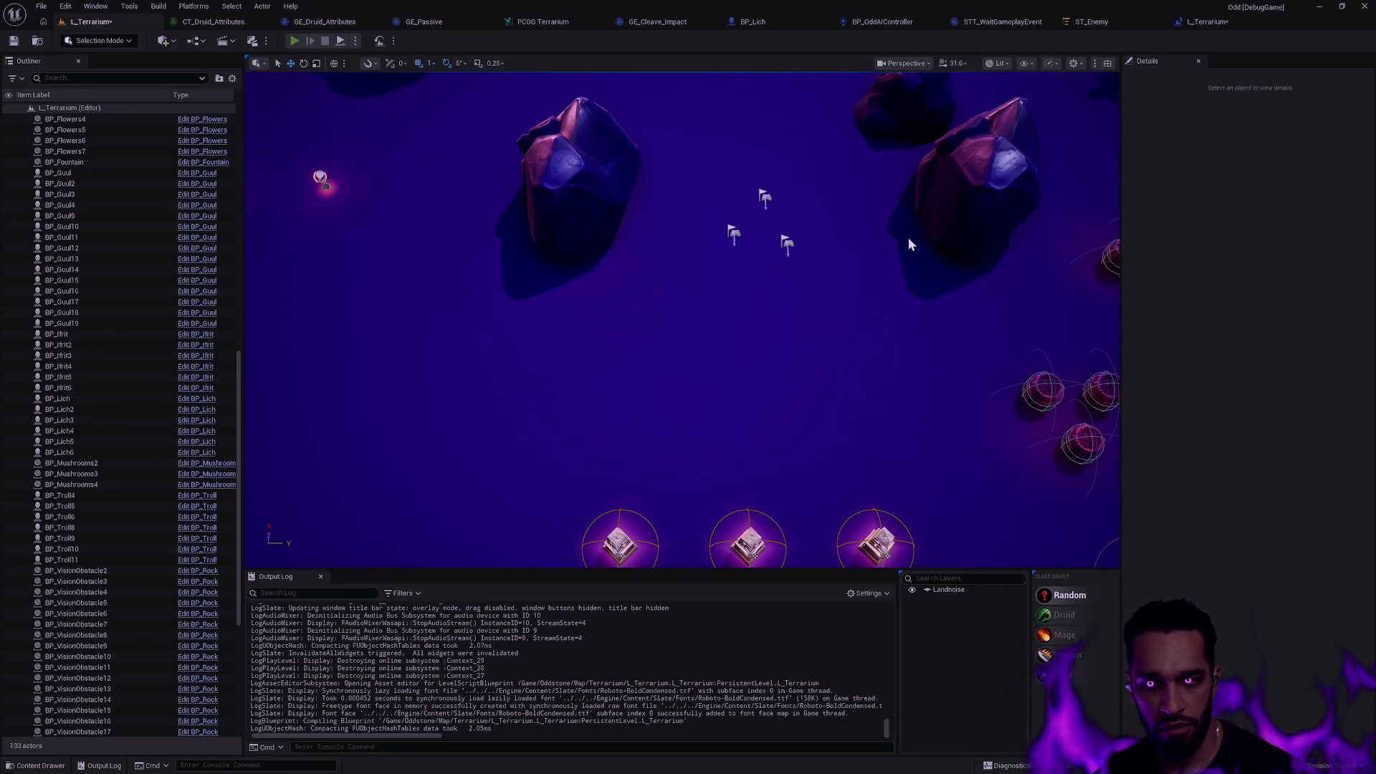
Set Number of Players to 3 in the play options and launch the playtest.
key("alt+p")
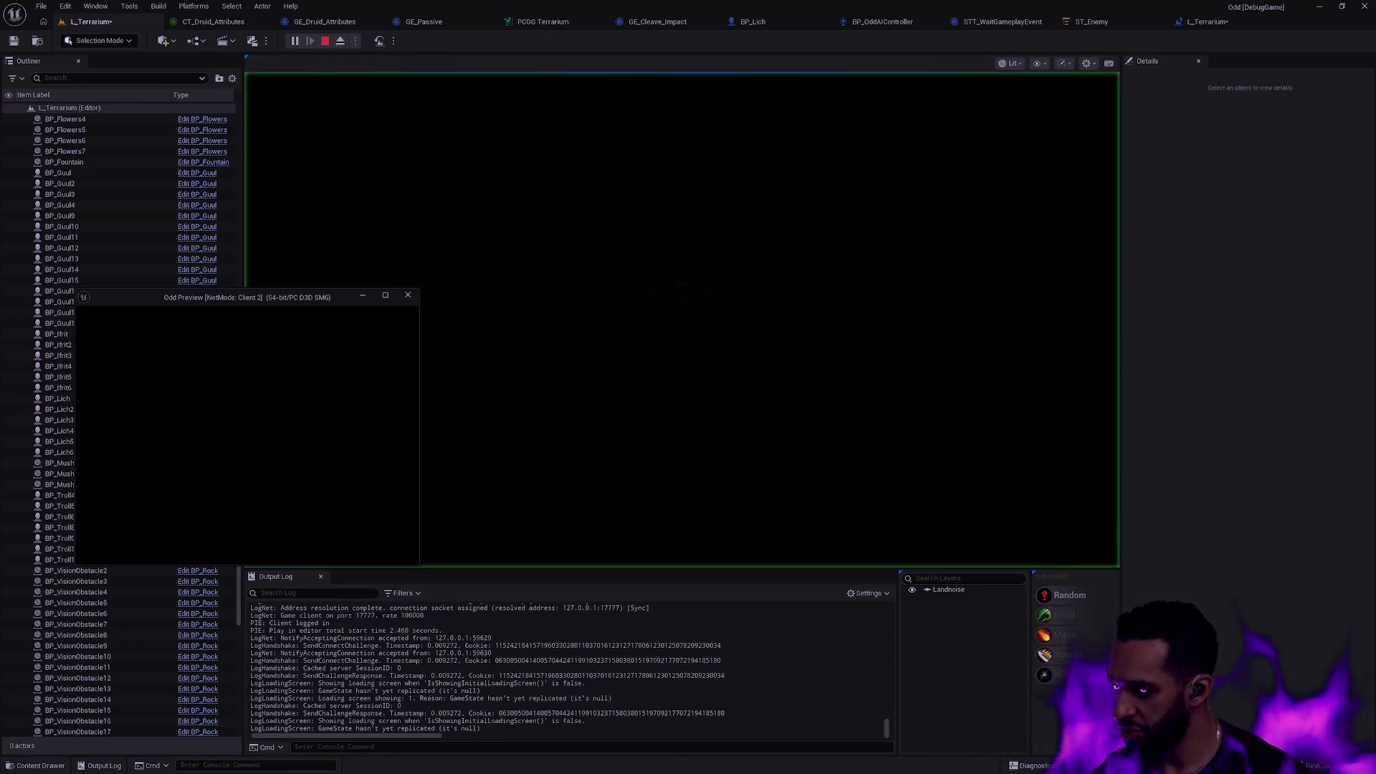
key("Escape")
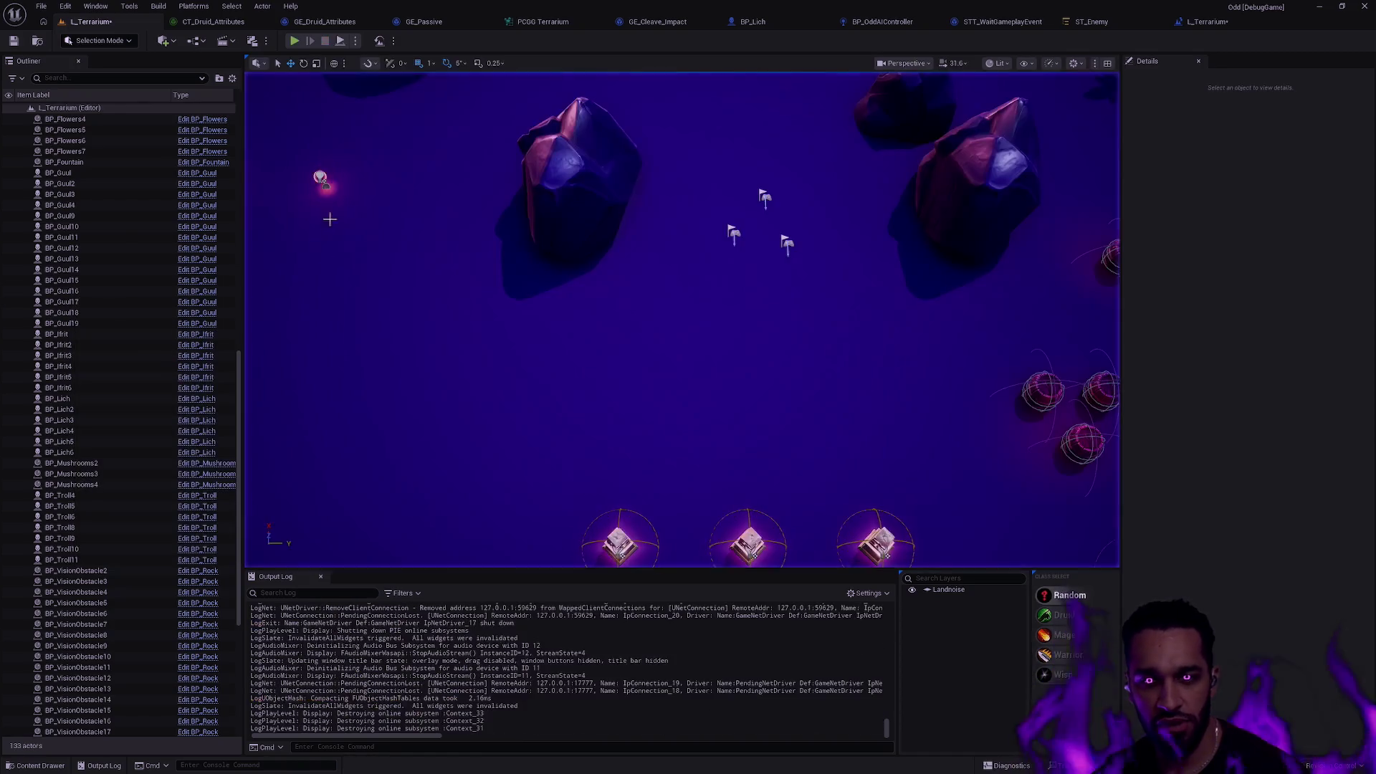
left_click(356, 41)
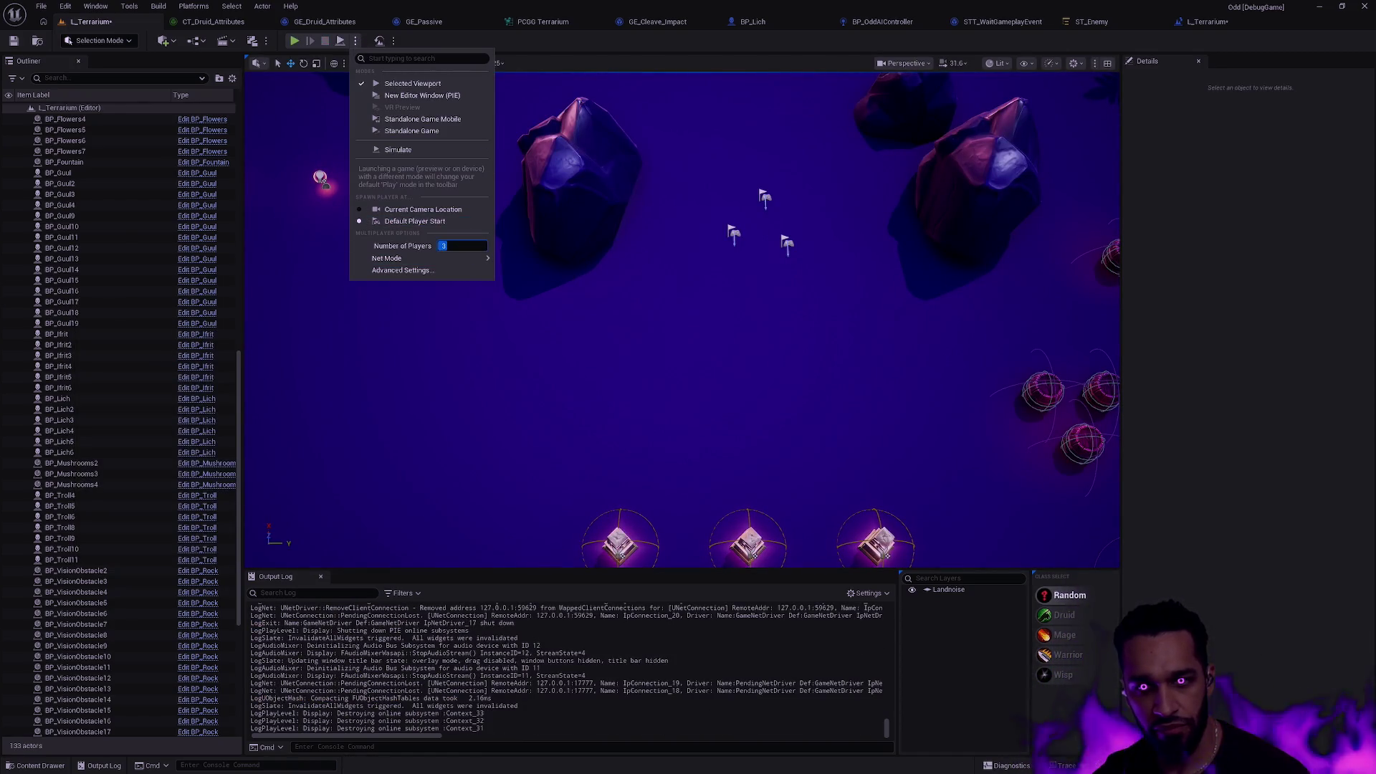
left_click(794, 244)
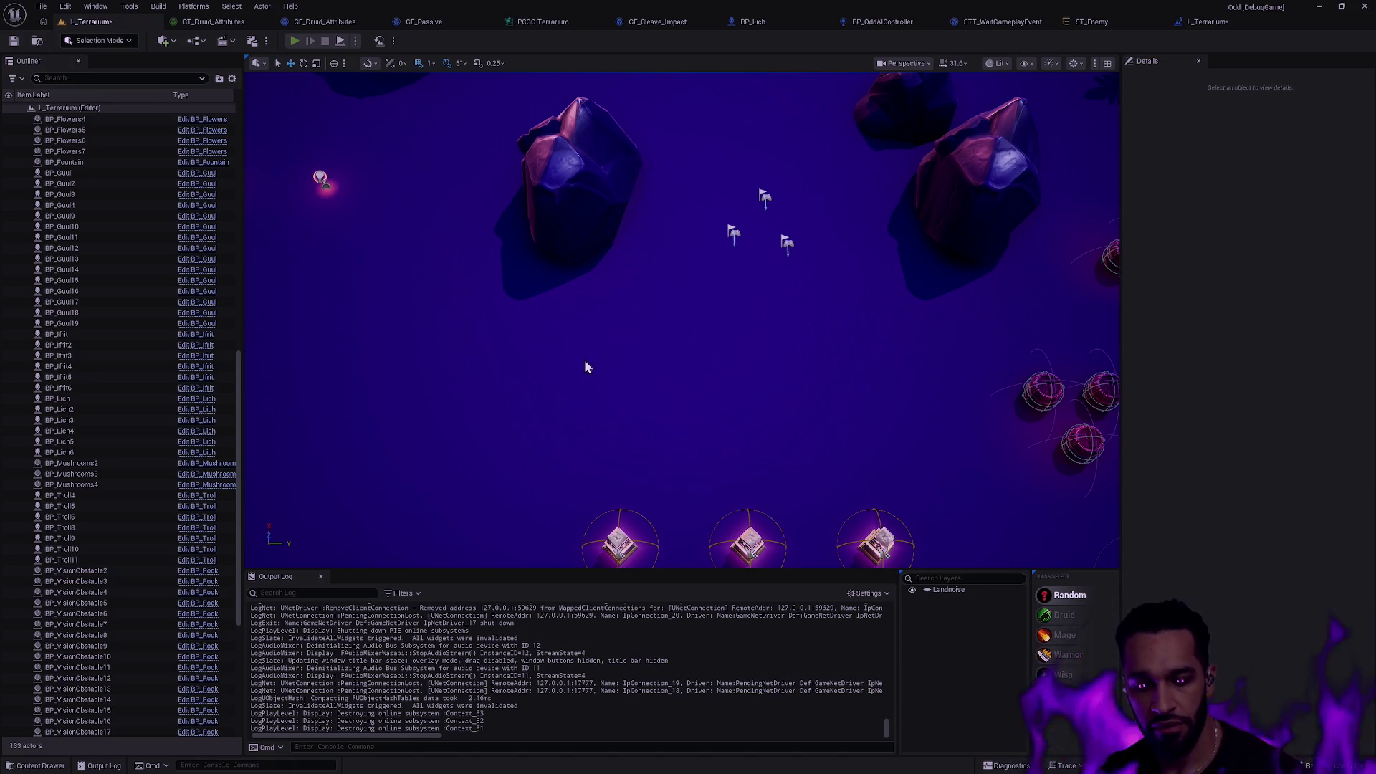
key("alt+p")
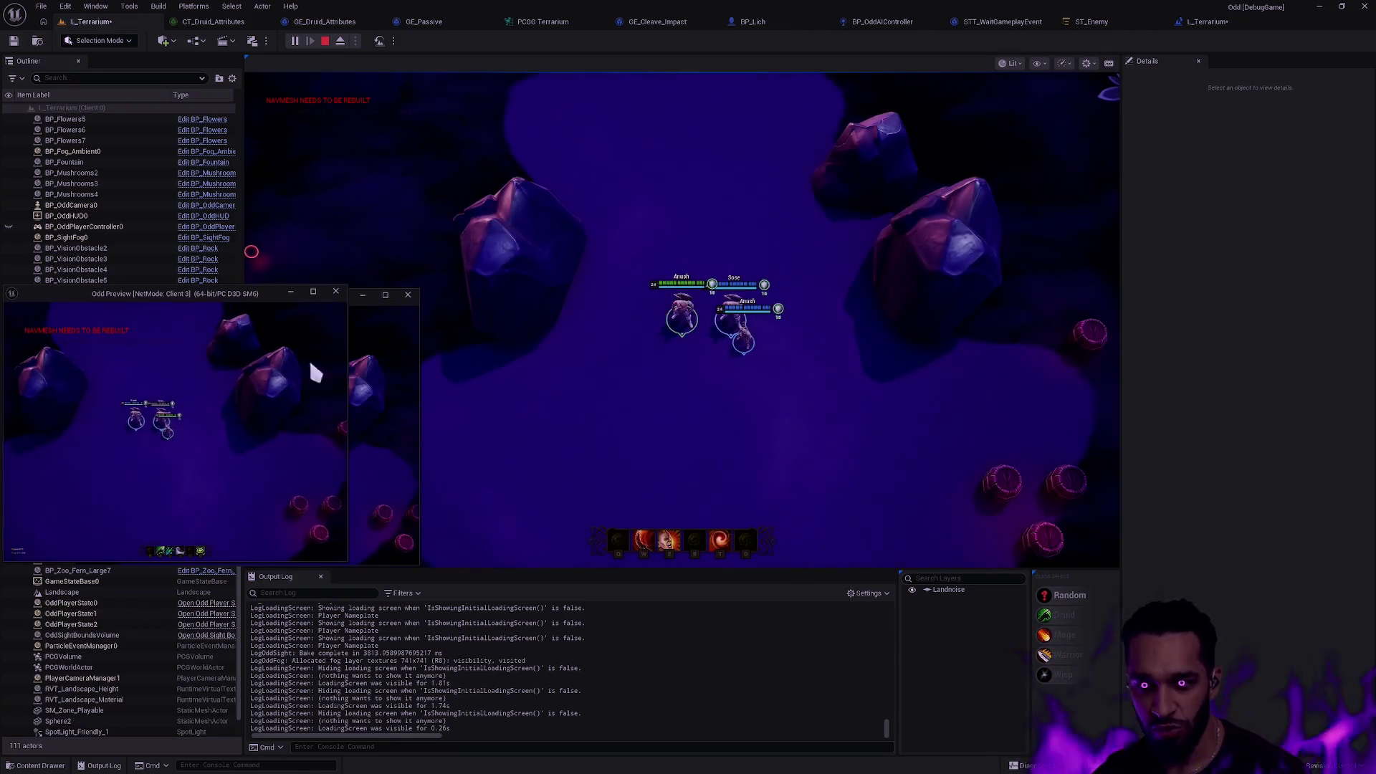
Walk the third character to a new spot, re-centre its camera, and cycle the debug display back two columns.
right_click(159, 445)
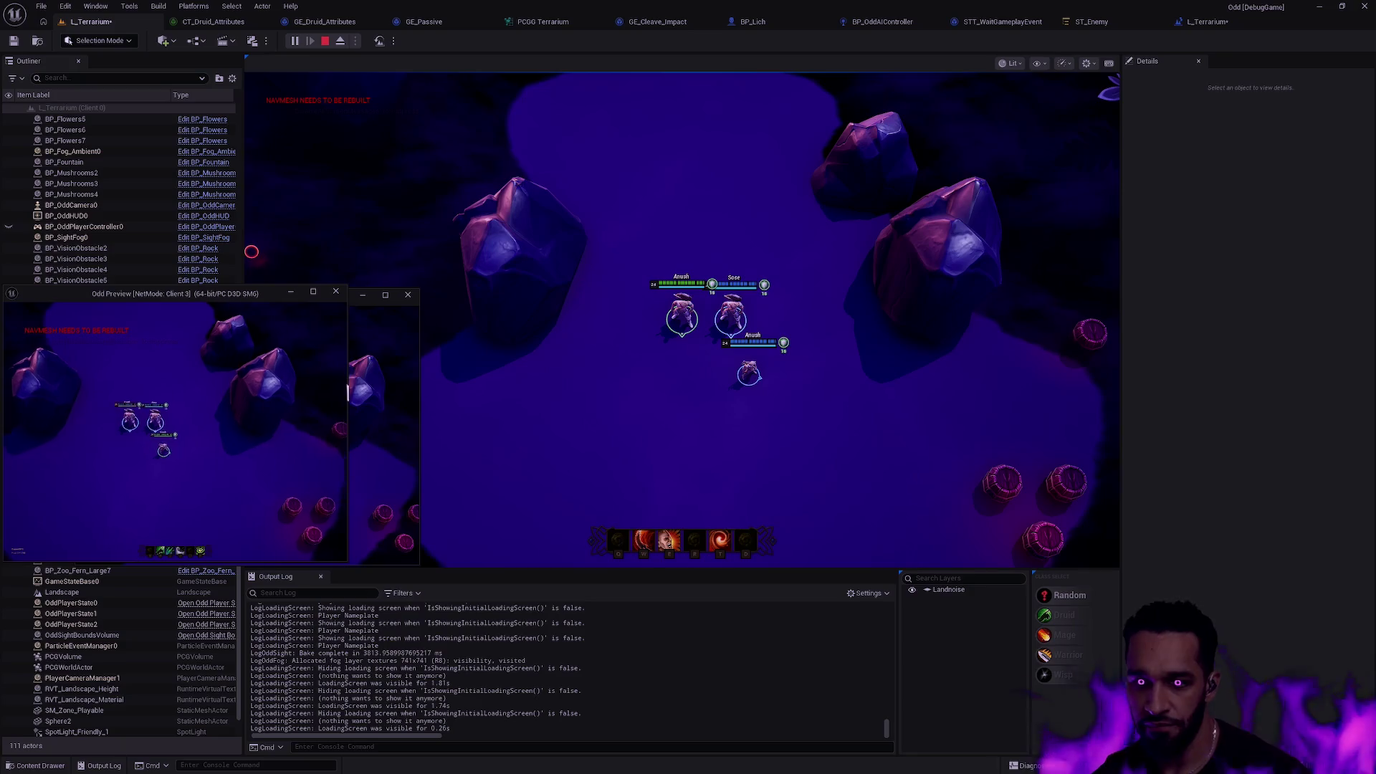
key("space")
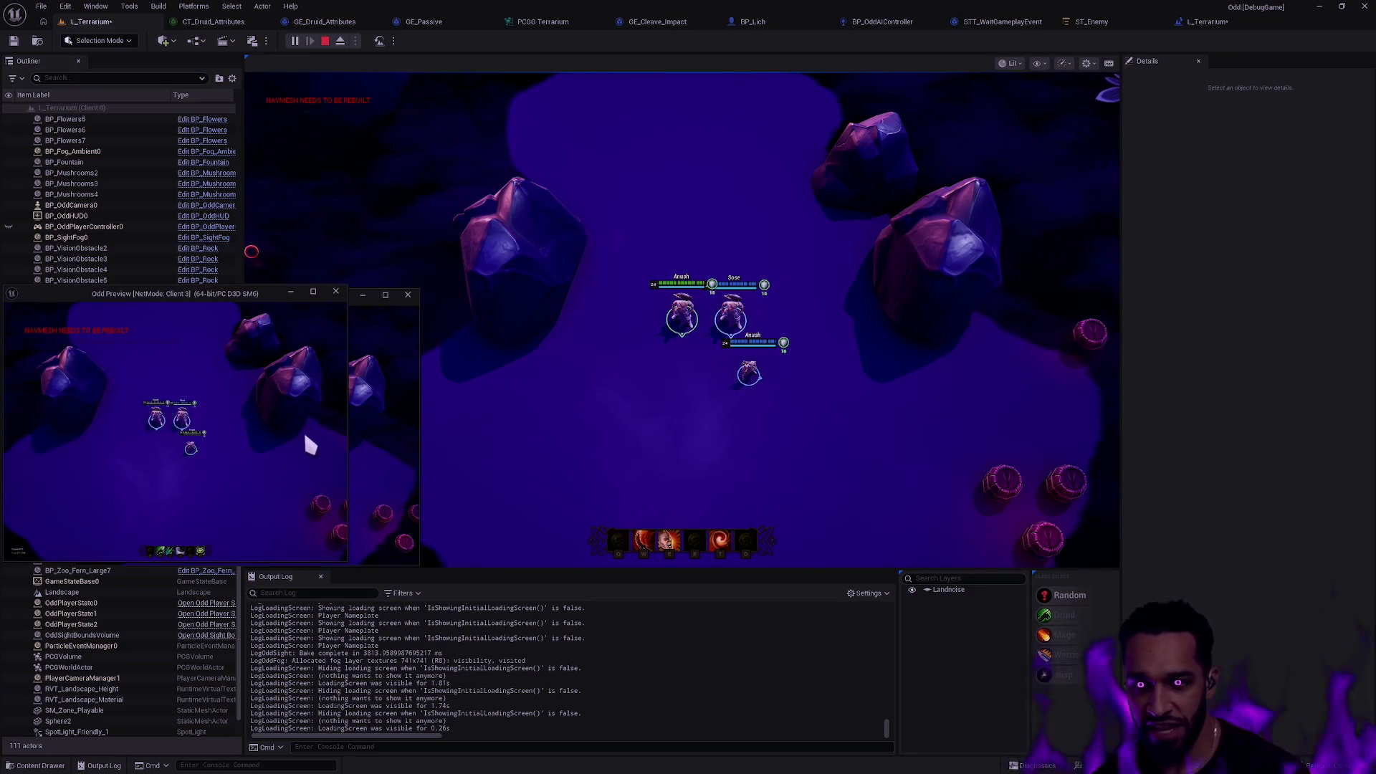
key("Left")
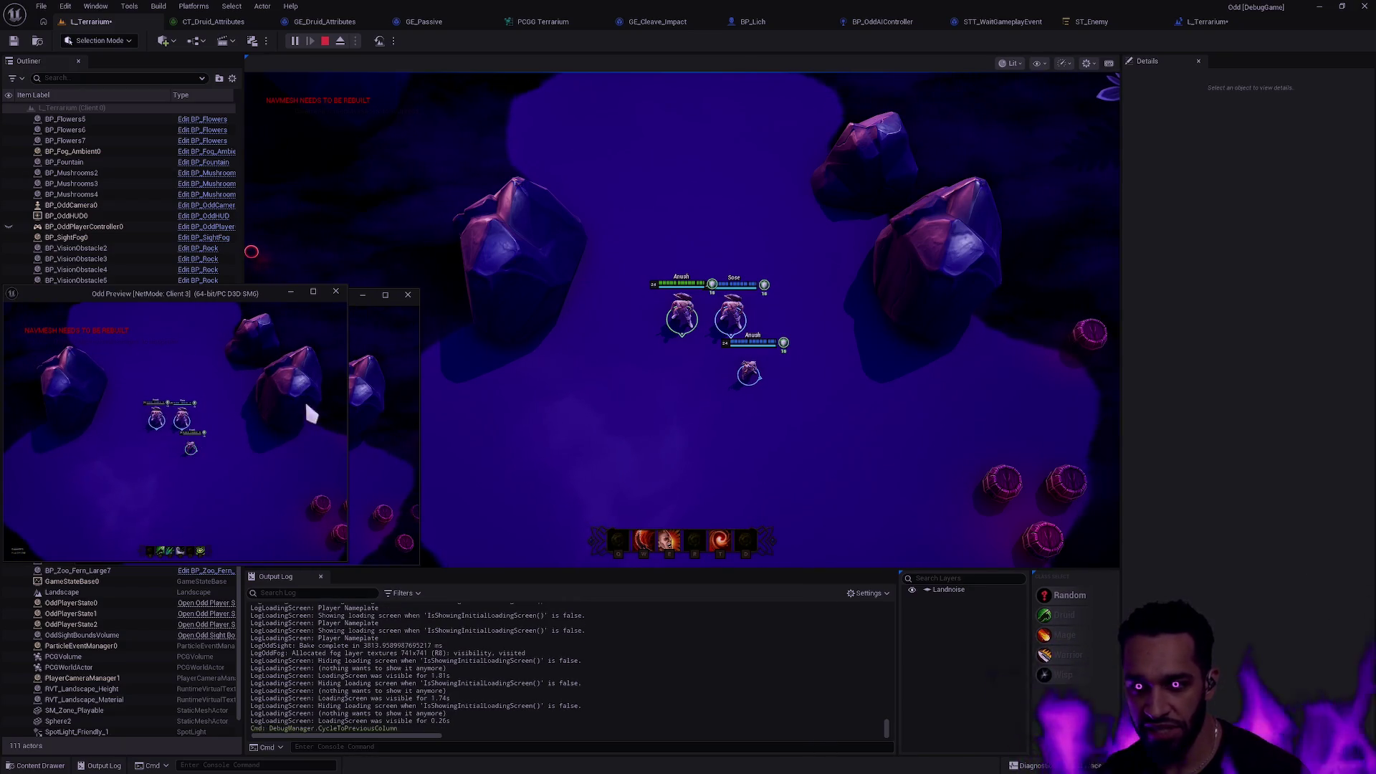
key("Left")
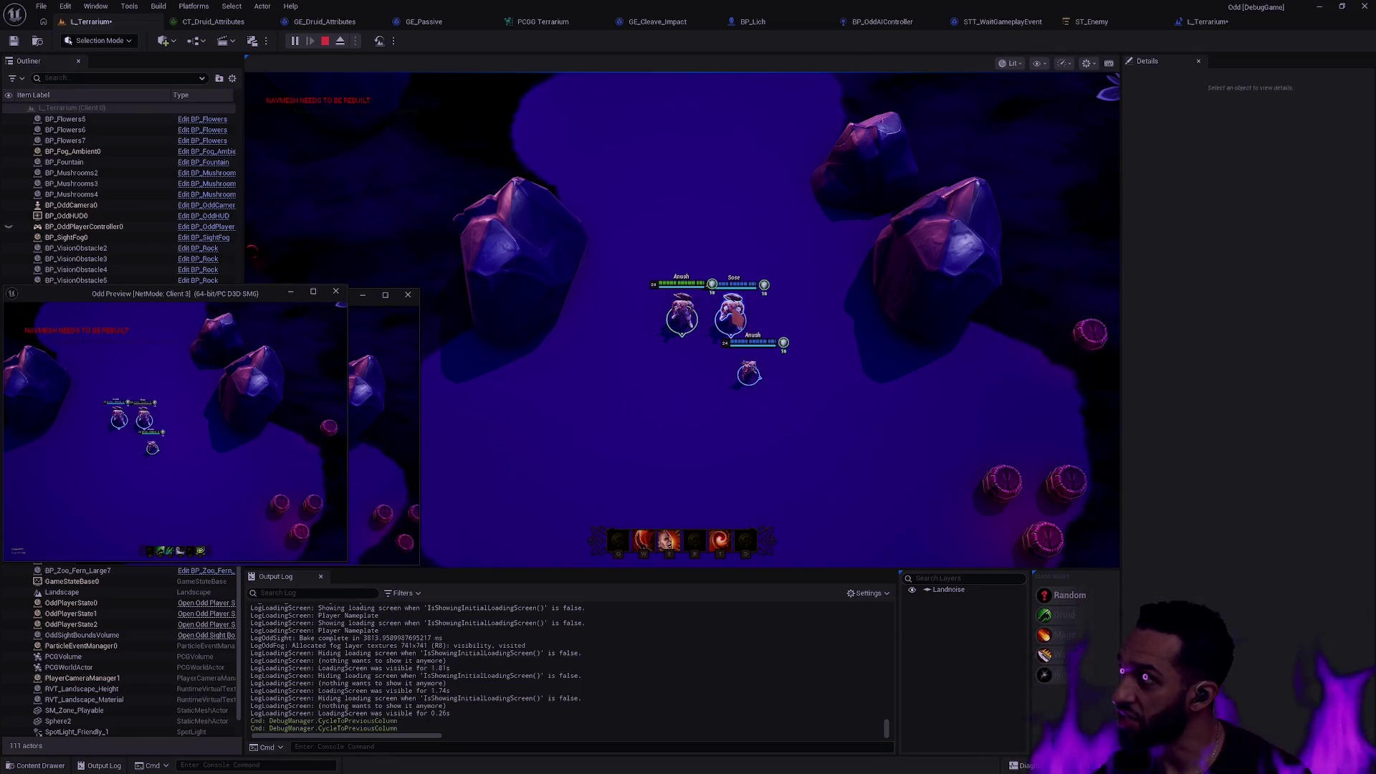
Make the warrior attack and move lower-left, then shift the Client 3 window to the bottom right.
left_click(756, 306)
key("w")
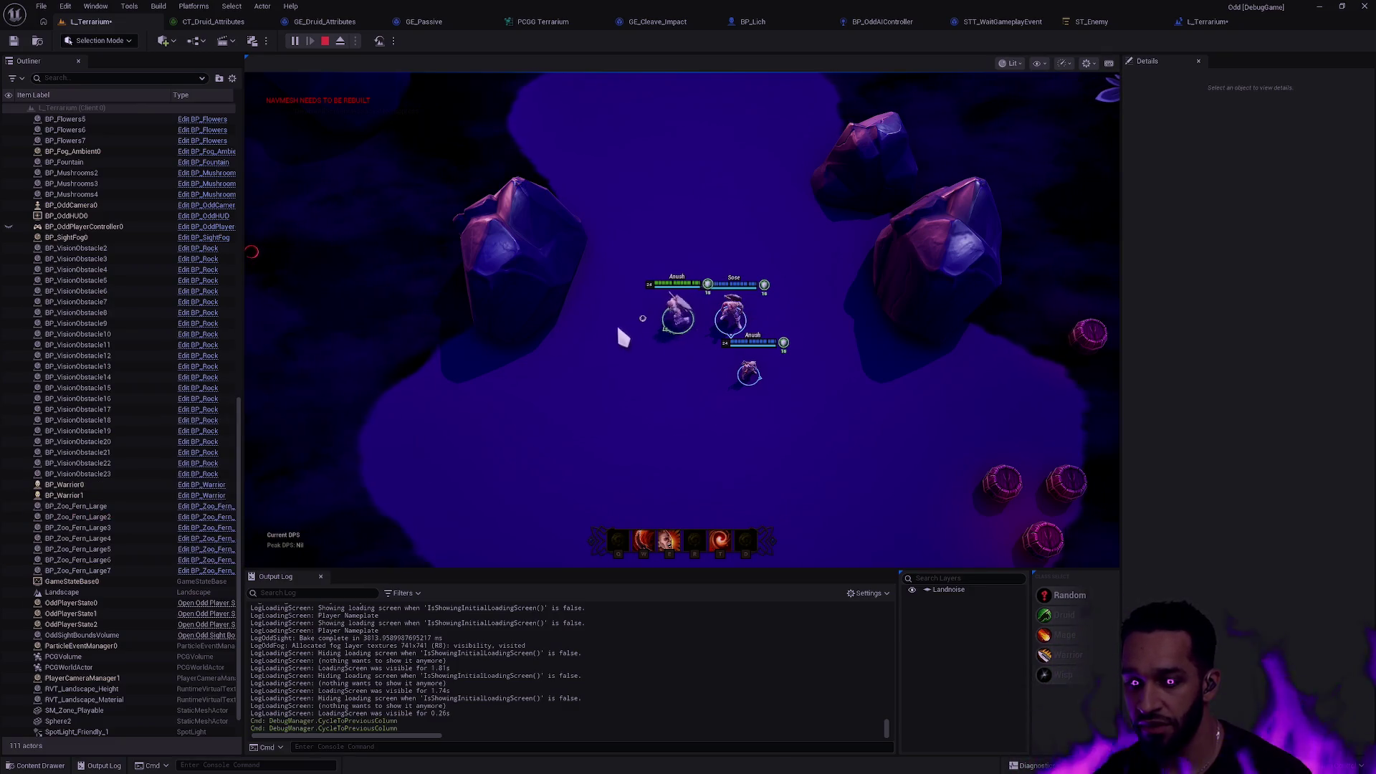
left_click(606, 345)
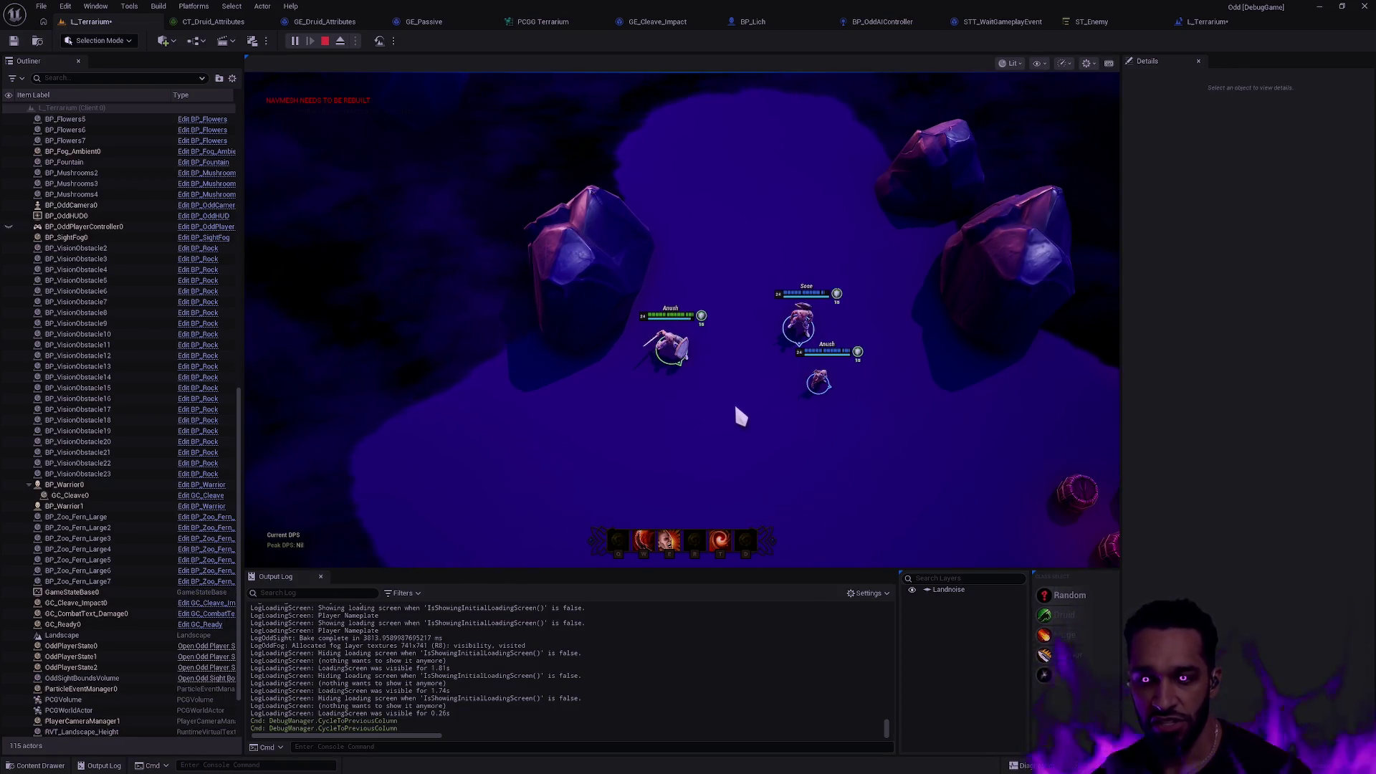
key("alt+Tab")
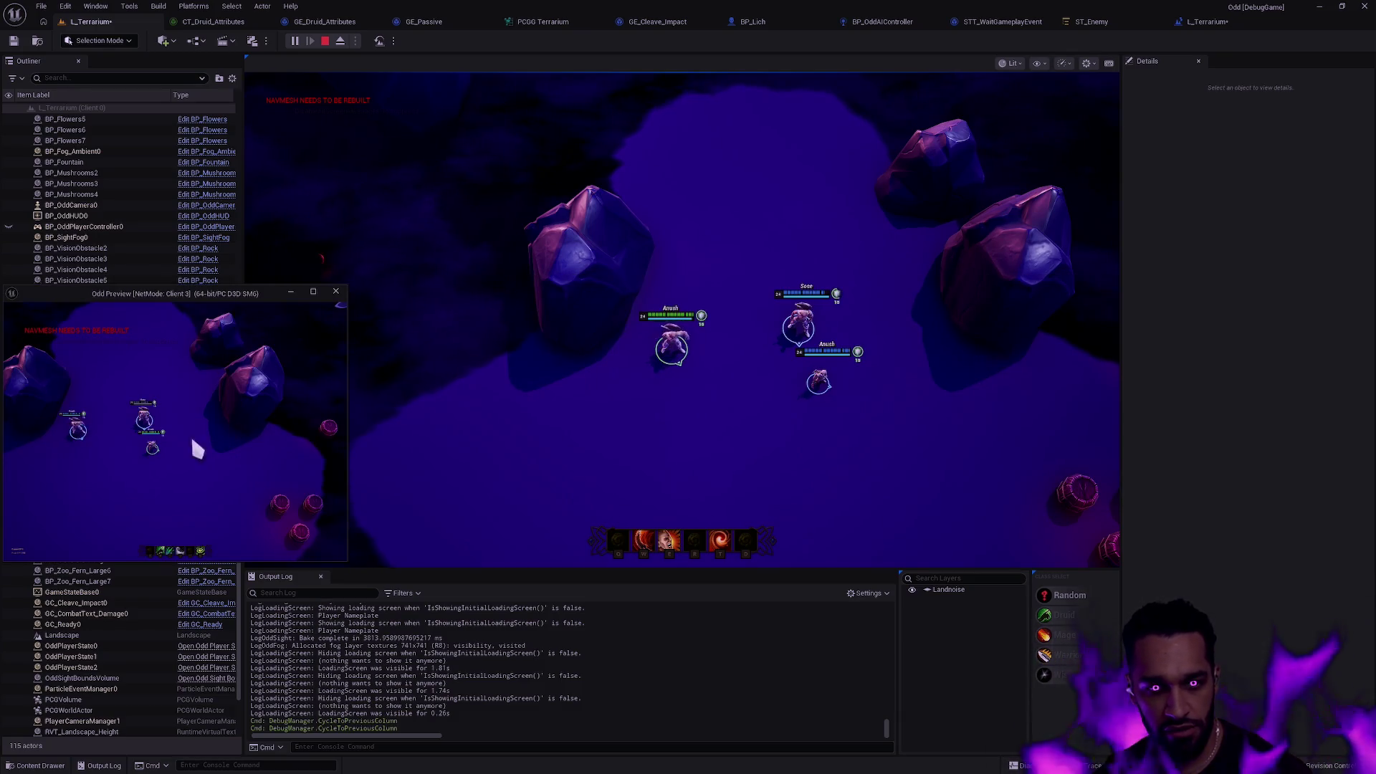
mouse_move(225, 296)
left_mouse_down()
mouse_move(239, 448)
mouse_move(793, 519)
mouse_move(1246, 481)
left_mouse_up()
key("alt+Tab")
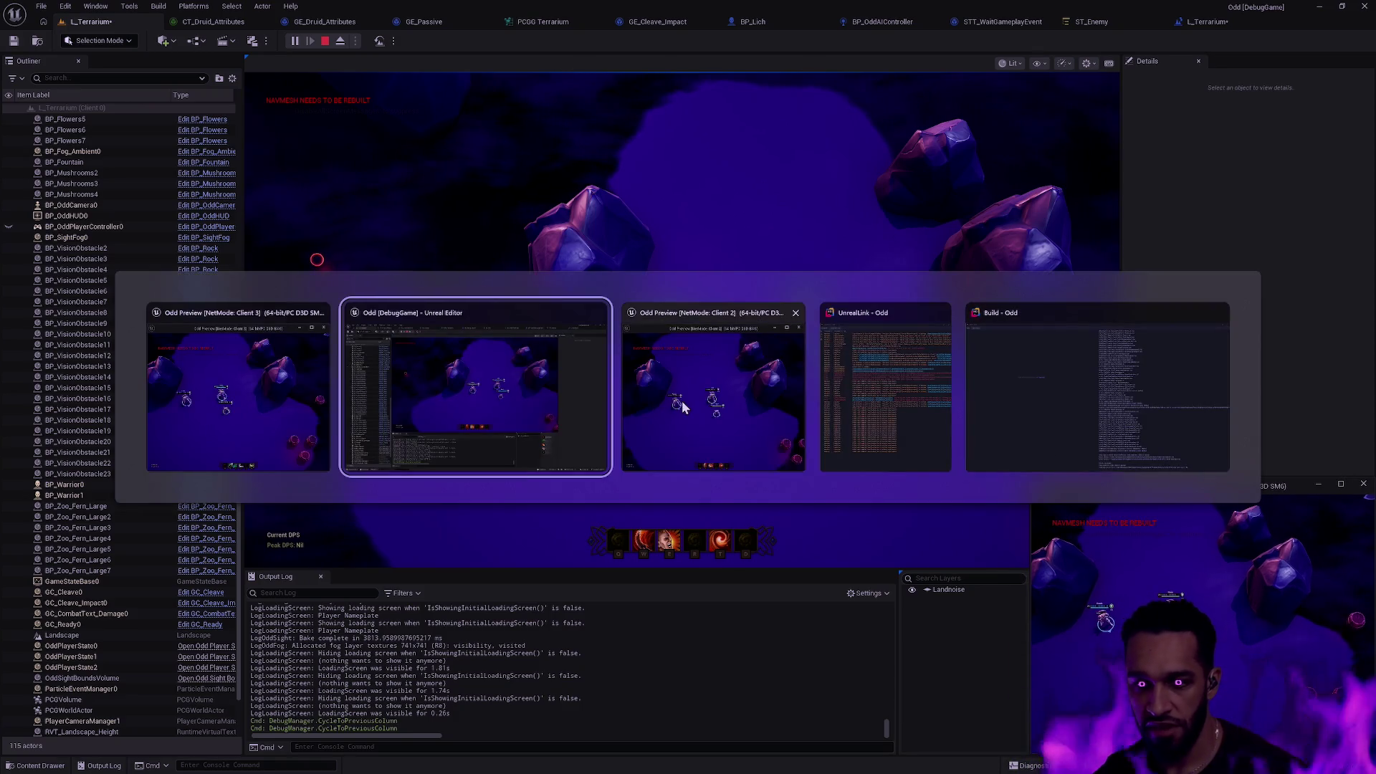
Move the Client 2 window to the bottom left and walk the main hero left through the fog to the rock.
key("alt+Tab")
key("alt+Tab")
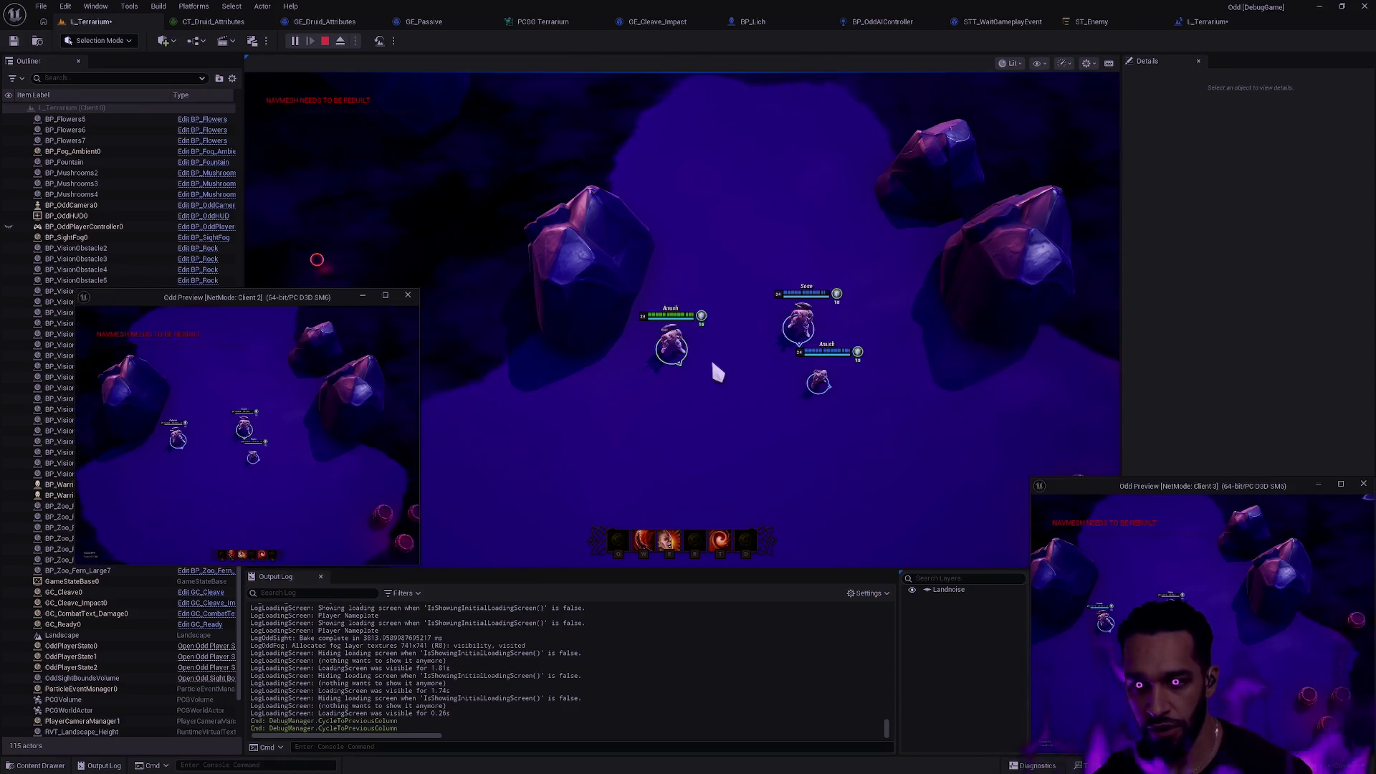
mouse_move(256, 297)
left_mouse_down()
mouse_move(285, 422)
mouse_move(205, 479)
left_mouse_up()
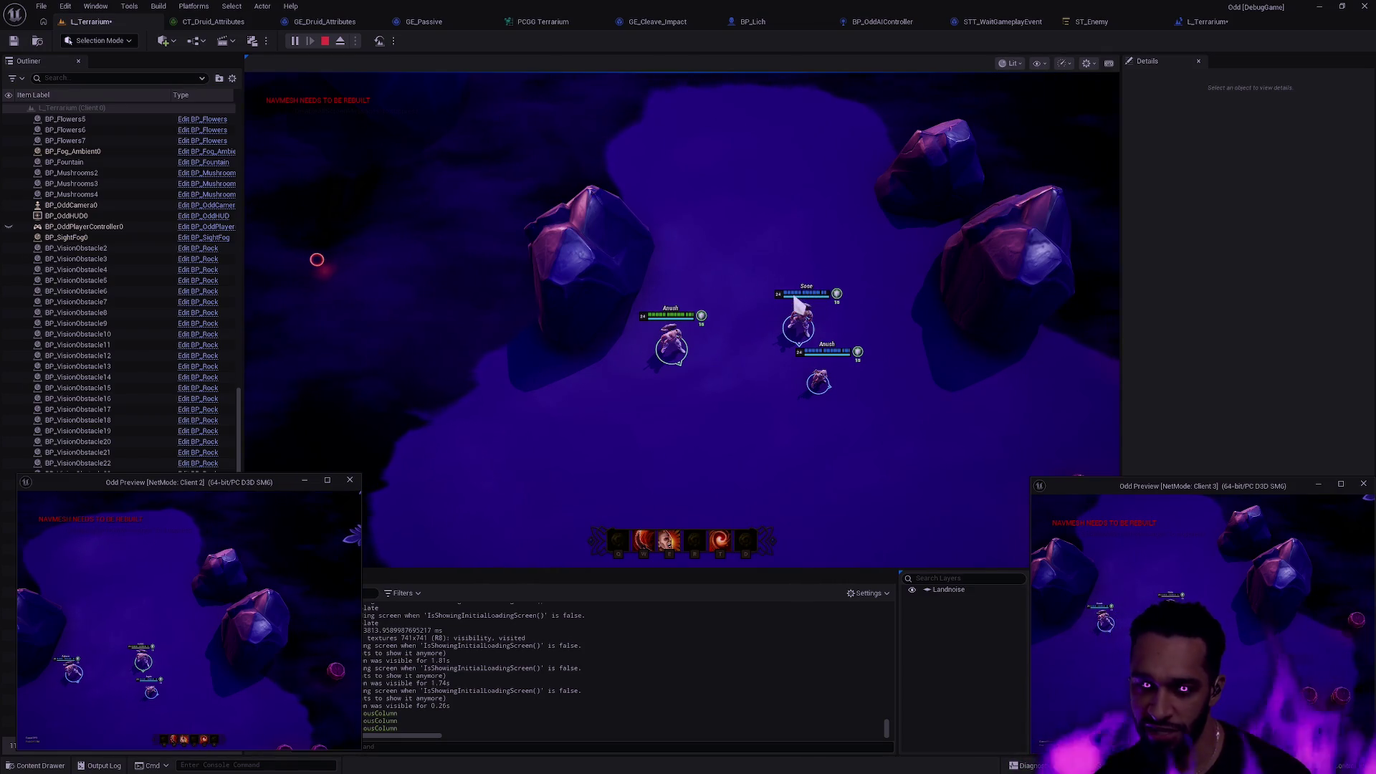
right_click(688, 430)
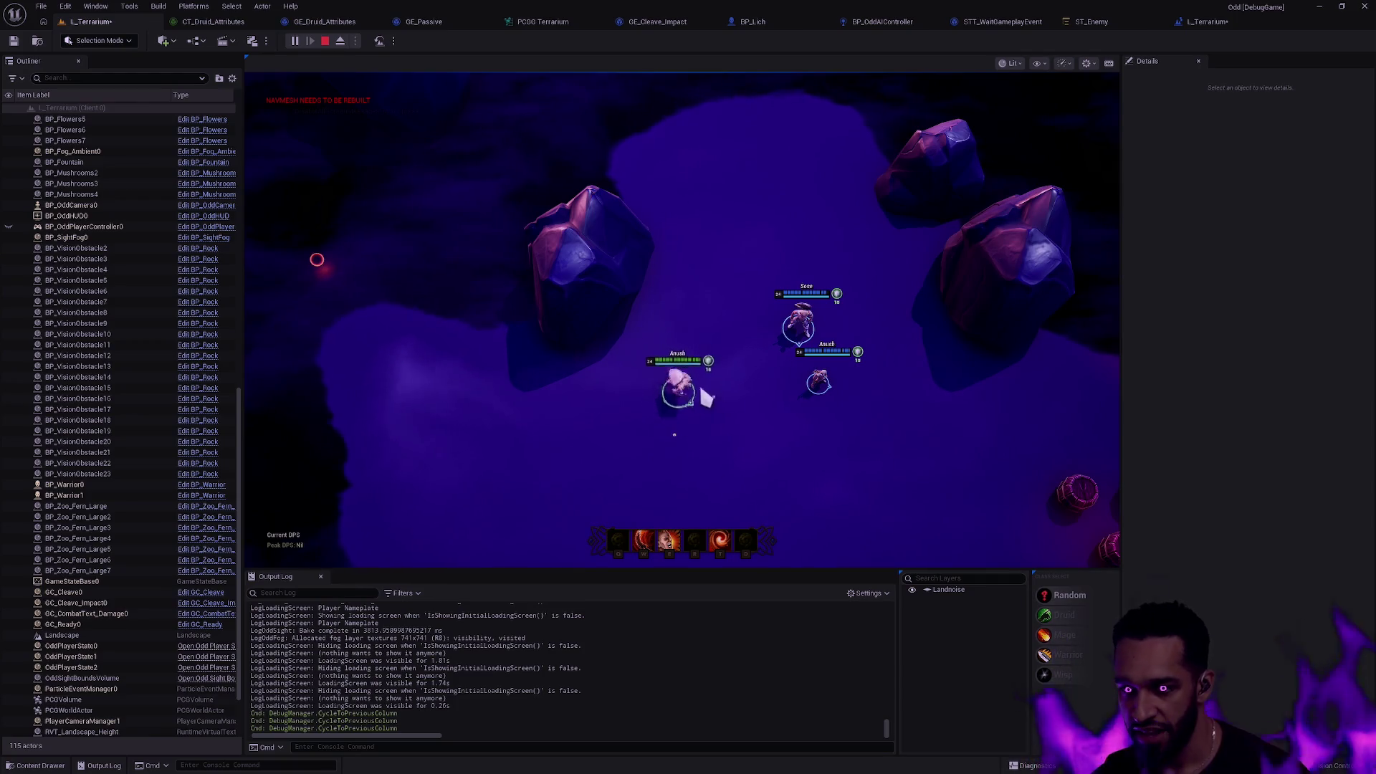
right_click(640, 408)
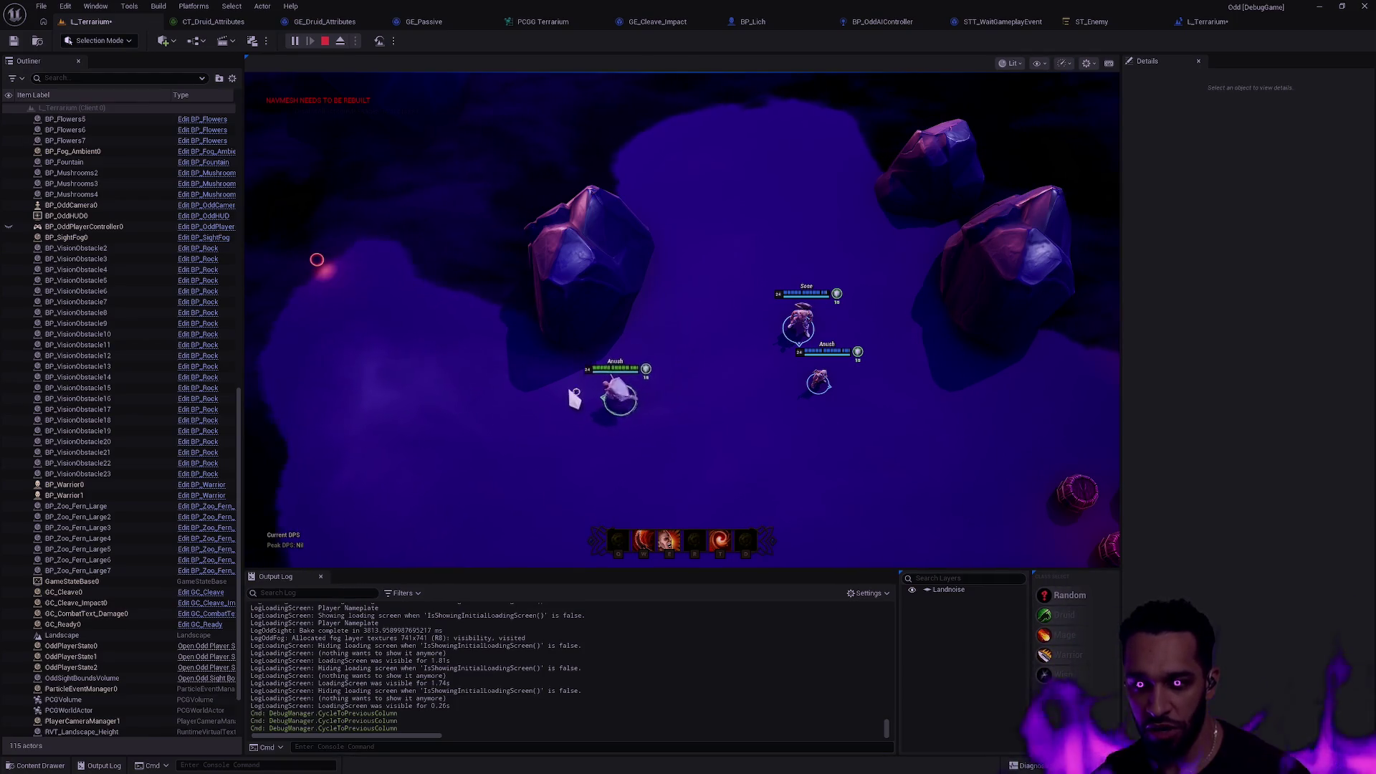
right_click(471, 358)
right_click(506, 272)
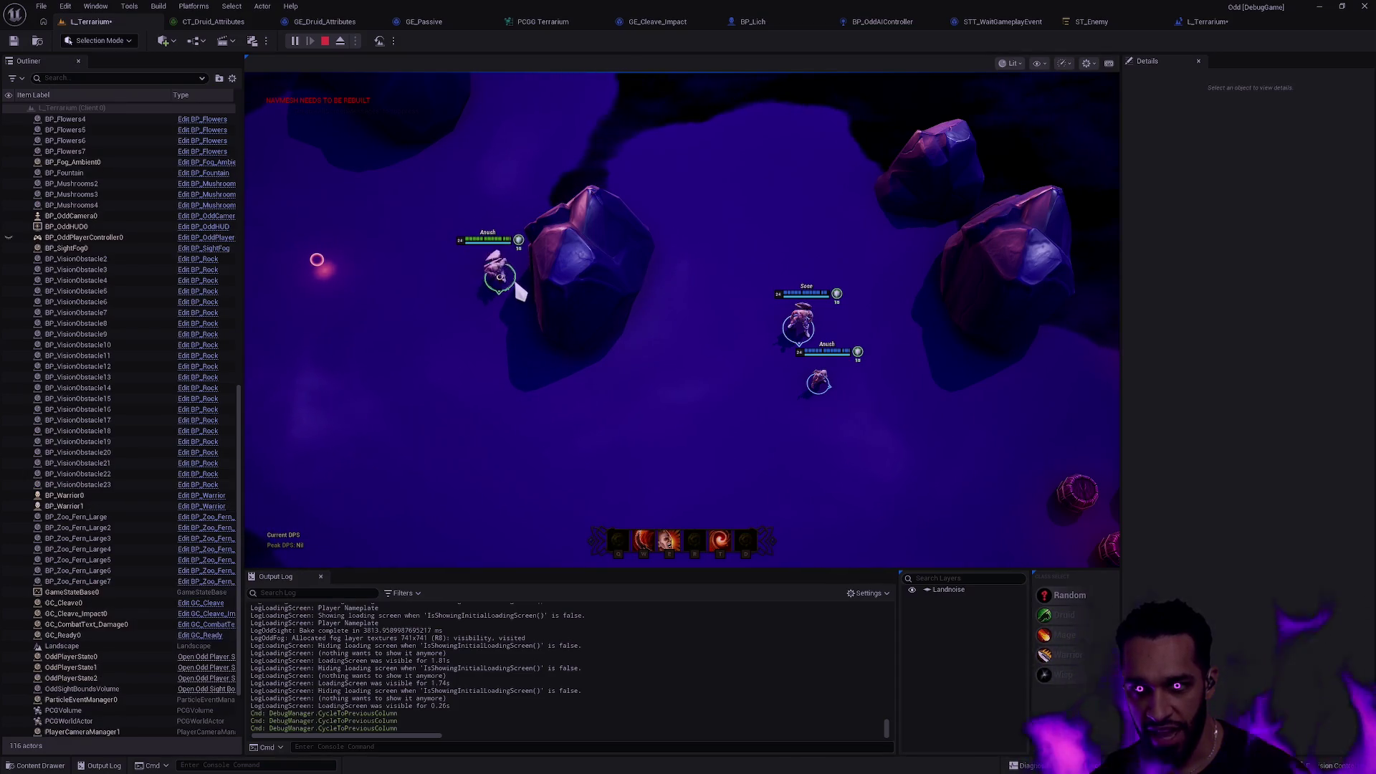
Cycle to the Client 3 window and walk its hero down into the fern.
key("alt+Tab")
key("alt+Tab")
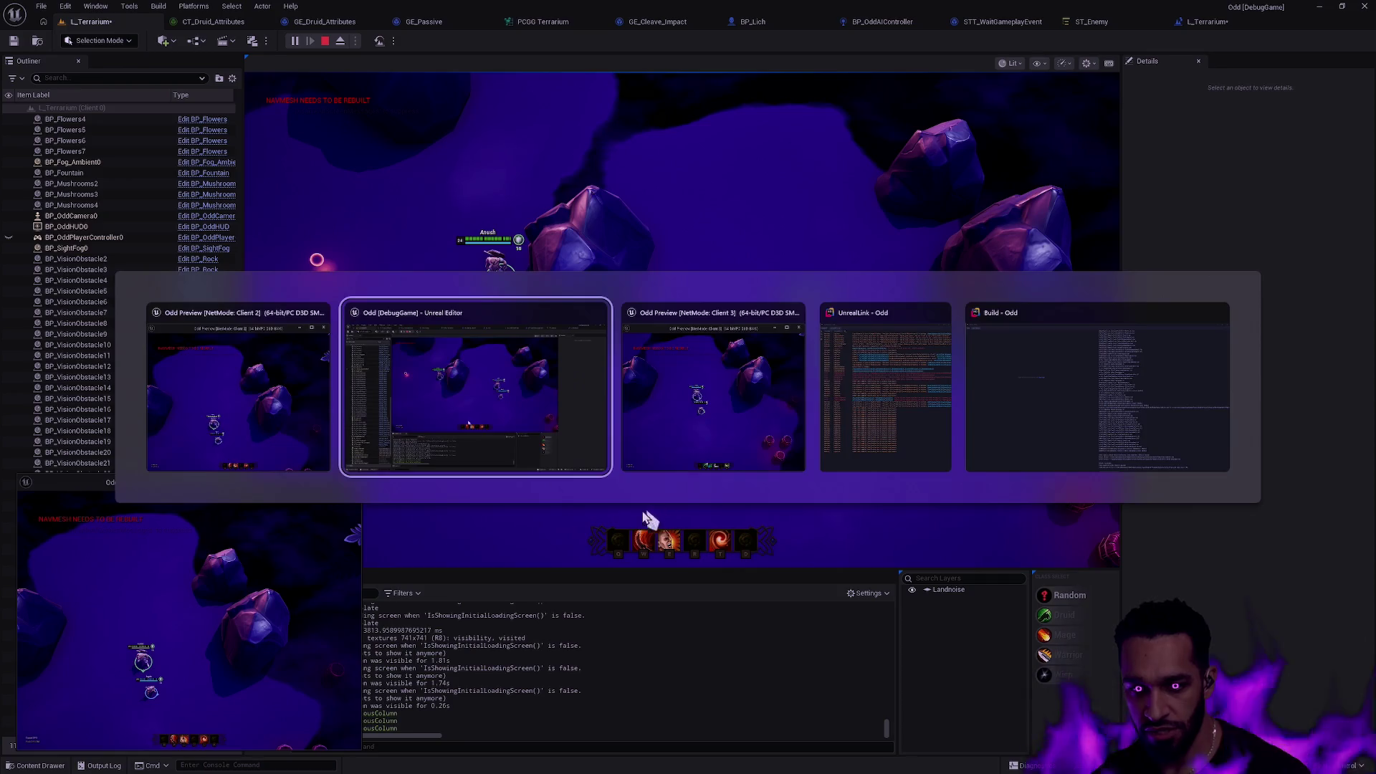
key("Tab")
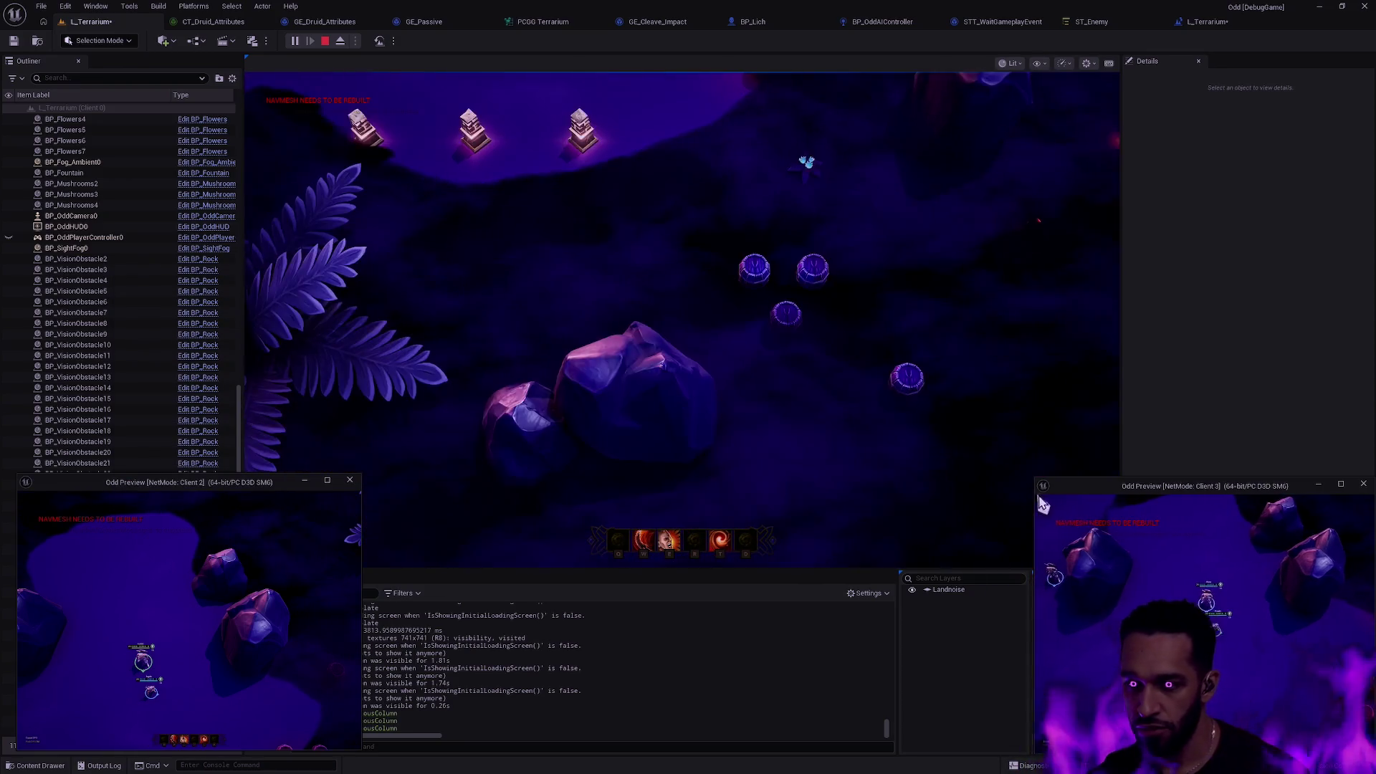
left_click(866, 358)
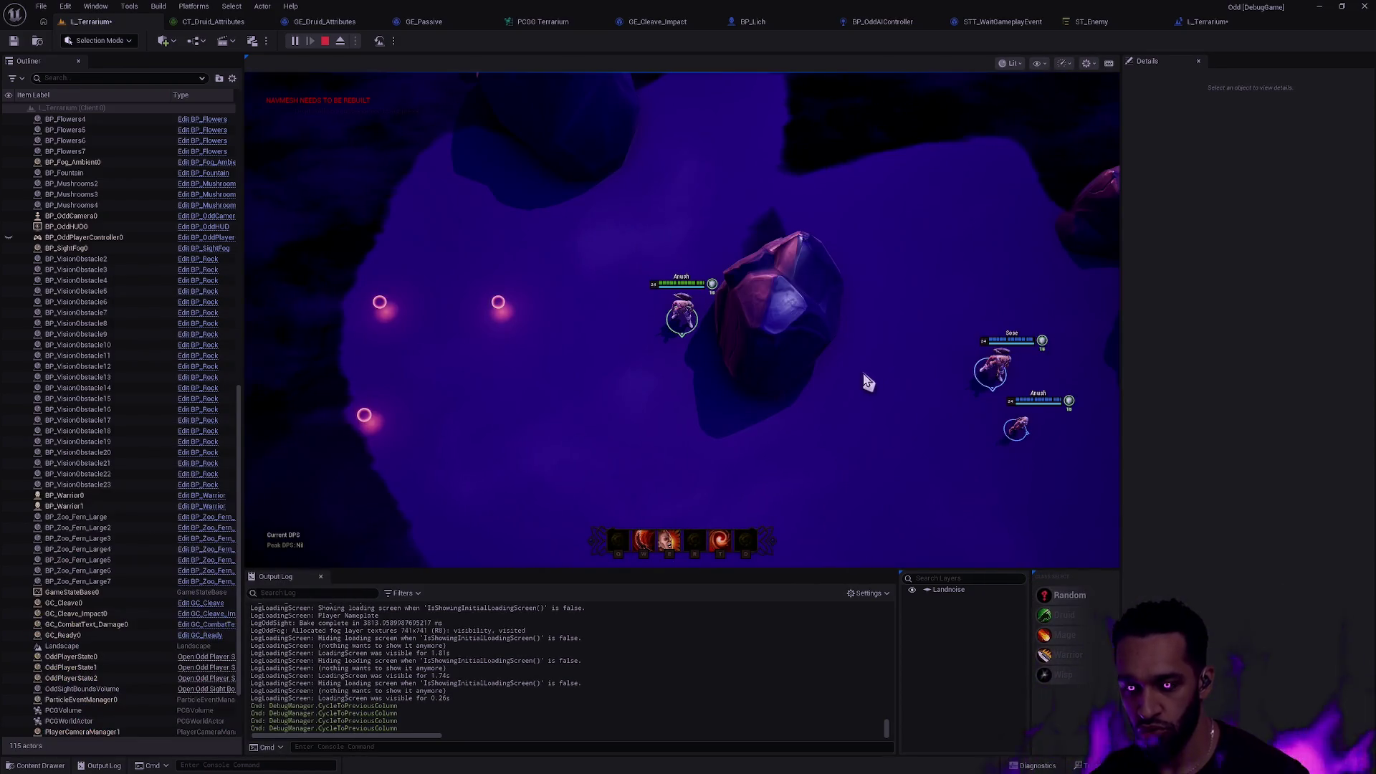
key("alt+Tab")
key("alt+Tab")
left_click(625, 356)
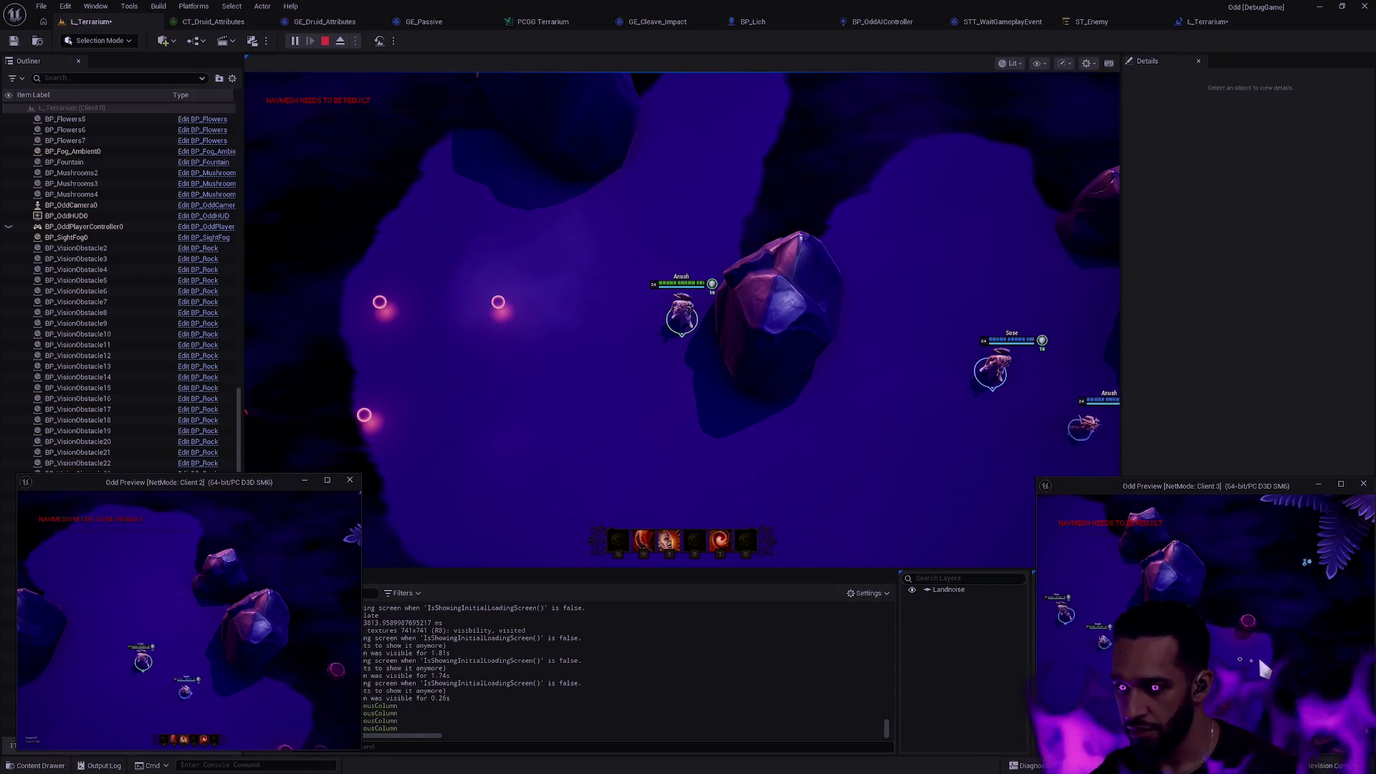
right_click(1276, 660)
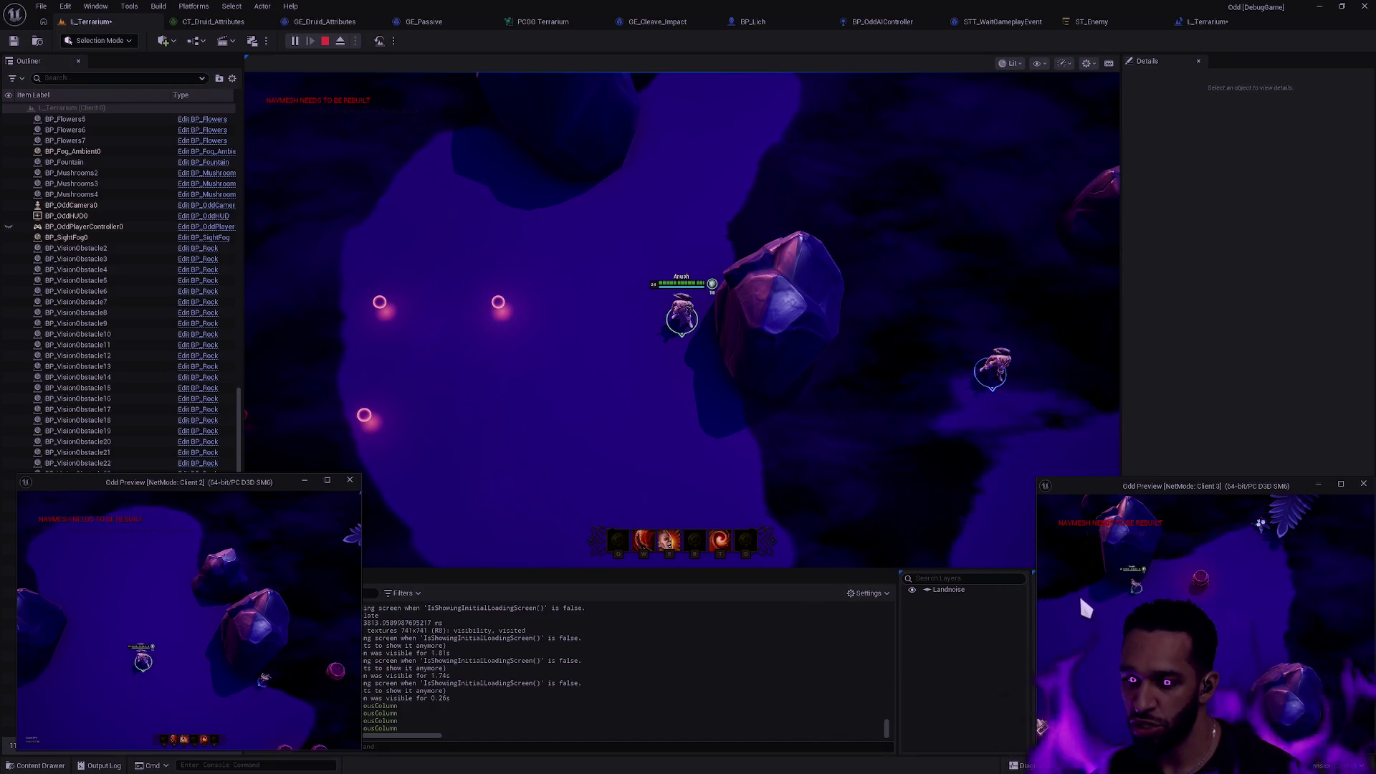
right_click(1073, 596)
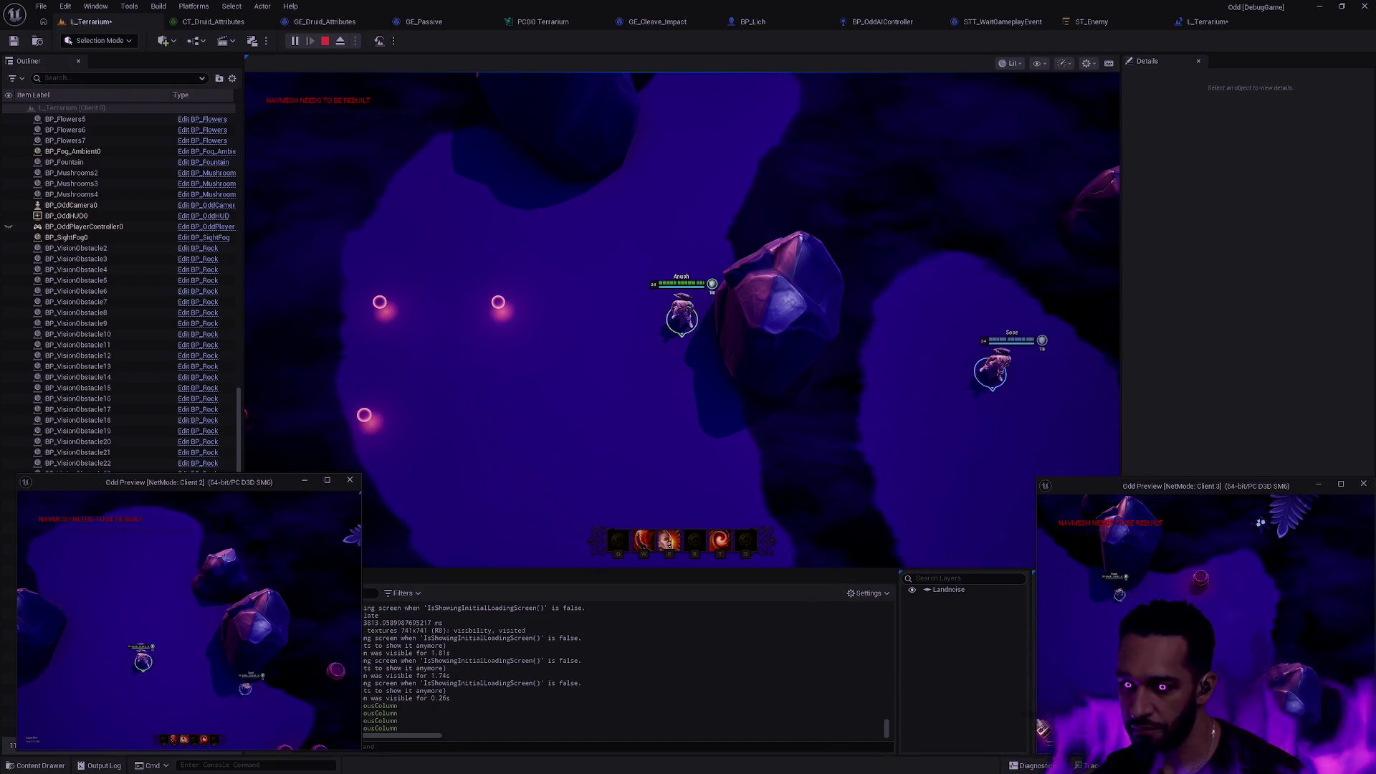
right_click(1162, 578)
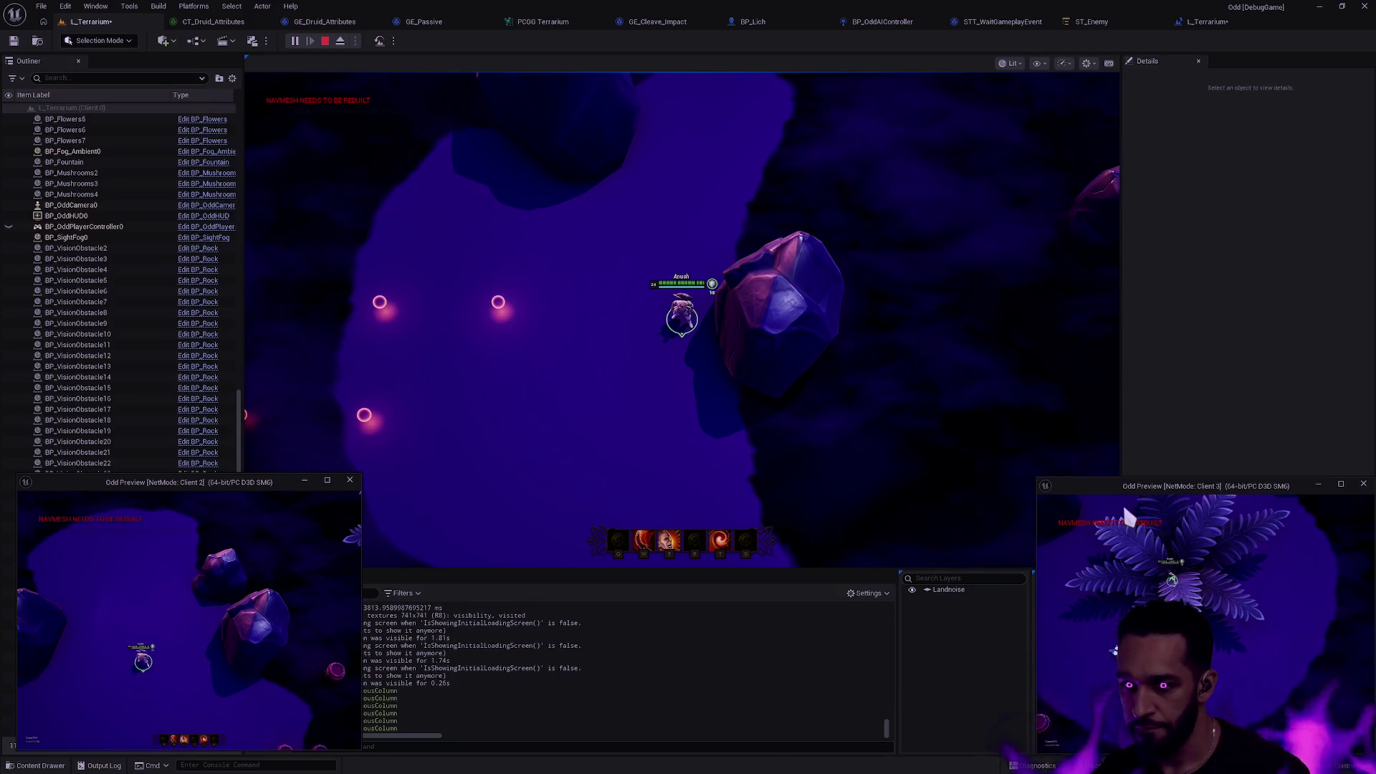
left_click(958, 368)
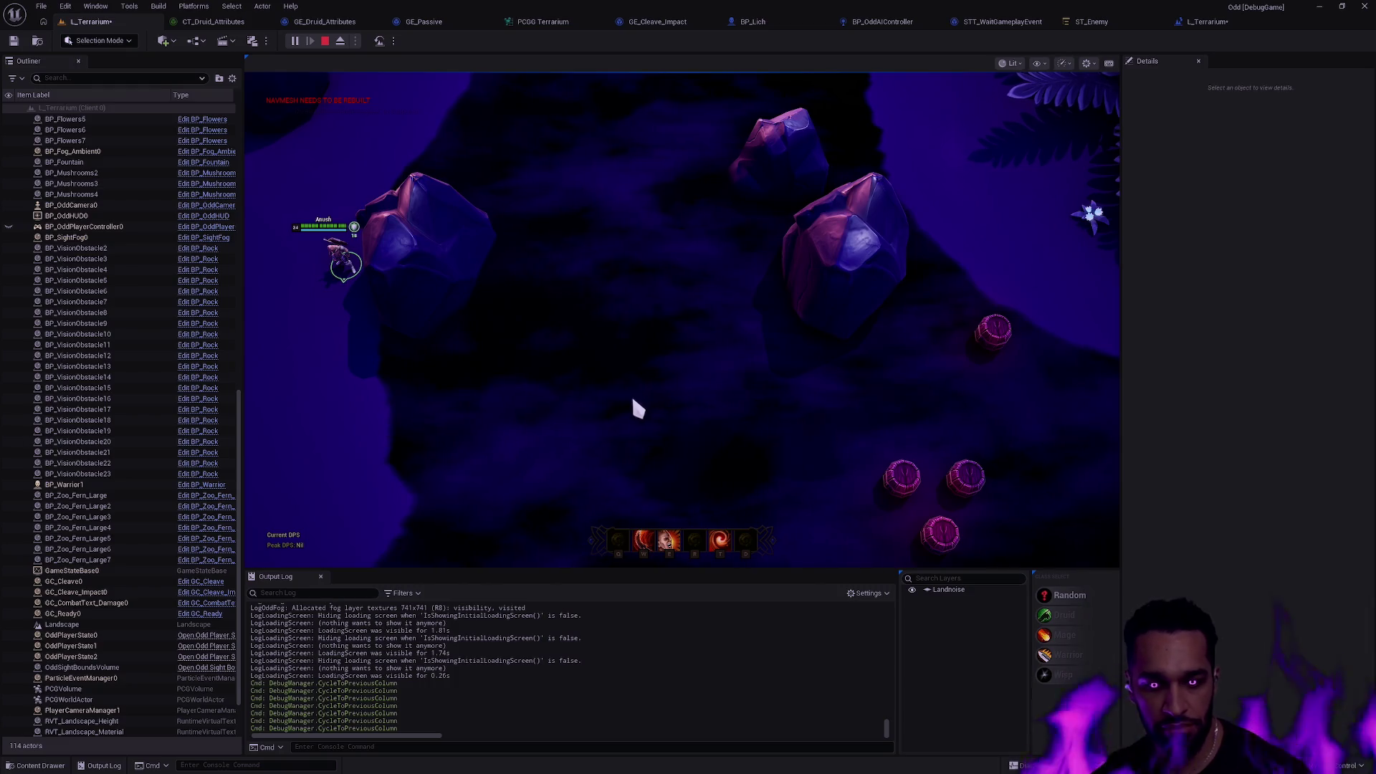
Walk Client 2's hero under the large fern's leaves and back out, then refocus the main editor.
key("alt+Tab")
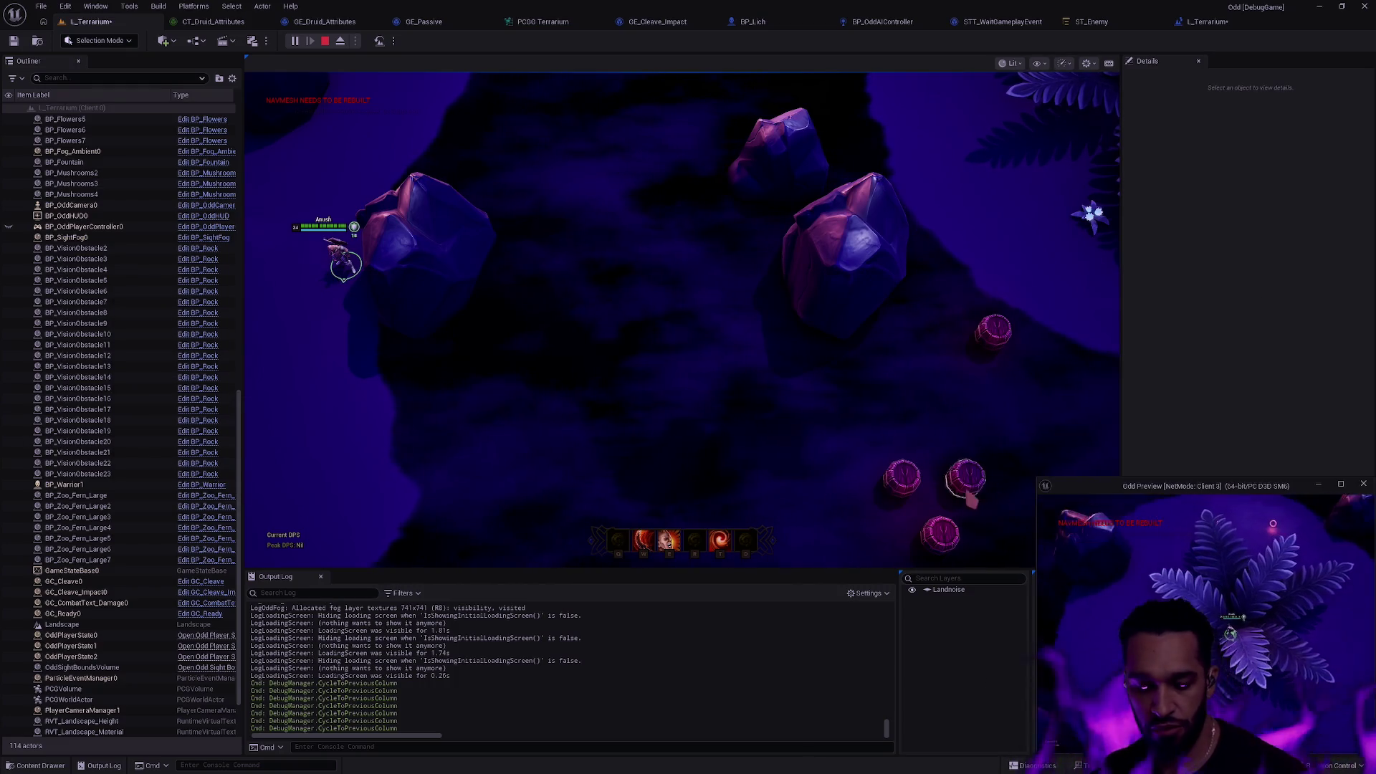
key("alt+Tab")
key("alt+Tab")
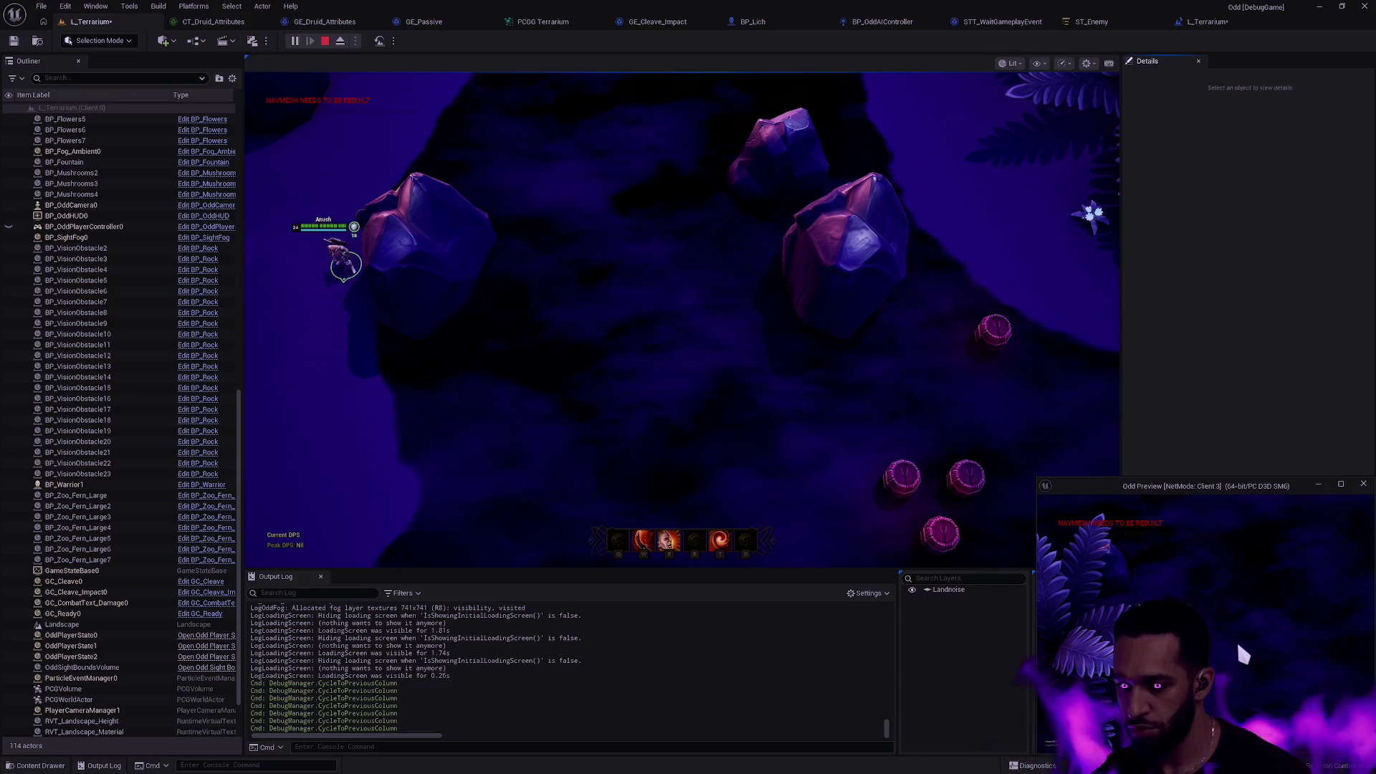
key("alt+Tab")
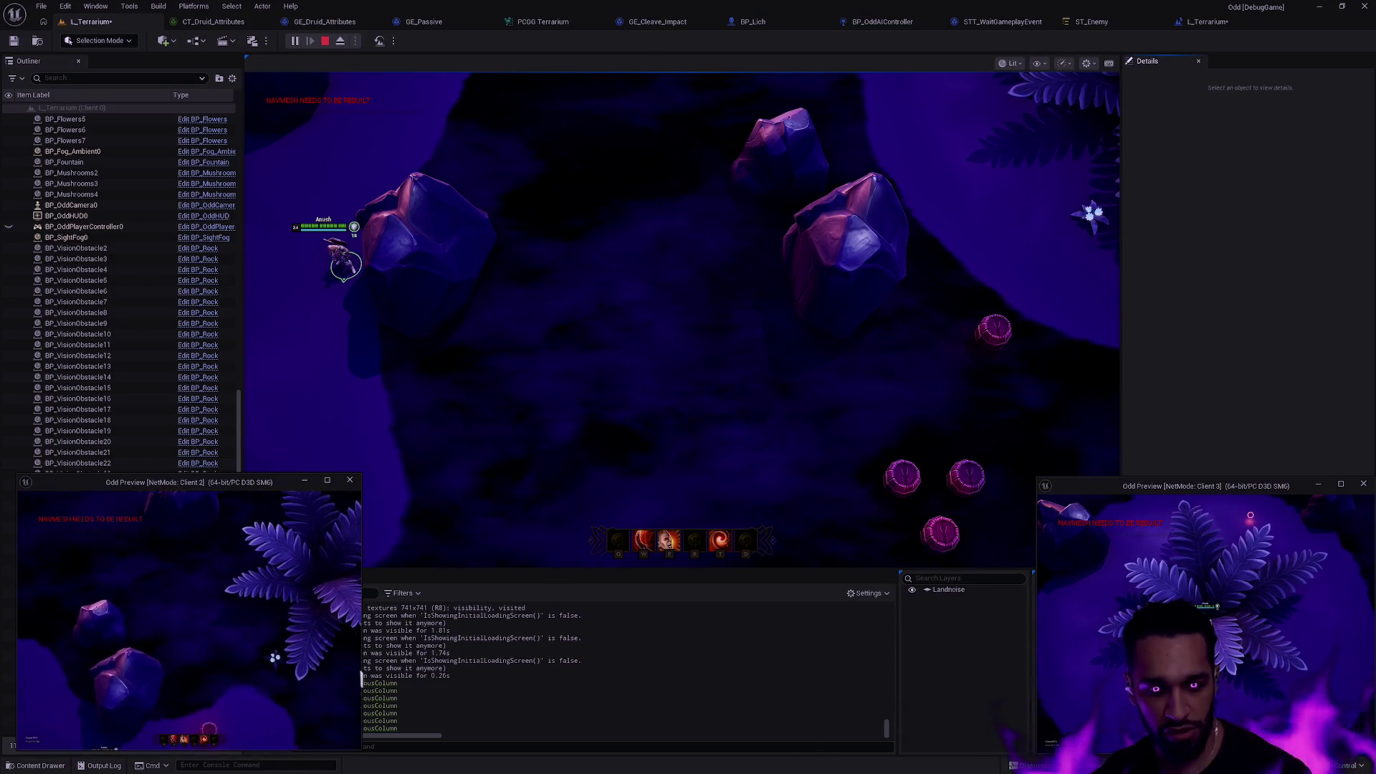
right_click(156, 625)
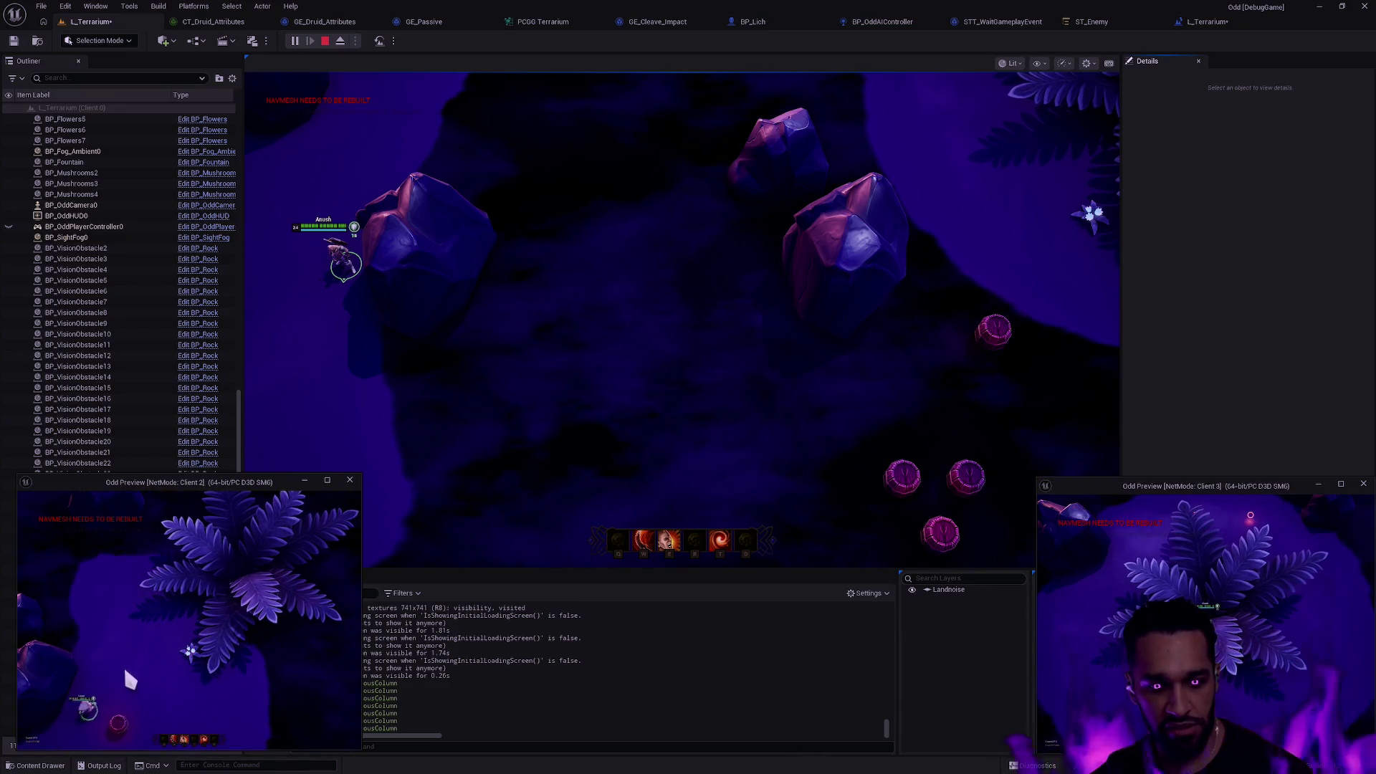
right_click(143, 652)
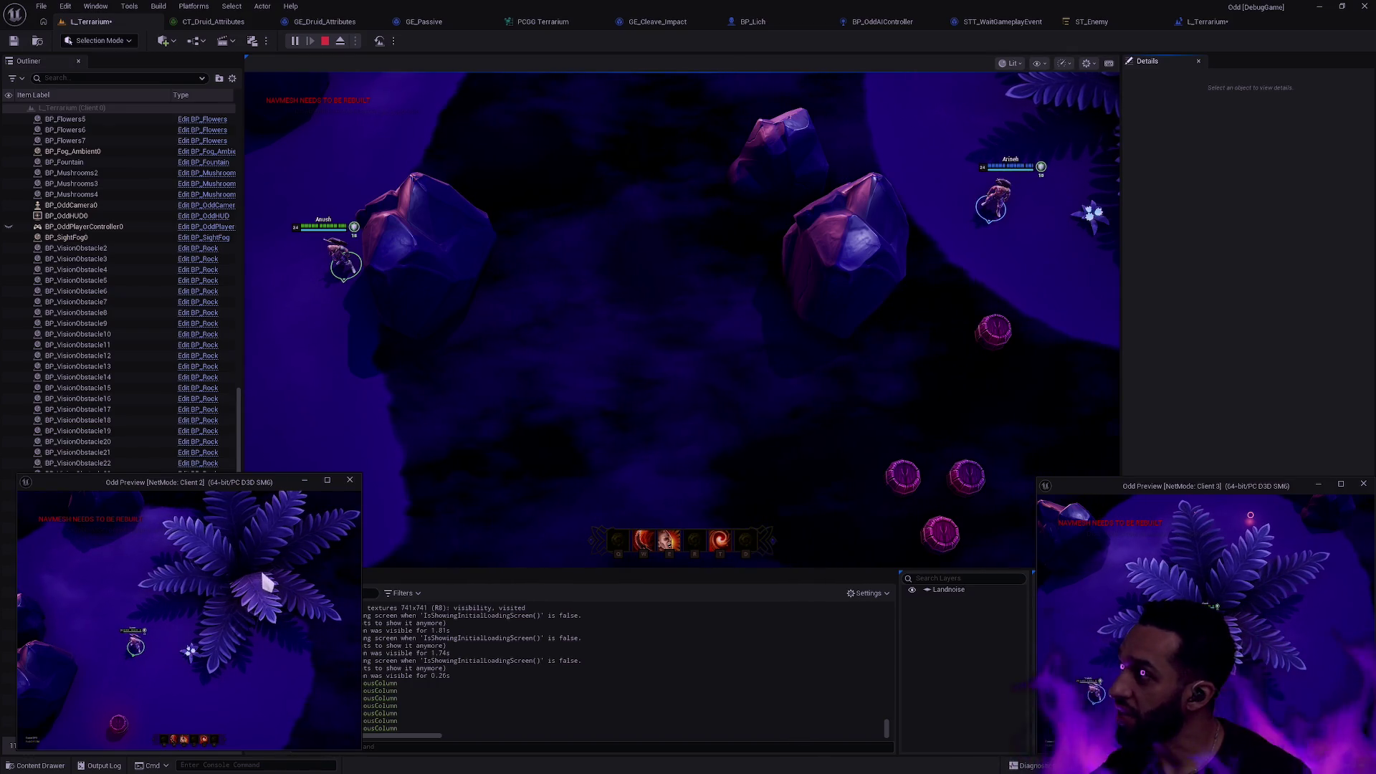
right_click(225, 606)
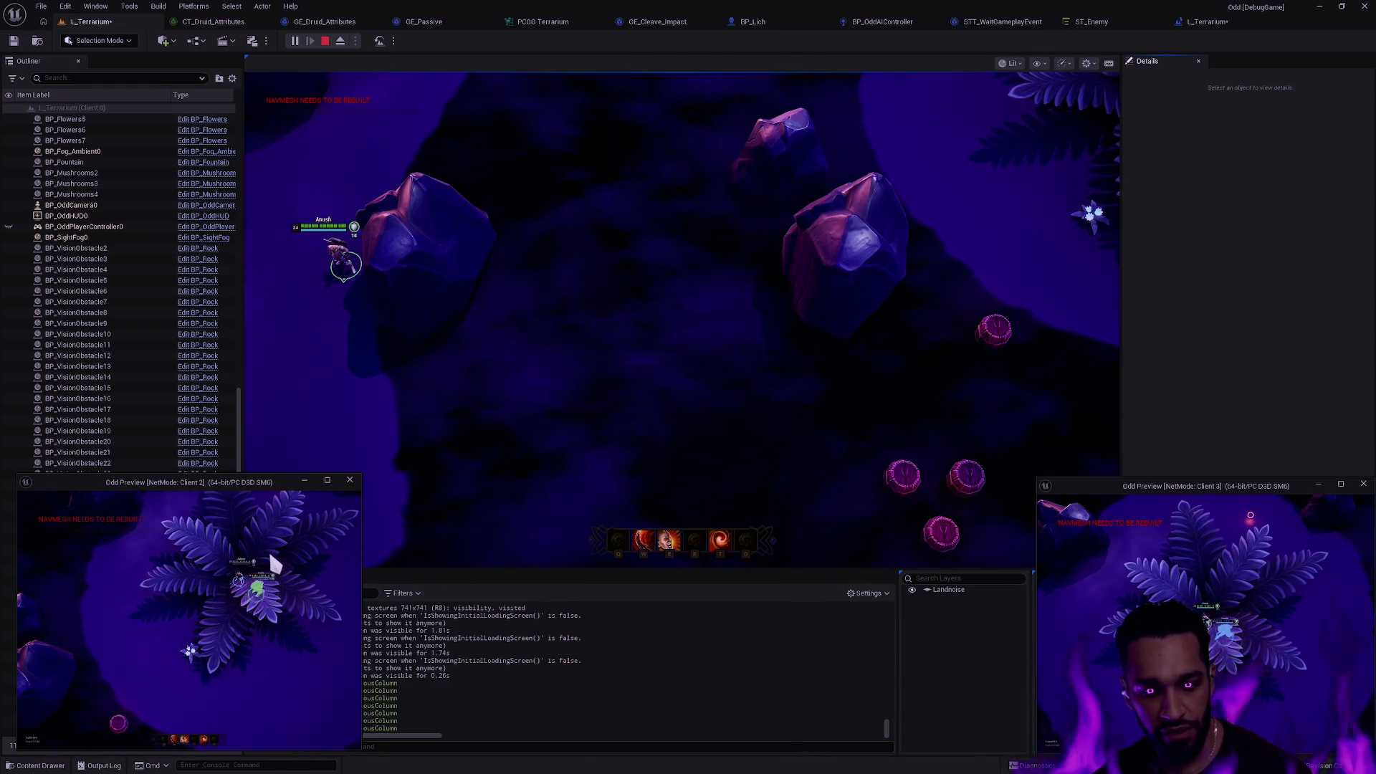
right_click(243, 583)
right_click(218, 595)
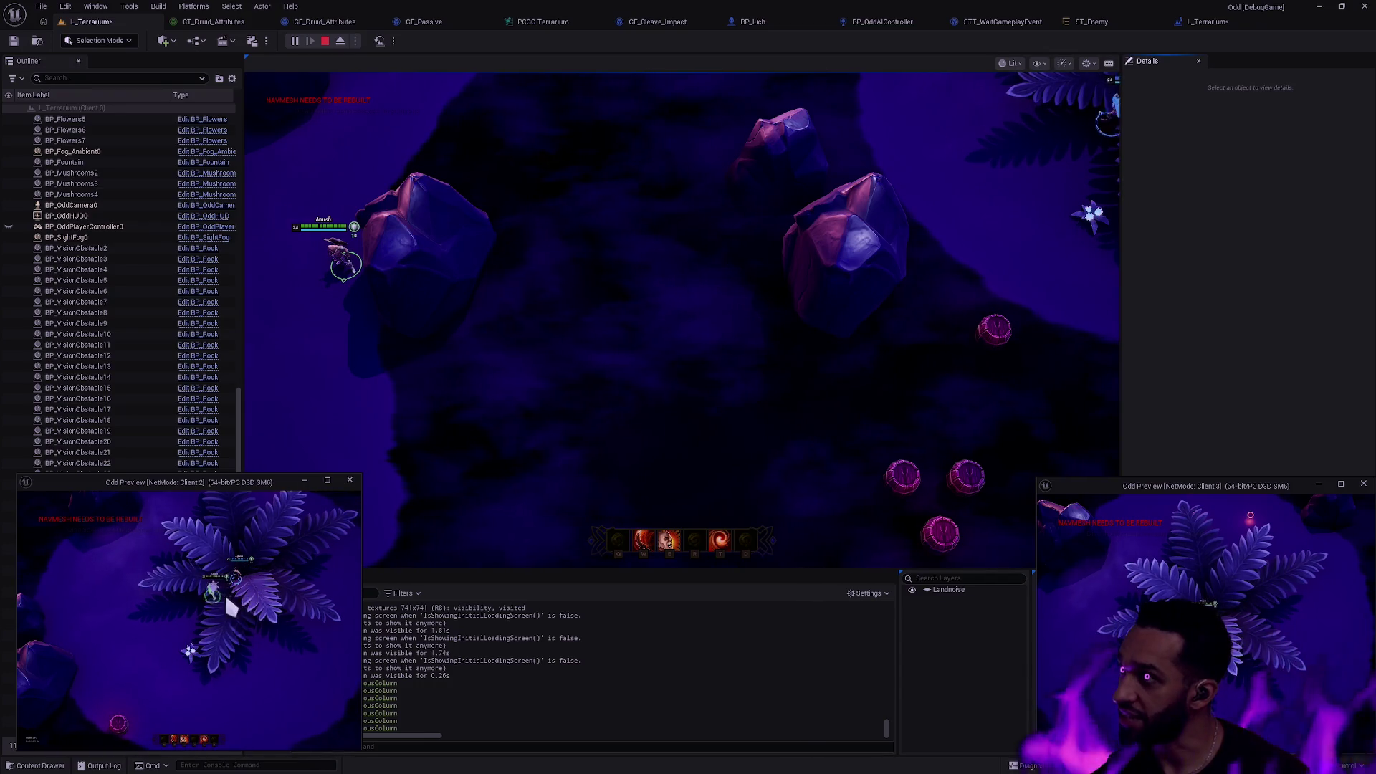
right_click(161, 617)
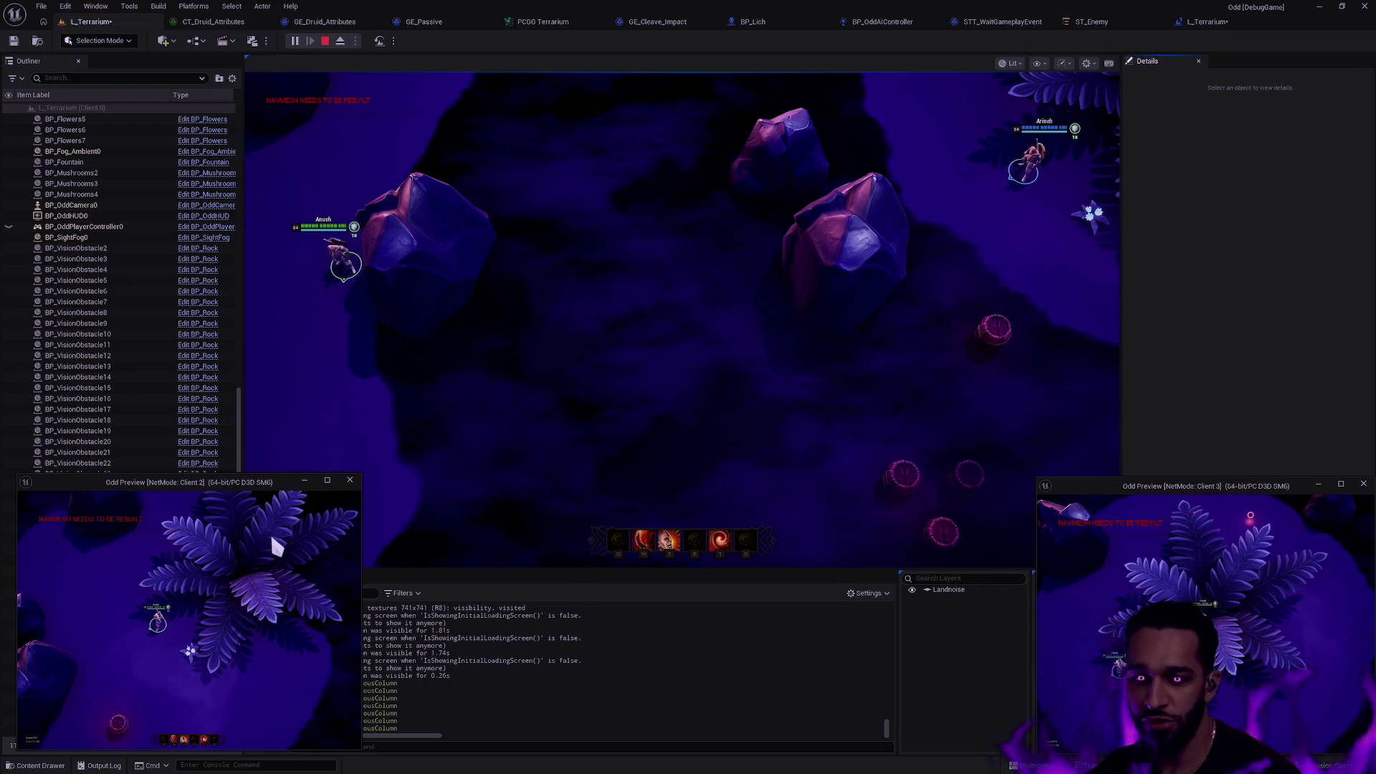
left_click(688, 408)
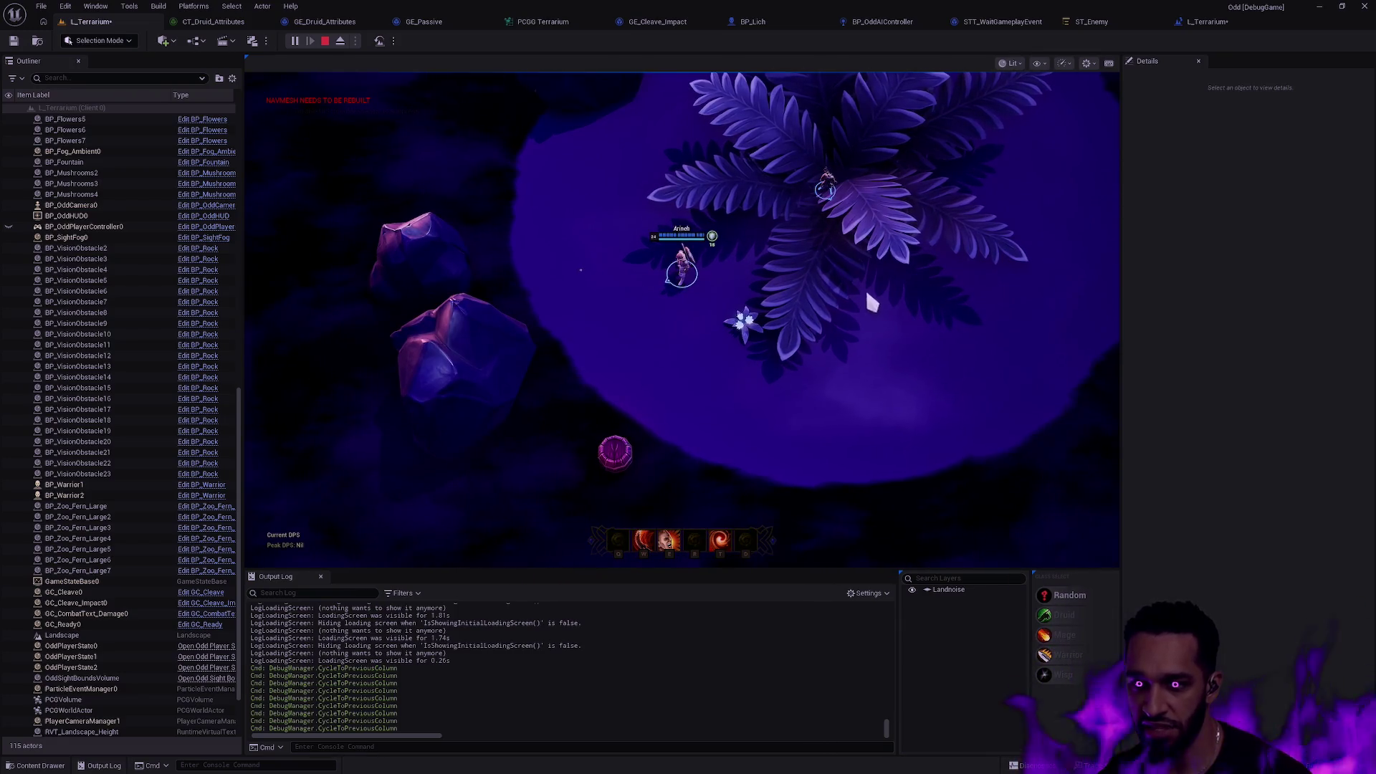
Walk the host character back and forth past the rocks to shift the fog reveal.
right_click(291, 439)
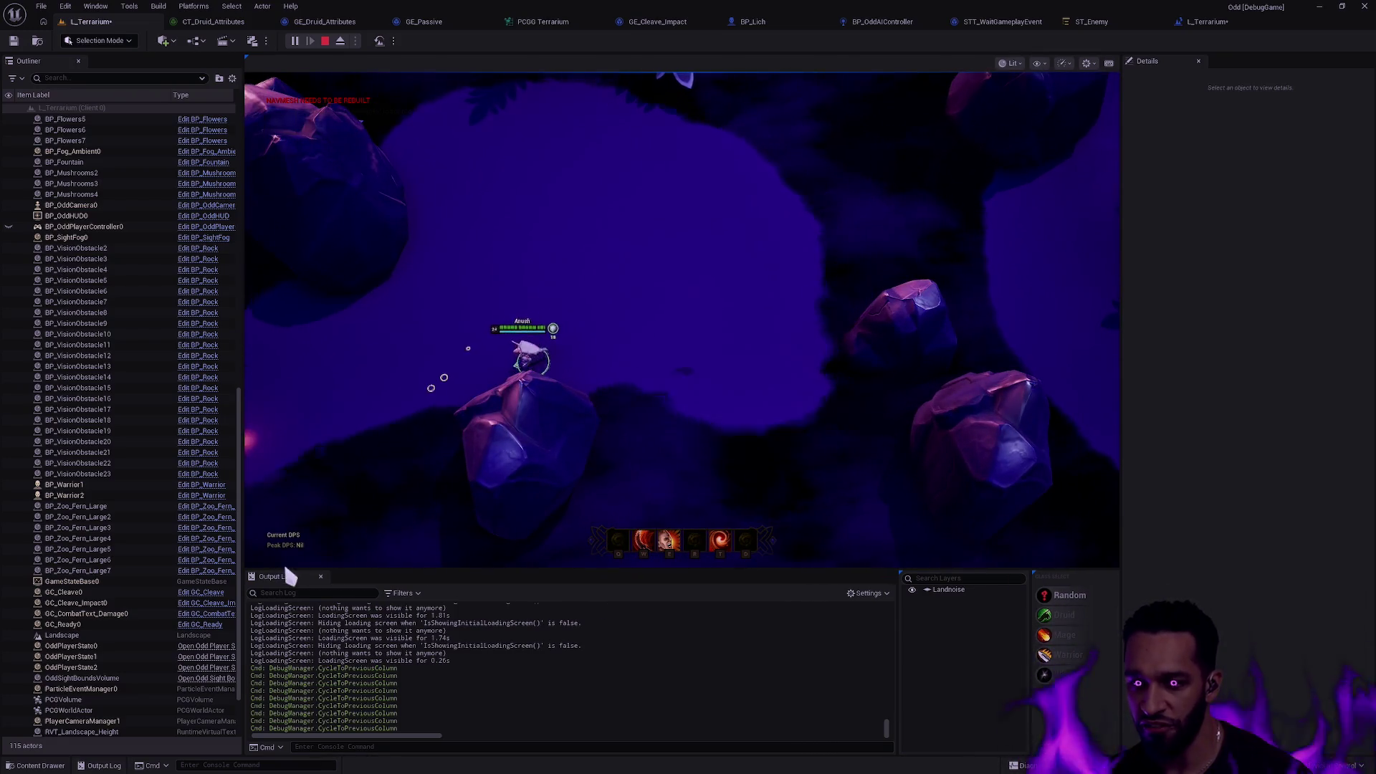
right_click(729, 315)
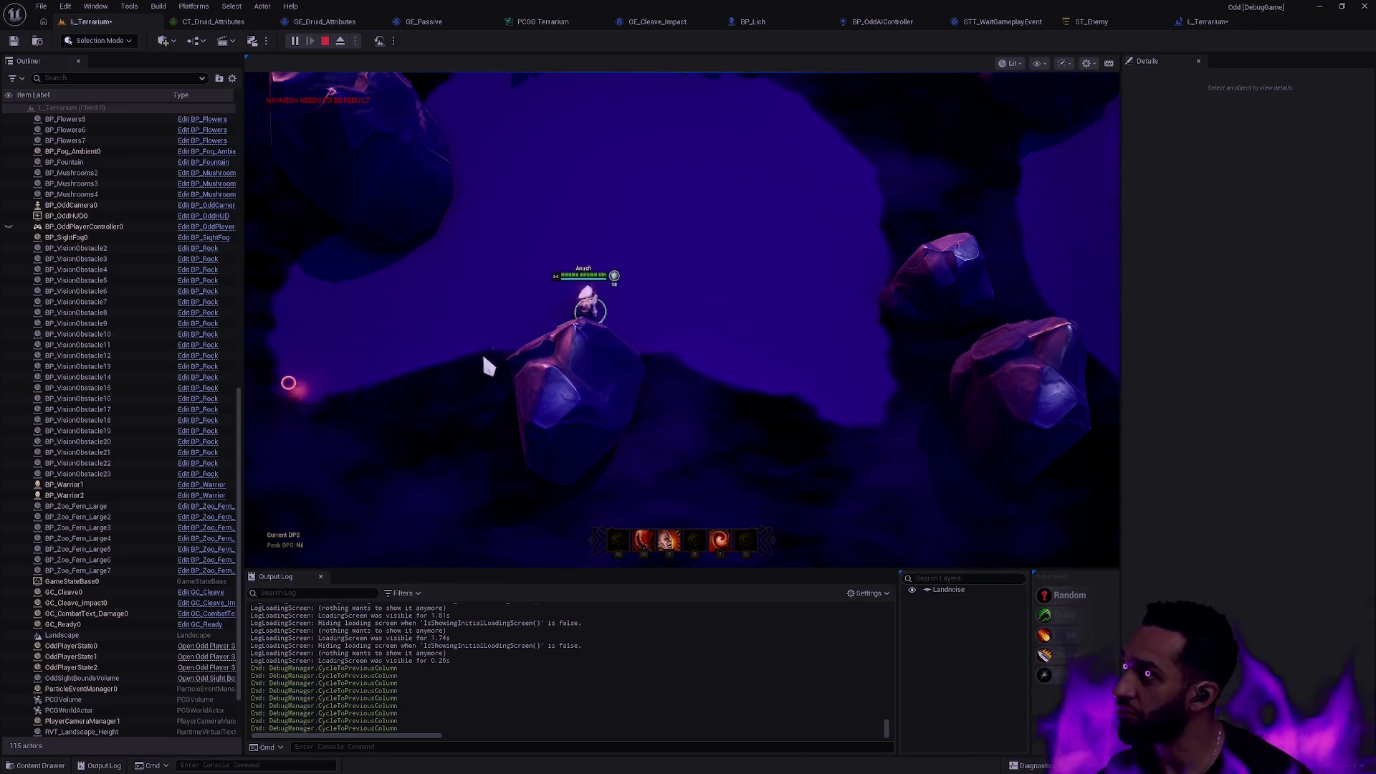
right_click(495, 380)
right_click(601, 325)
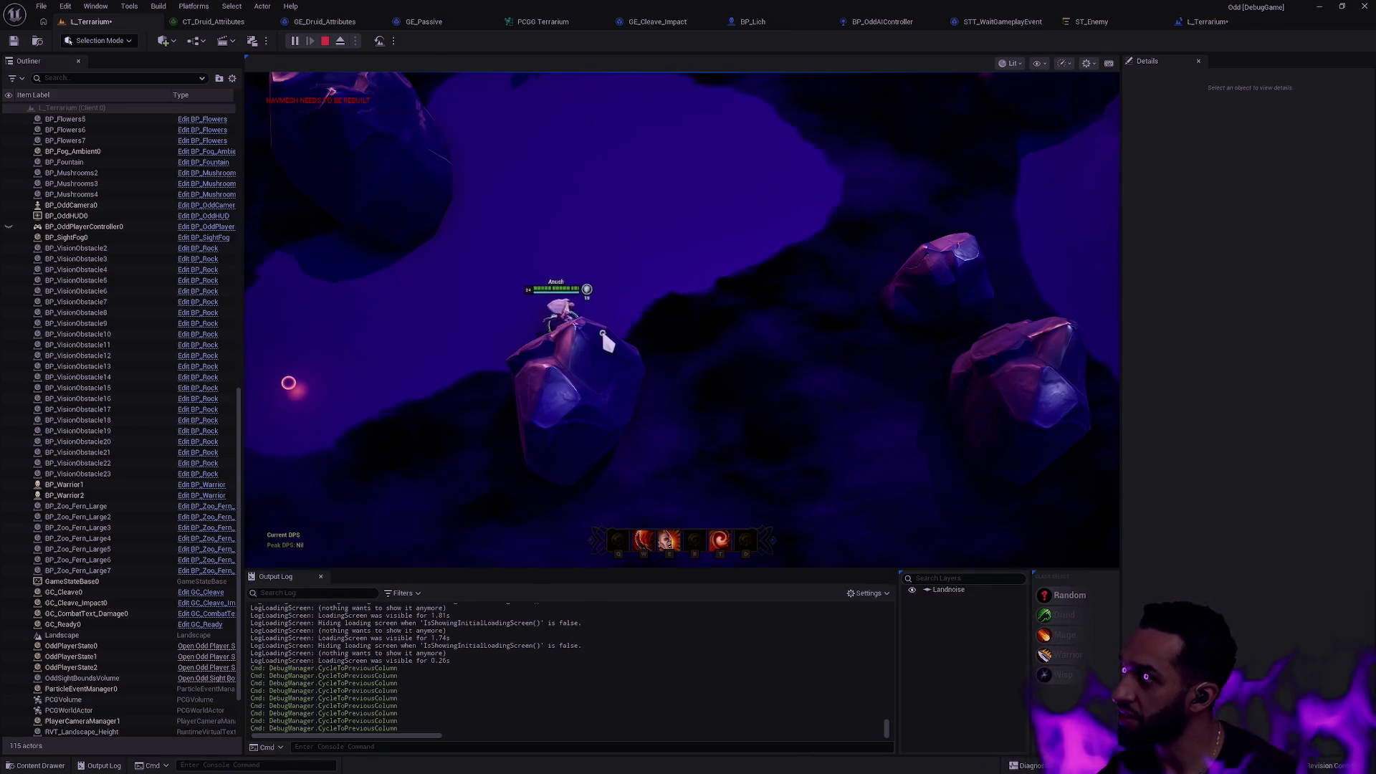
right_click(502, 331)
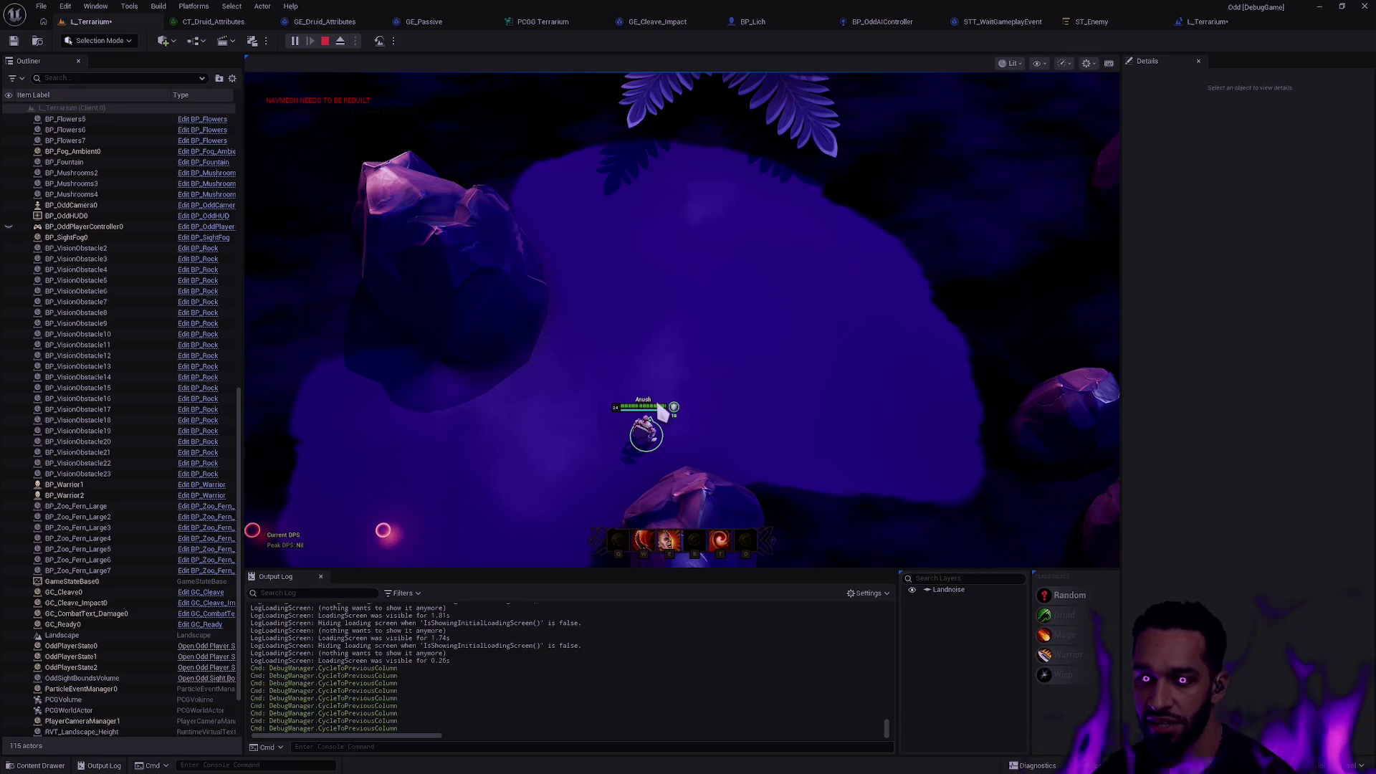
Cycle through the client windows, stop the playtest, and bring up the Open Asset finder.
mouse_move(1121, 574)
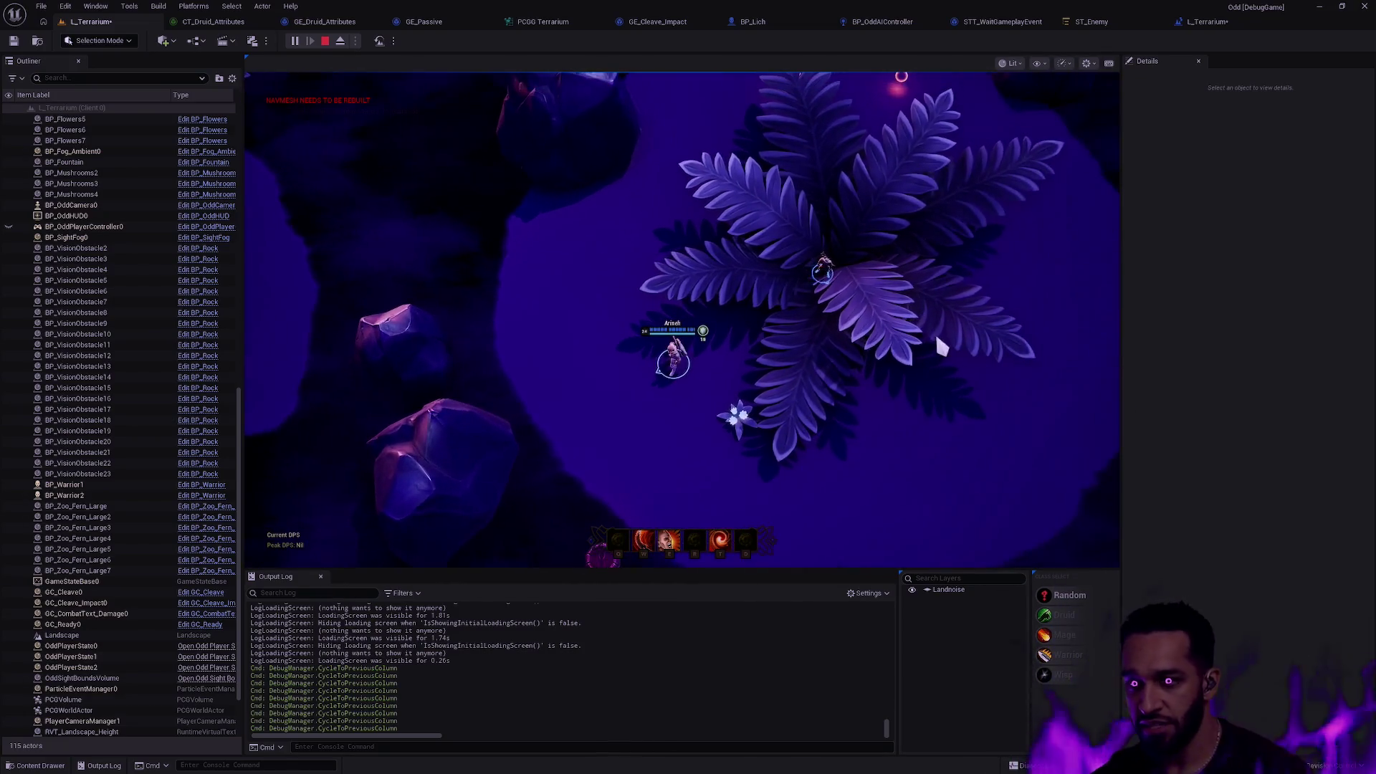
key("alt+Tab")
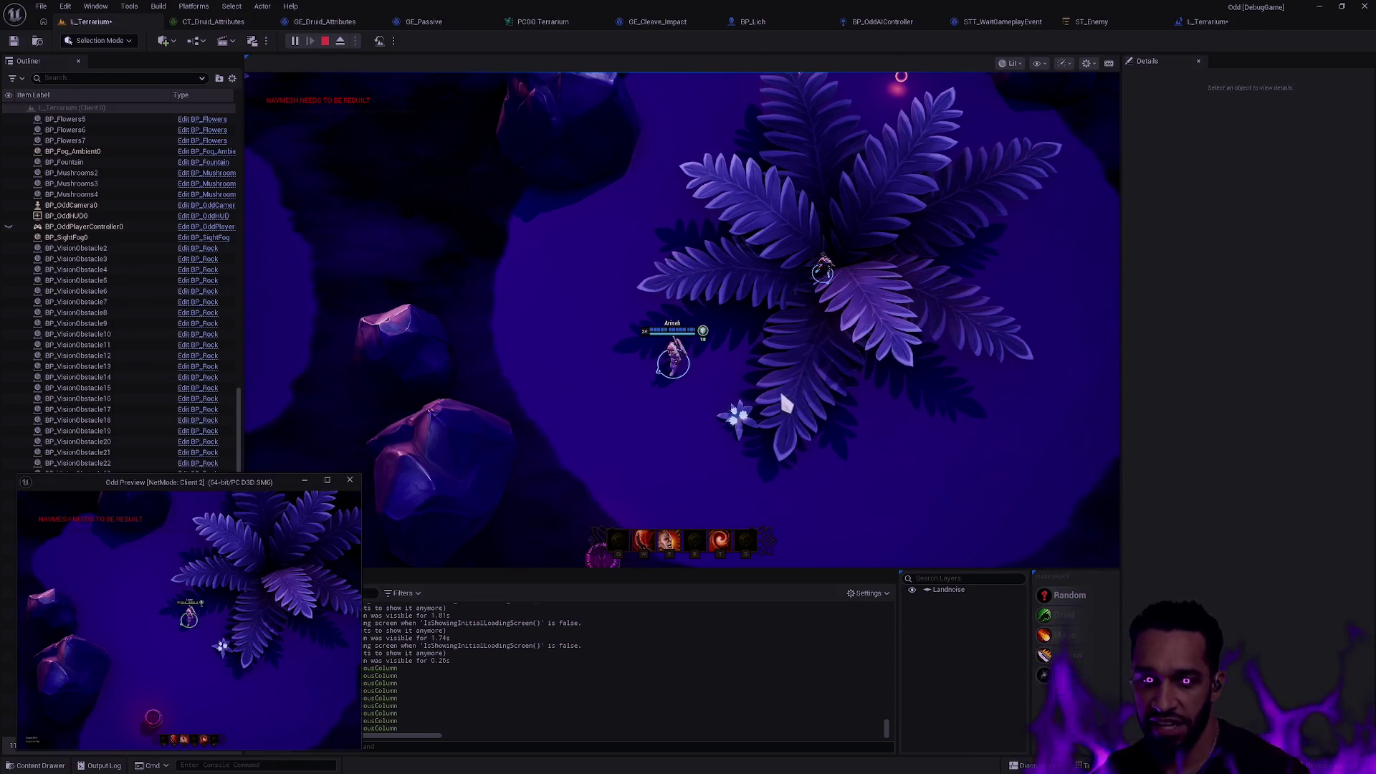
key("alt+Tab")
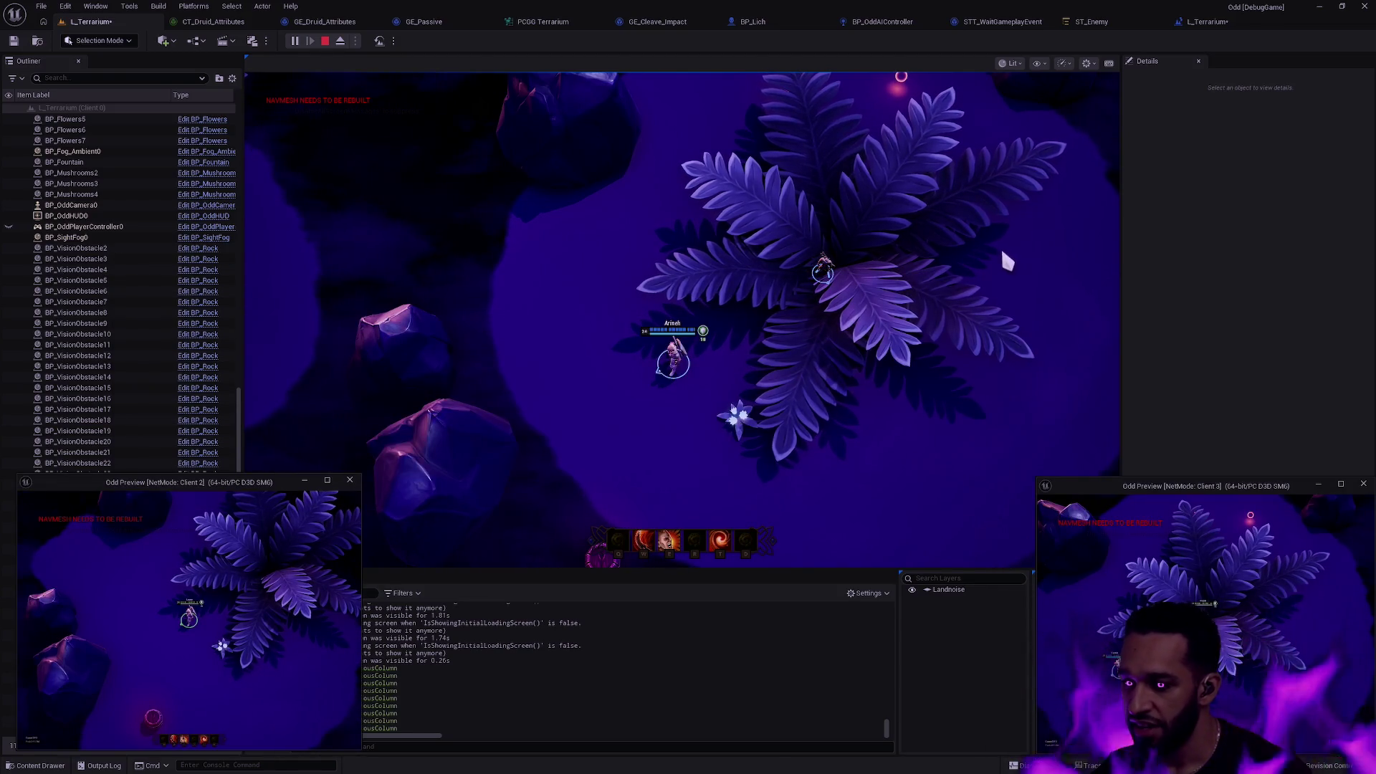
left_click(837, 228)
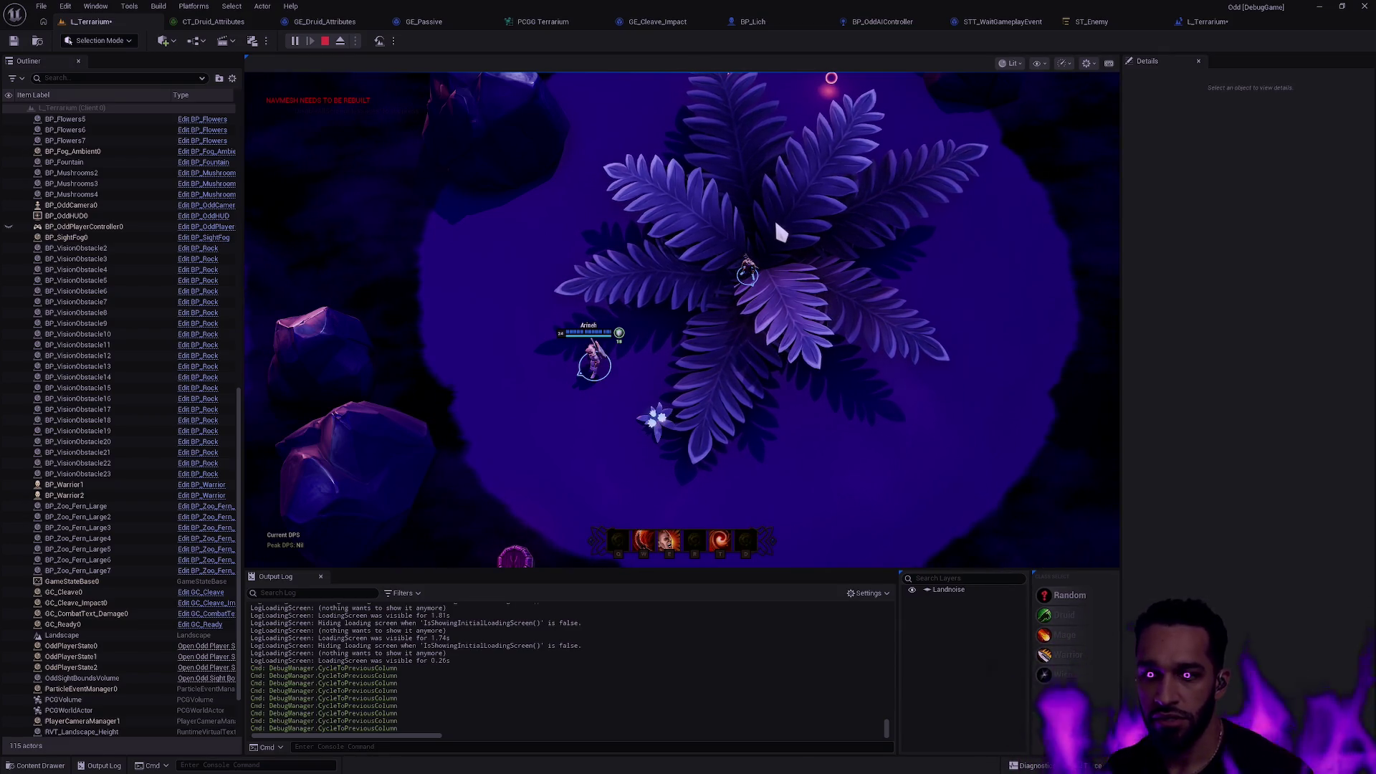
key("Escape")
key("ctrl+p")
Search 'Fern' in Open Asset, open BP_Zoo_Fern_Large, and show its Viewport.
type("BP_")
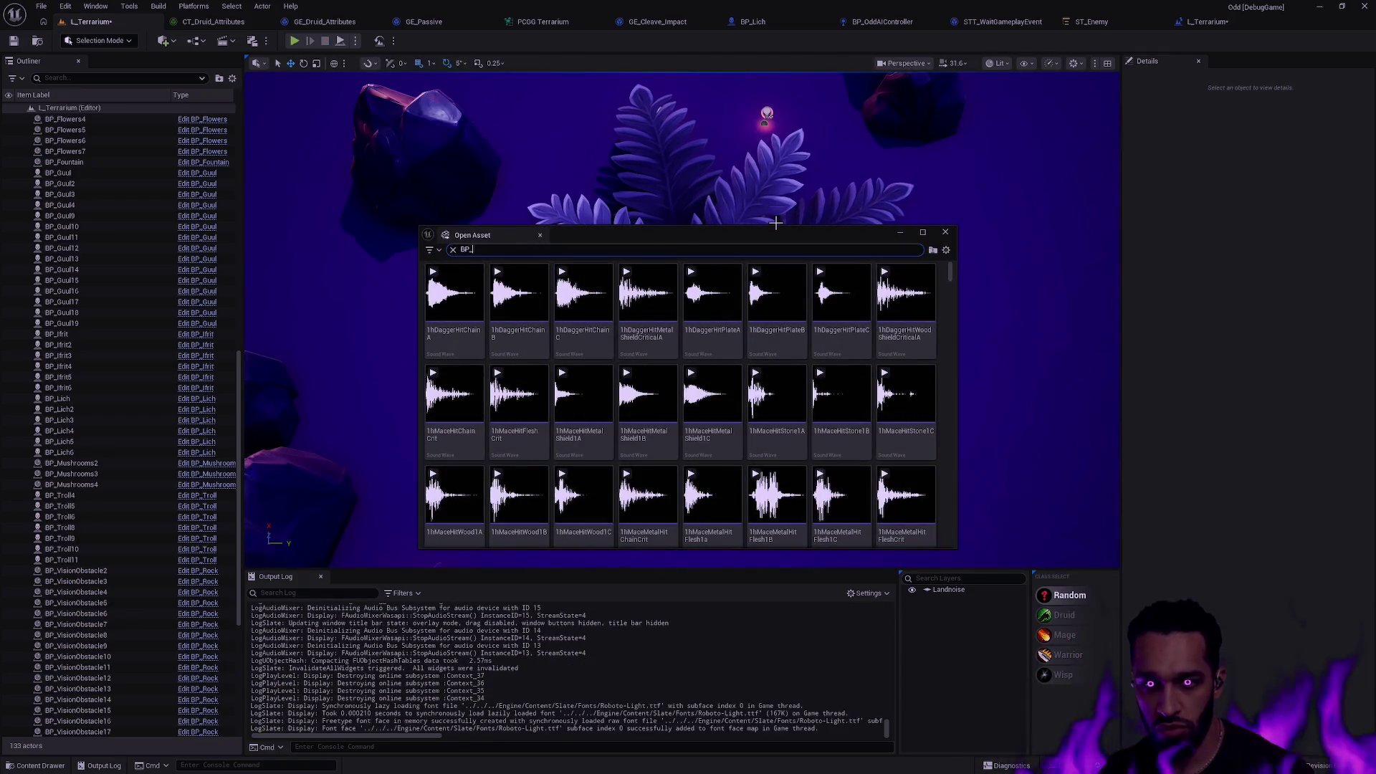
key("BackSpace")
key("BackSpace")
key("BackSpace")
type("Fern")
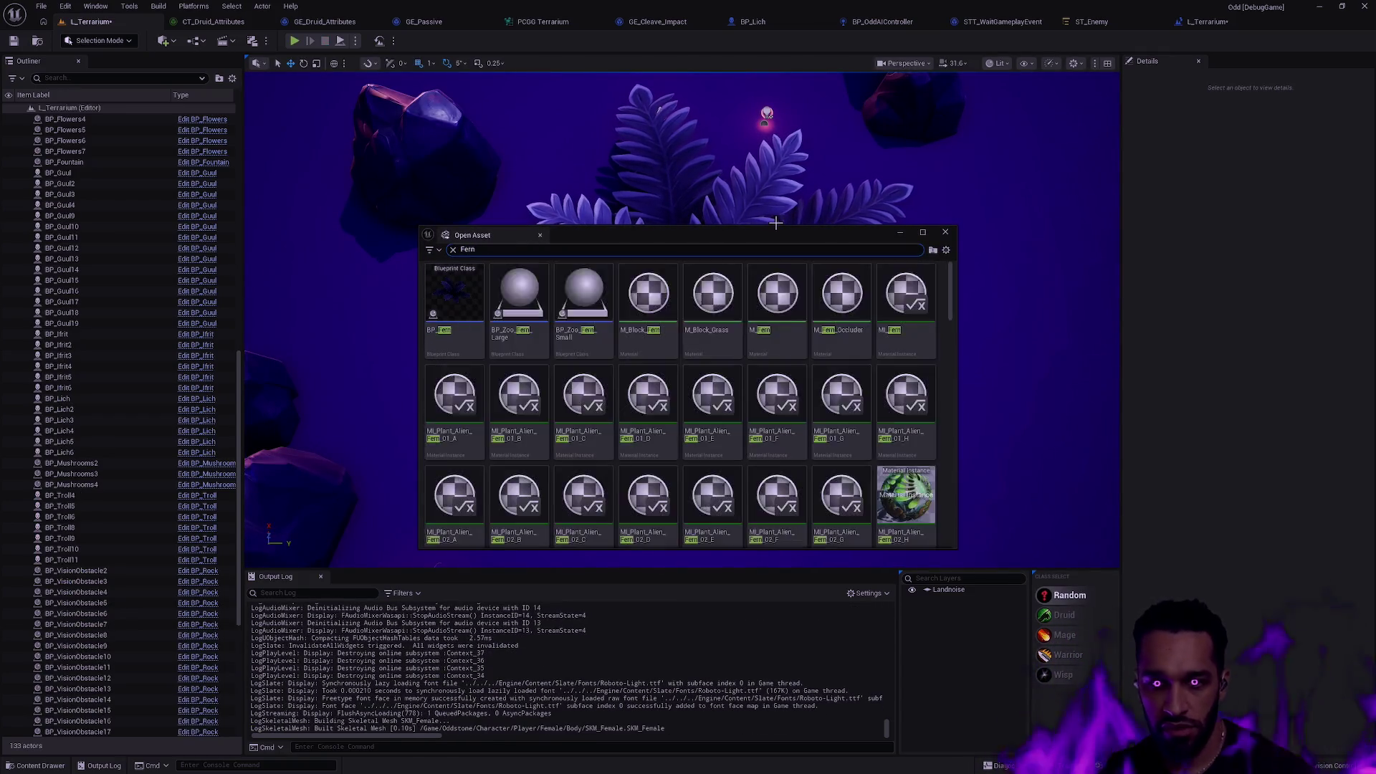
left_click(530, 356)
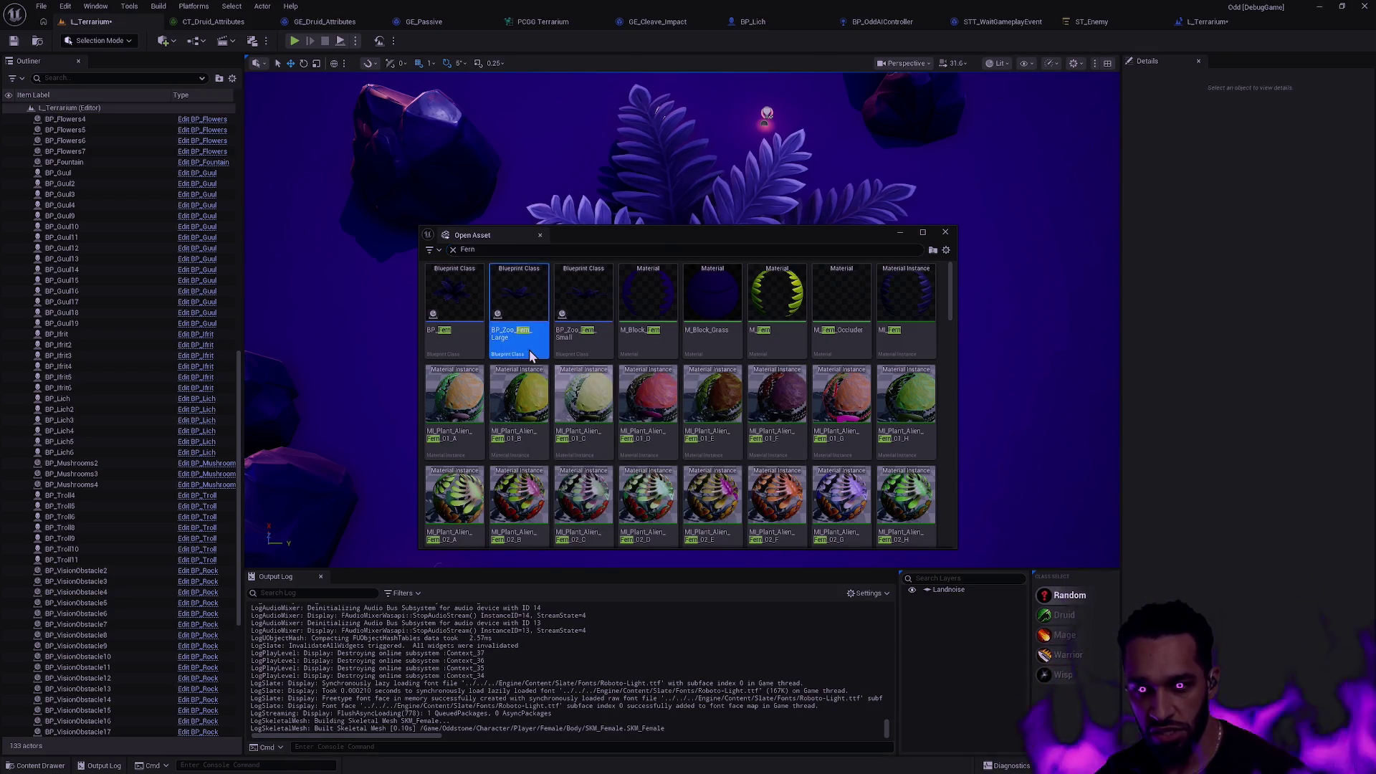
double_click(530, 356)
left_click(301, 63)
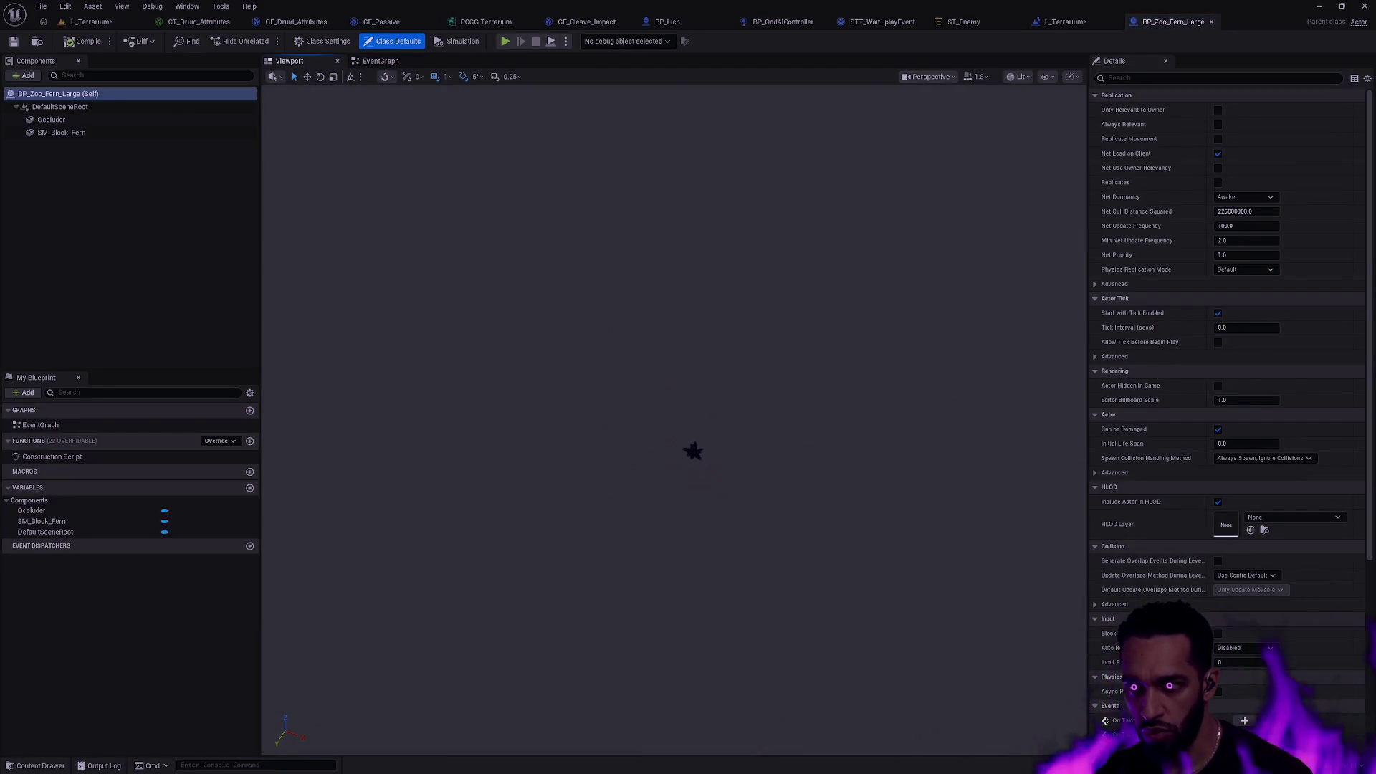
Select the blueprint's Occluder component, then select a placed large fern in L_Terrarium.
left_click(688, 412)
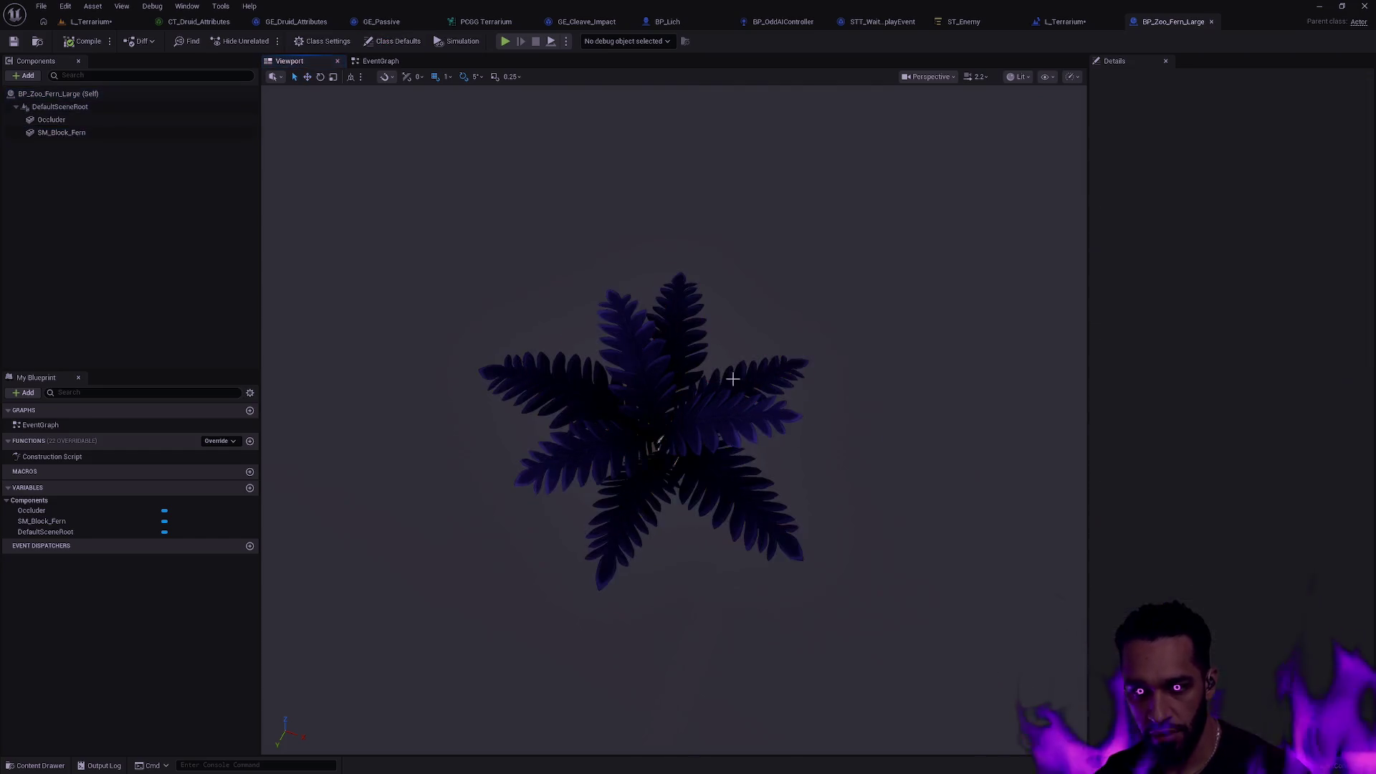
left_click(50, 120)
left_click(880, 355)
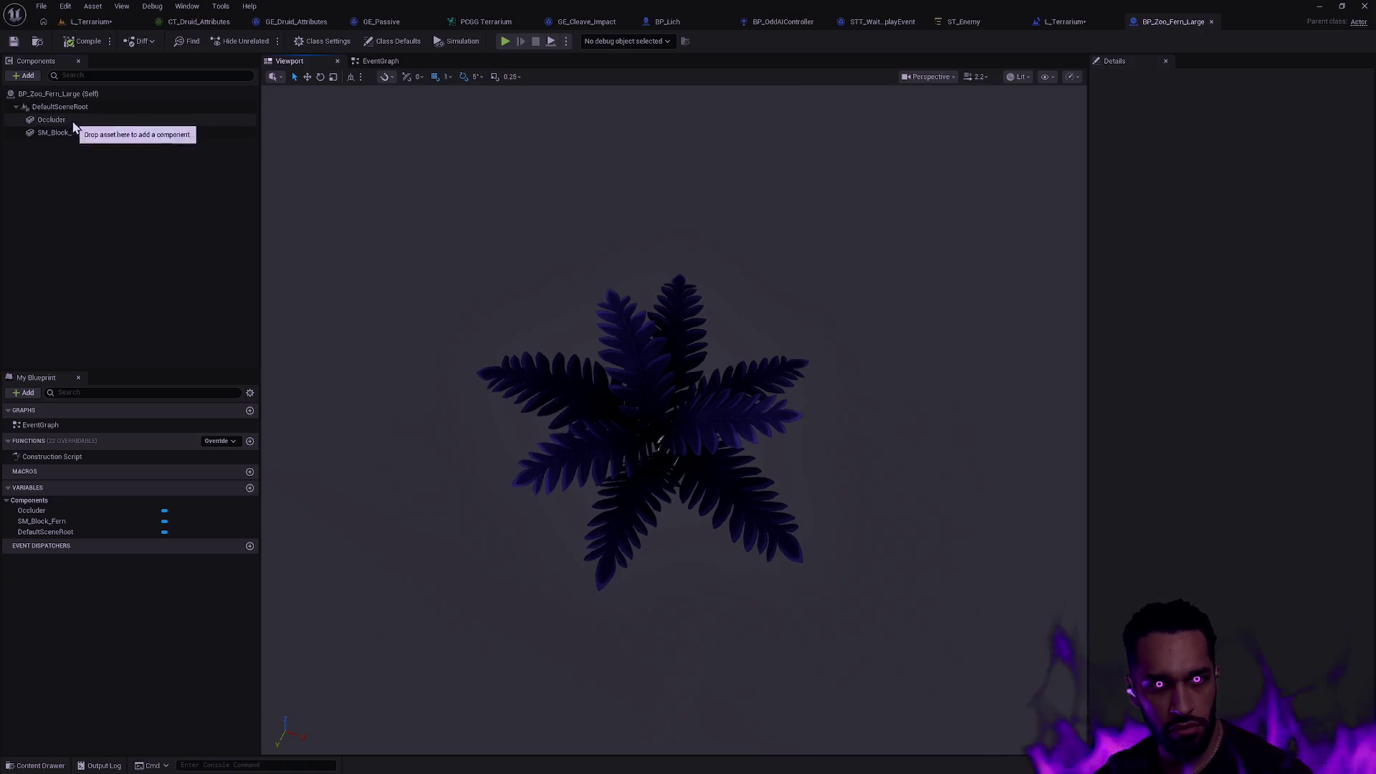
left_click(51, 120)
left_click(95, 24)
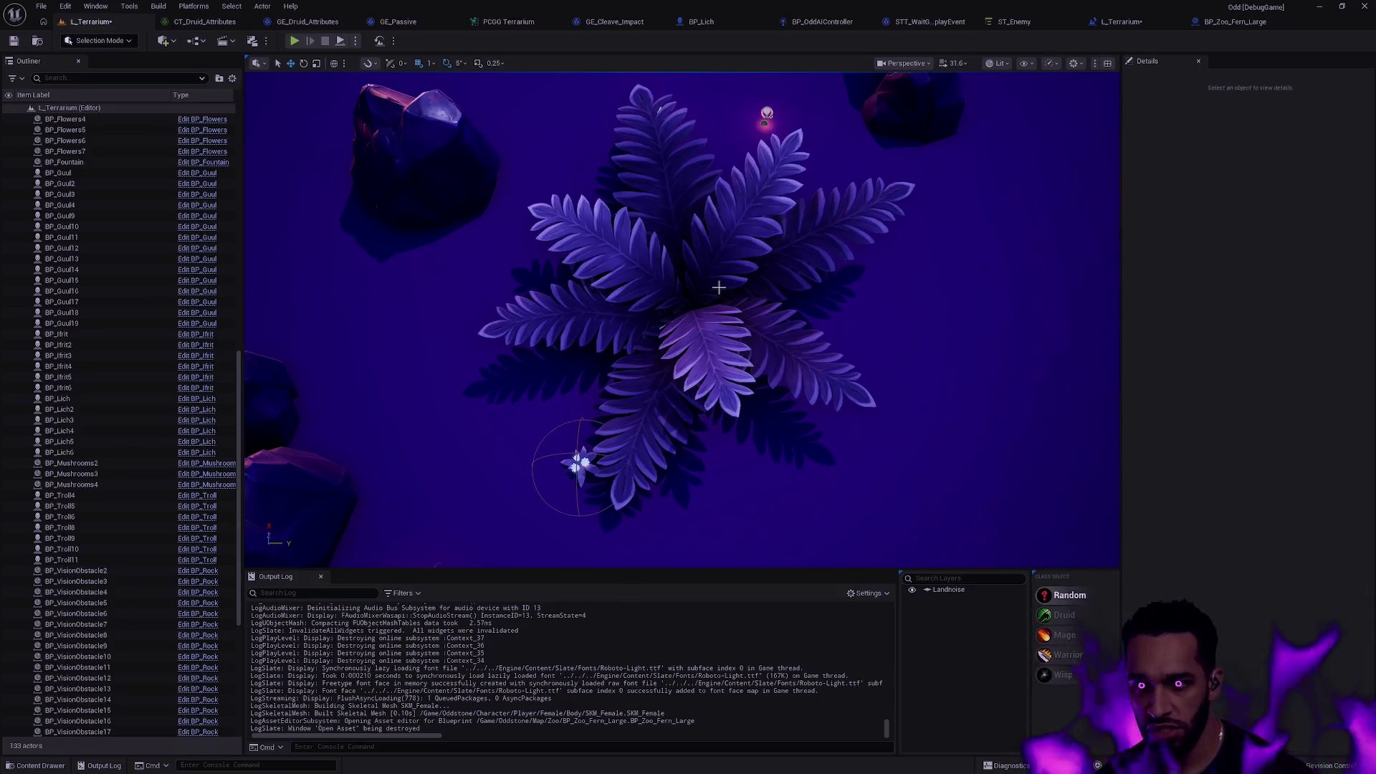
left_click(717, 283)
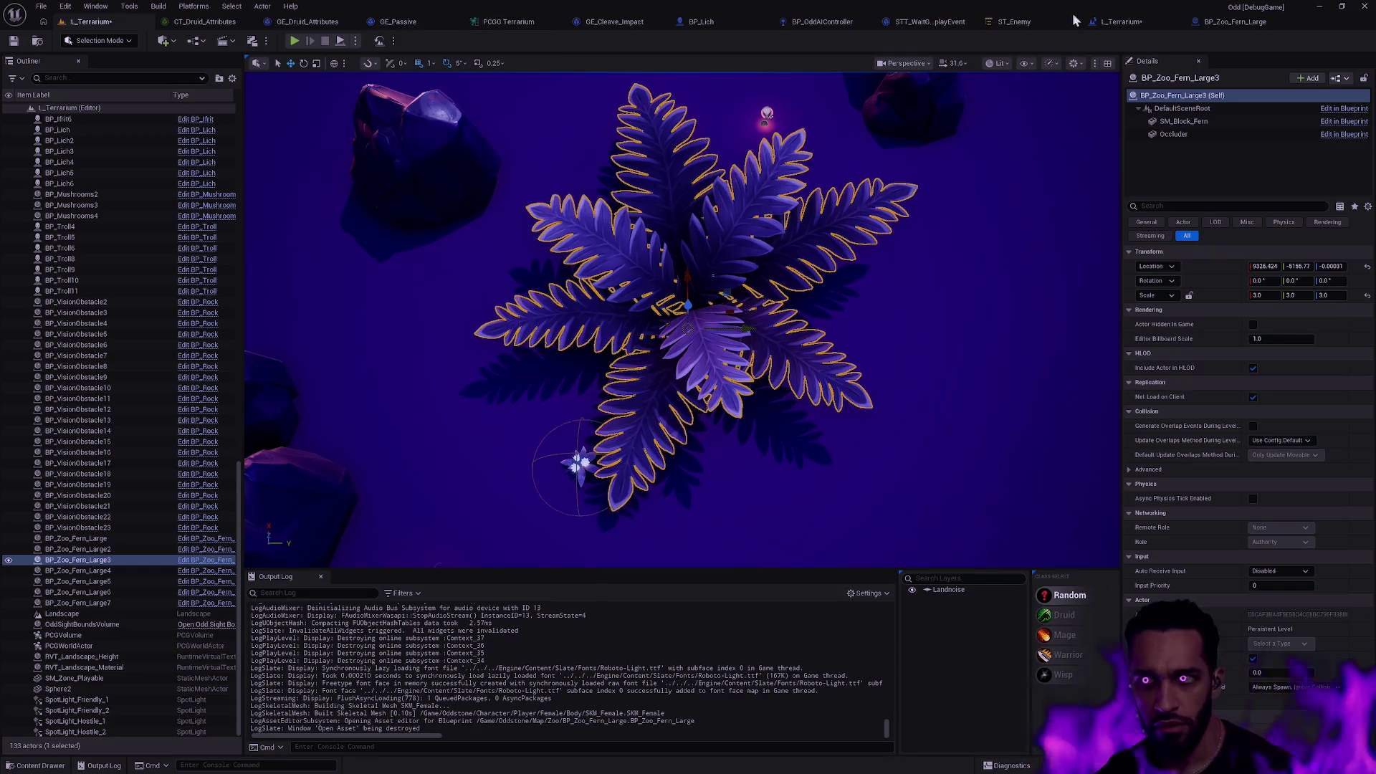
Back in the fern blueprint, orbit to a low side view and reselect the Occluder.
left_click(1241, 21)
mouse_move(674, 437)
left_mouse_down()
mouse_move(681, 359)
mouse_move(606, 412)
mouse_move(606, 452)
left_mouse_up()
left_click(79, 132)
left_click(61, 120)
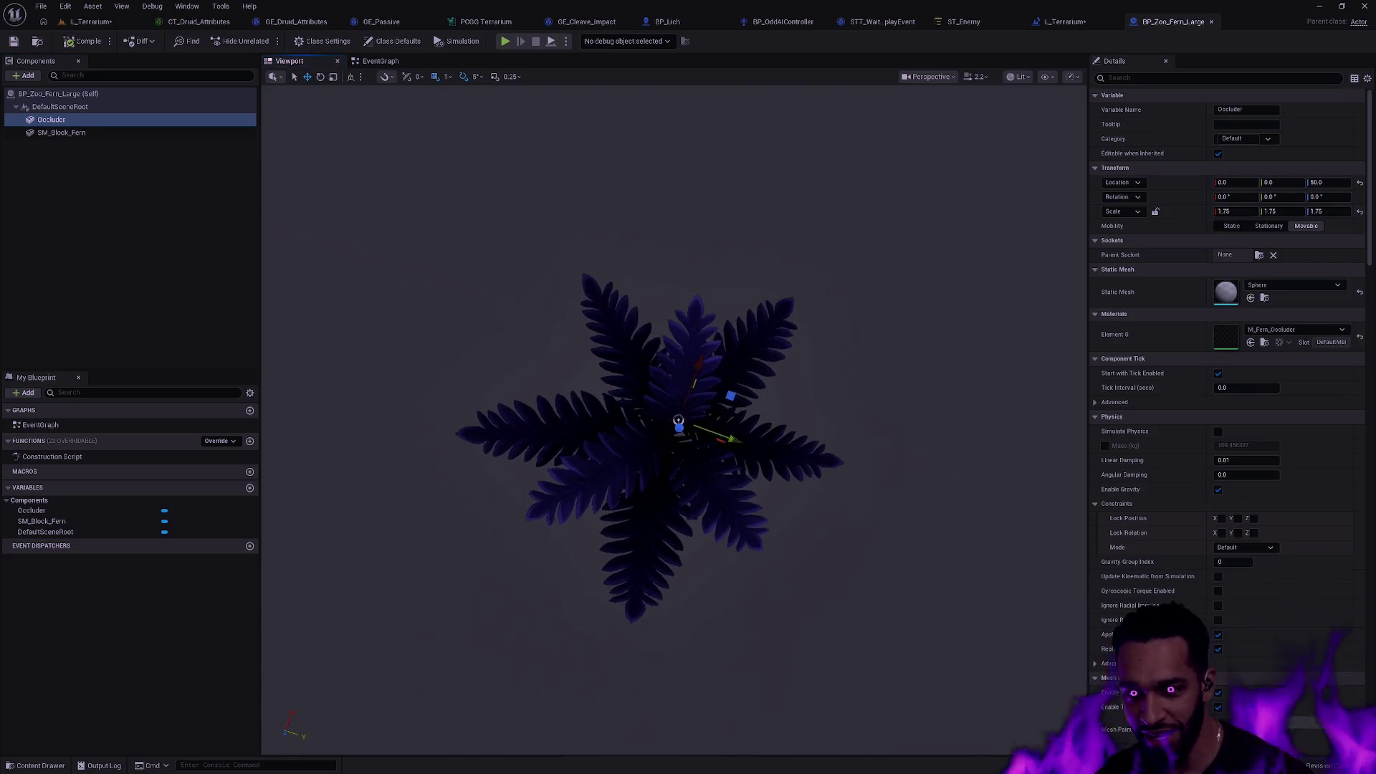
left_click_drag(1022, 401, 1022, 348)
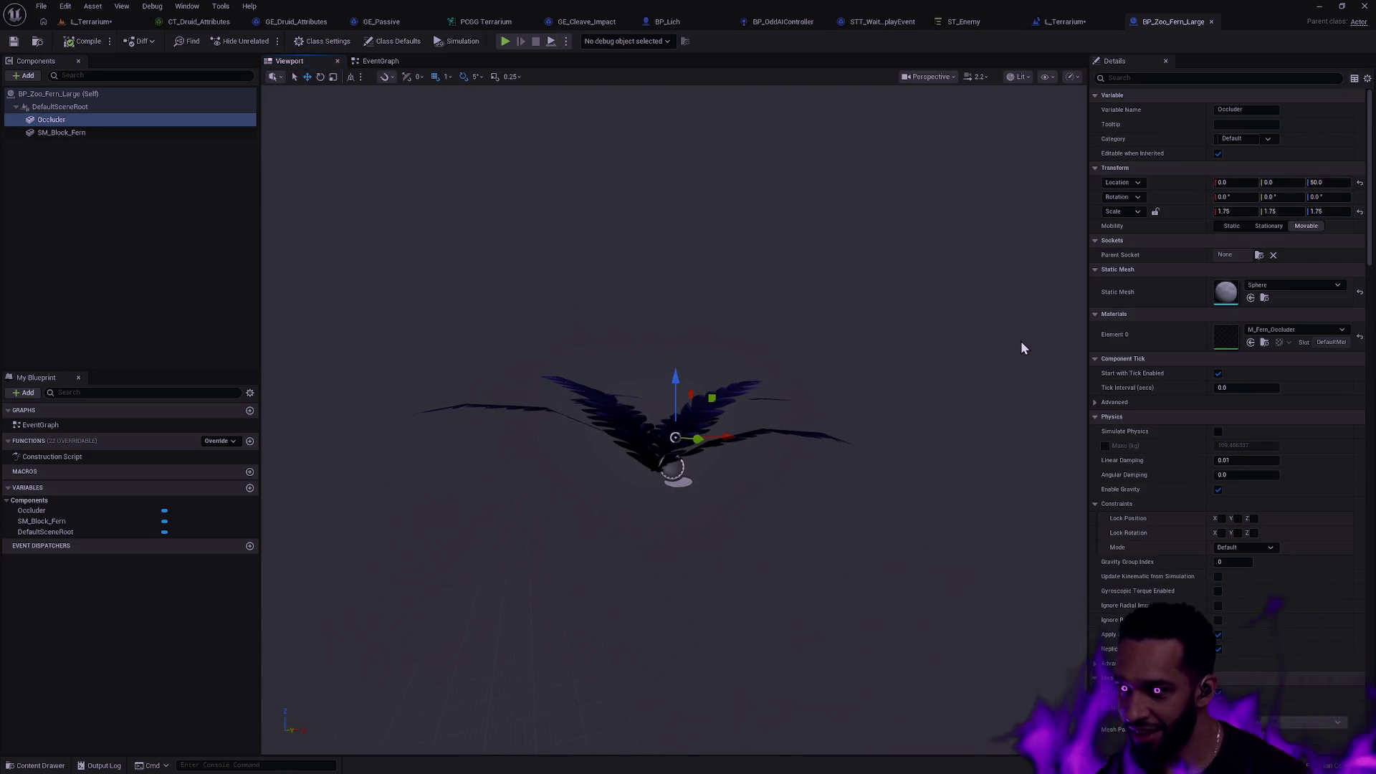
left_click(1279, 330)
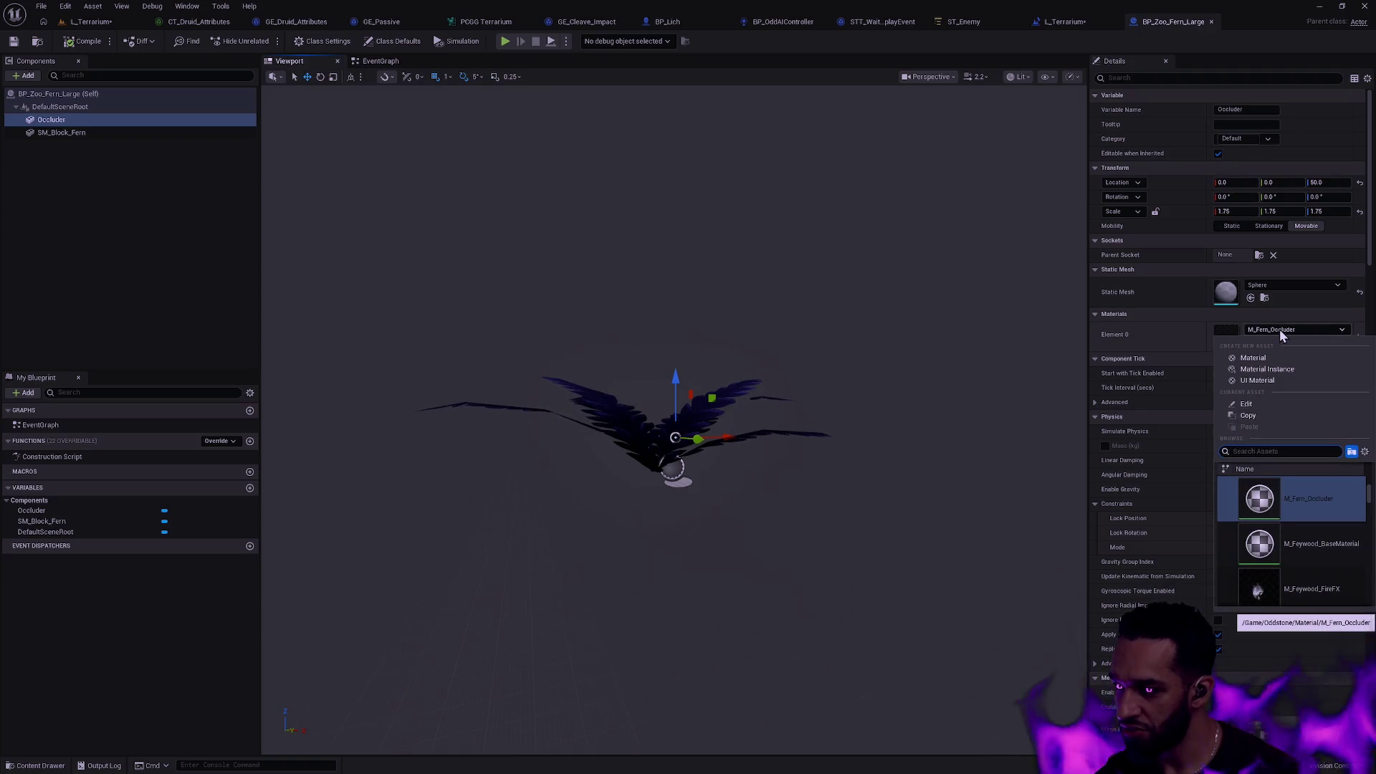
left_click(1279, 329)
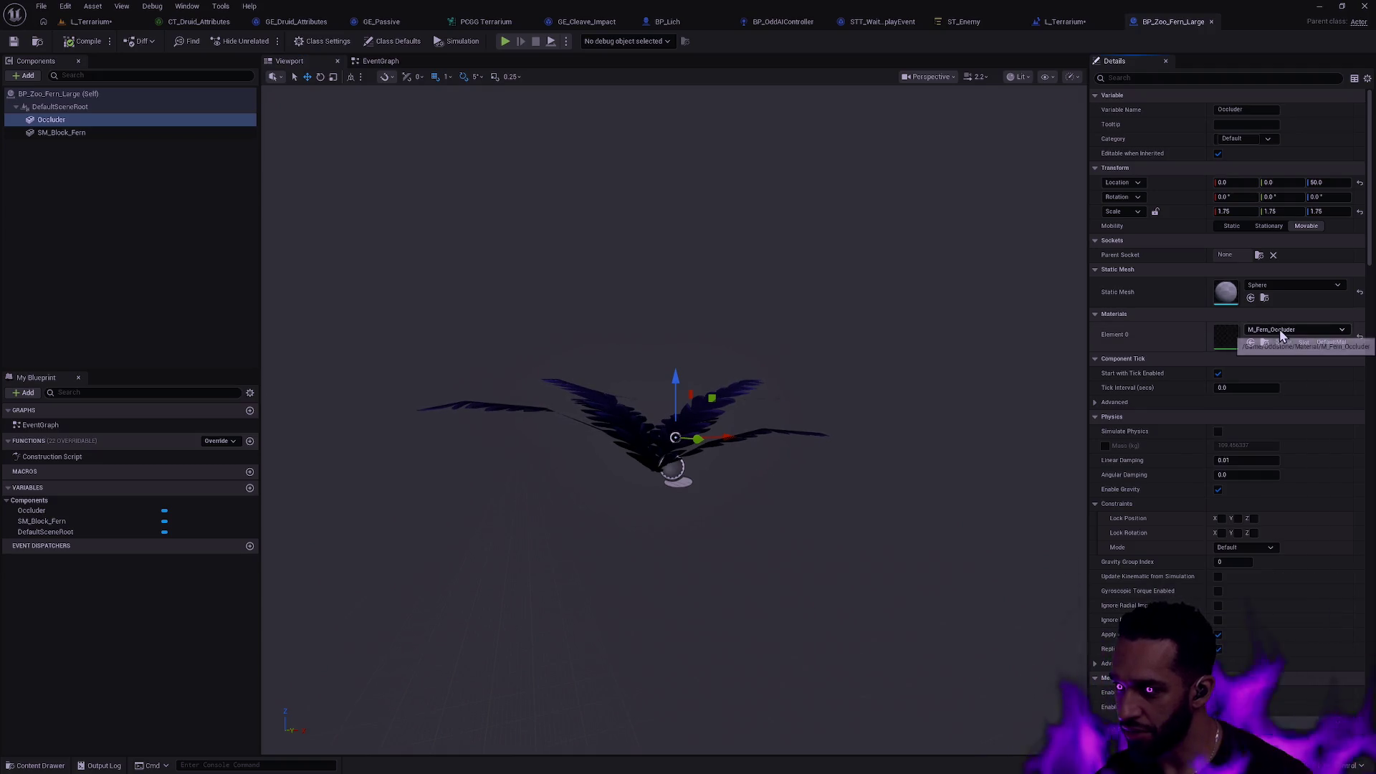
left_click(1361, 337)
scroll(857, 433, "up", 5)
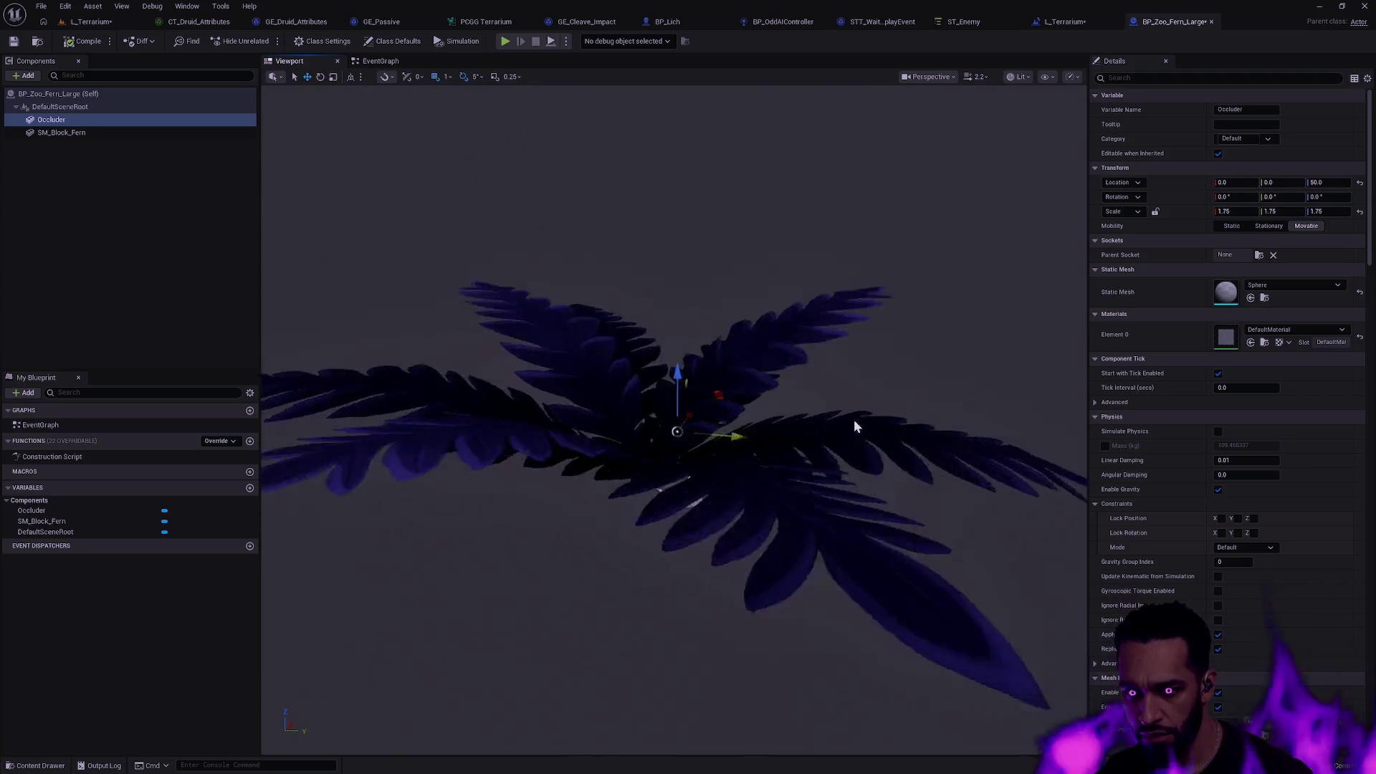
left_click_drag(854, 427, 1041, 367)
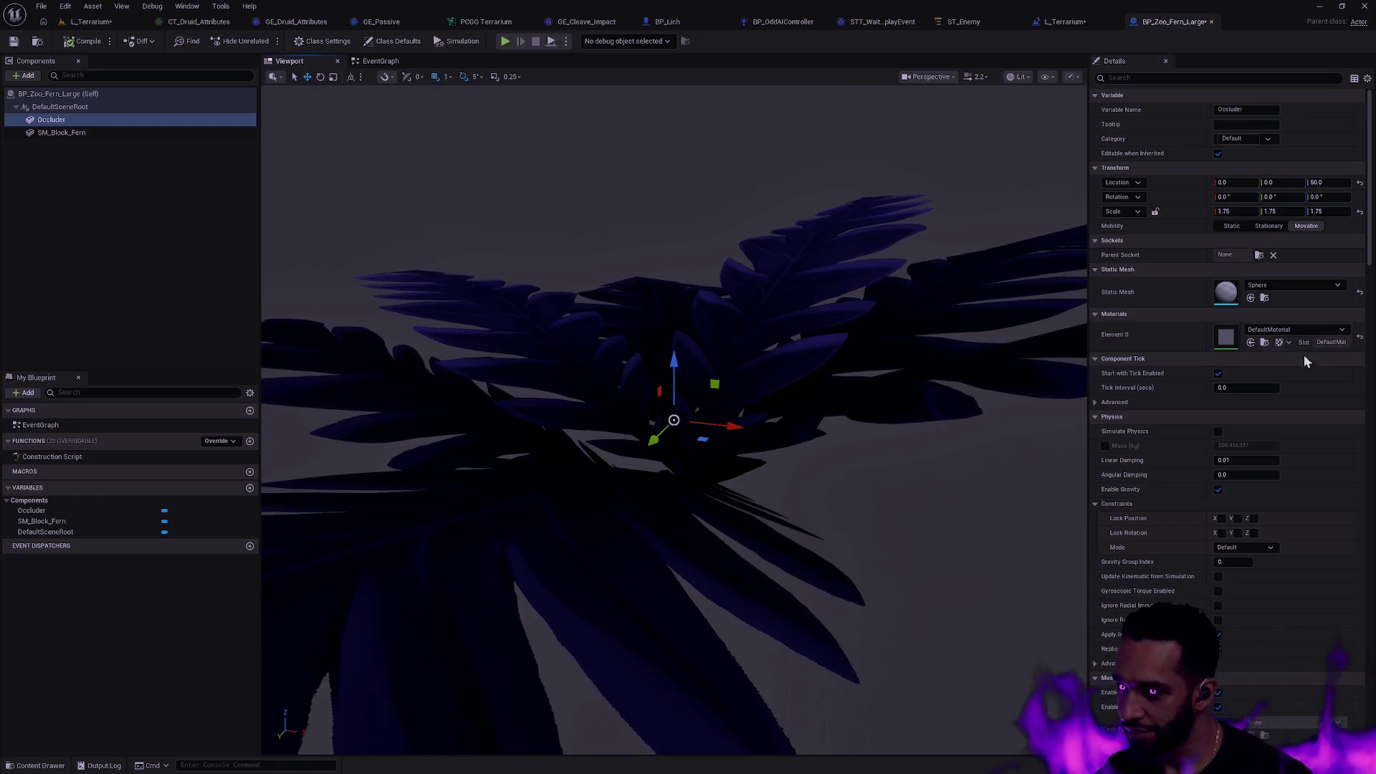
key("ctrl+z")
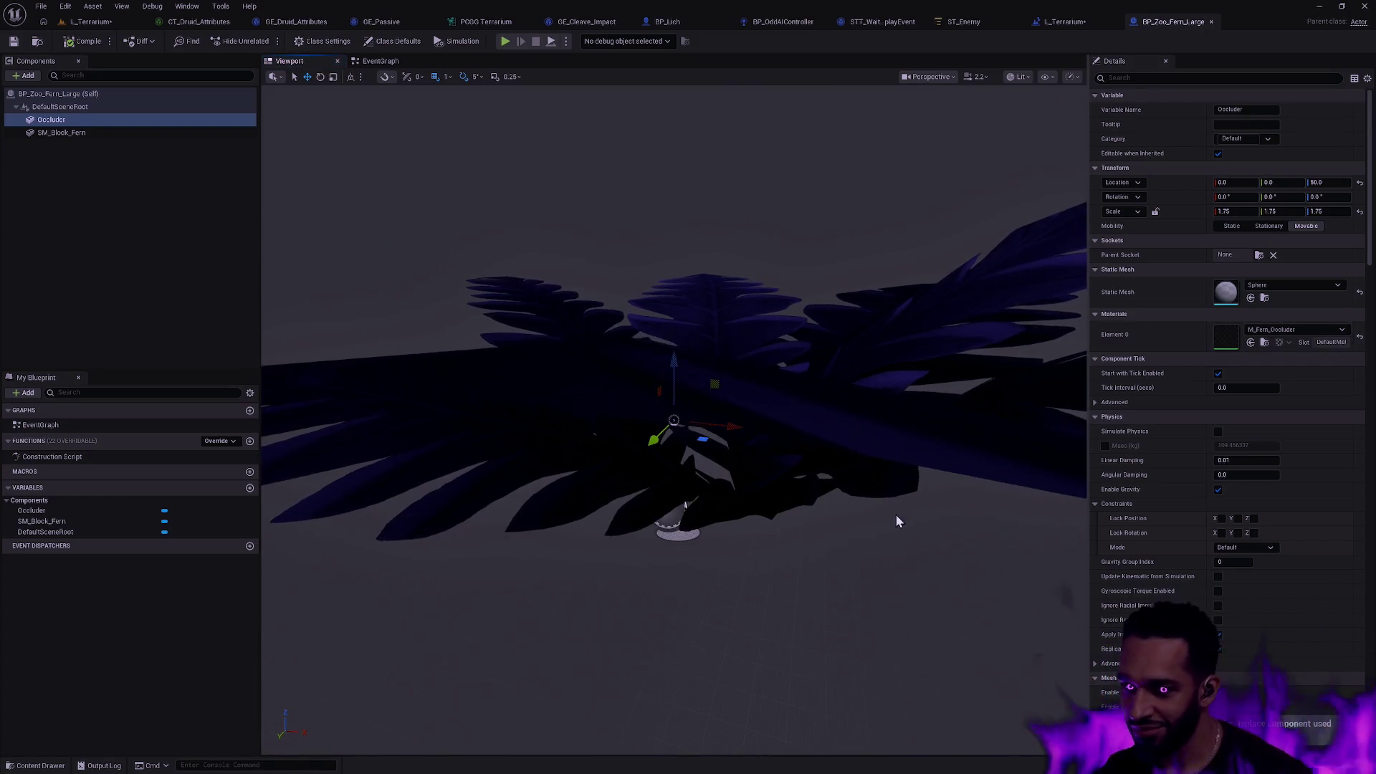
left_click_drag(898, 521, 849, 458)
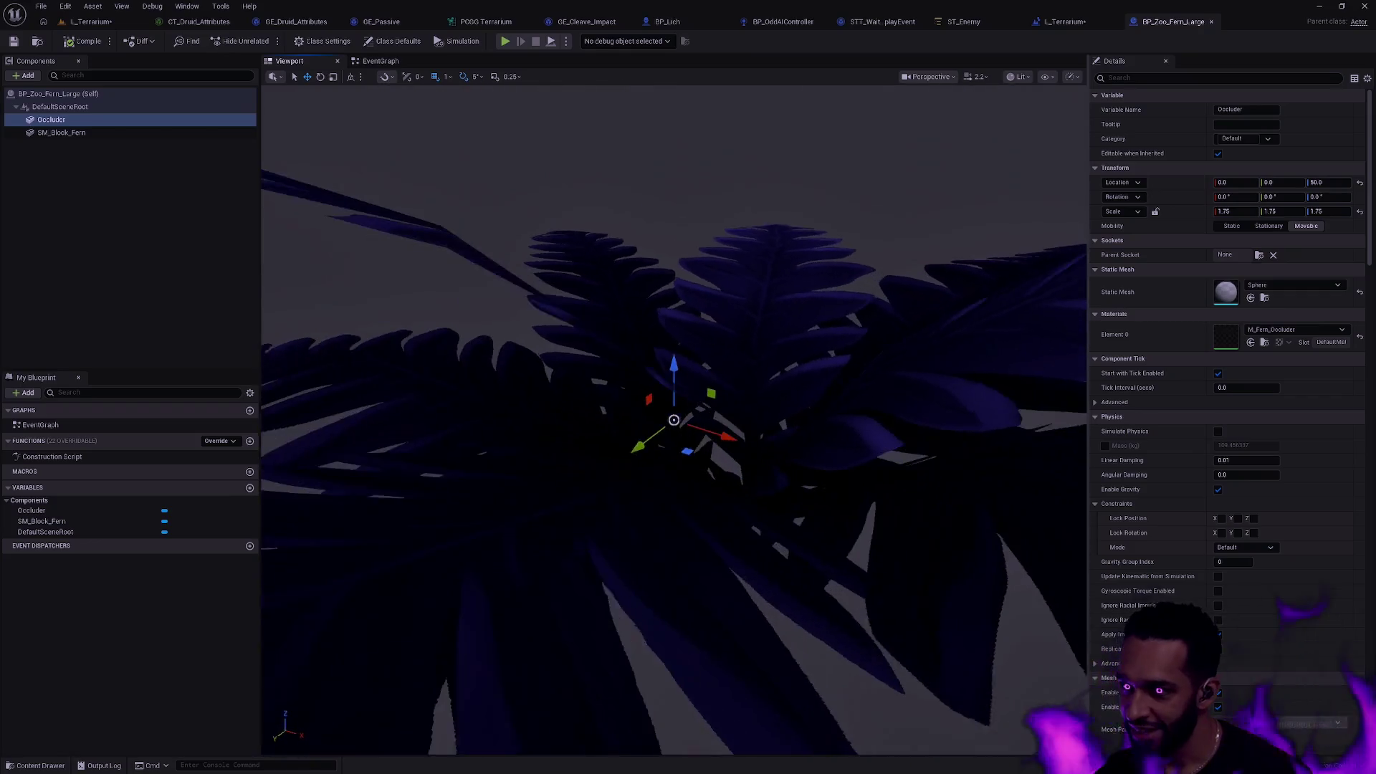
left_click(1261, 331)
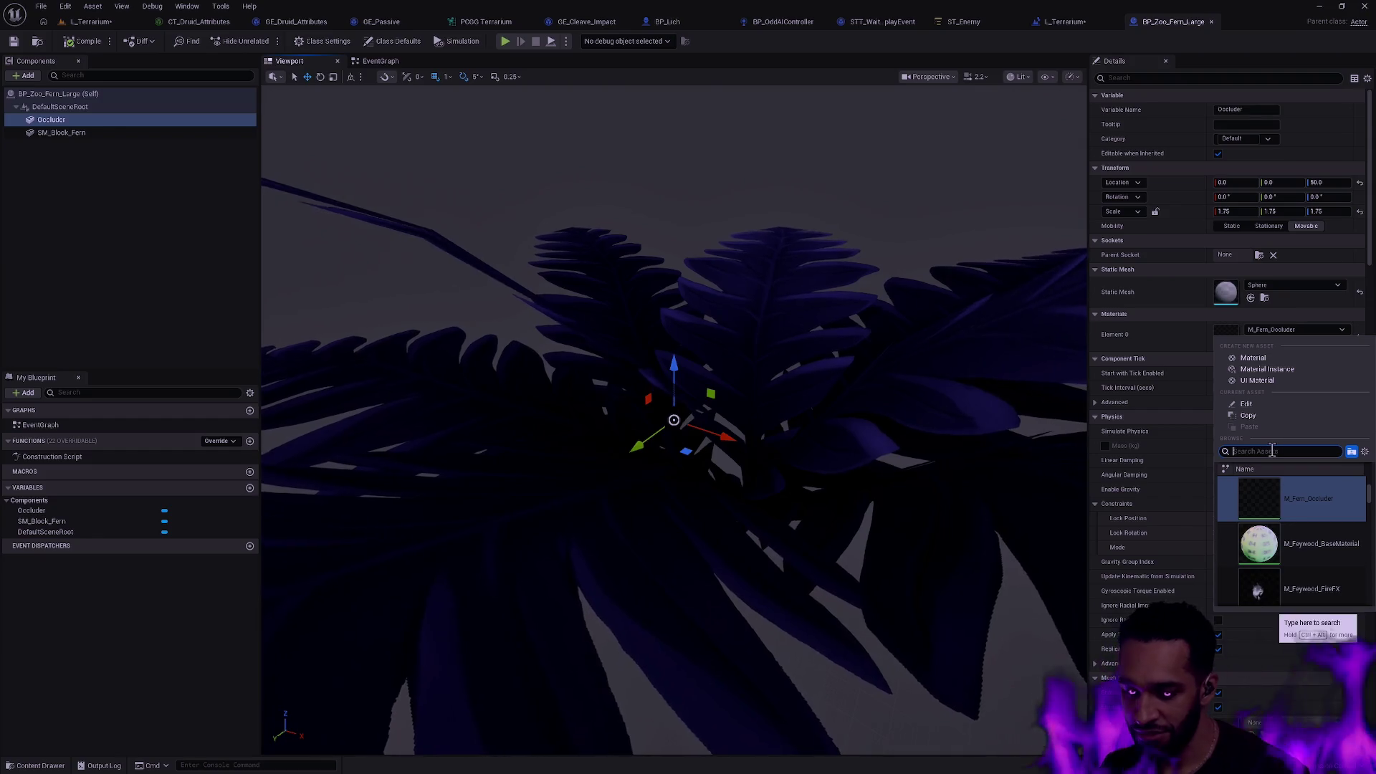
type("default")
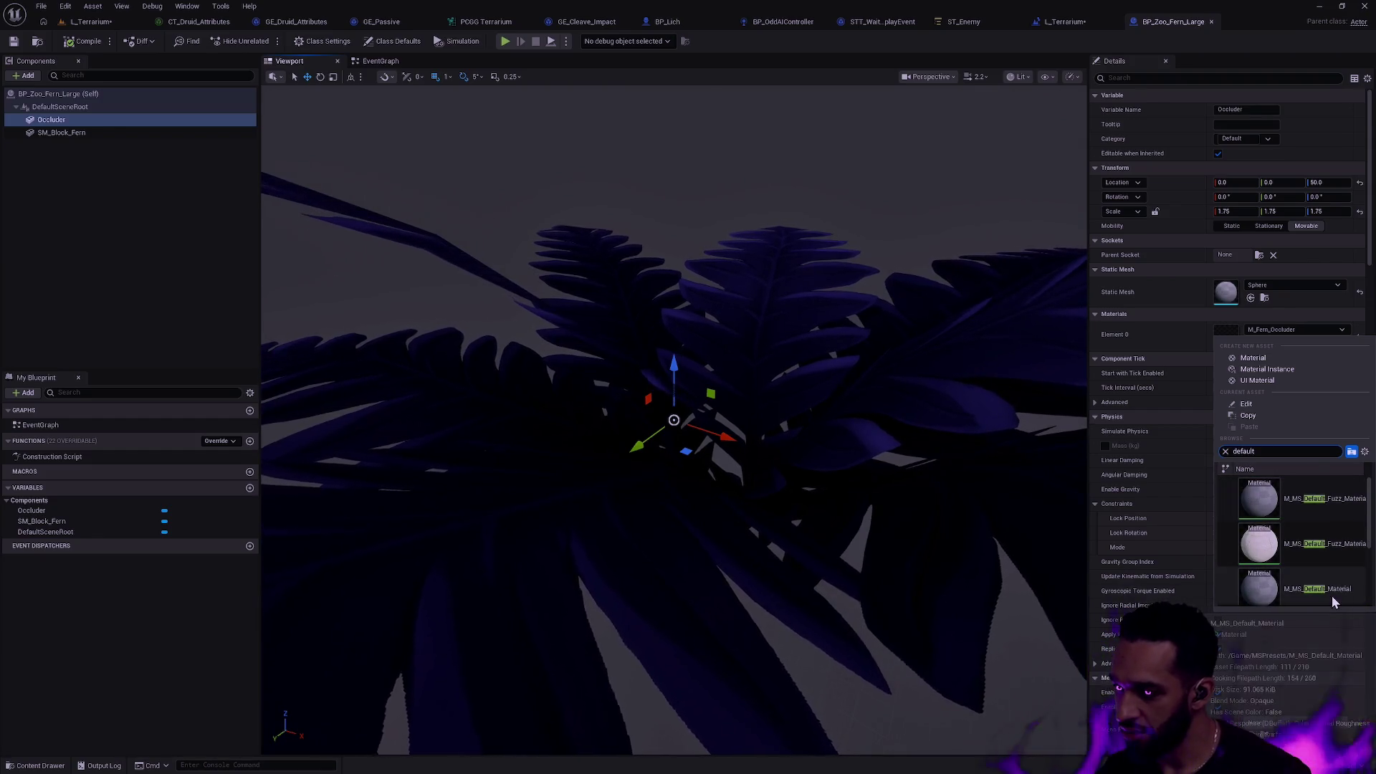
scroll(1323, 520, "down", 3)
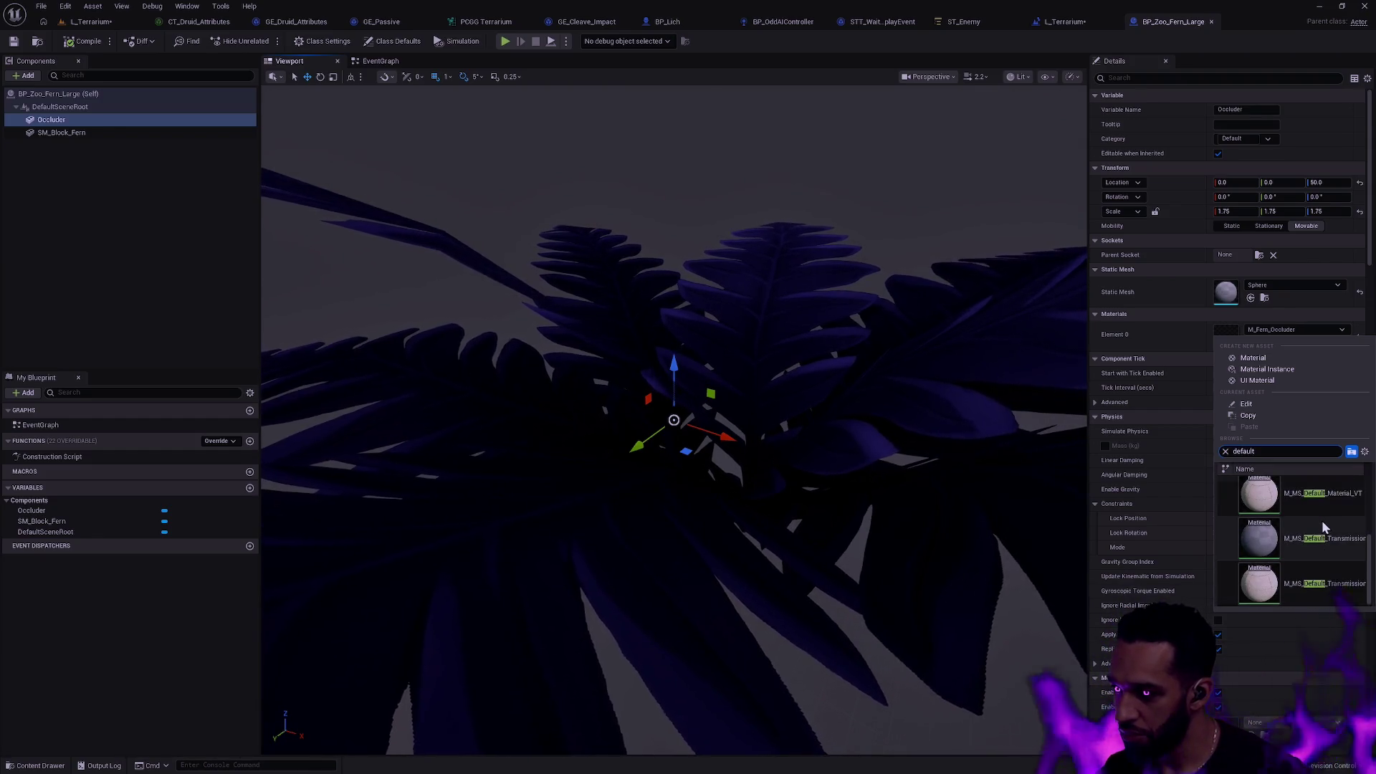
left_click(1300, 456)
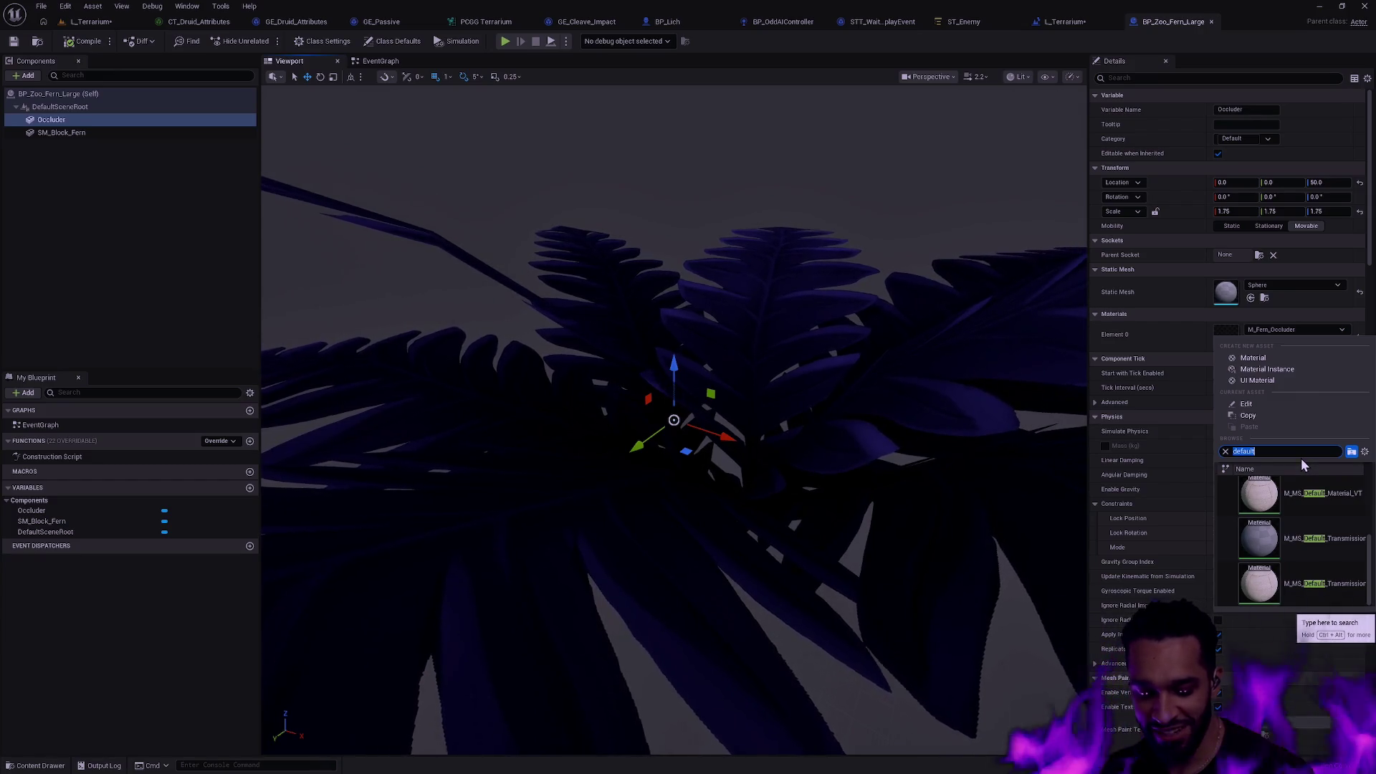
type("debug")
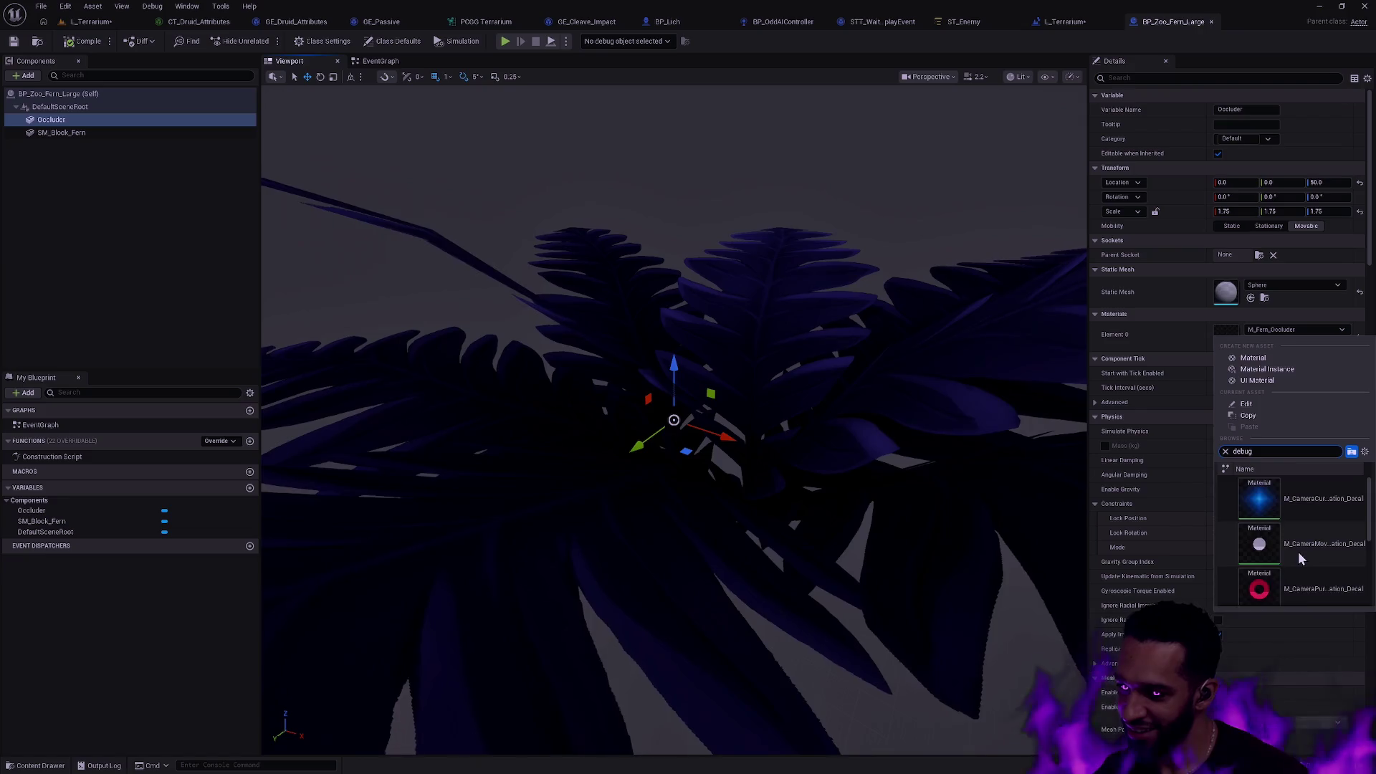
scroll(1299, 549, "down", 1)
left_click(1305, 511)
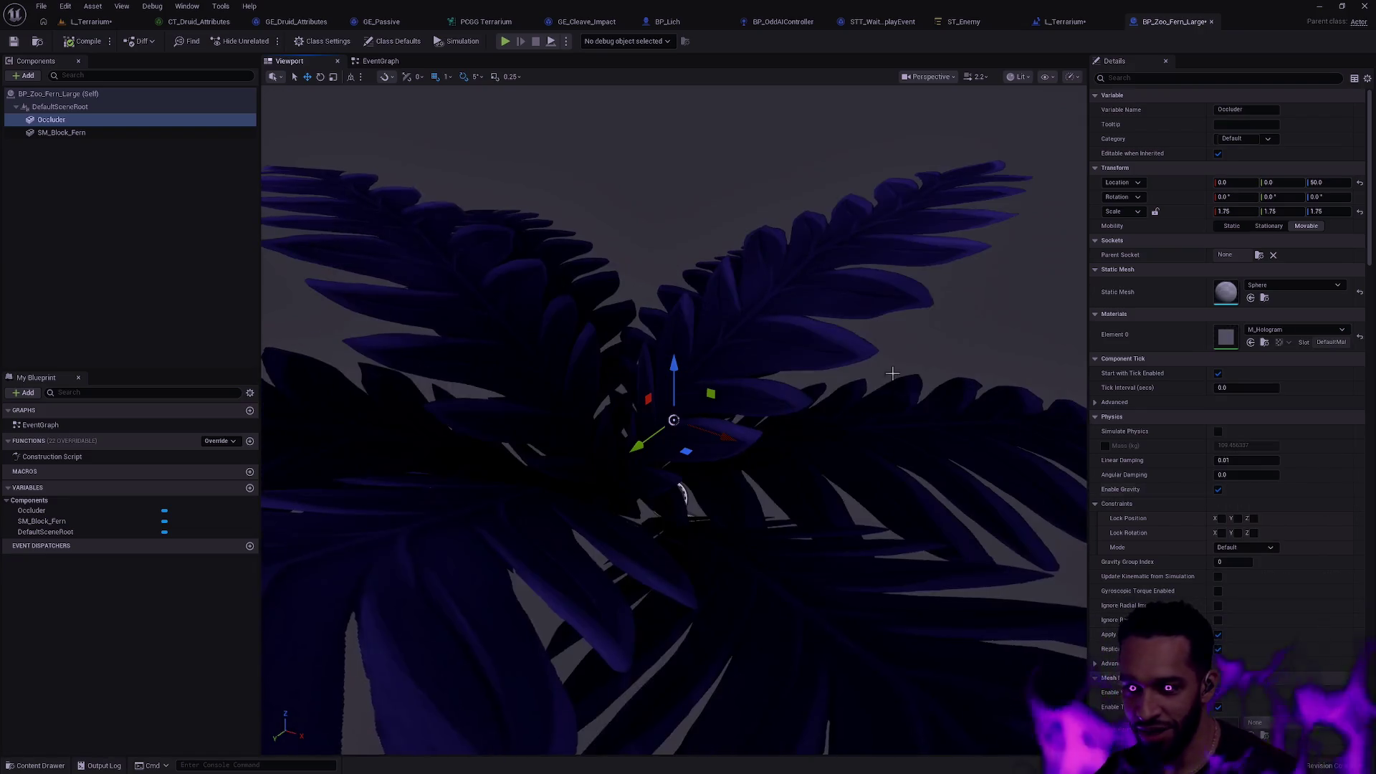
mouse_move(892, 373)
left_mouse_down()
mouse_move(609, 371)
mouse_move(673, 430)
mouse_move(814, 403)
left_mouse_up()
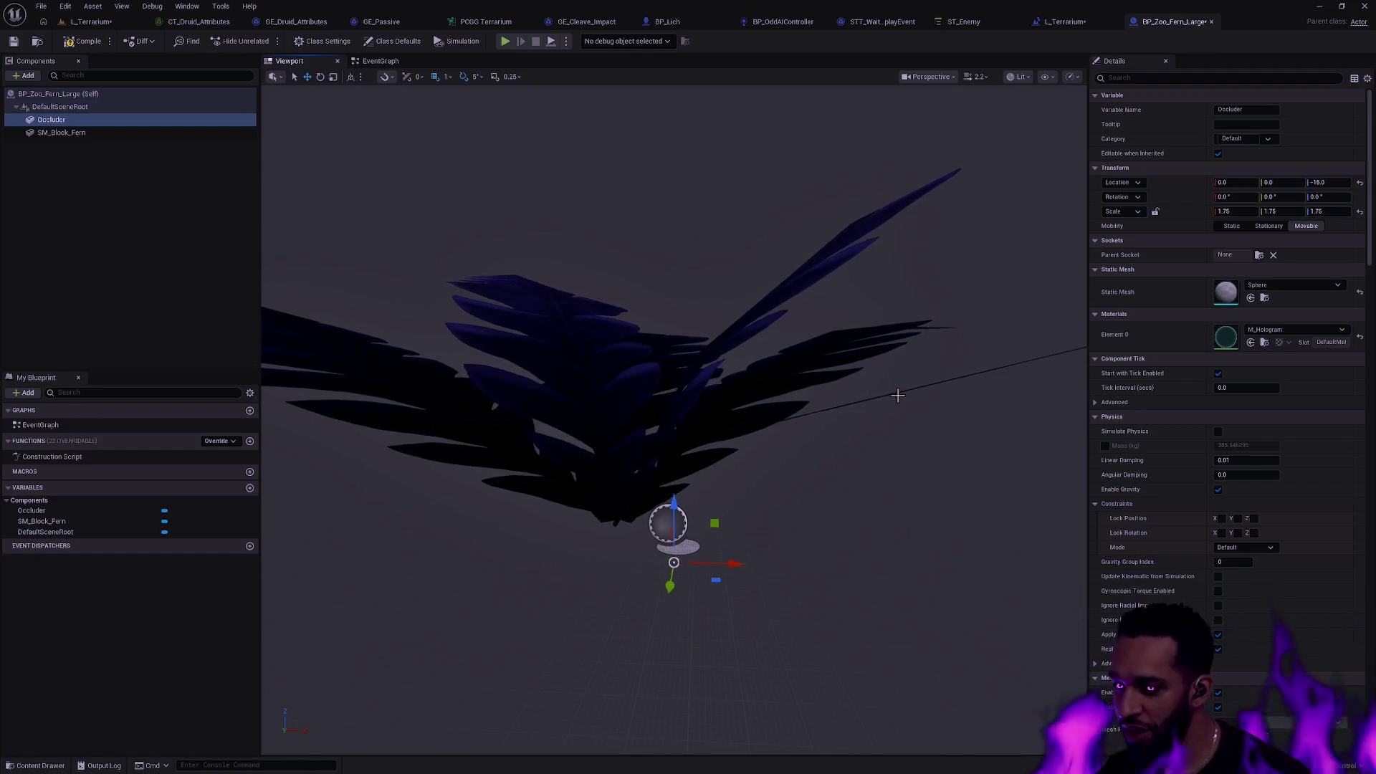
left_click_drag(897, 395, 896, 393)
scroll(891, 368, "up", 5)
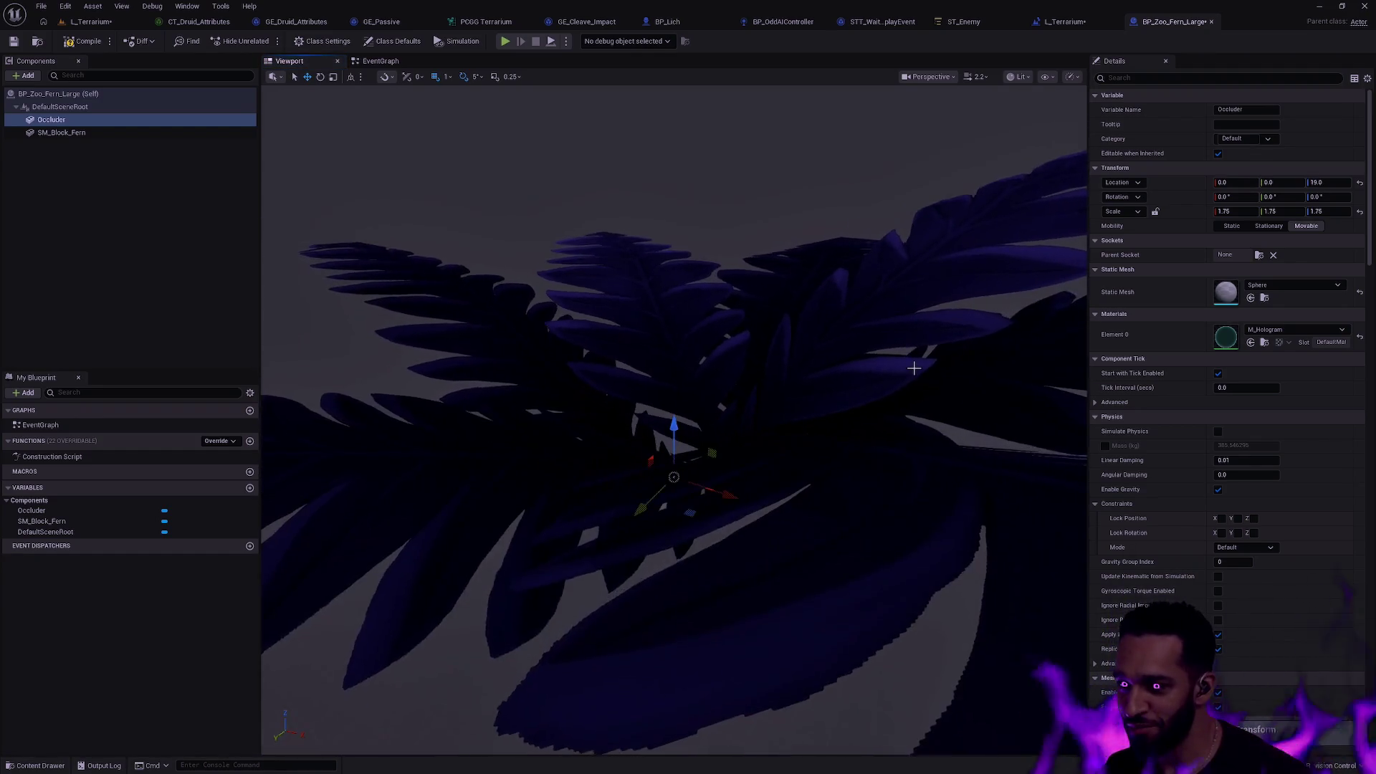
key("ctrl+z")
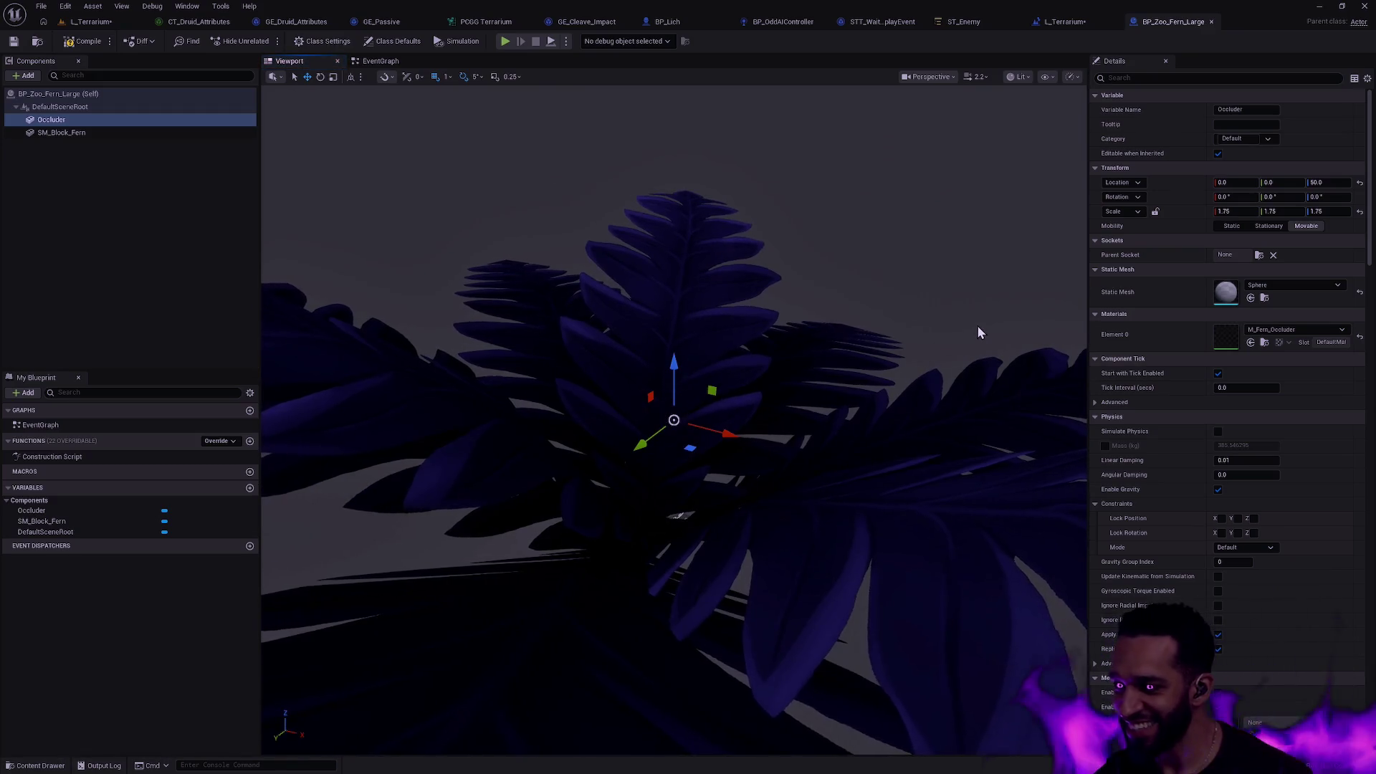
mouse_move(799, 325)
left_mouse_down()
mouse_move(716, 337)
mouse_move(678, 401)
mouse_move(687, 380)
left_mouse_up()
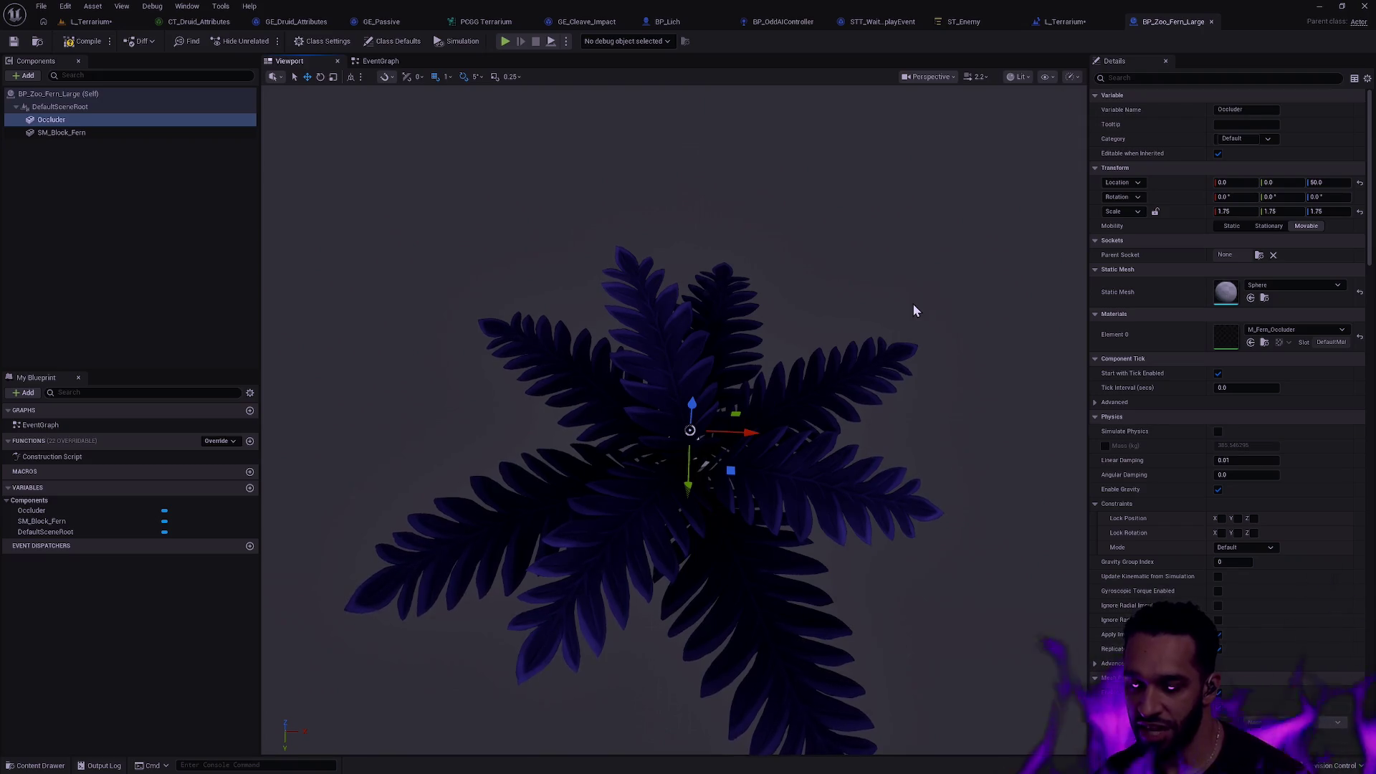
left_click(99, 44)
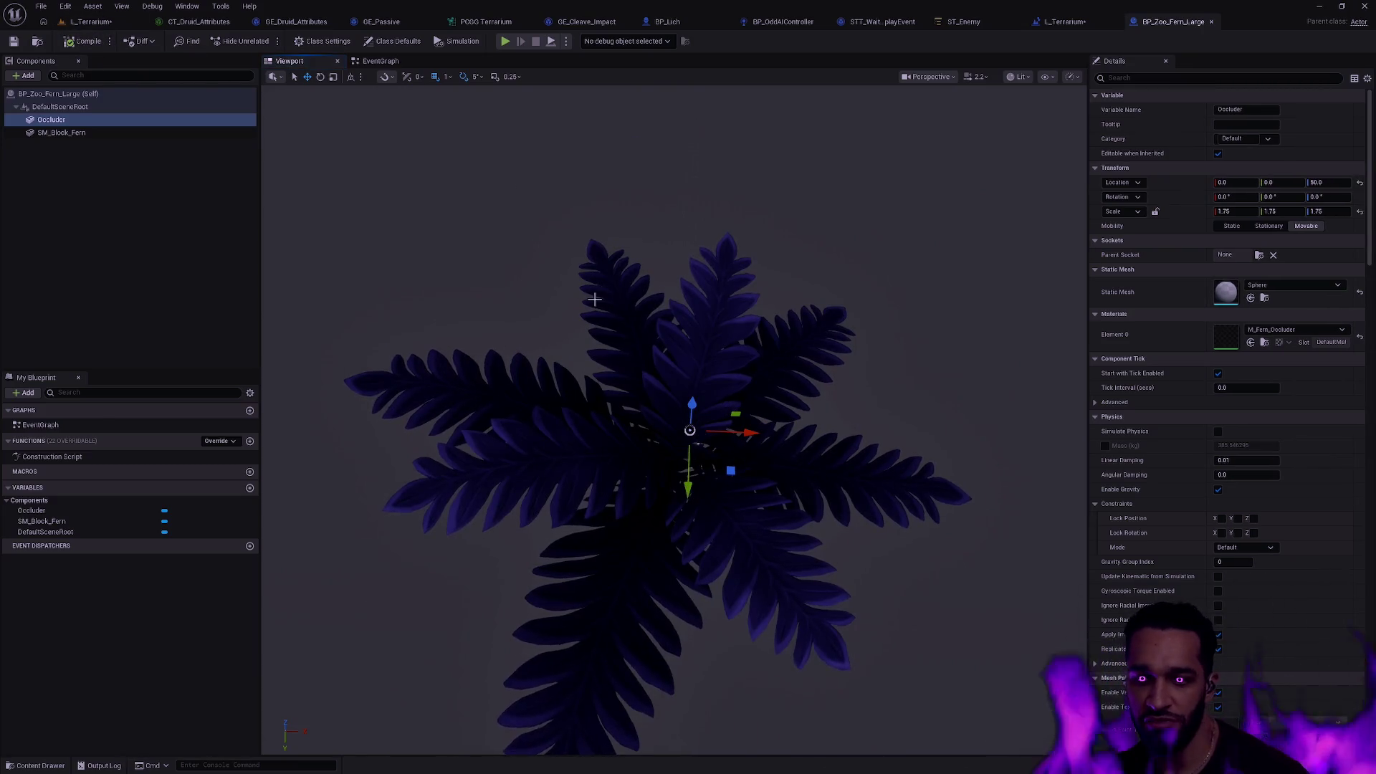
Frame the selected fern in L_Terrarium, then switch the fern blueprint preview to Top view.
left_click(132, 23)
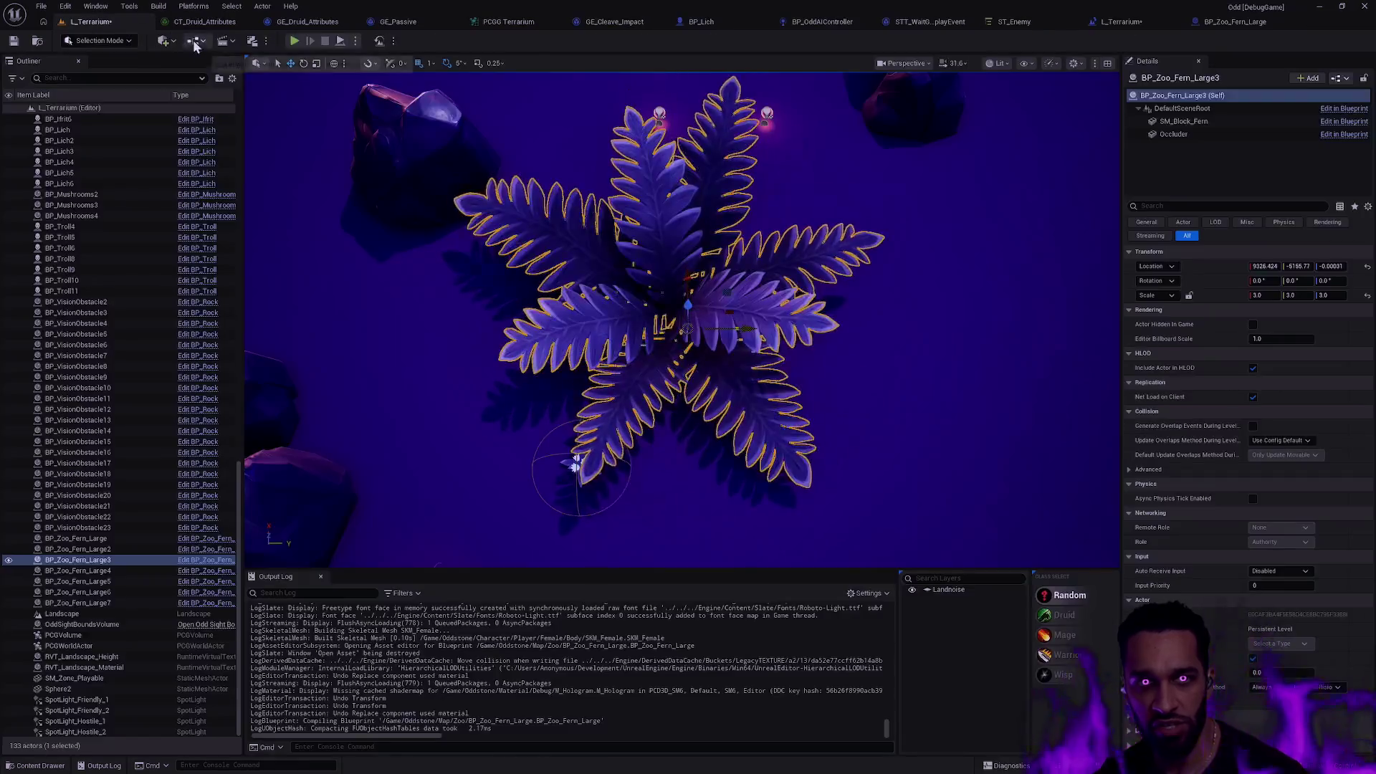
key("f")
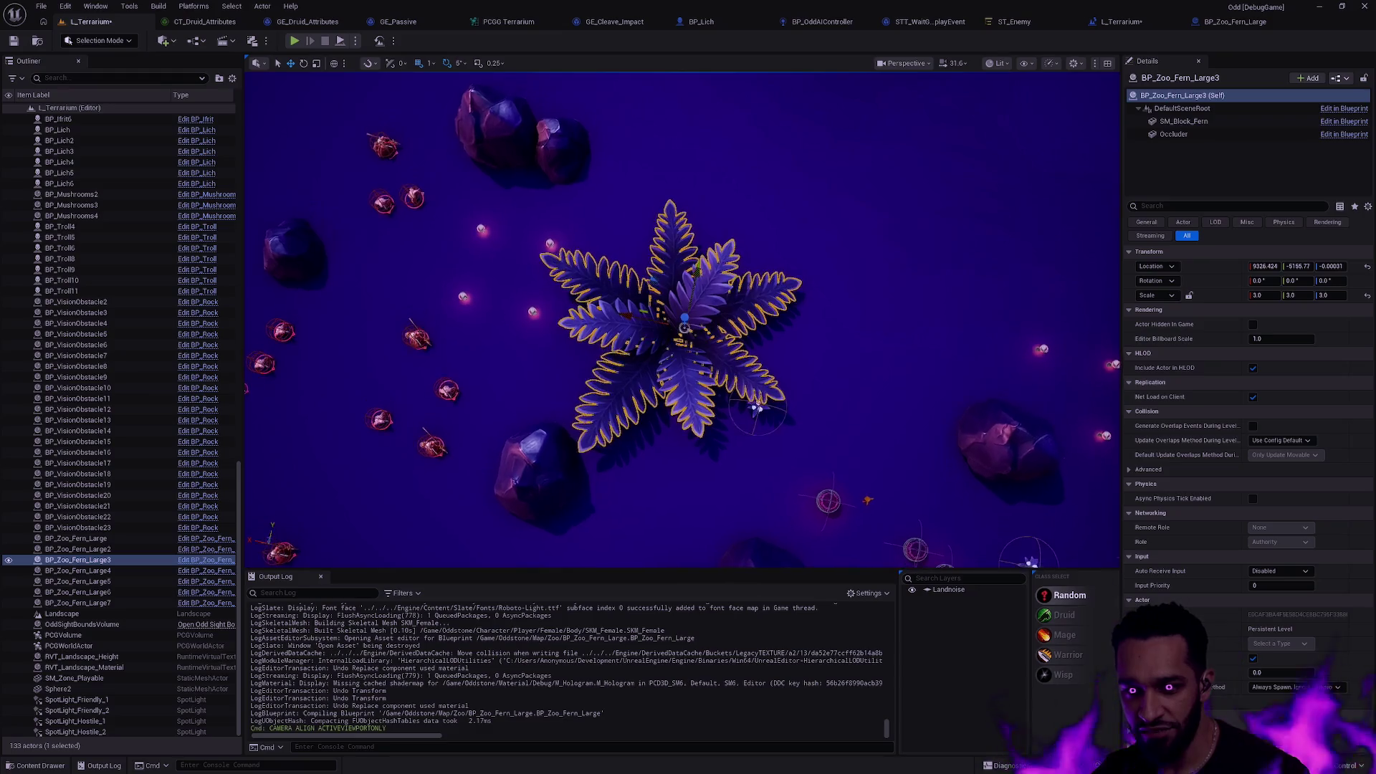
left_click(1263, 25)
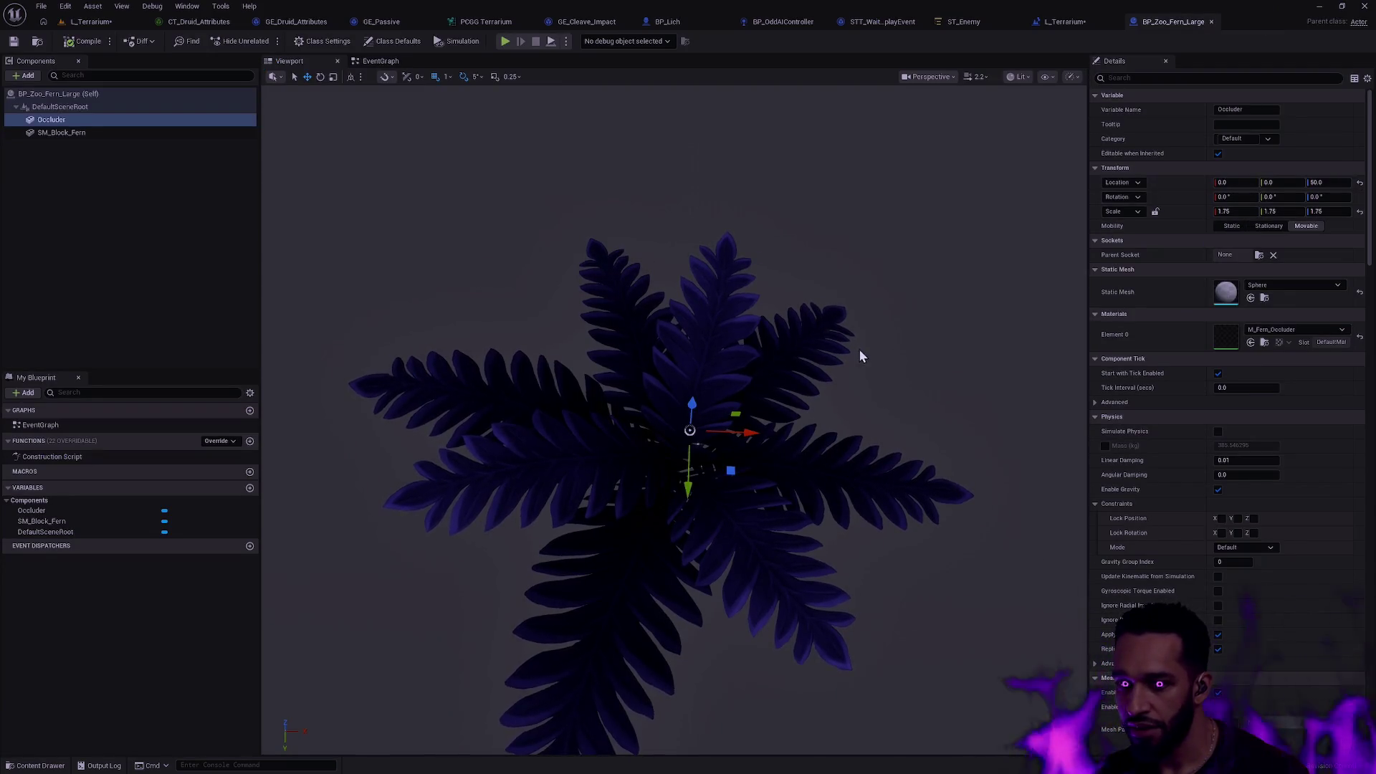
left_click(926, 77)
left_click(960, 143)
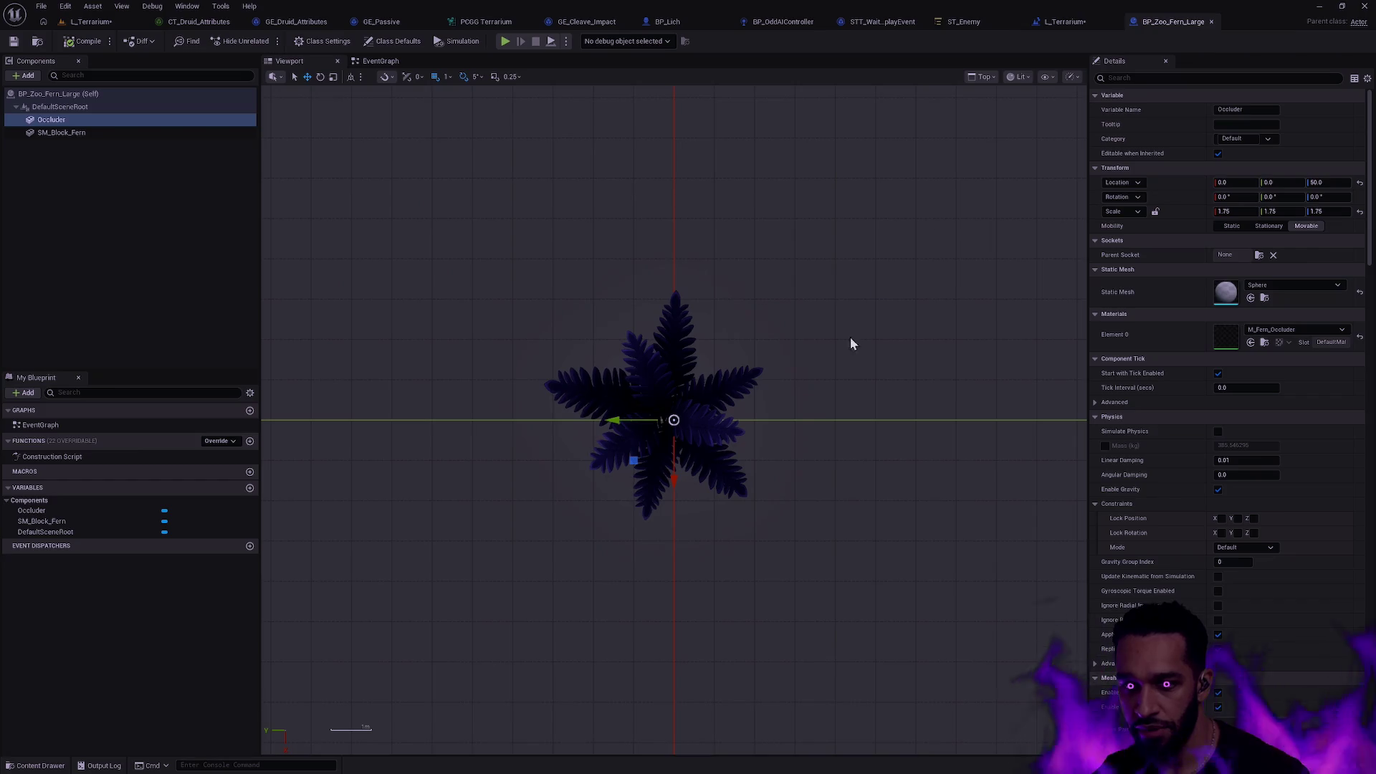
scroll(767, 424, "up", 4)
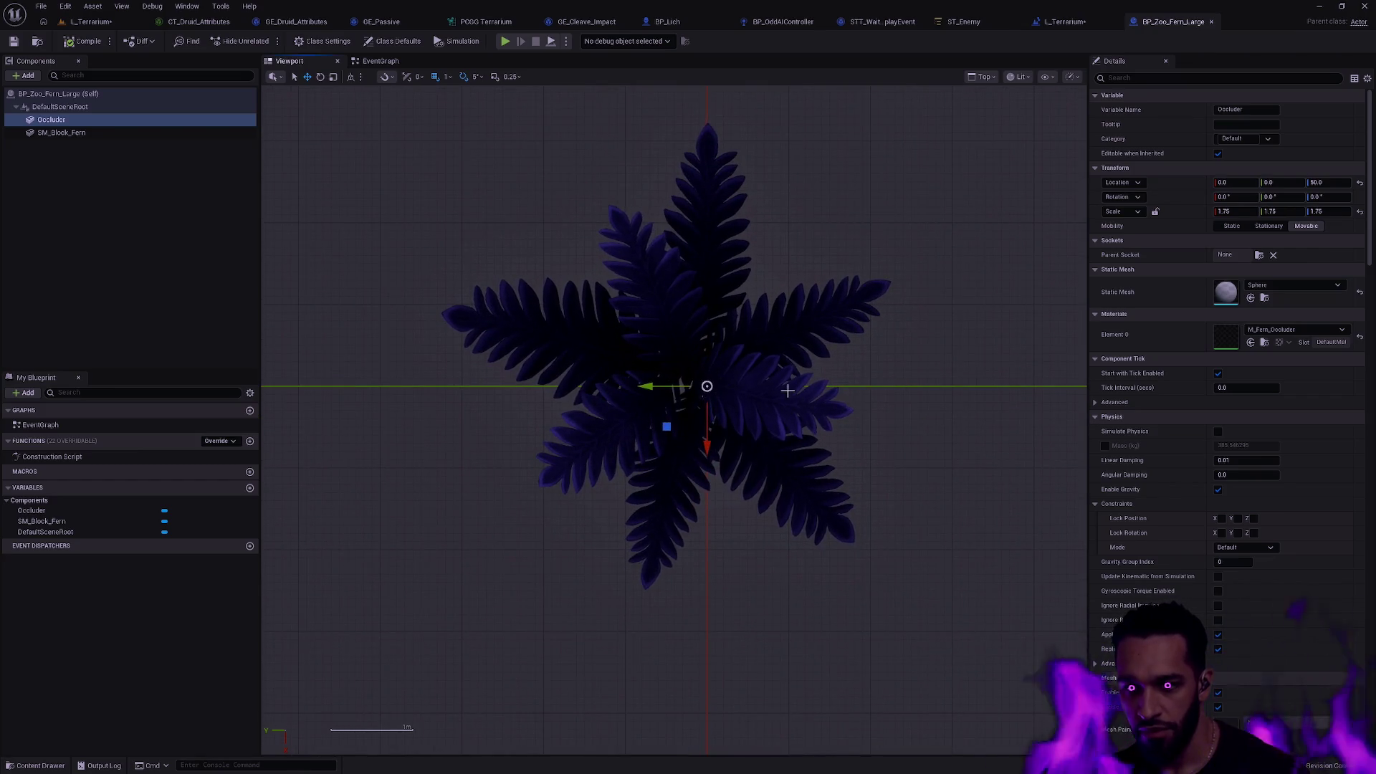
Select the fern mesh, undo its accidental nudge, and close BP_Zoo_Fern_Large.
left_click(774, 387)
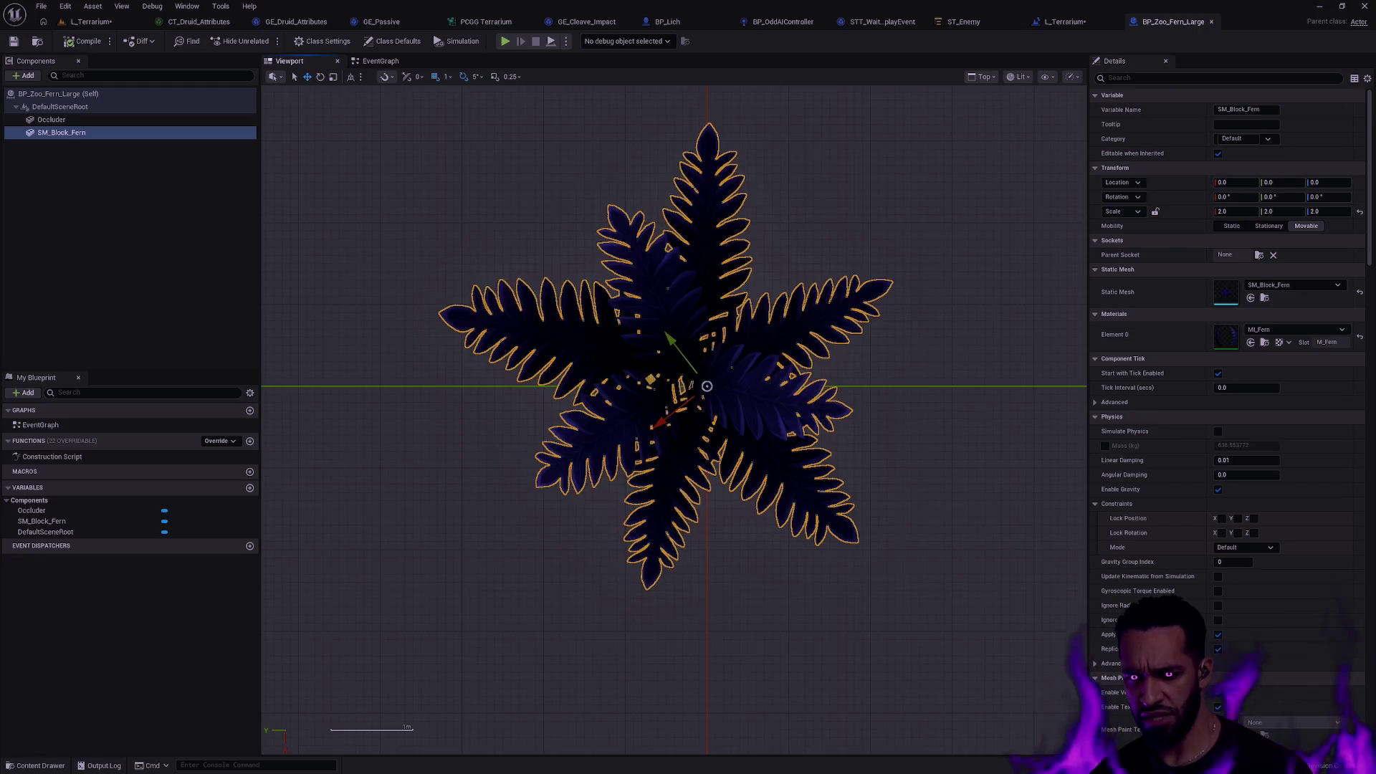
left_click_drag(650, 379, 660, 393)
key("ctrl+z")
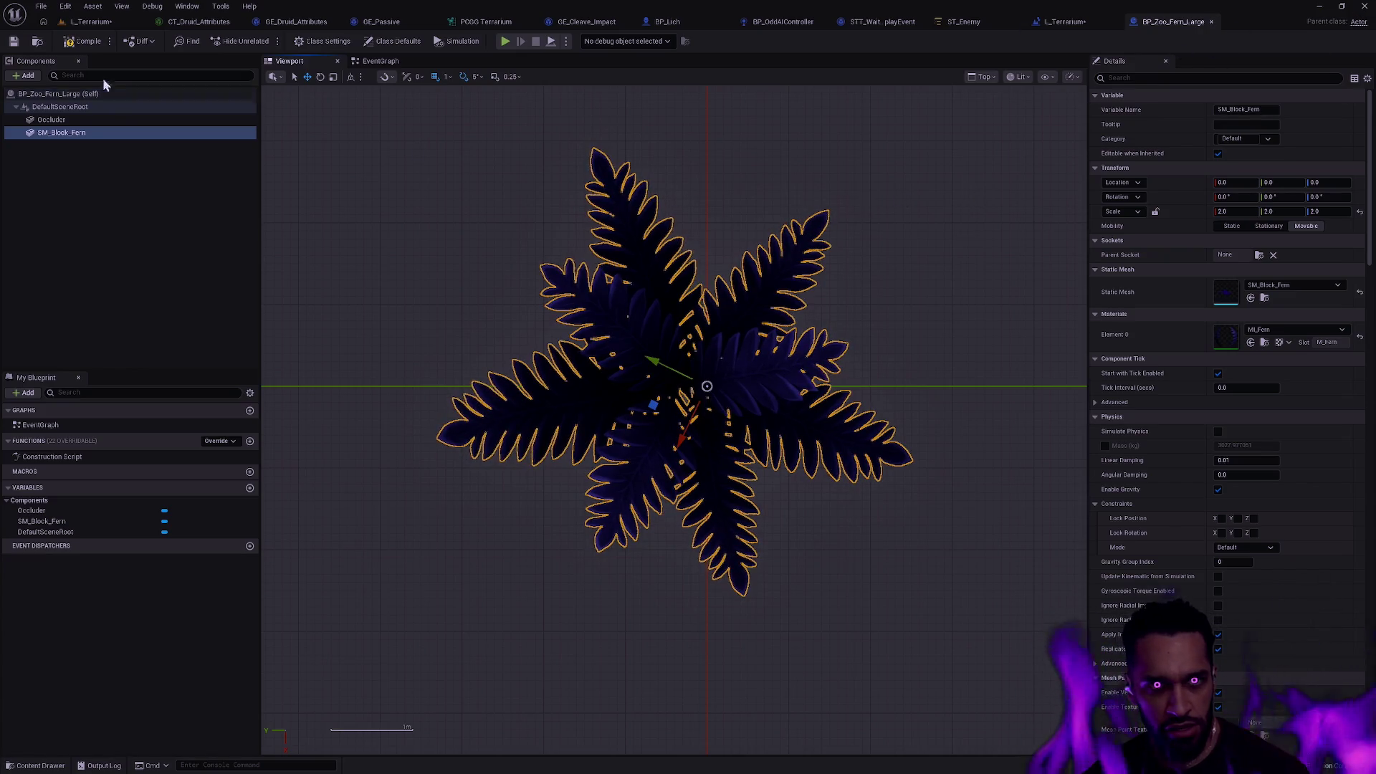
left_click(1211, 21)
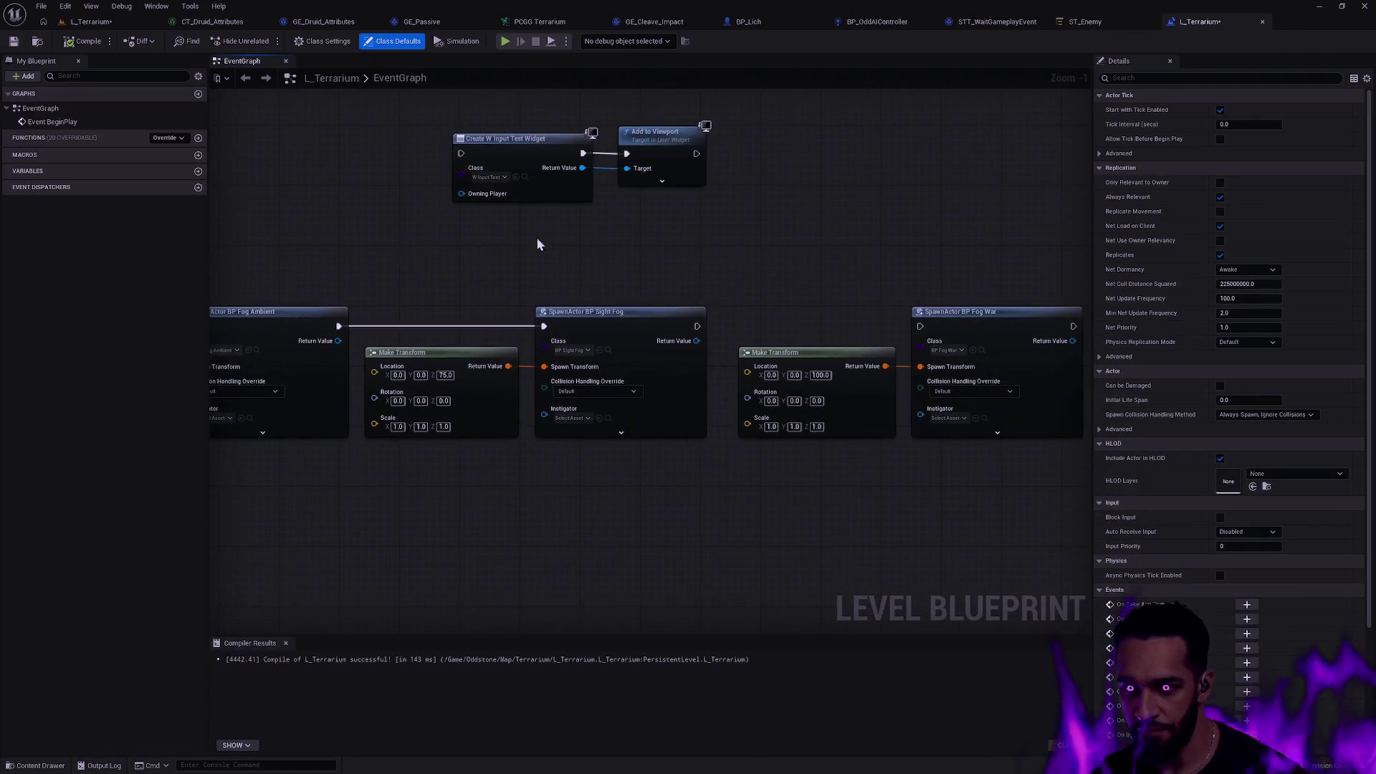
Return to L_Terrarium and start Play In Editor from the play options.
left_click(91, 21)
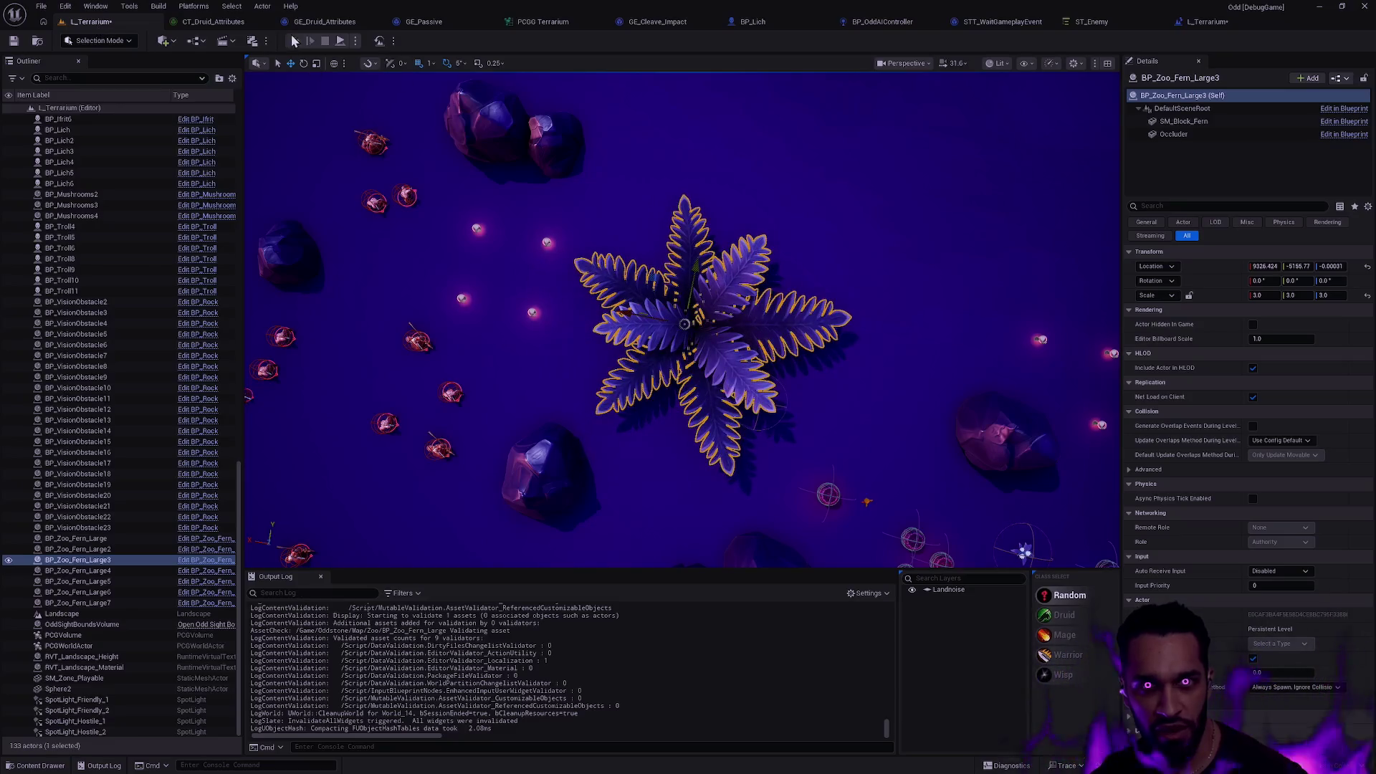
left_click(355, 41)
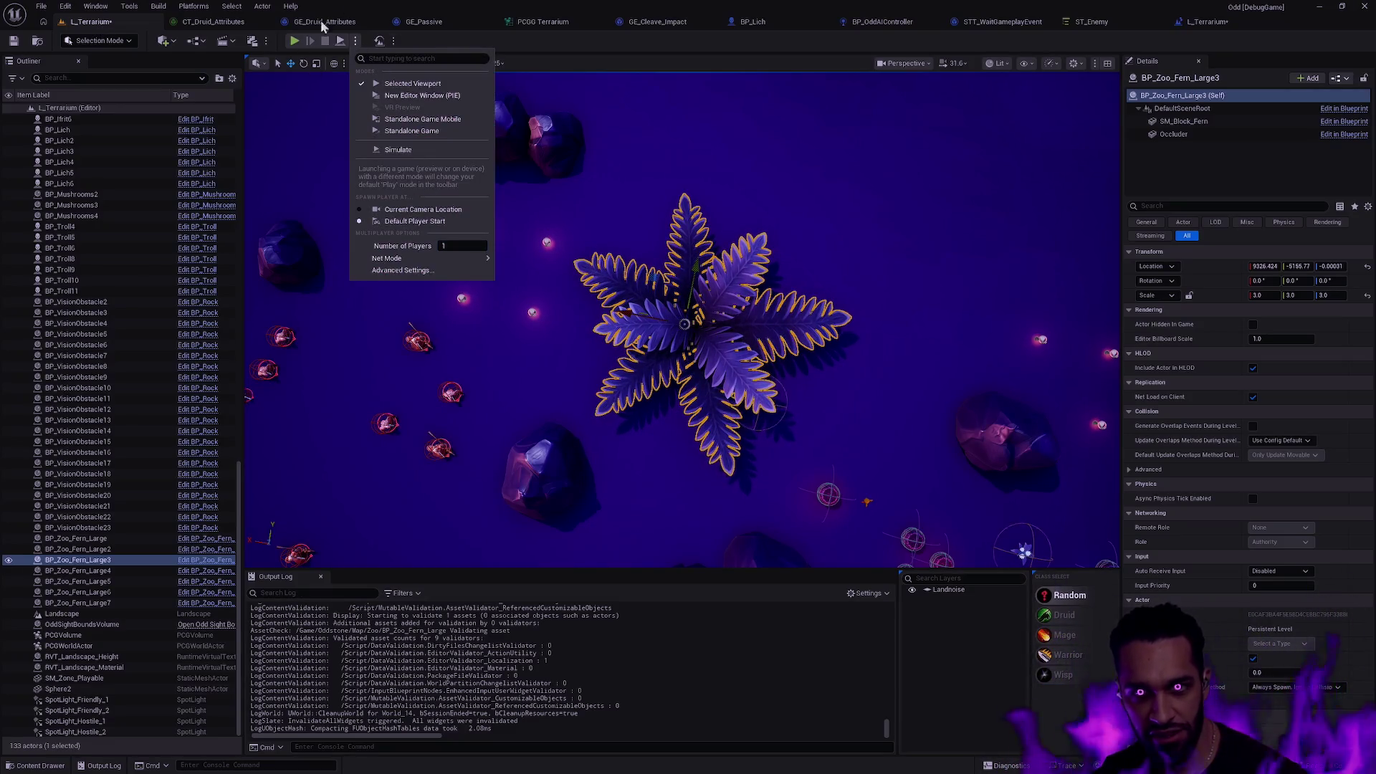
left_click(642, 166)
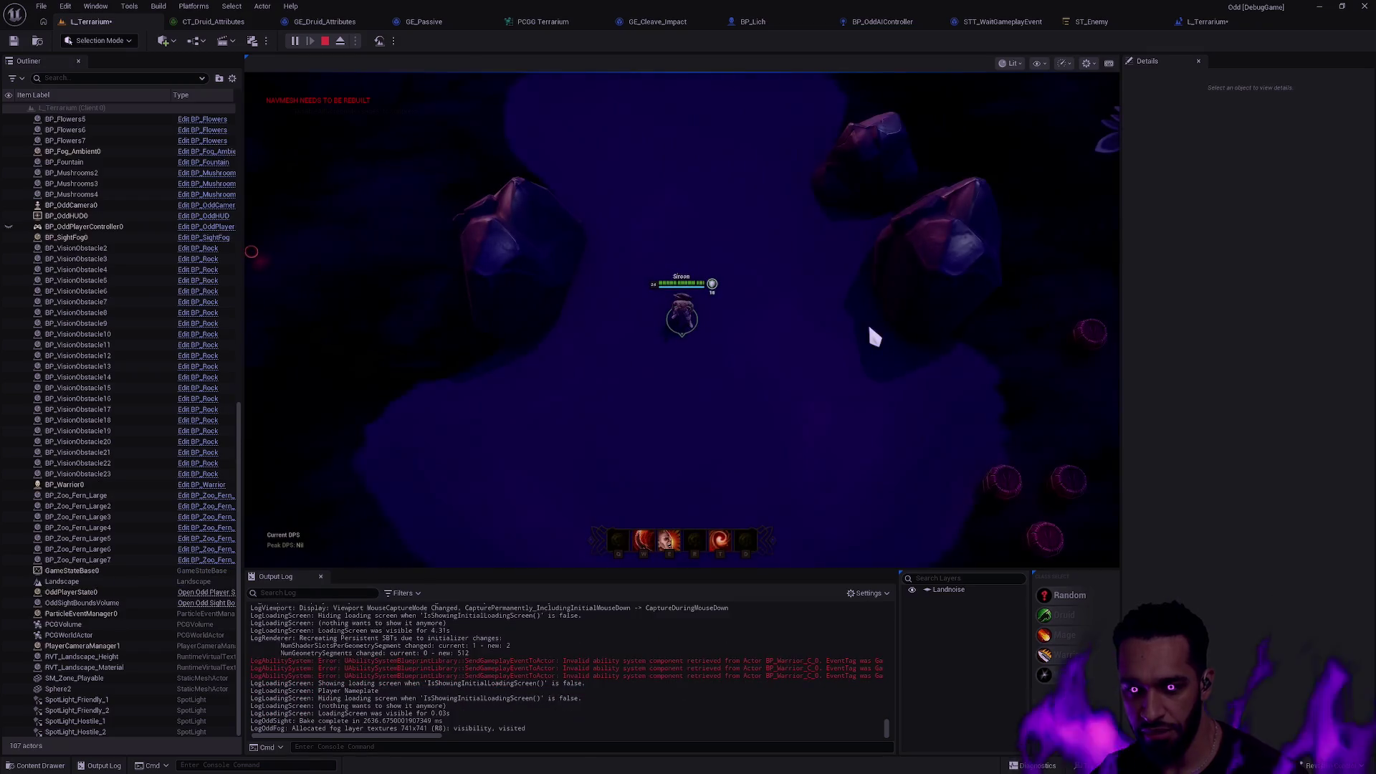
Pan around the arena checking ferns against the fog, recentre on the hero, then stop the playtest.
mouse_move(1117, 301)
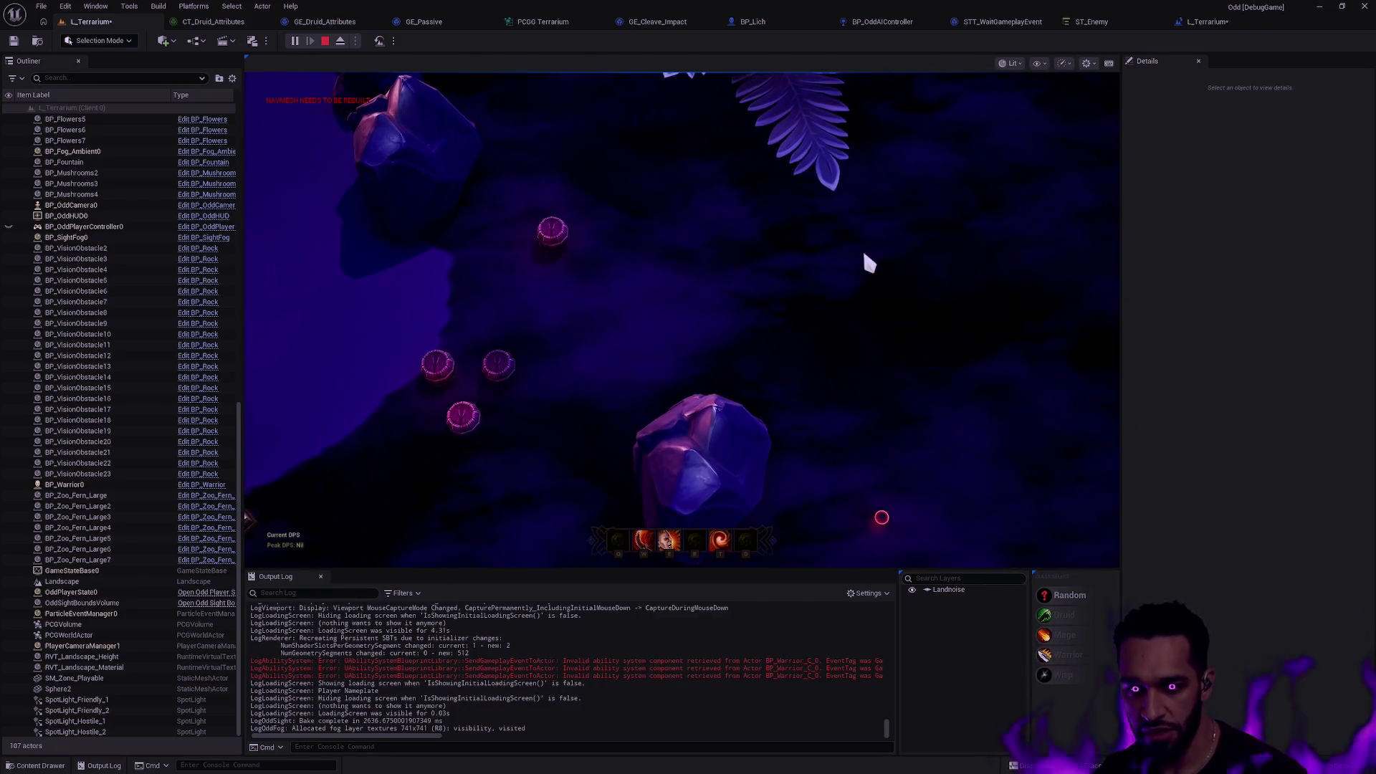
mouse_move(642, 566)
mouse_move(246, 362)
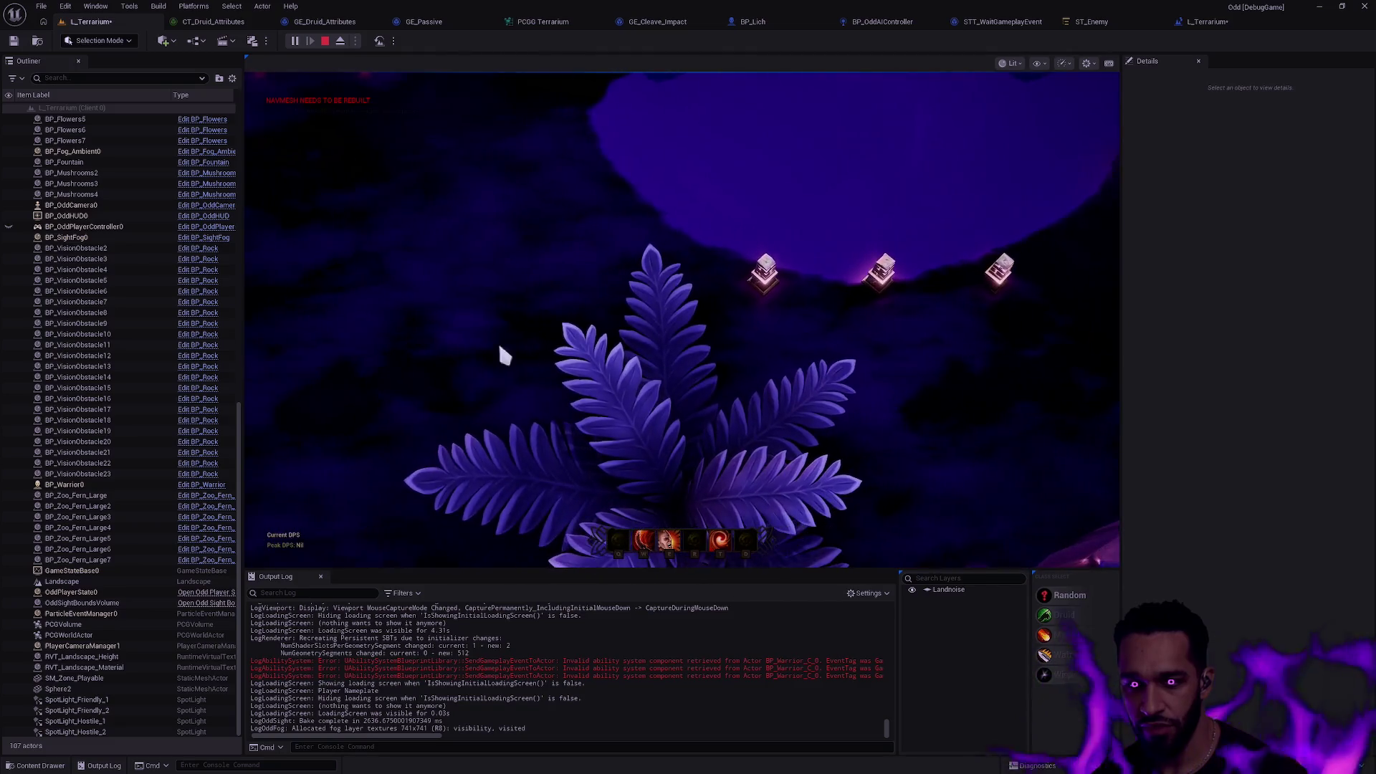
mouse_move(762, 571)
mouse_move(1124, 359)
mouse_move(492, 79)
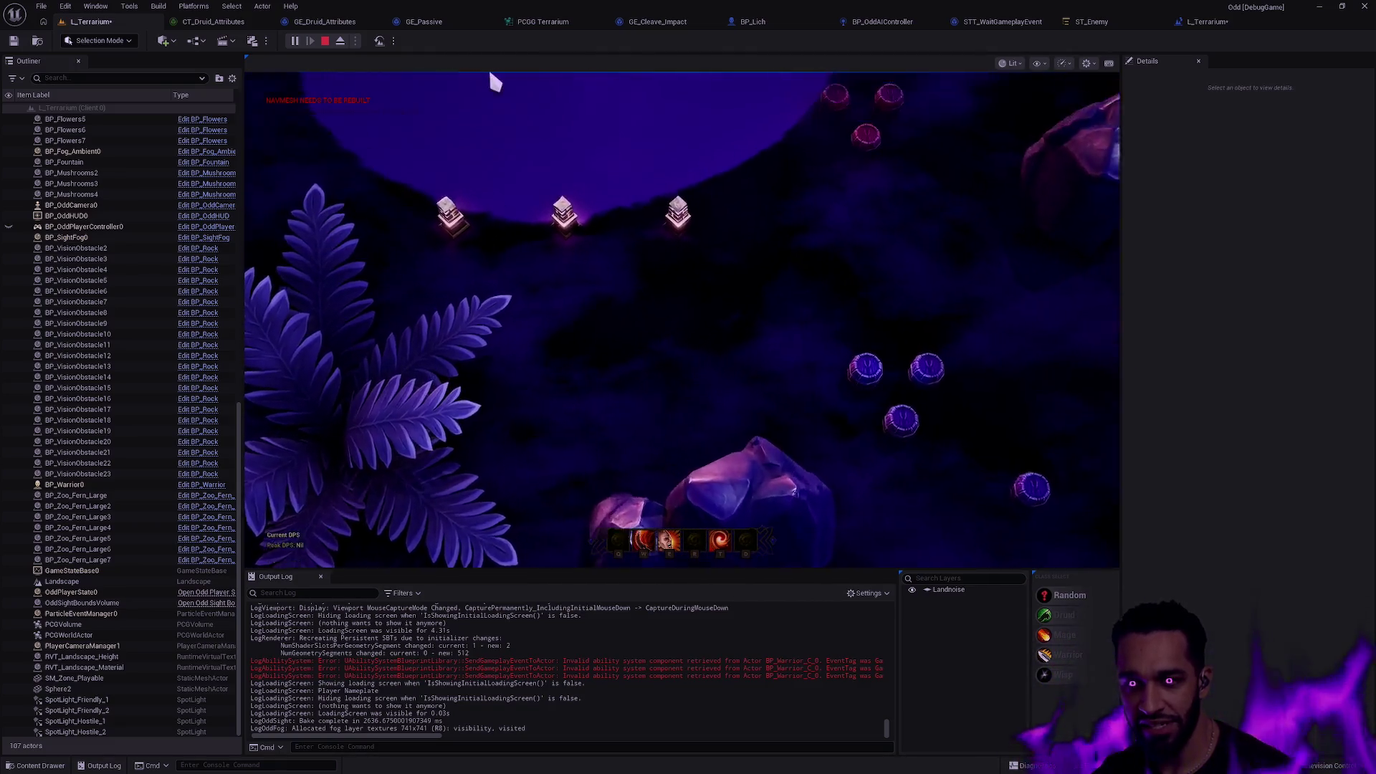
key("space")
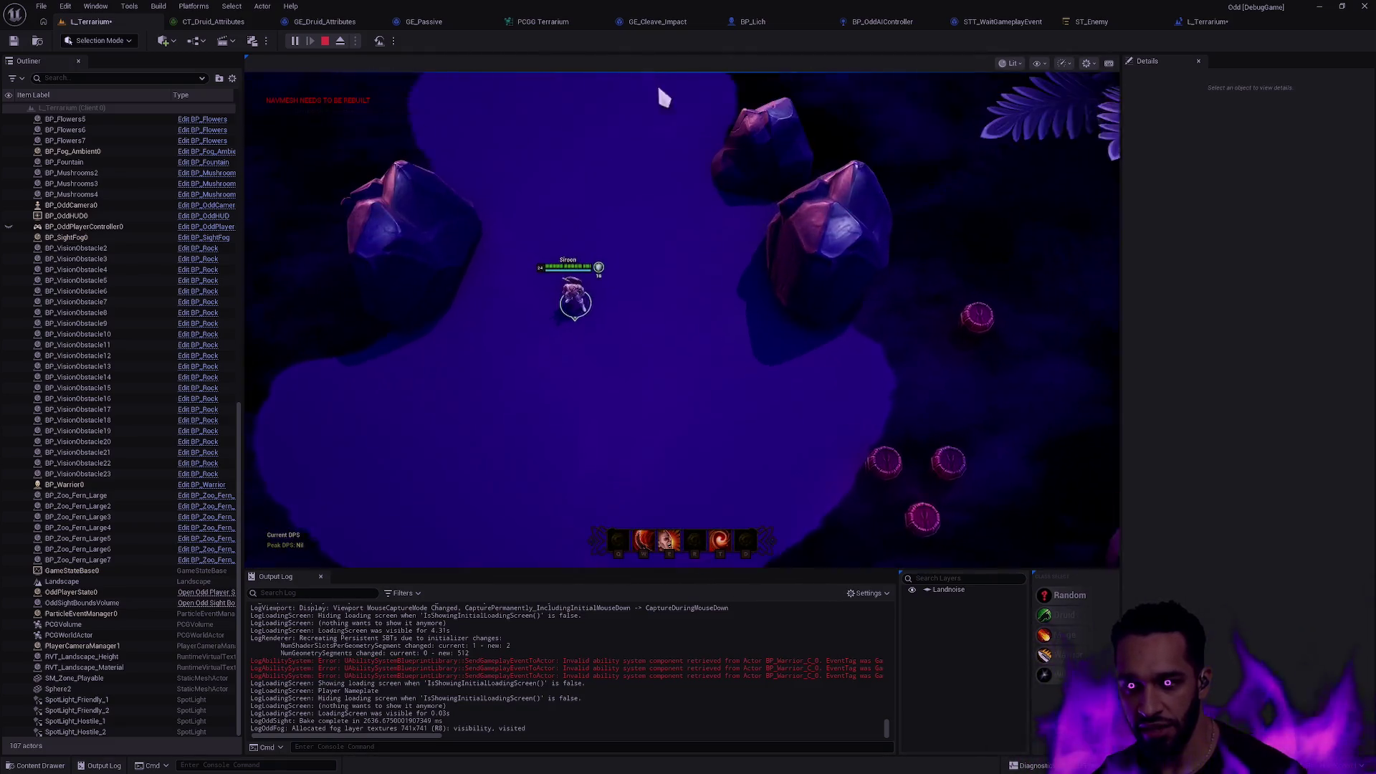
mouse_move(823, 75)
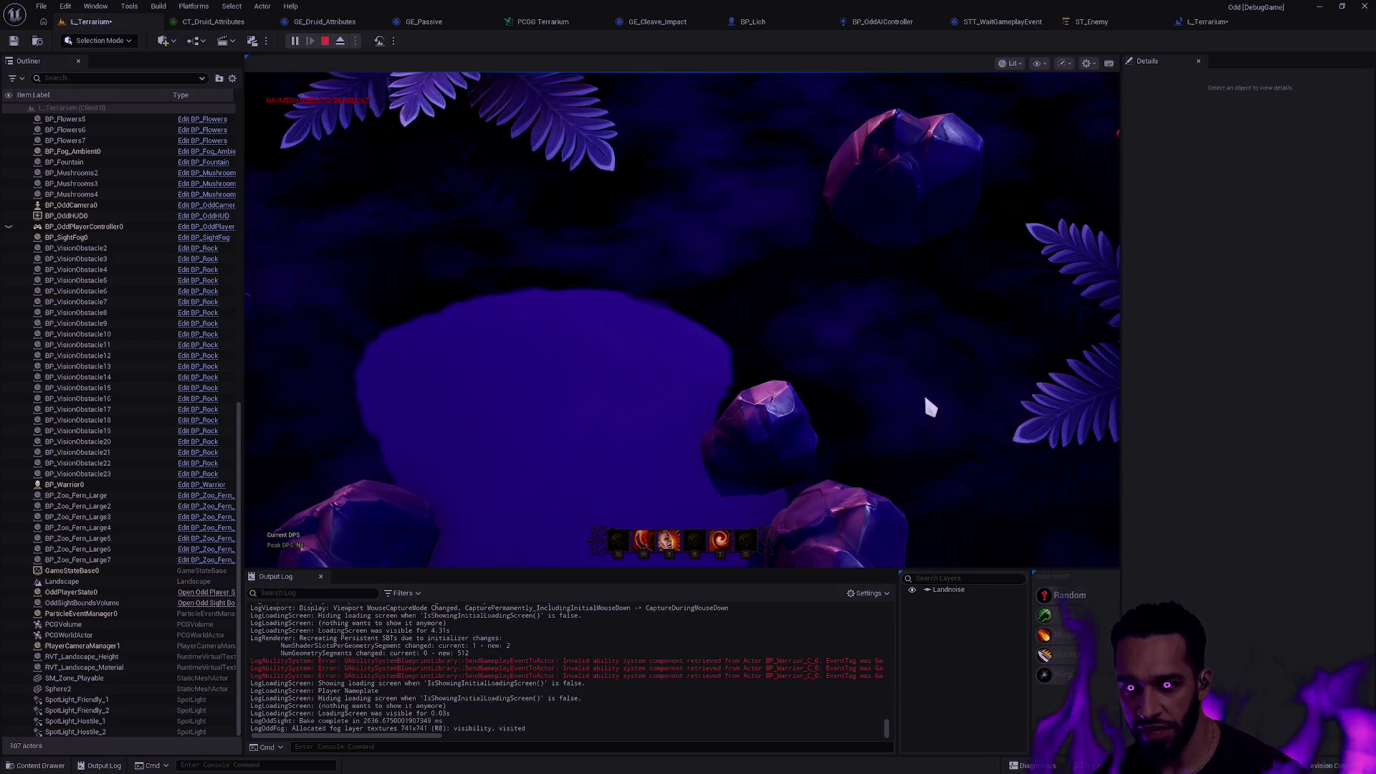
mouse_move(1119, 153)
mouse_move(1116, 394)
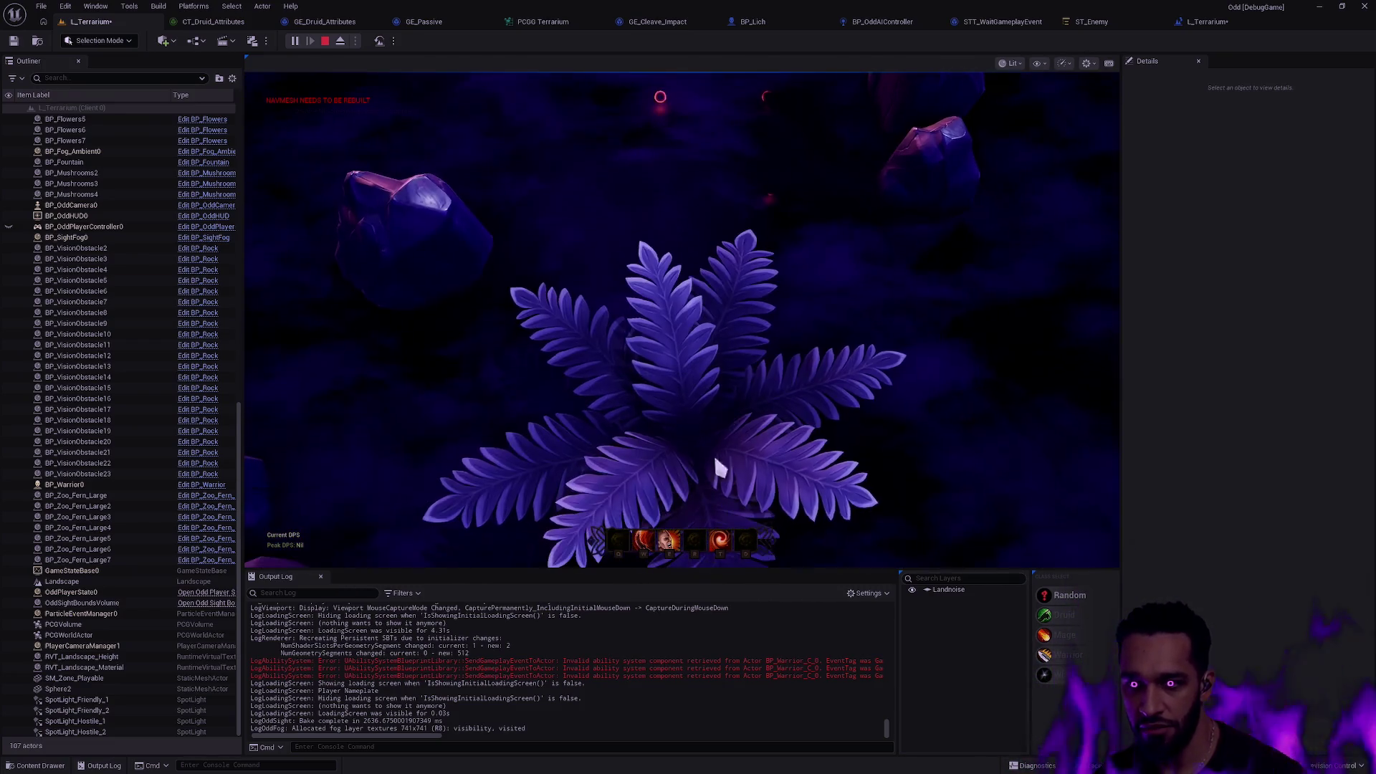
mouse_move(249, 169)
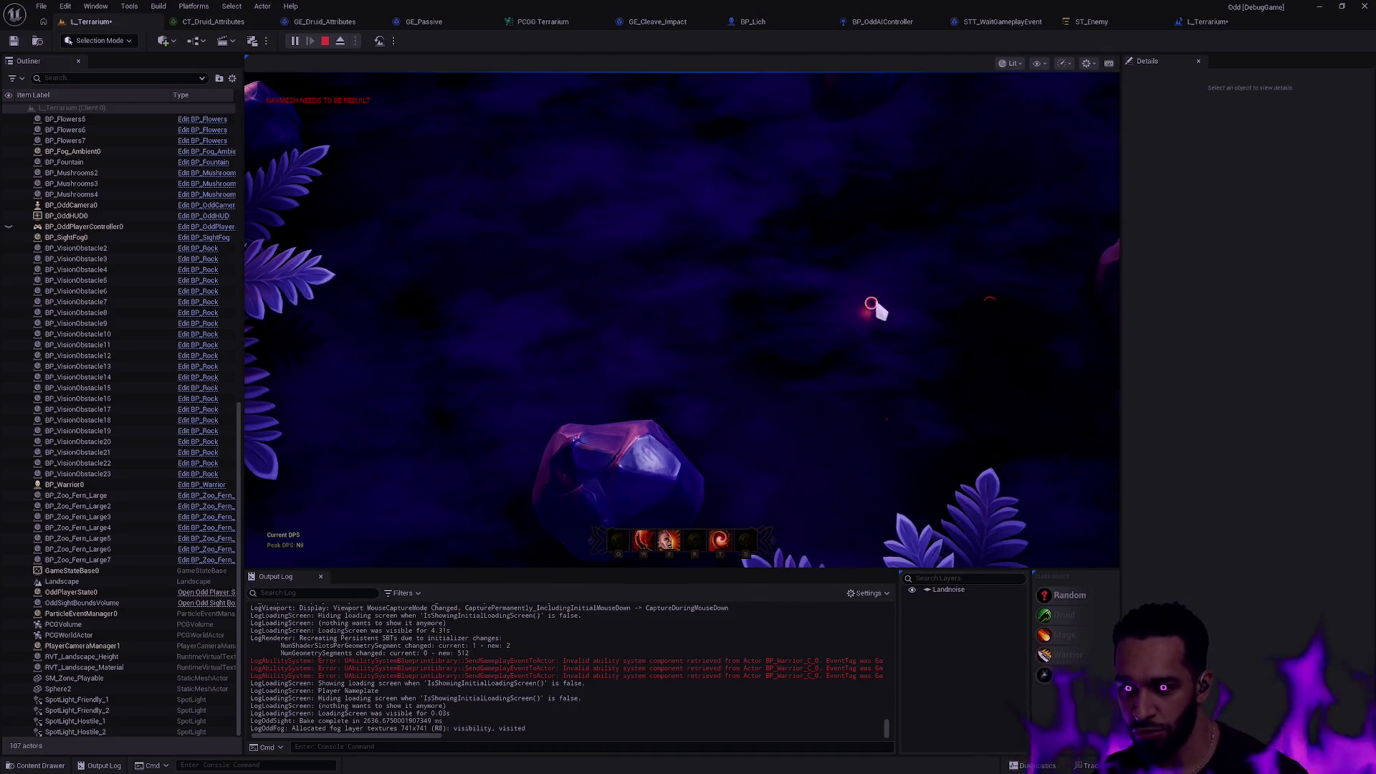
mouse_move(835, 566)
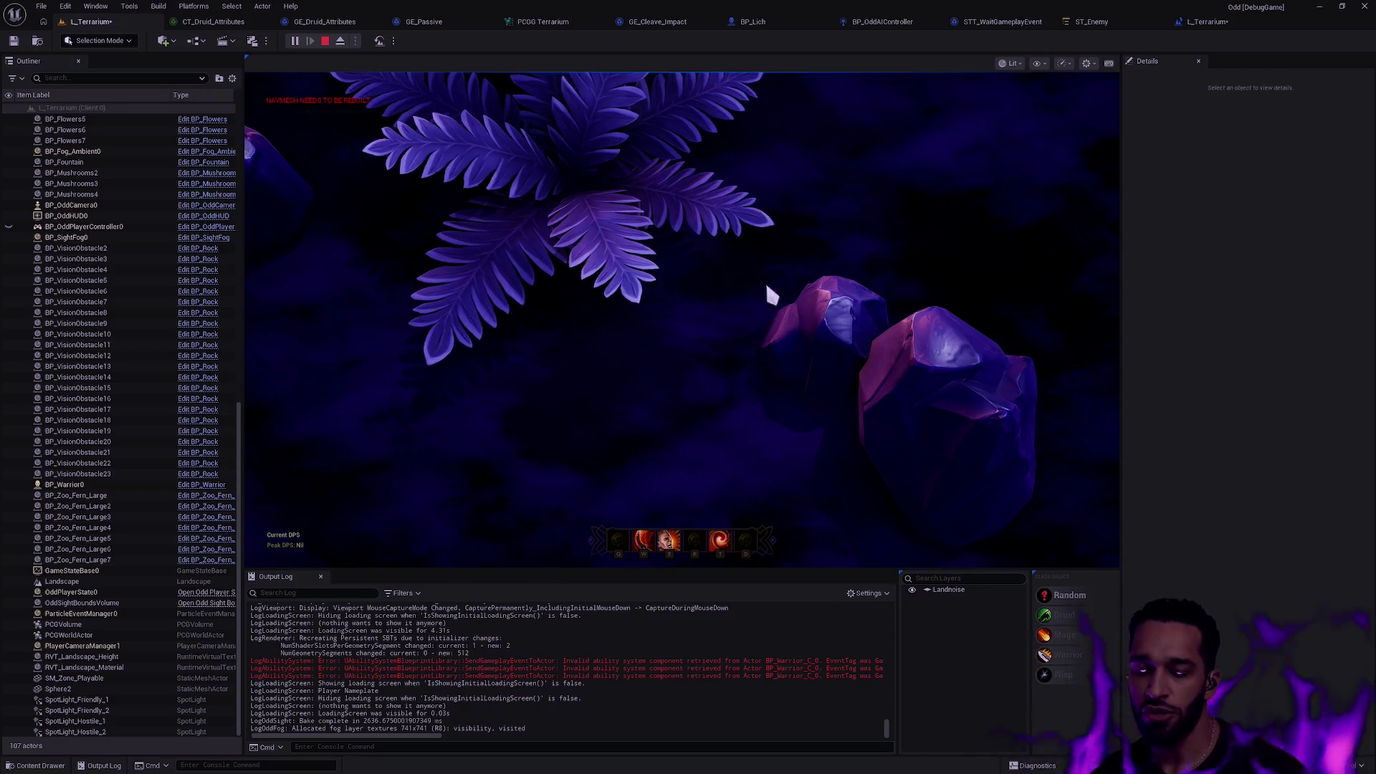
key("Escape")
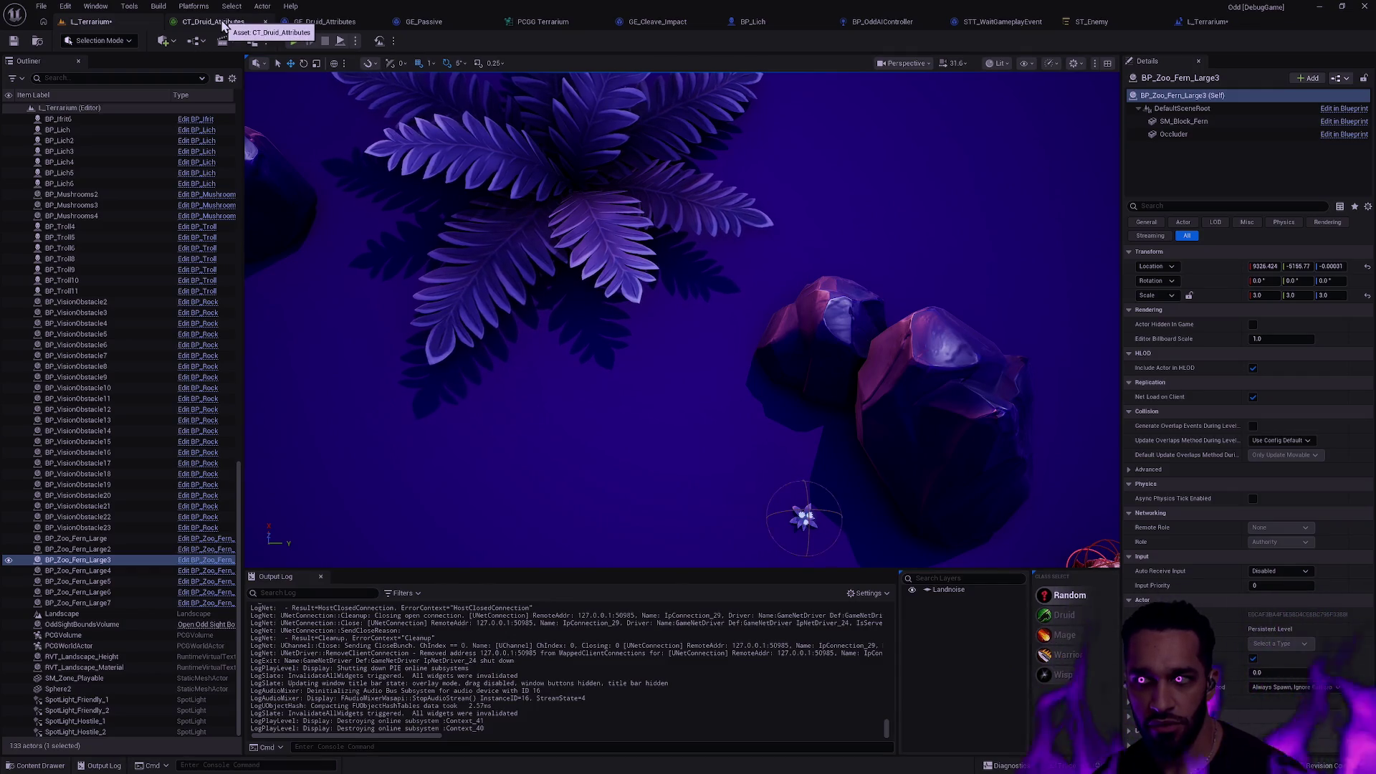
In the Level Blueprint, wire SpawnActor BP Sight Fog's exec into SpawnActor BP Fog War and save.
left_click(173, 41)
left_click(195, 41)
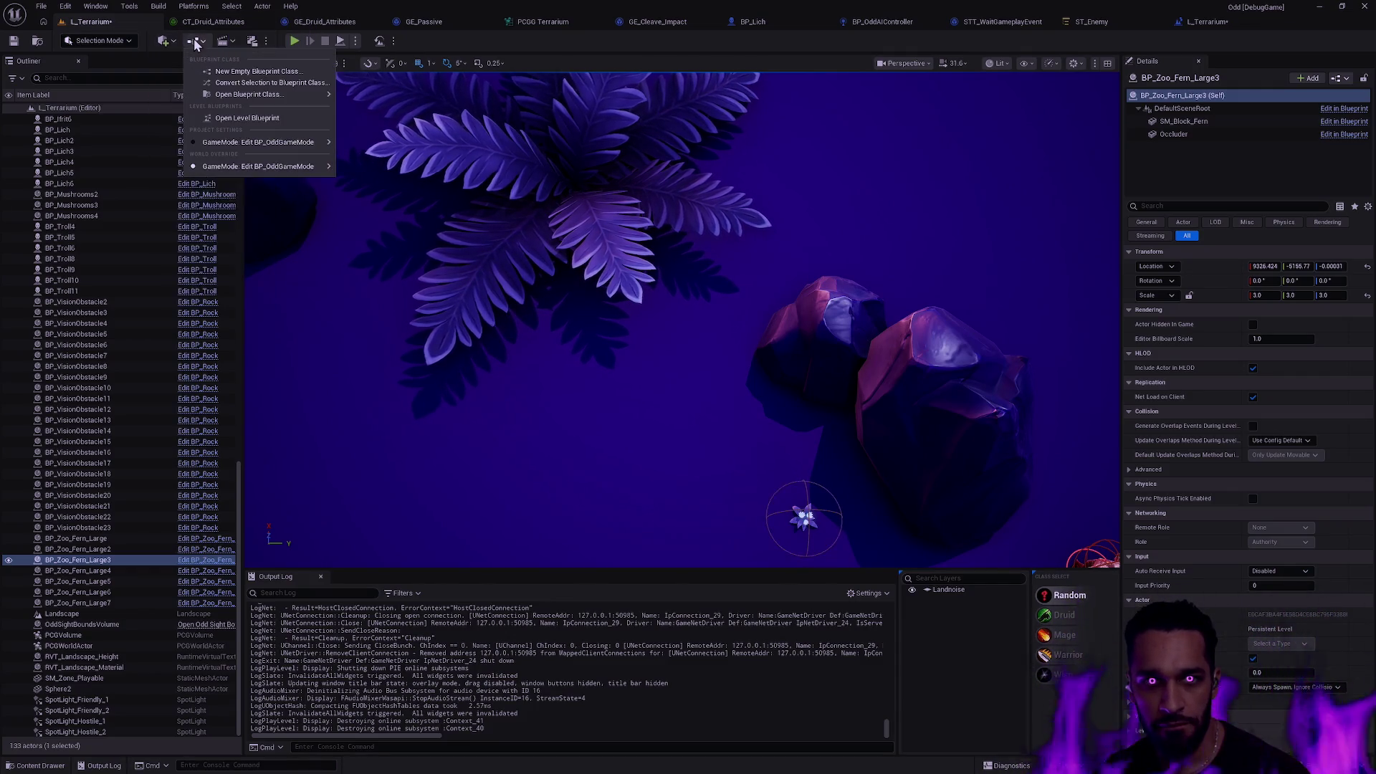
left_click(247, 117)
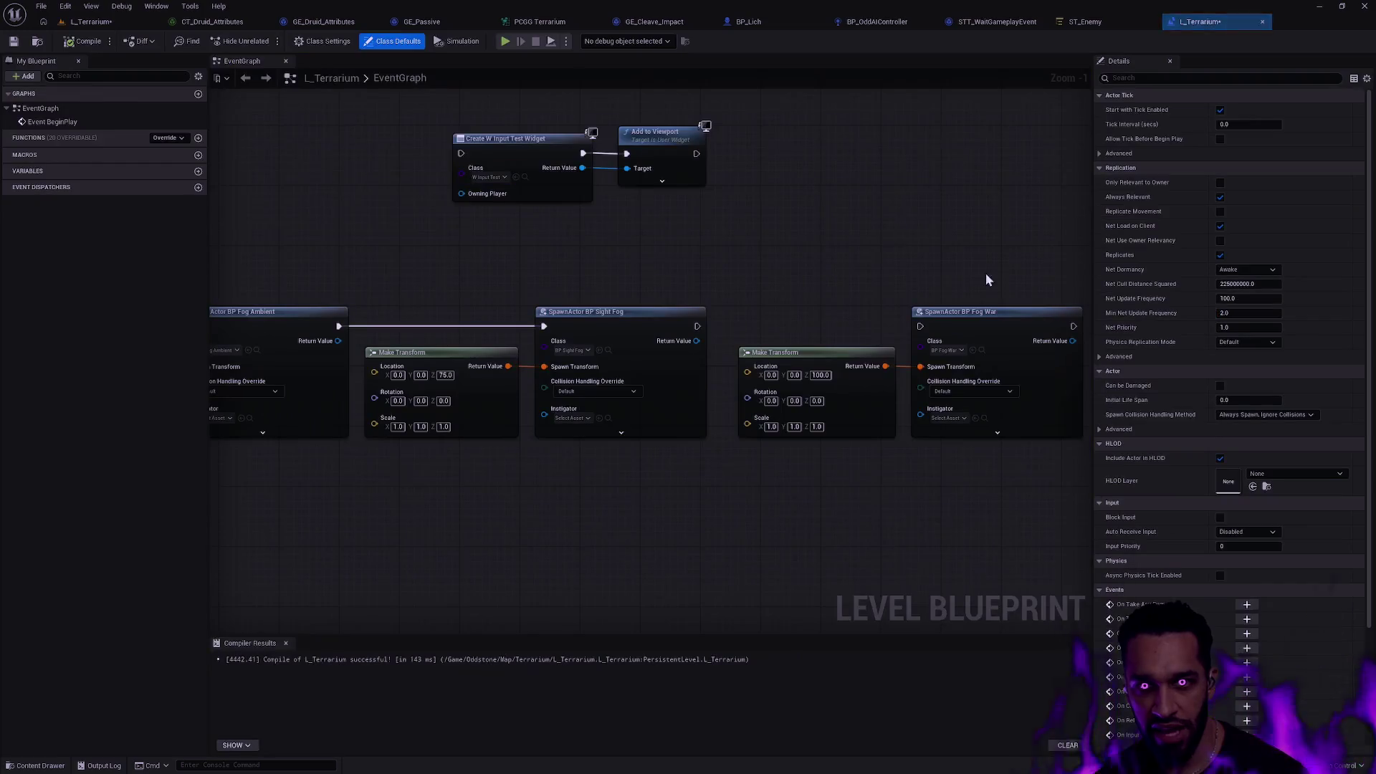
left_click_drag(697, 326, 922, 329)
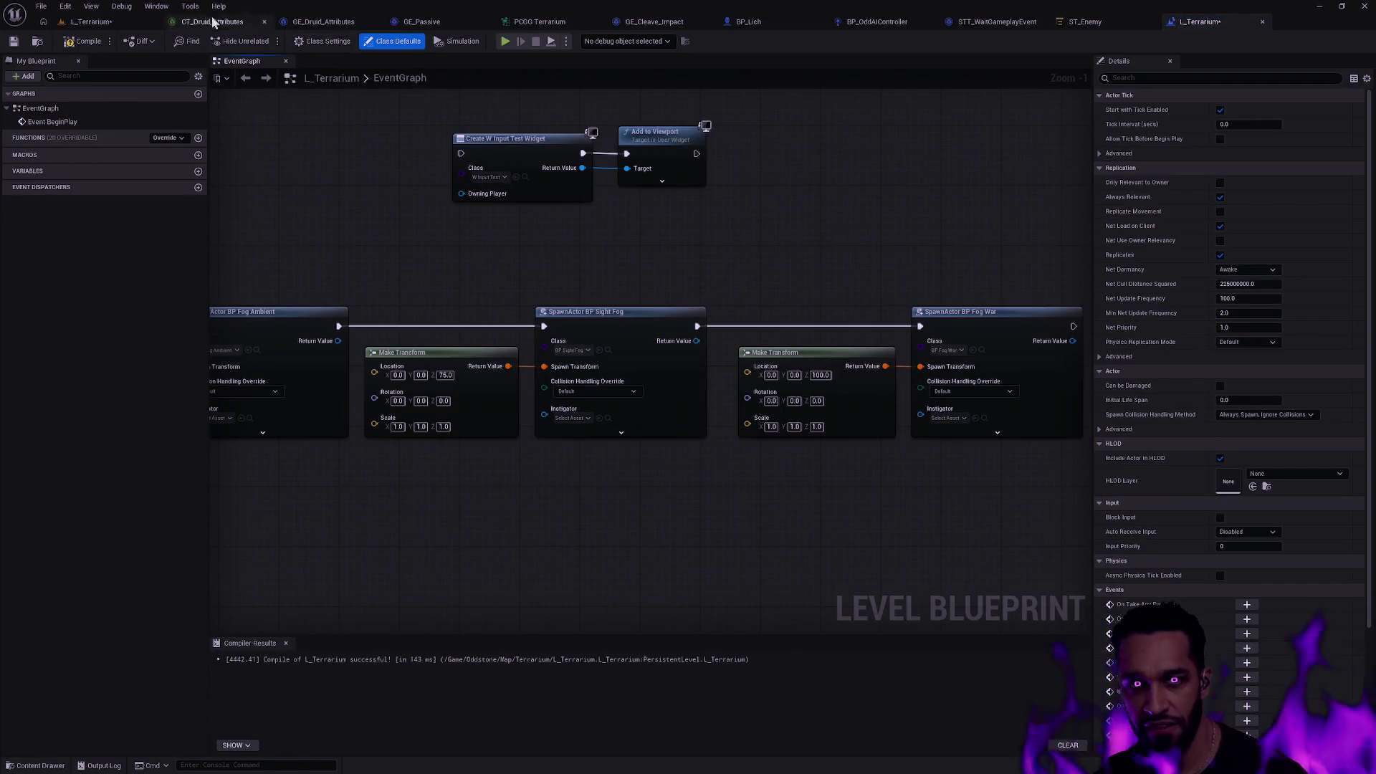
left_click(12, 42)
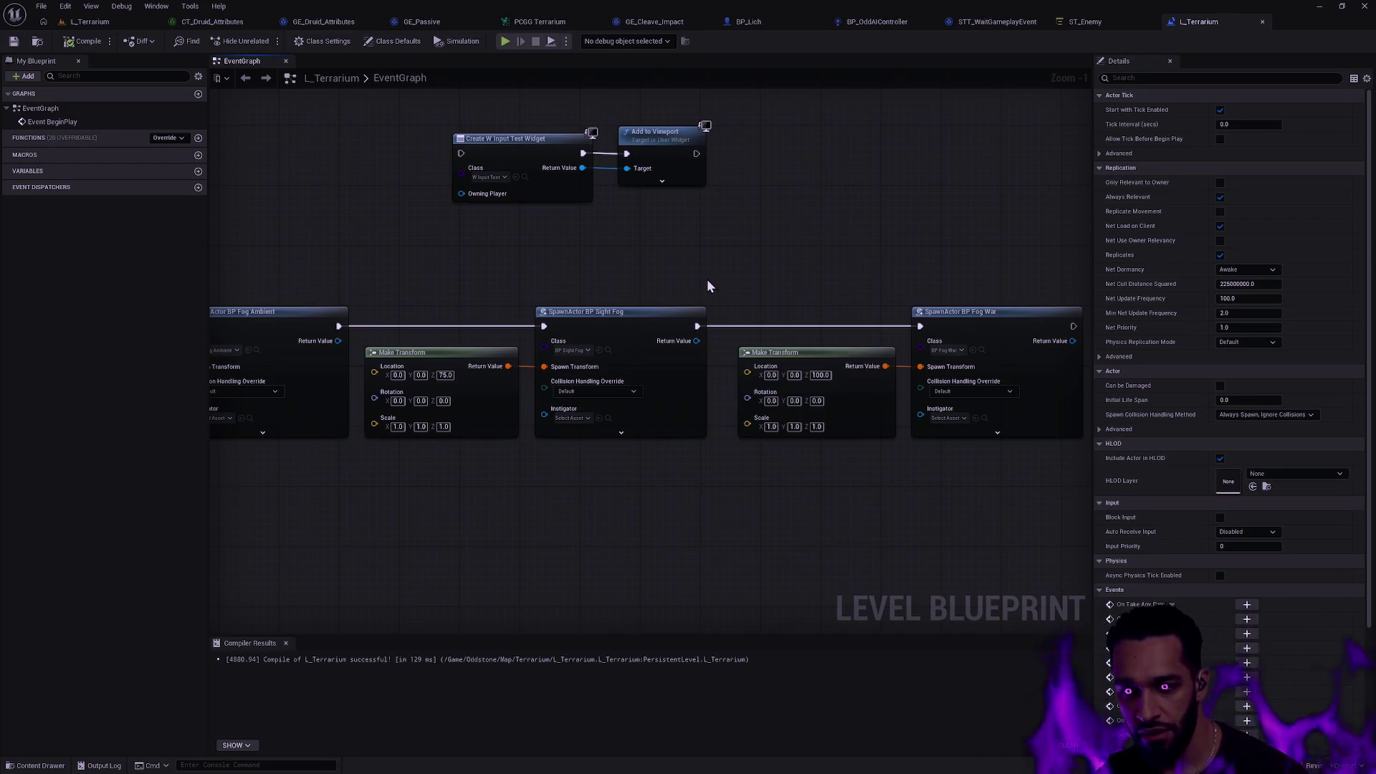
left_click(89, 22)
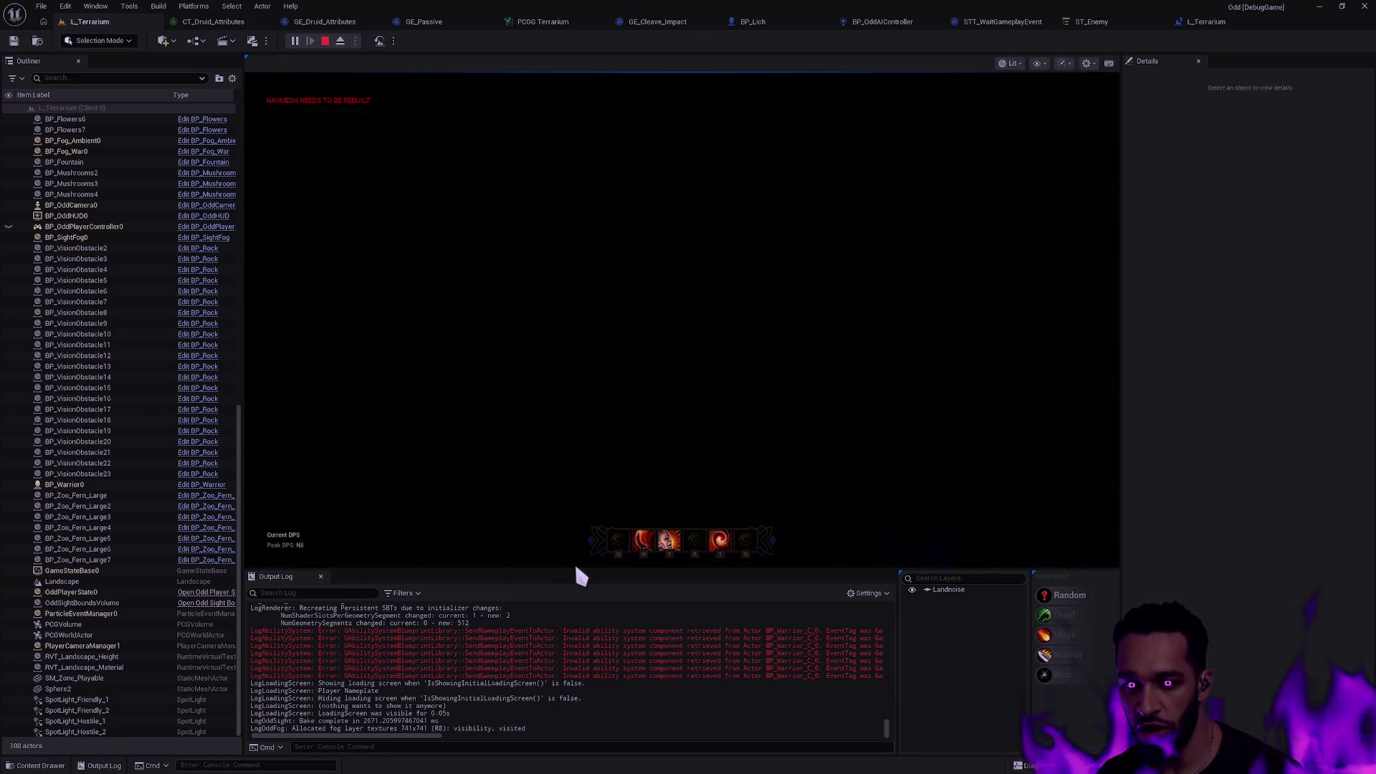
Recentre the camera, move the hero up-left then up-right, and go full screen with F11.
key("space")
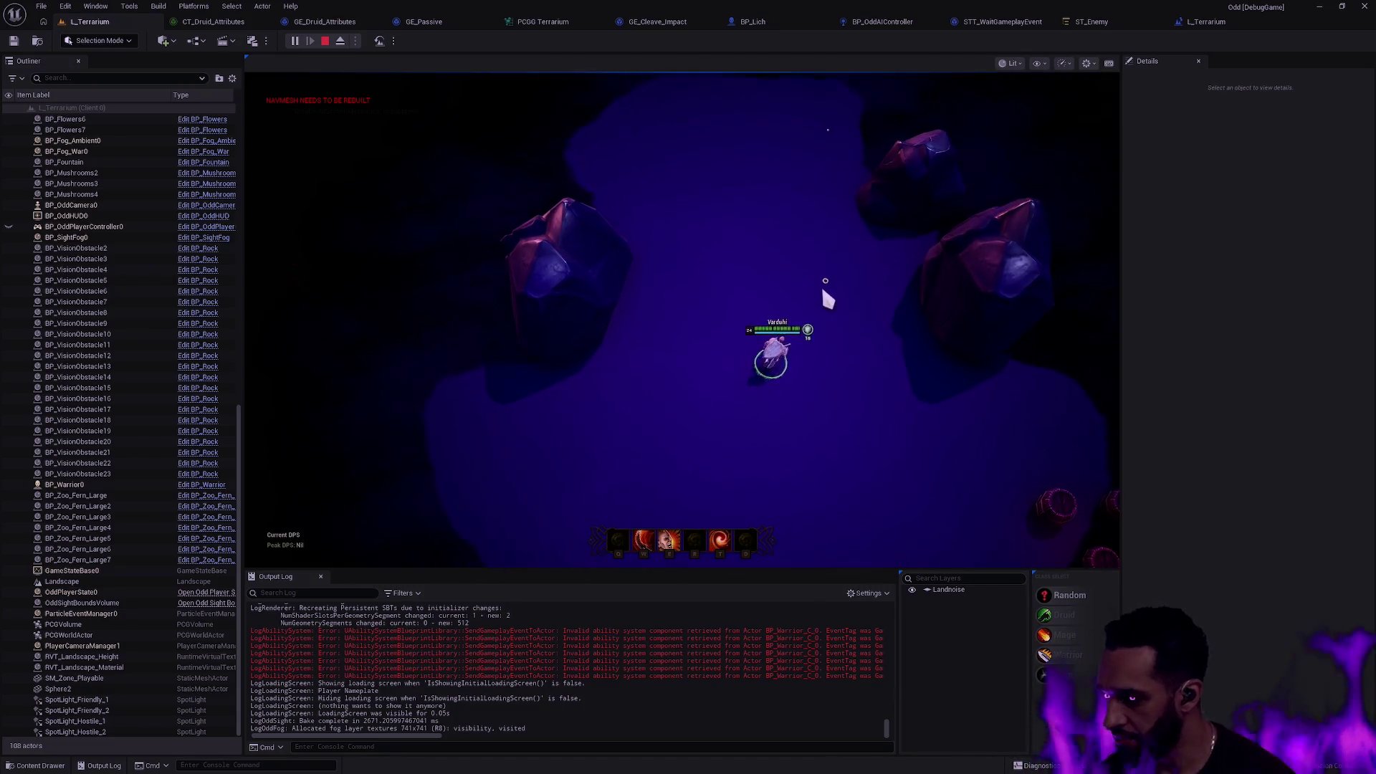
left_click(729, 321)
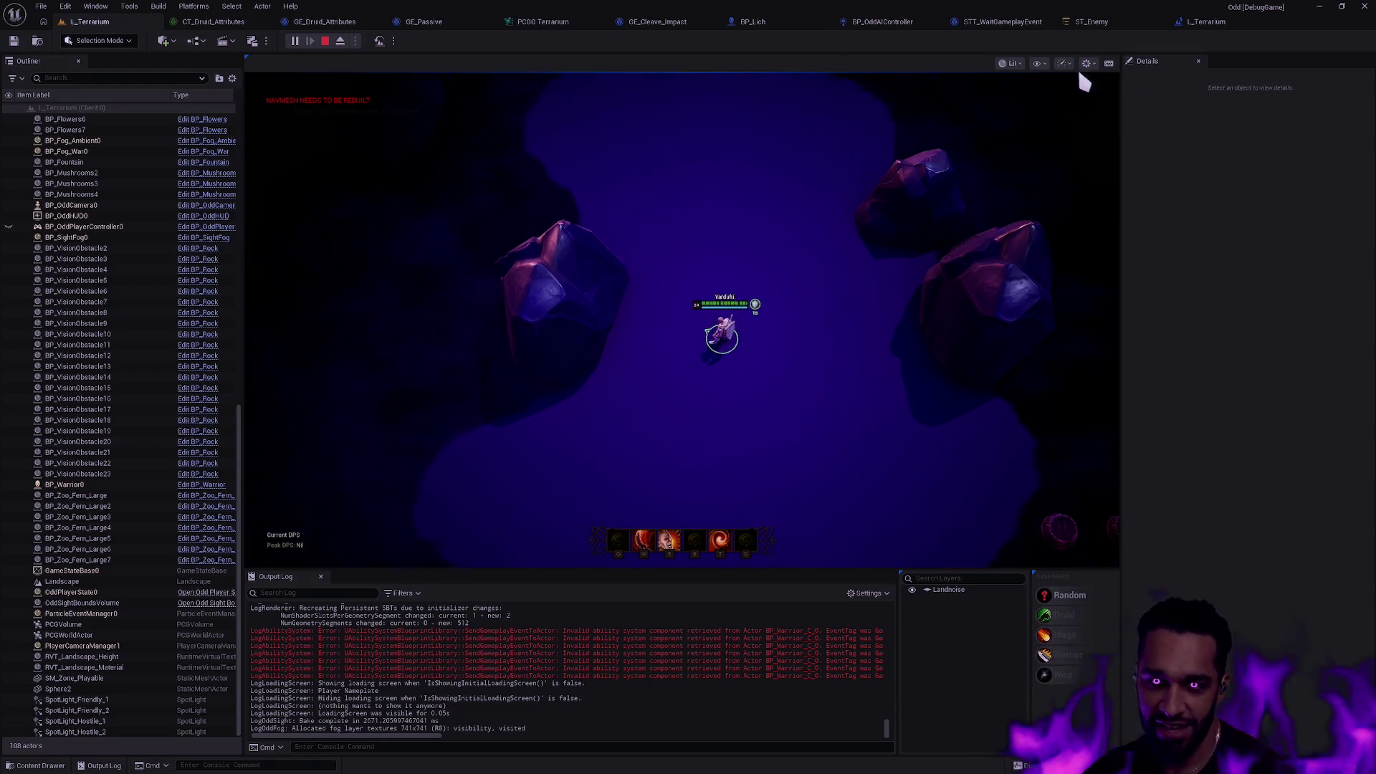
left_click(687, 397)
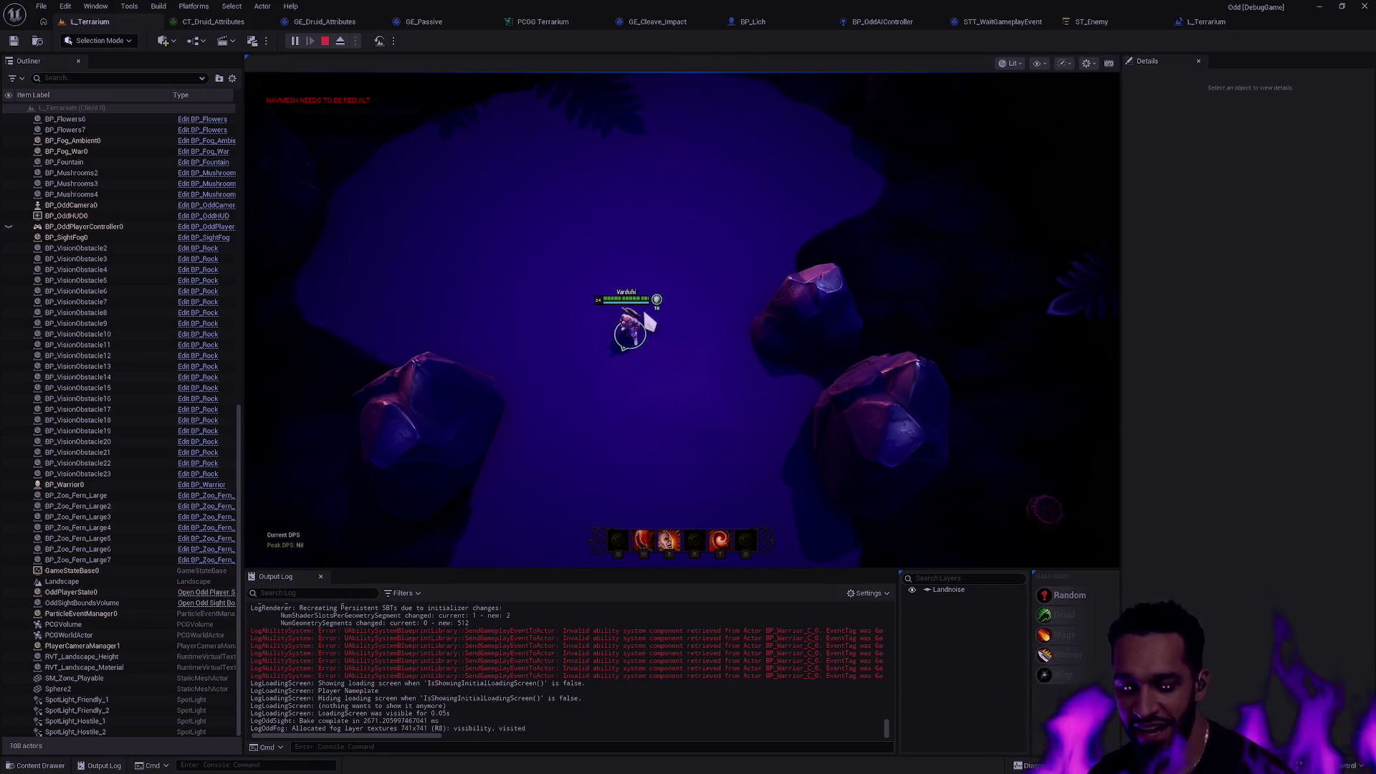
key("F11")
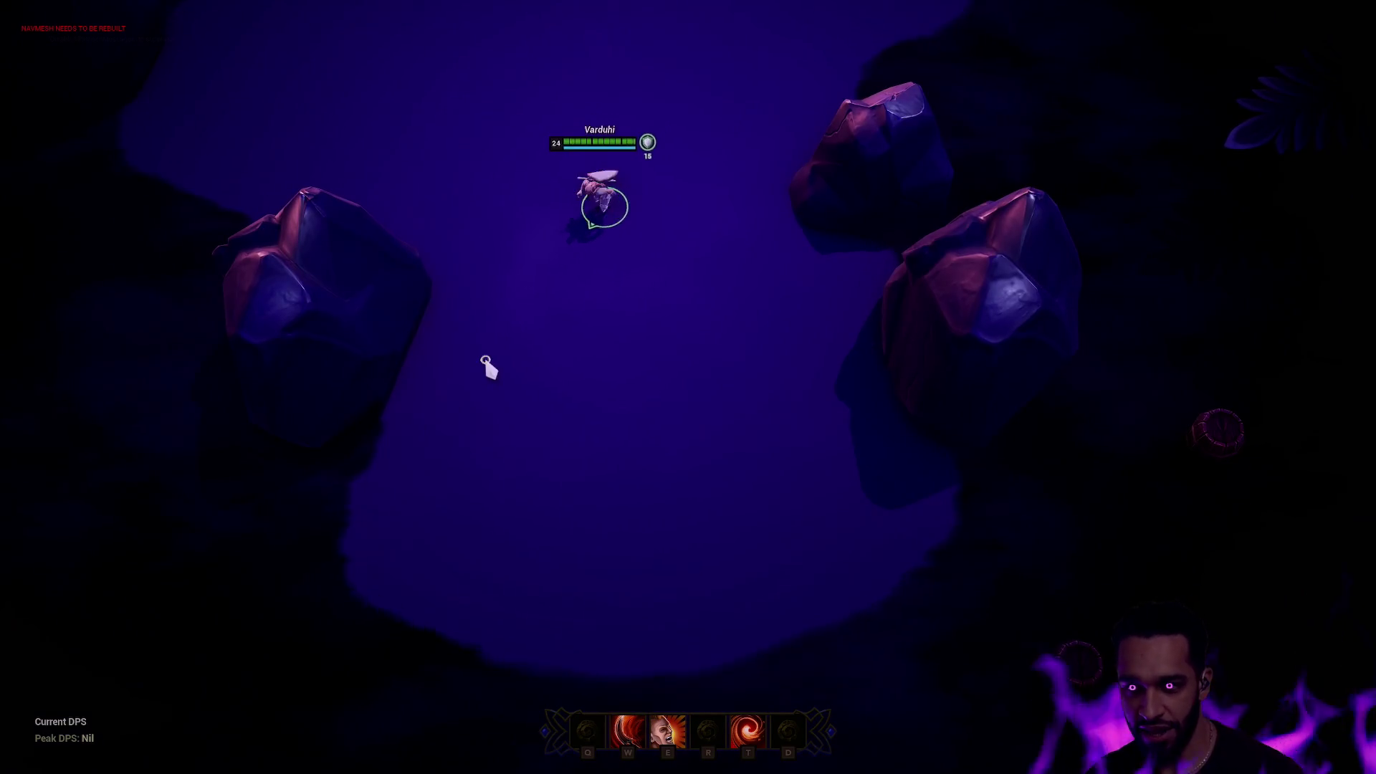
Walk the hero up and to the right, then recentre the camera on it.
right_click(101, 513)
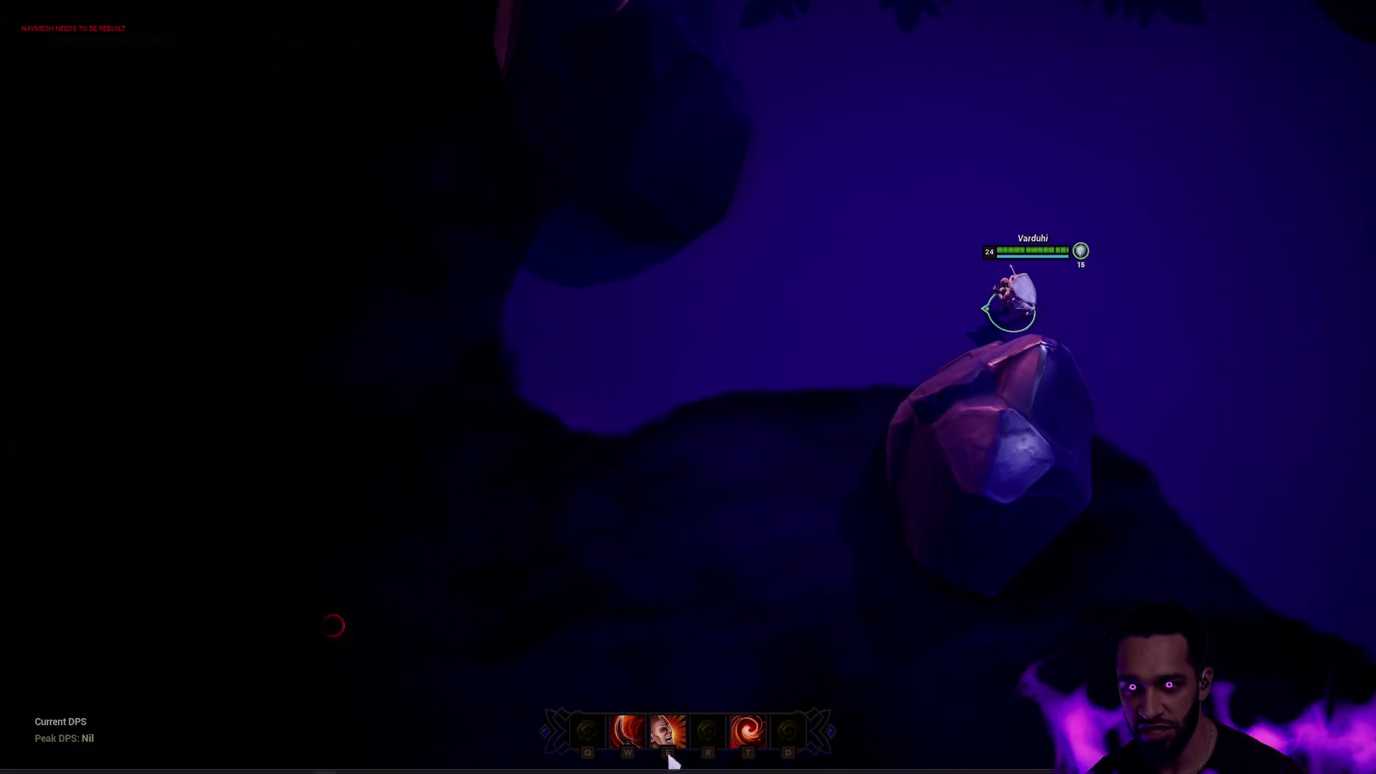
right_click(542, 375)
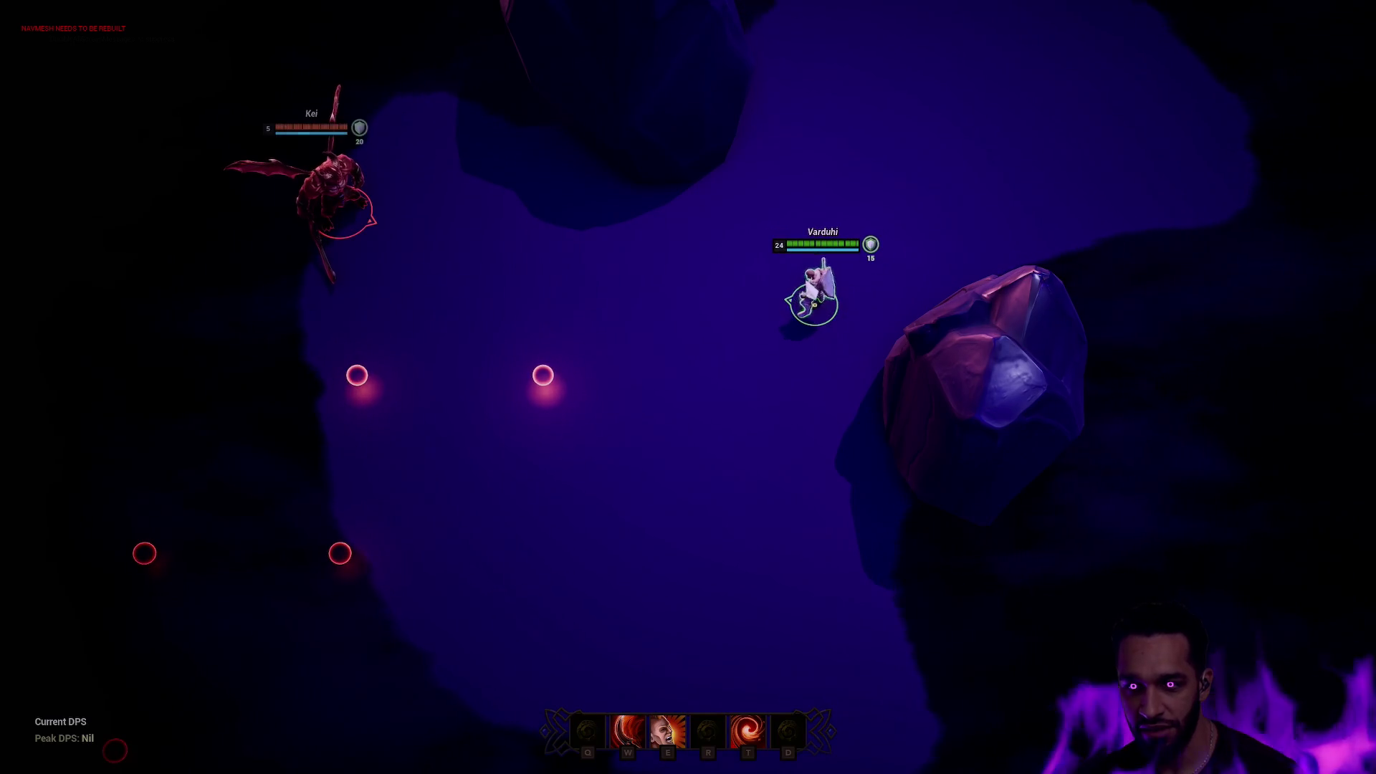
right_click(960, 208)
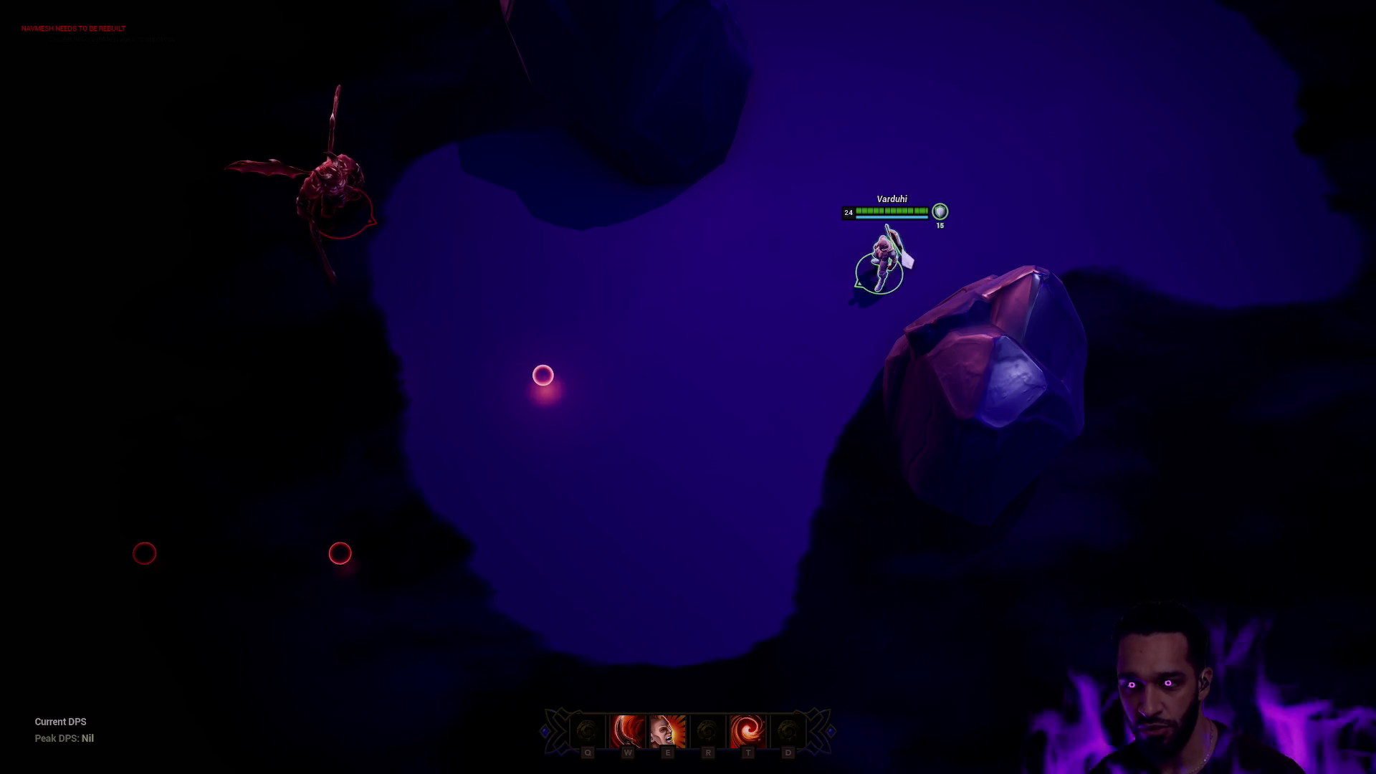
key("space")
Edge the hero left toward the enemy, then pull back right drawing the enemy along.
mouse_move(37, 562)
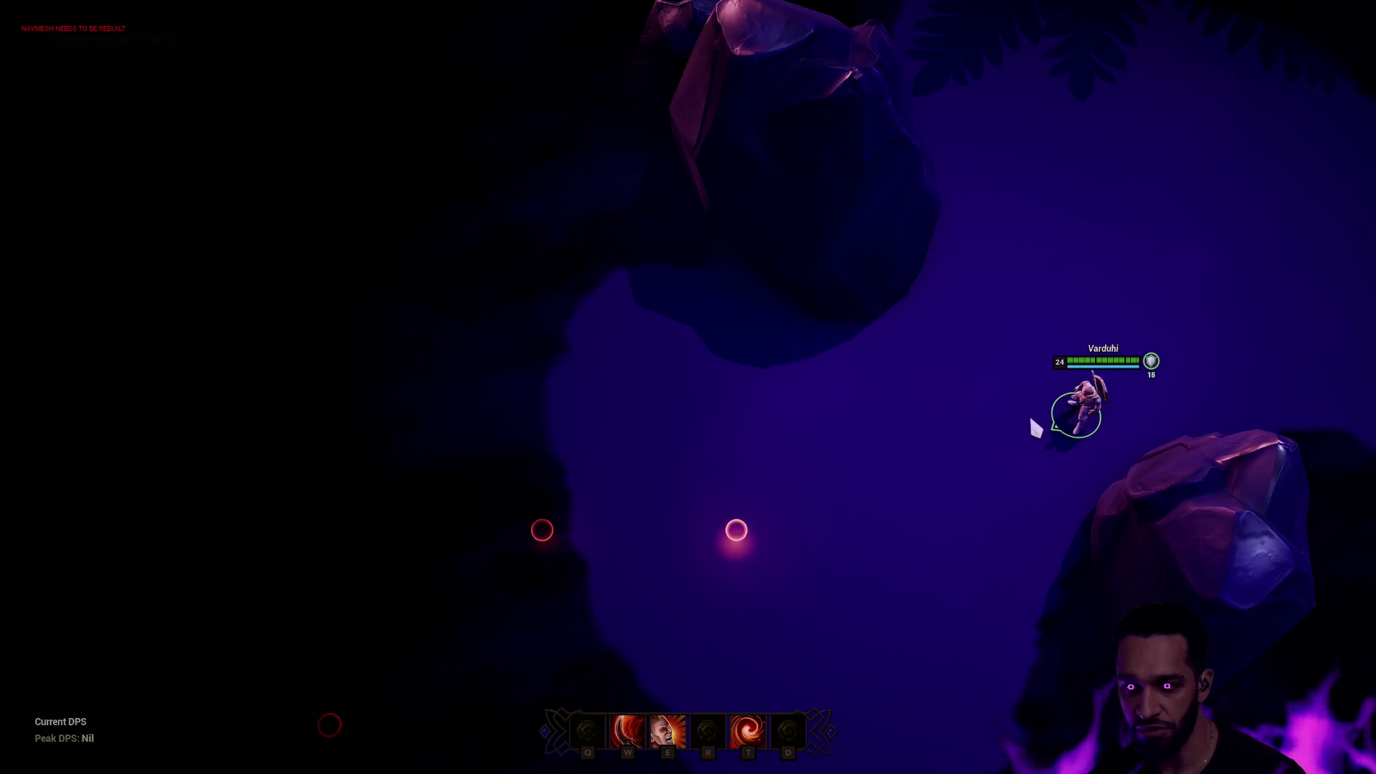
right_click(1035, 428)
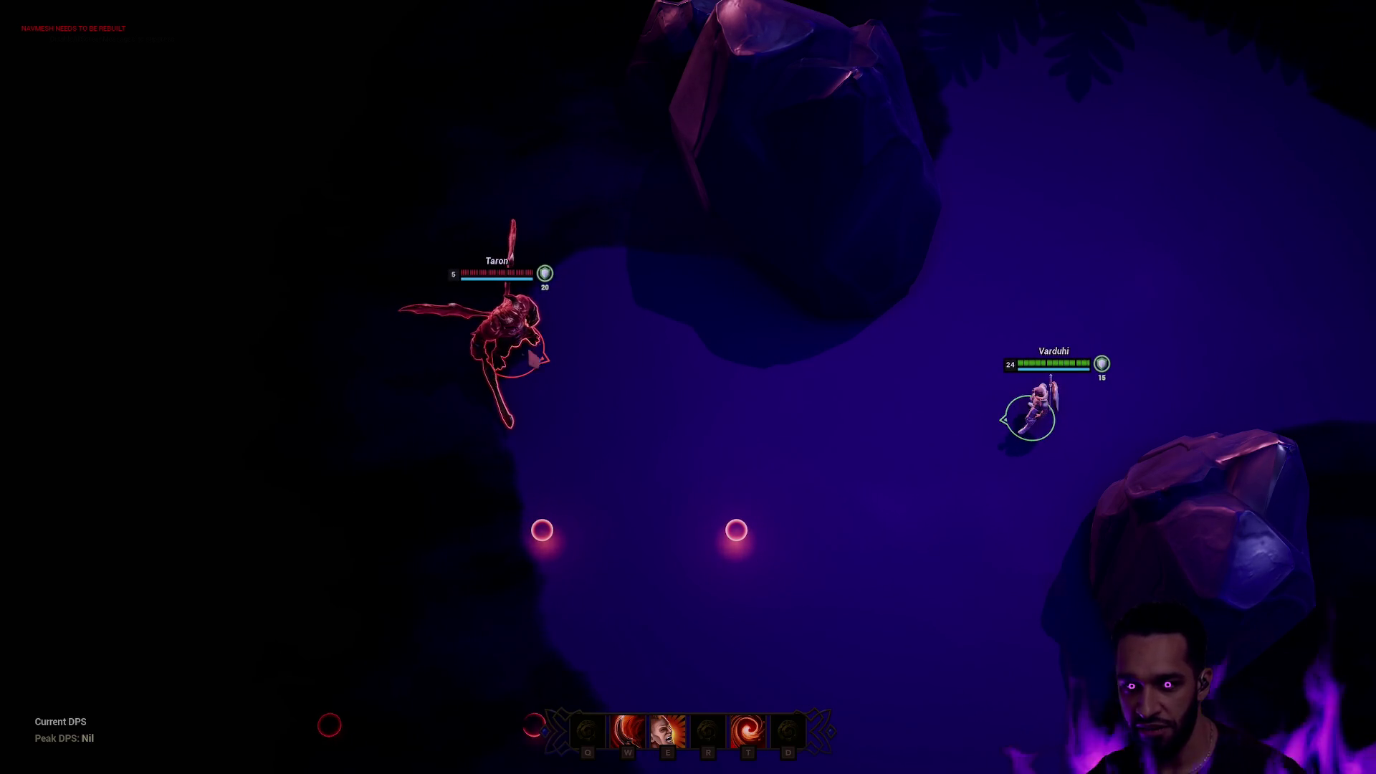
right_click(962, 411)
right_click(909, 409)
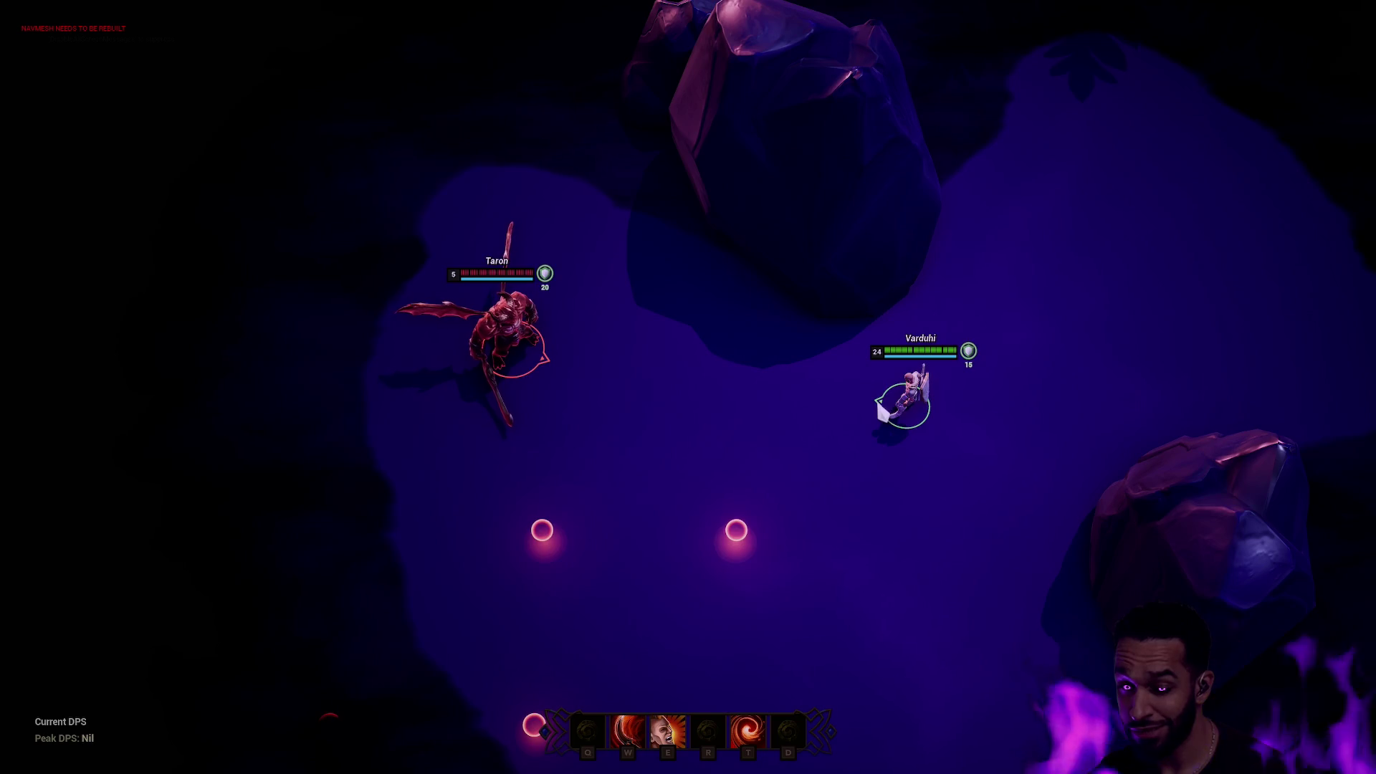
right_click(870, 400)
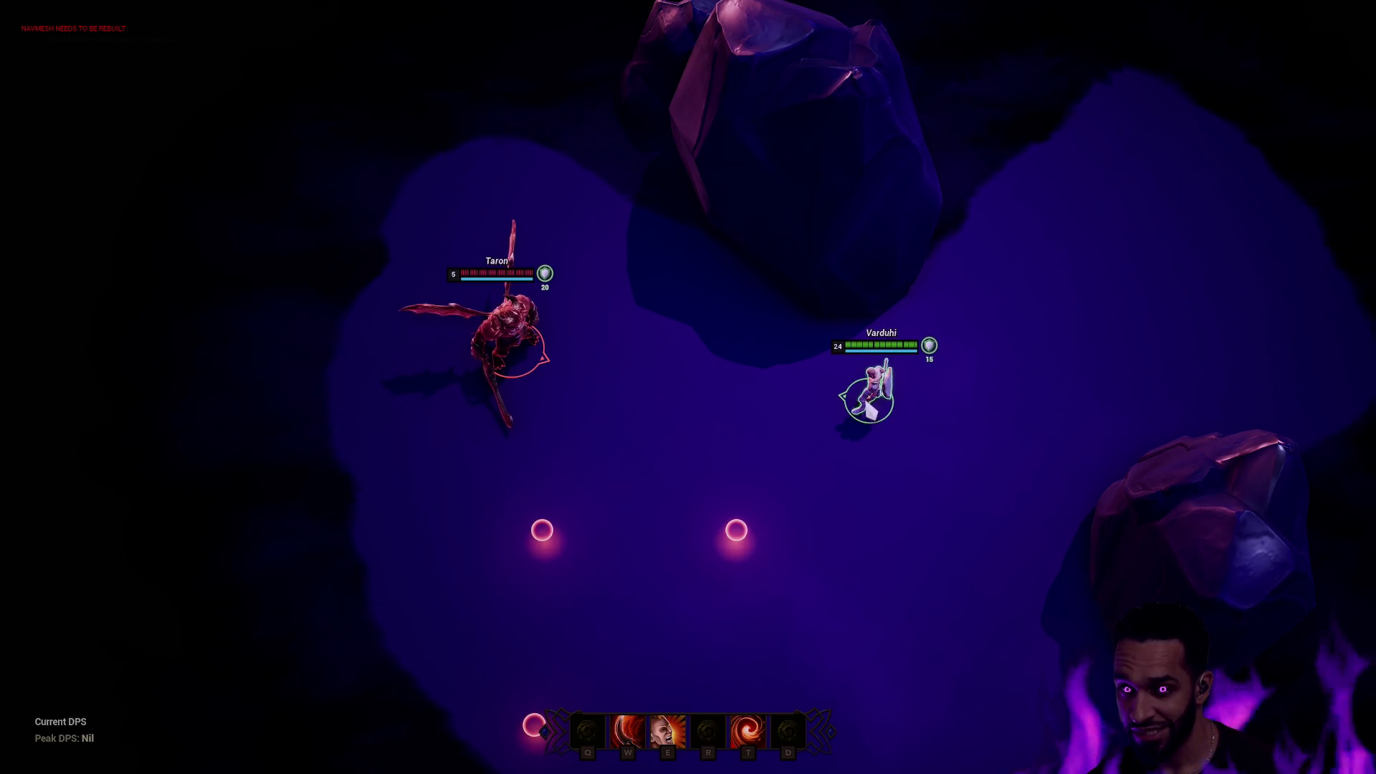
right_click(1275, 390)
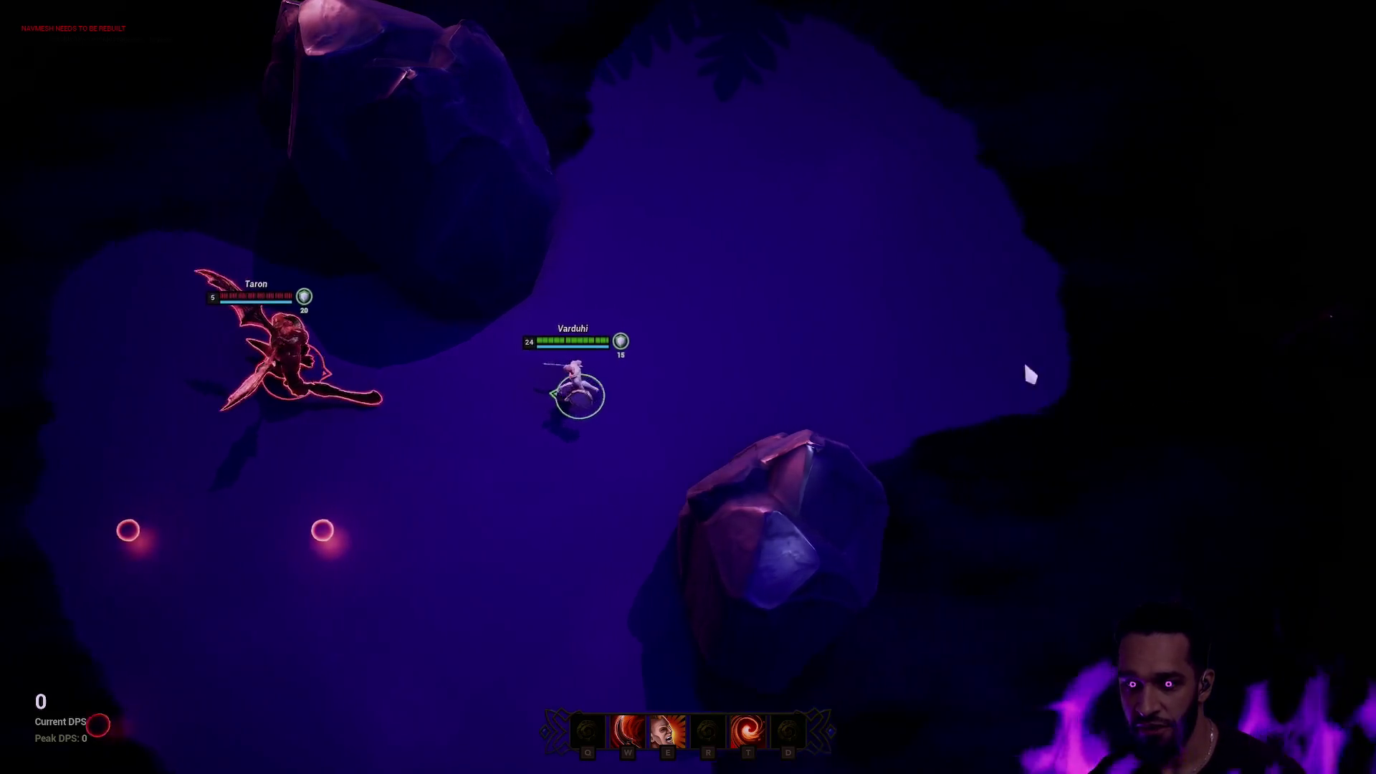
right_click(831, 346)
Walk the hero down-left around the rock and into the fog.
right_click(1053, 574)
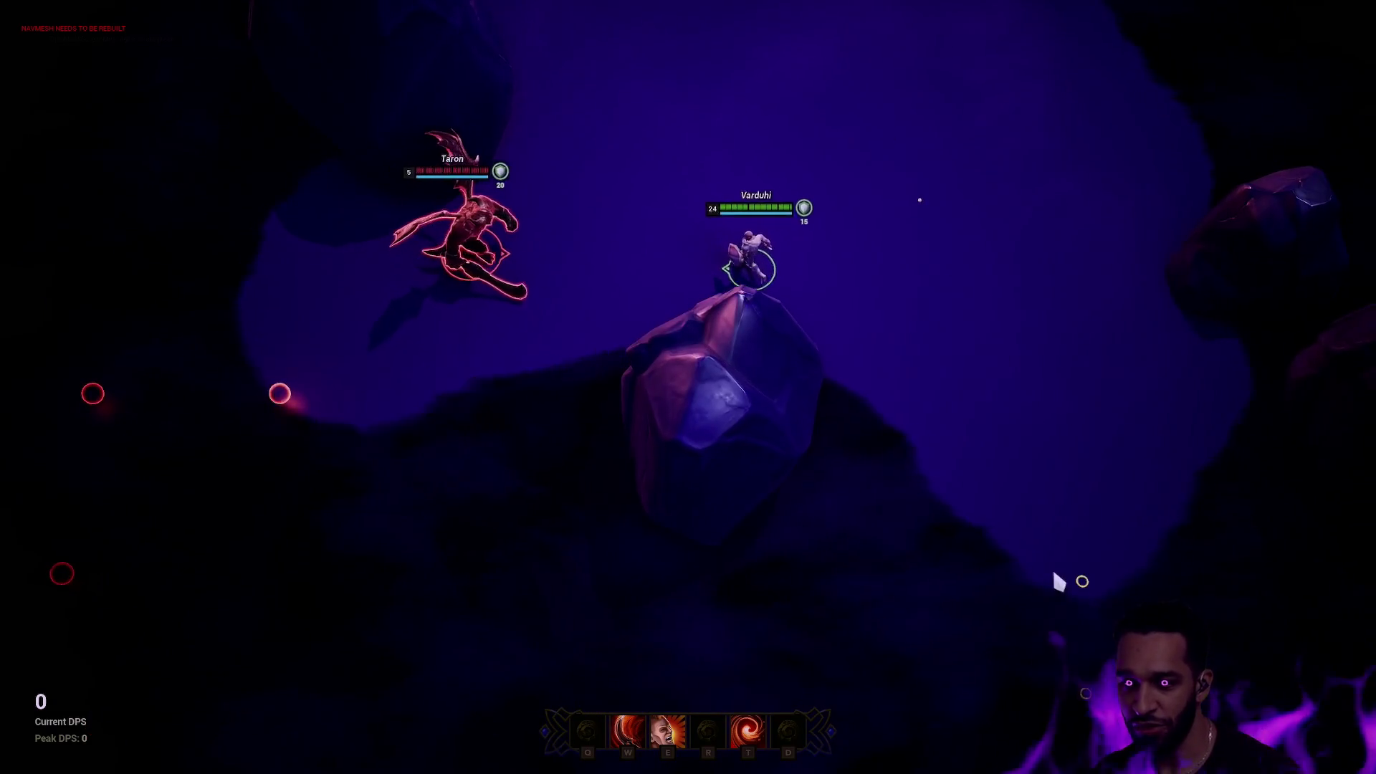
right_click(875, 528)
right_click(733, 595)
right_click(679, 607)
right_click(577, 566)
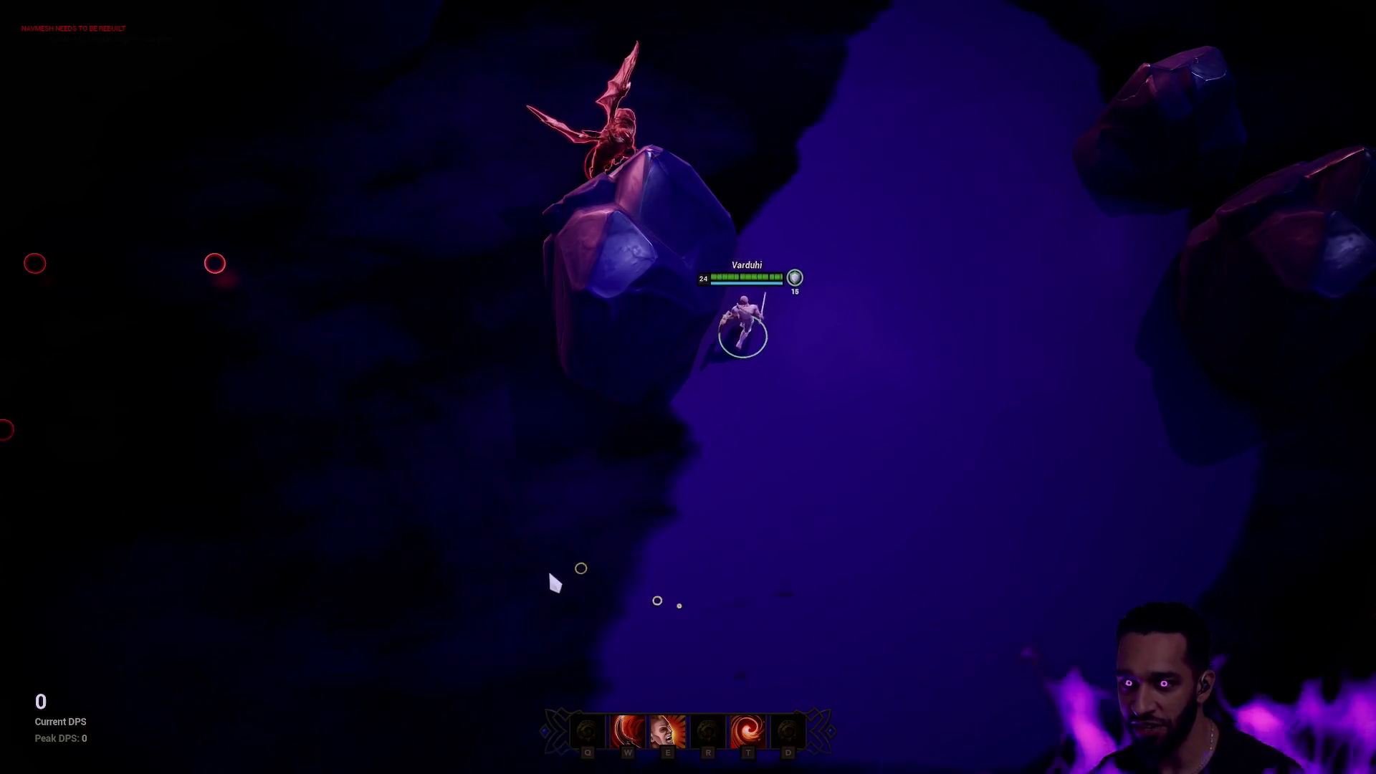
right_click(547, 570)
right_click(434, 414)
right_click(473, 405)
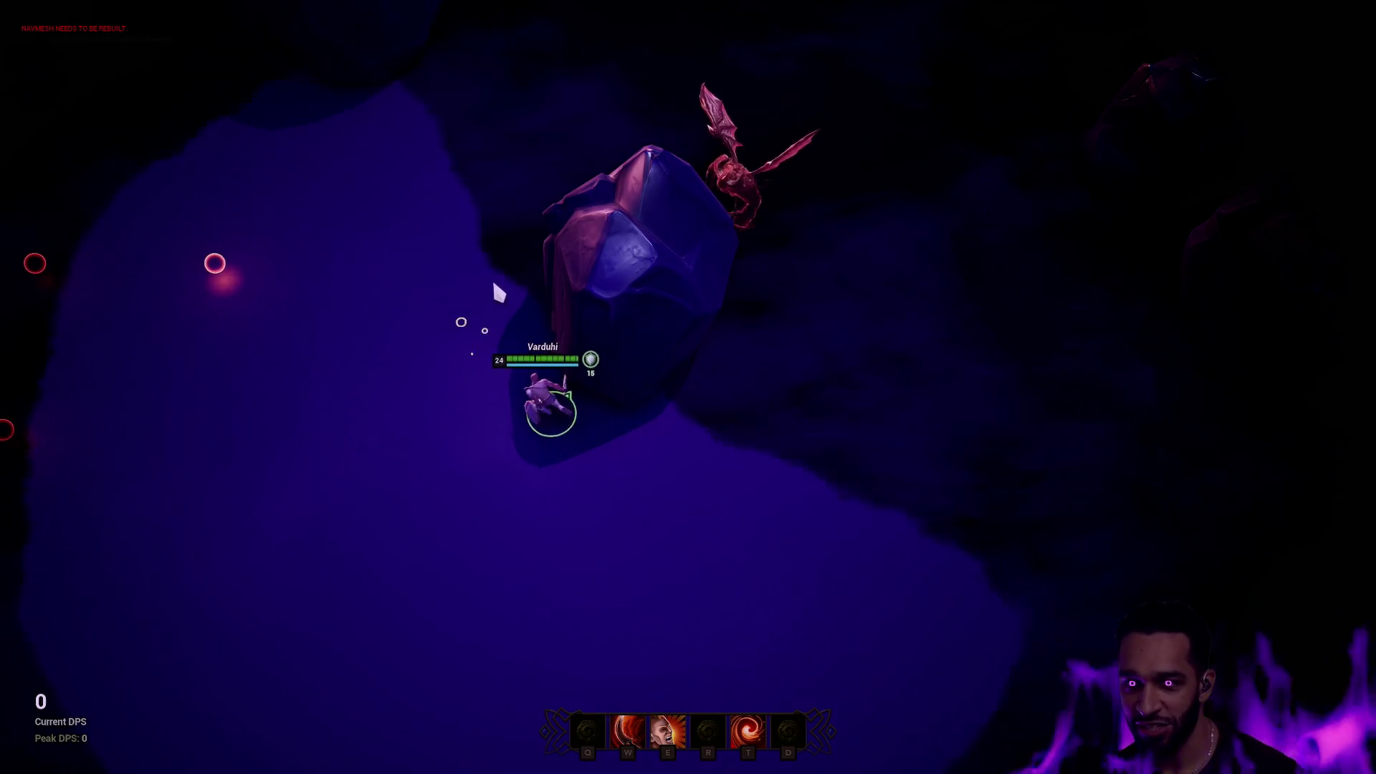
Turn back up-right to clear fog, retreat from the enemy, and stop the playtest.
right_click(647, 449)
right_click(796, 430)
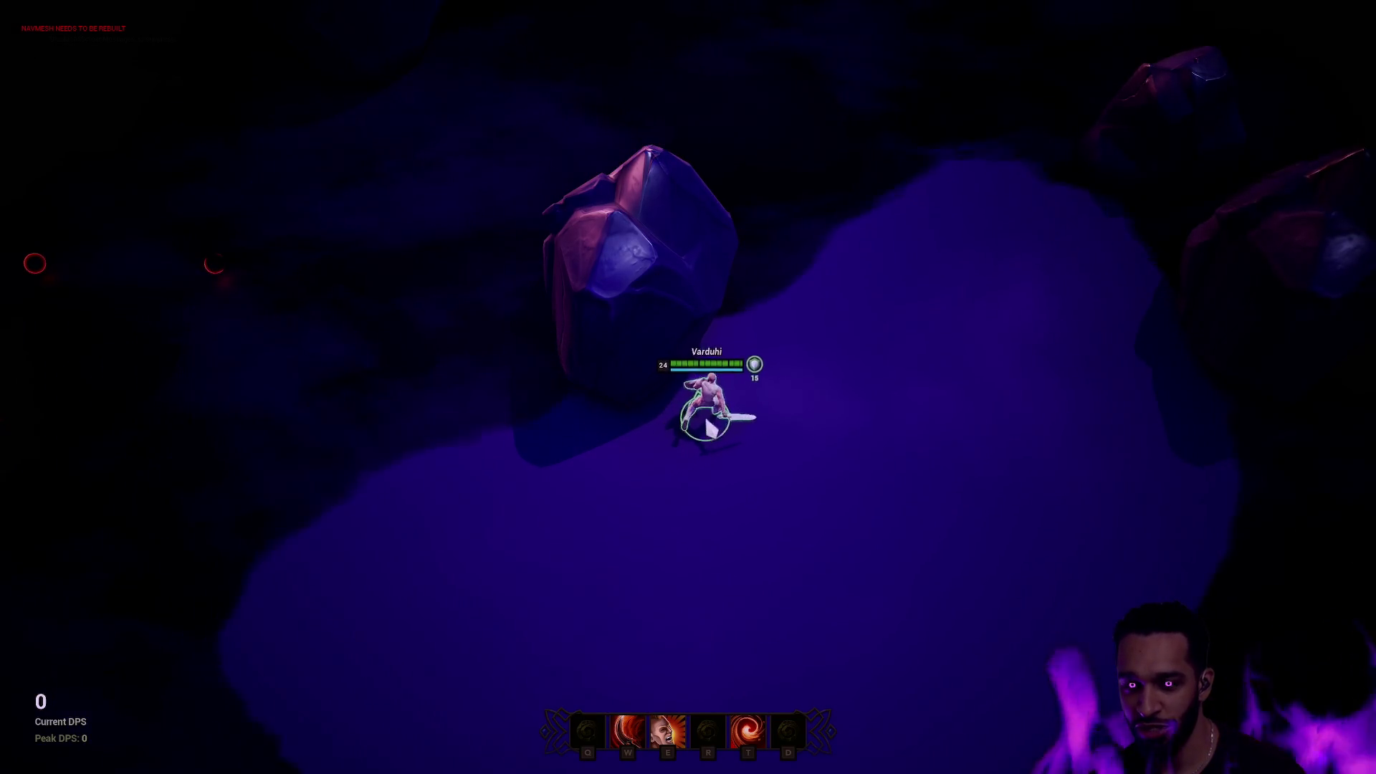
right_click(777, 393)
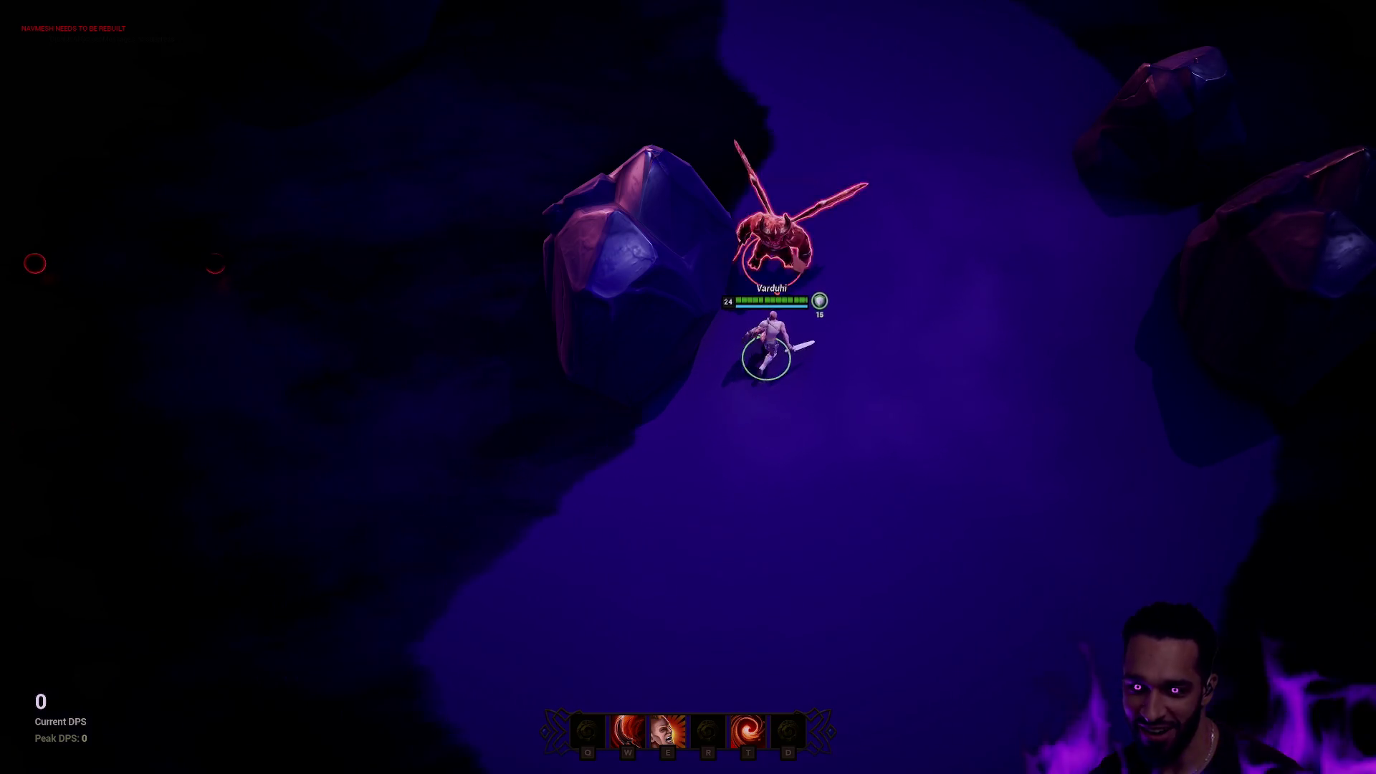
right_click(622, 555)
right_click(563, 558)
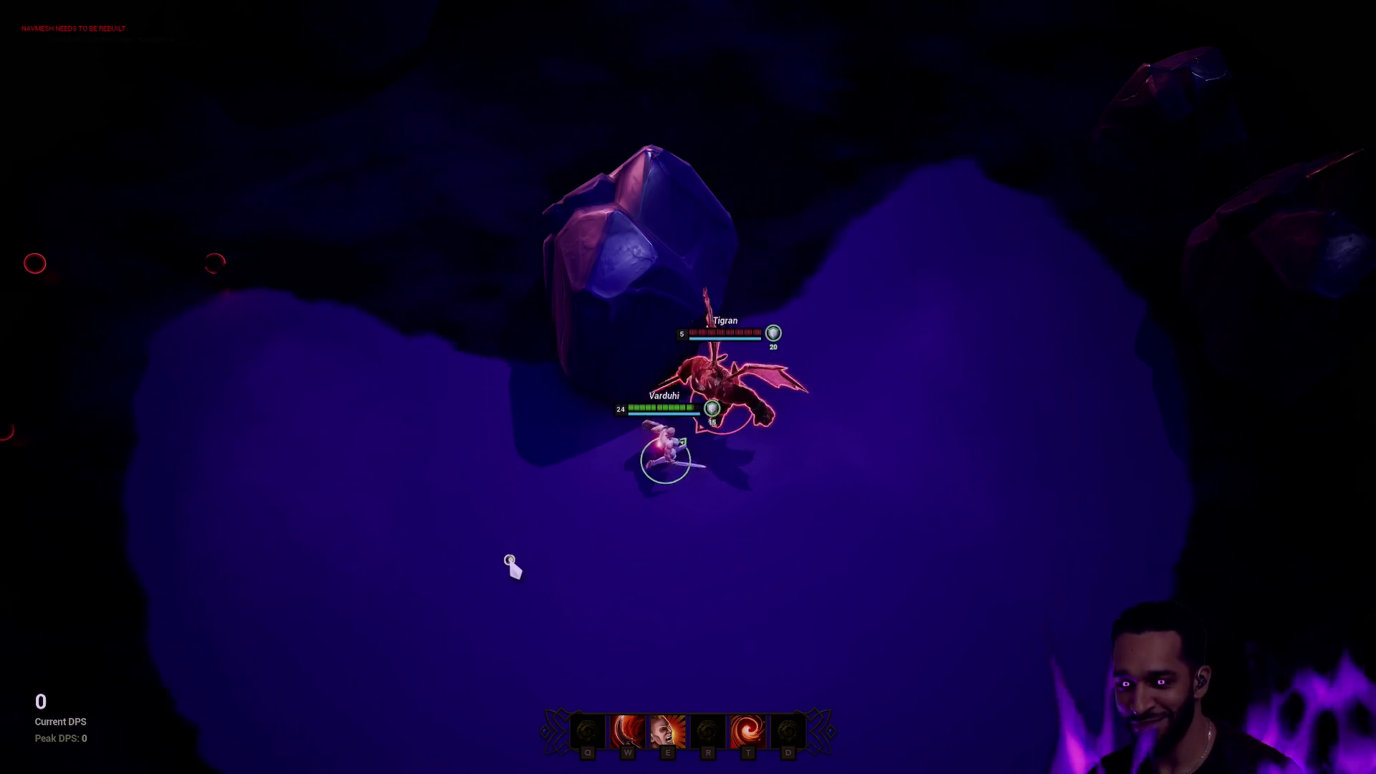
key("Escape")
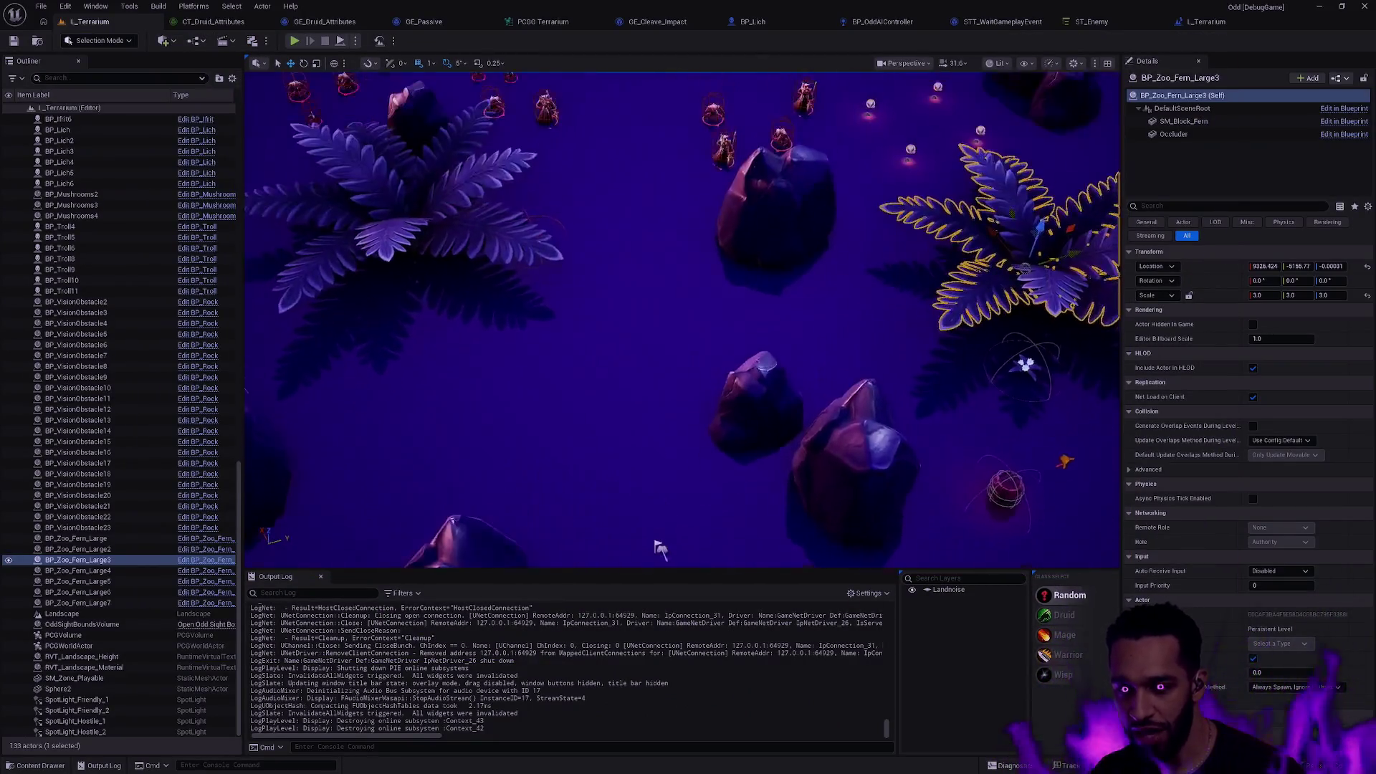
Deselect everything and fly the camera back to view the whole circular terrarium from above.
key("Escape")
key("s")
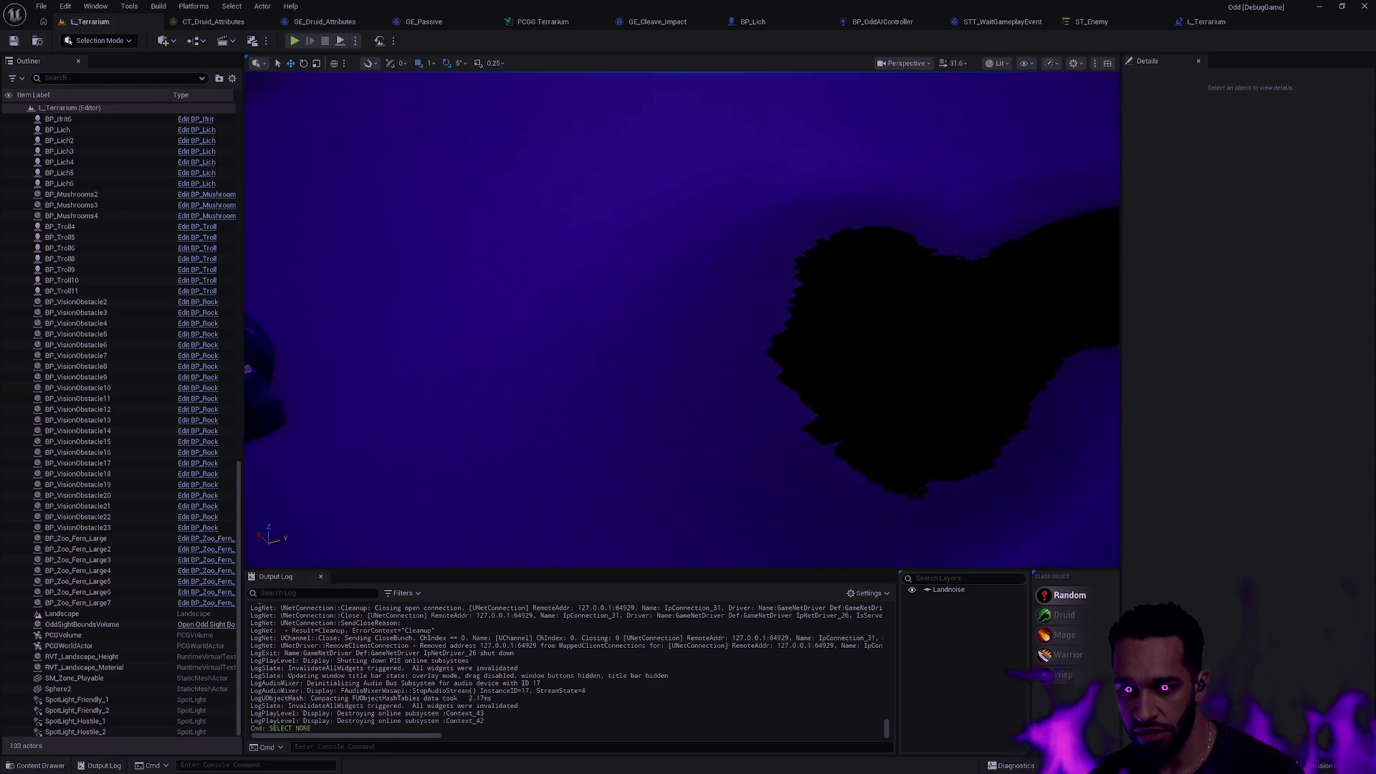
key("d")
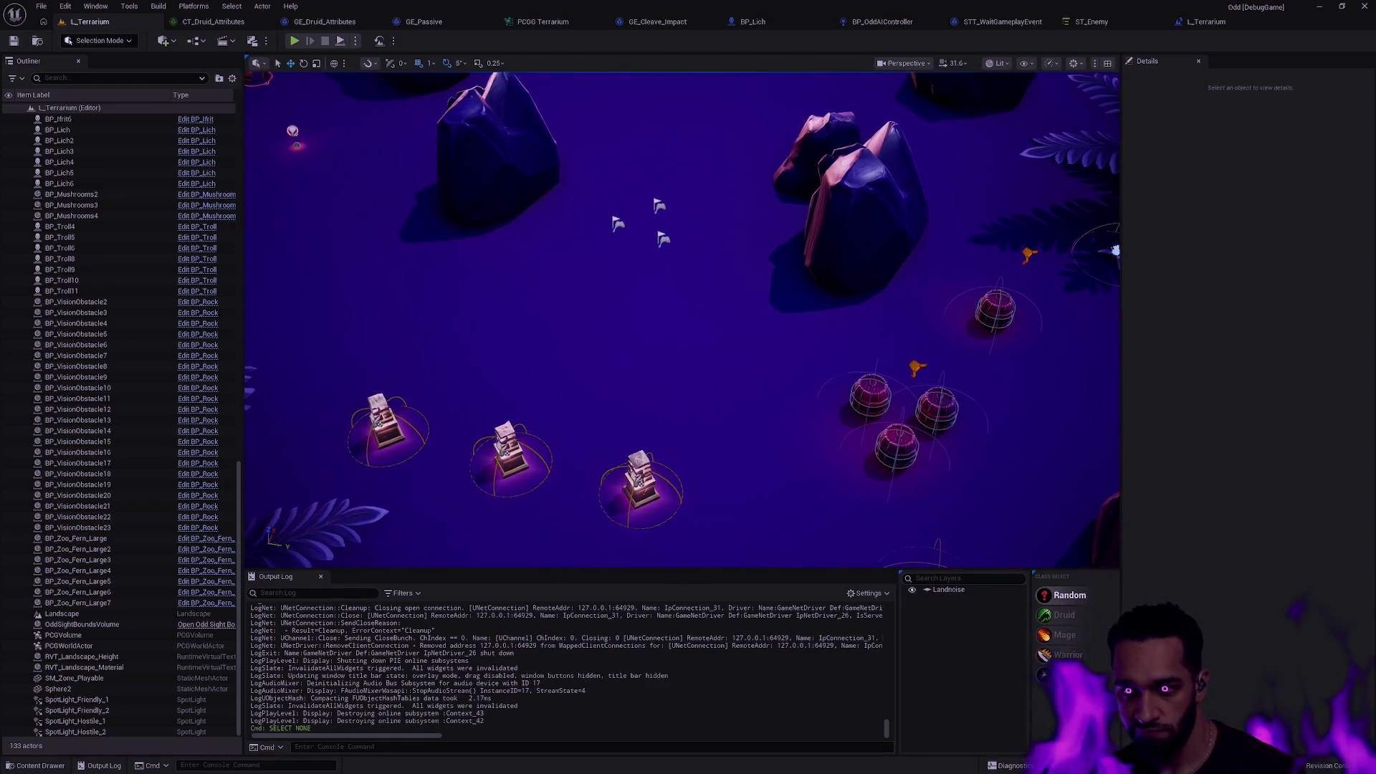
key("w")
key("s")
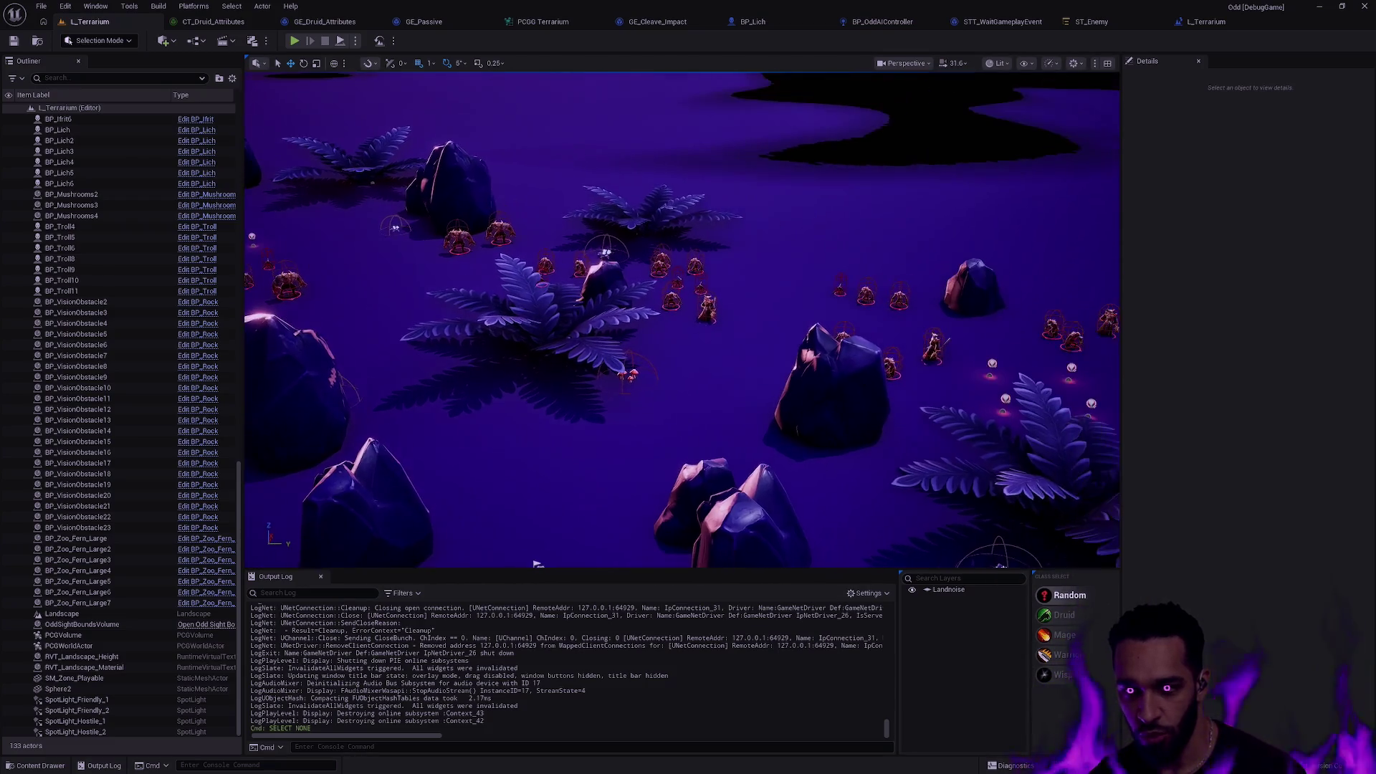
key("s")
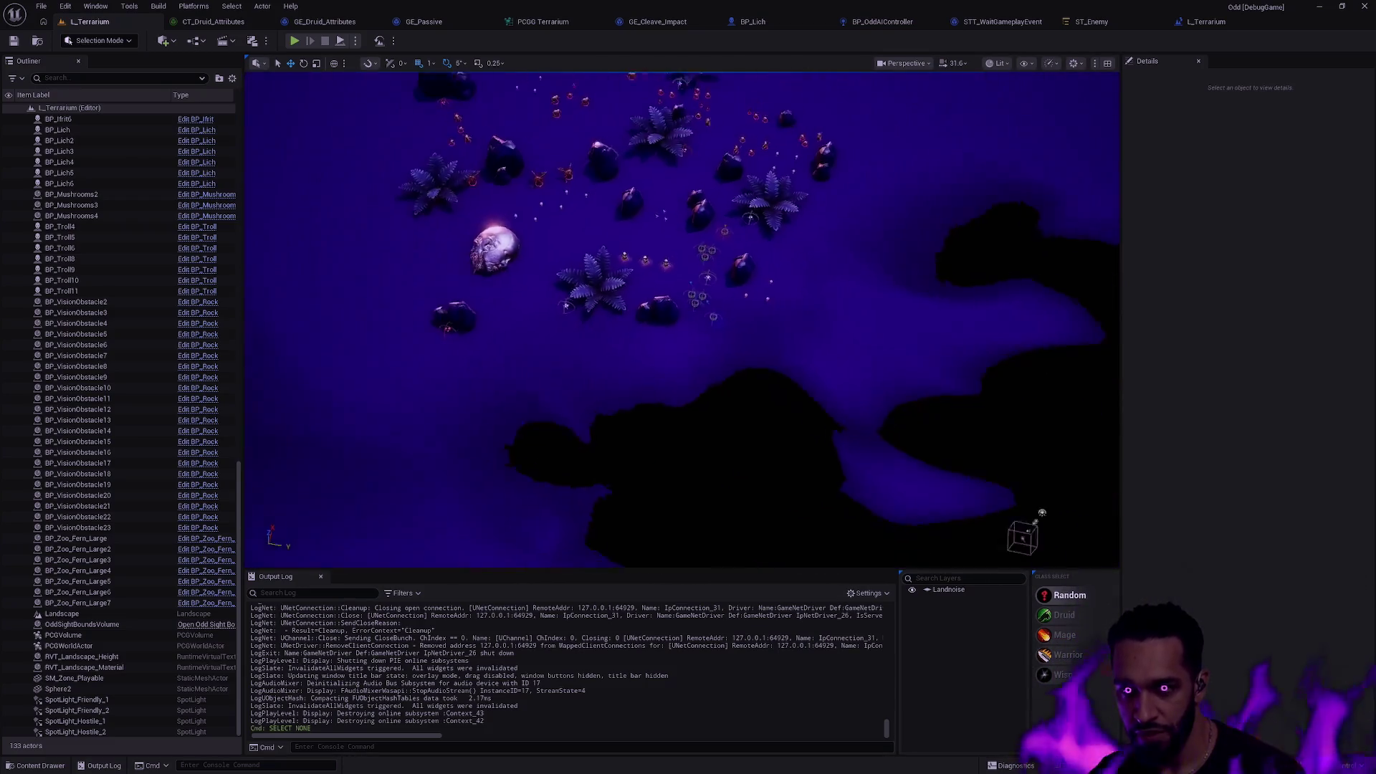
key("e")
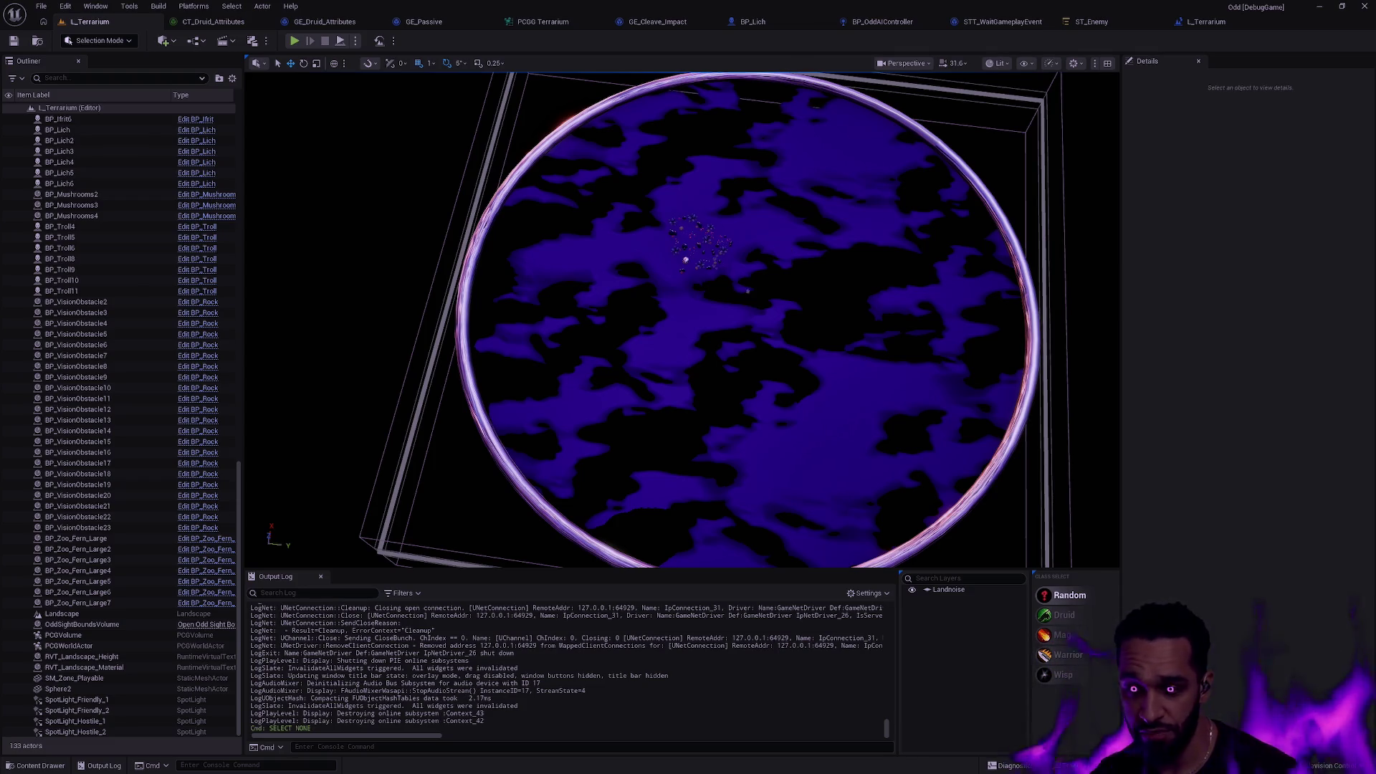
Inspect the fern clump up close and pan across the arena, then bring up GE_Cleave_Impact.
key("w")
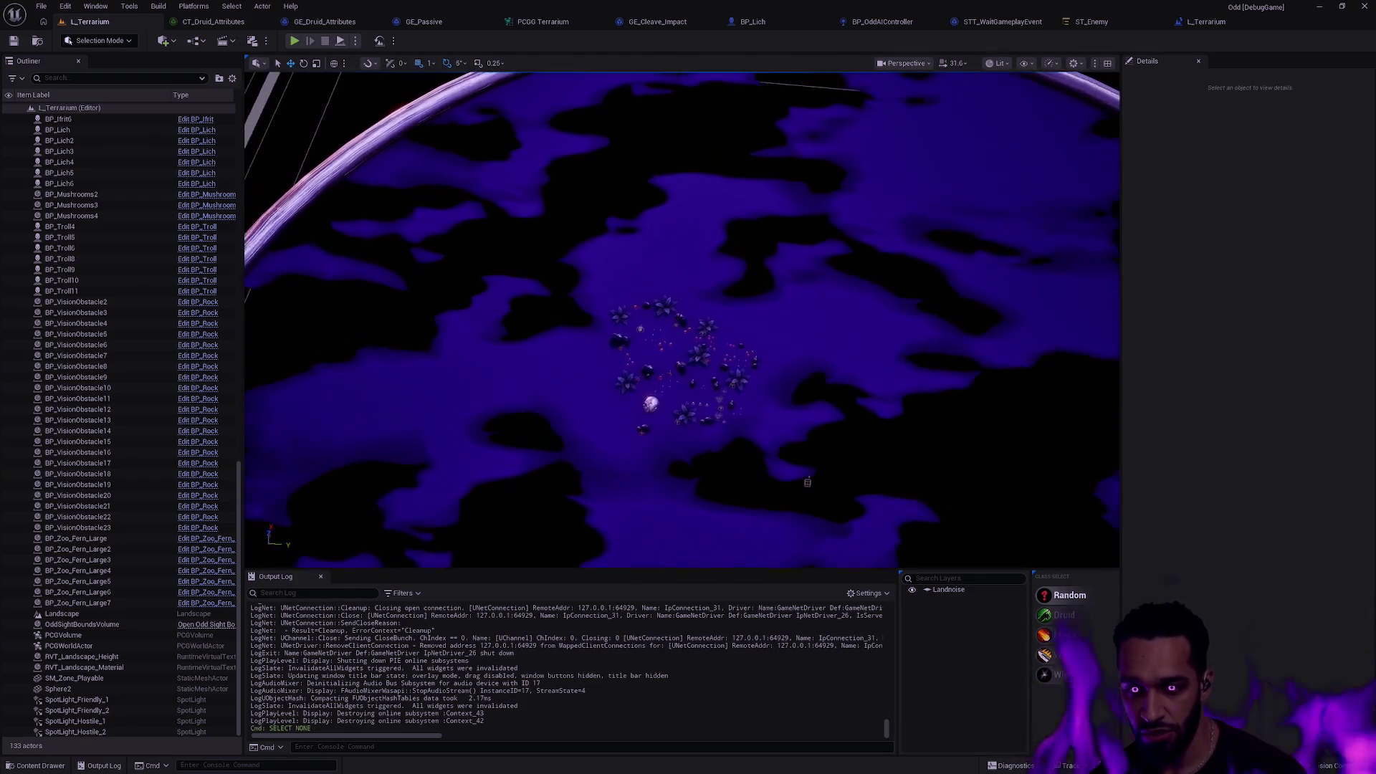
key("w")
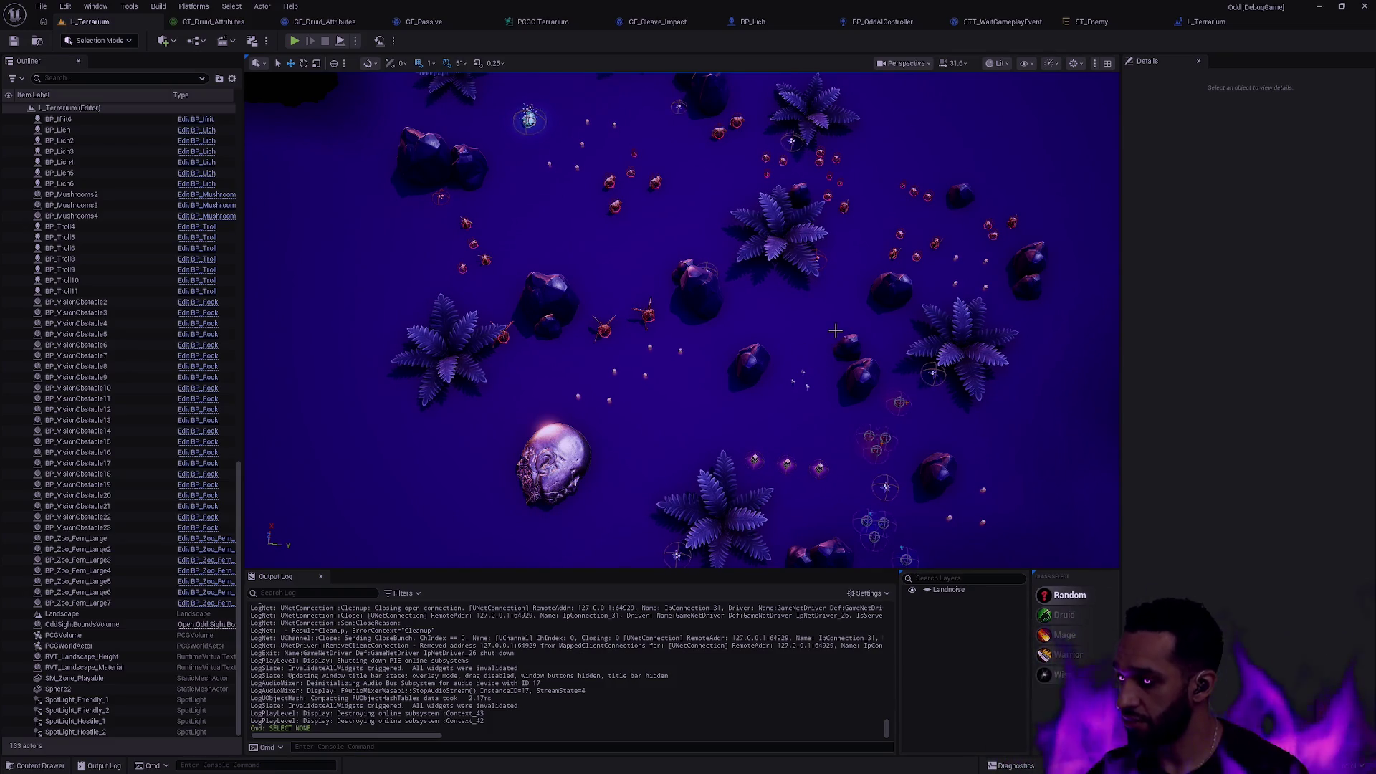
mouse_move(835, 330)
left_mouse_down()
mouse_move(817, 286)
mouse_move(716, 337)
mouse_move(688, 300)
mouse_move(681, 319)
left_mouse_up()
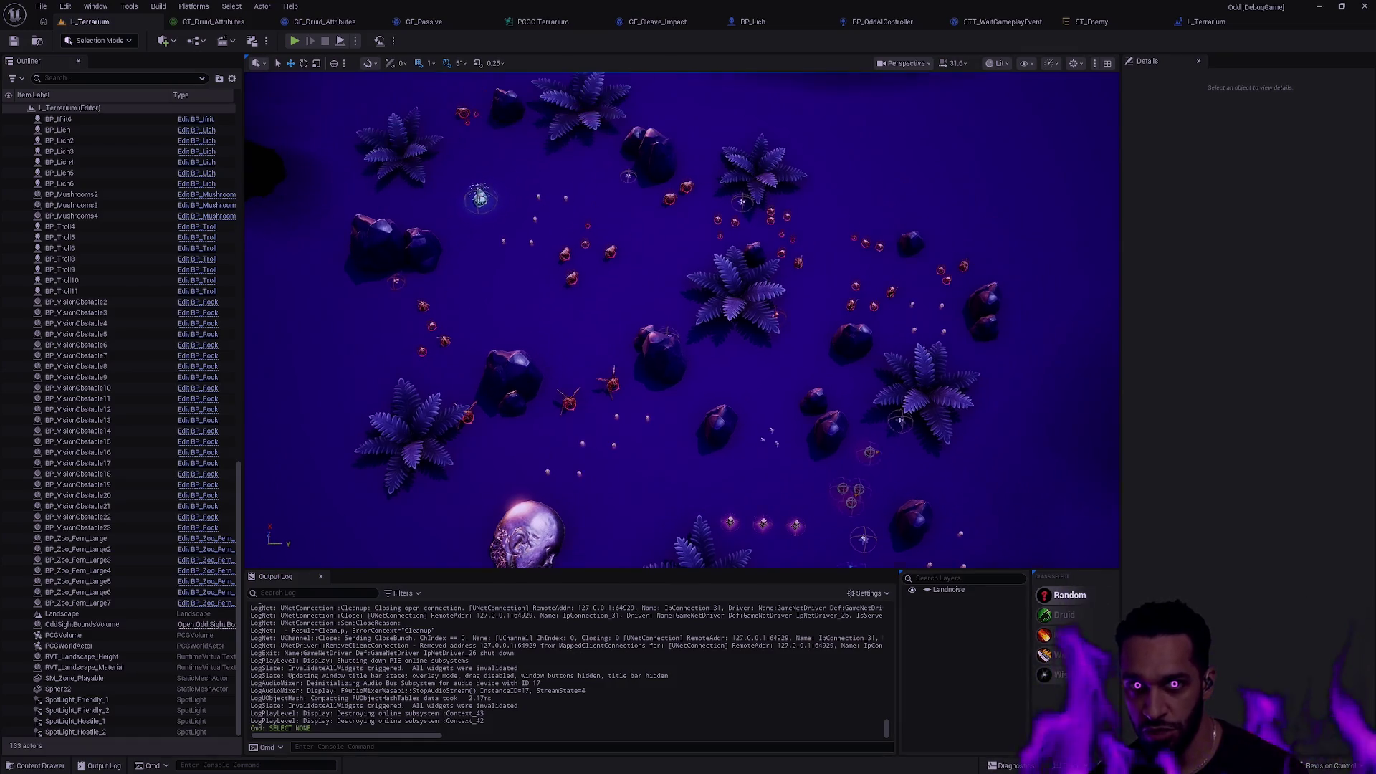
scroll(682, 319, "up", 10)
mouse_move(692, 104)
left_mouse_down()
mouse_move(674, 137)
mouse_move(691, 104)
left_mouse_up()
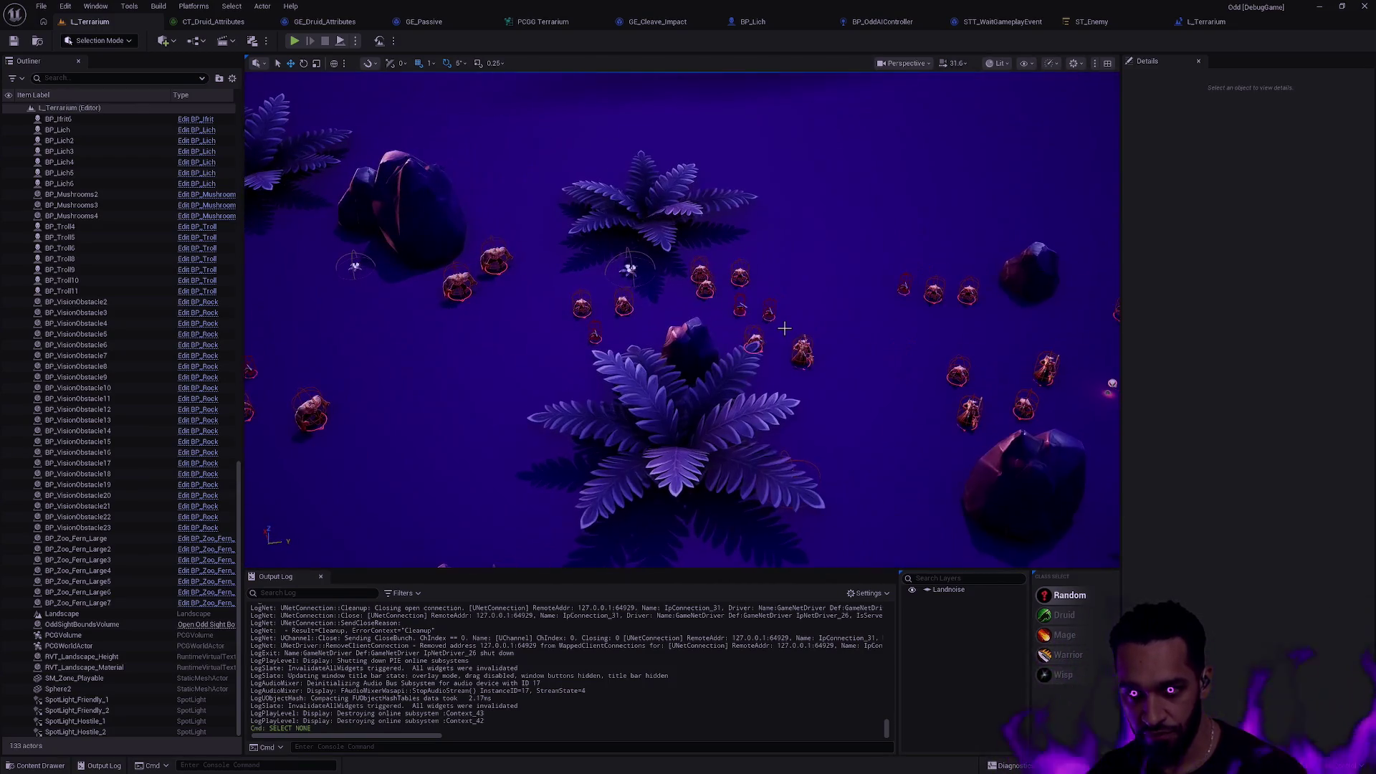
left_click(645, 22)
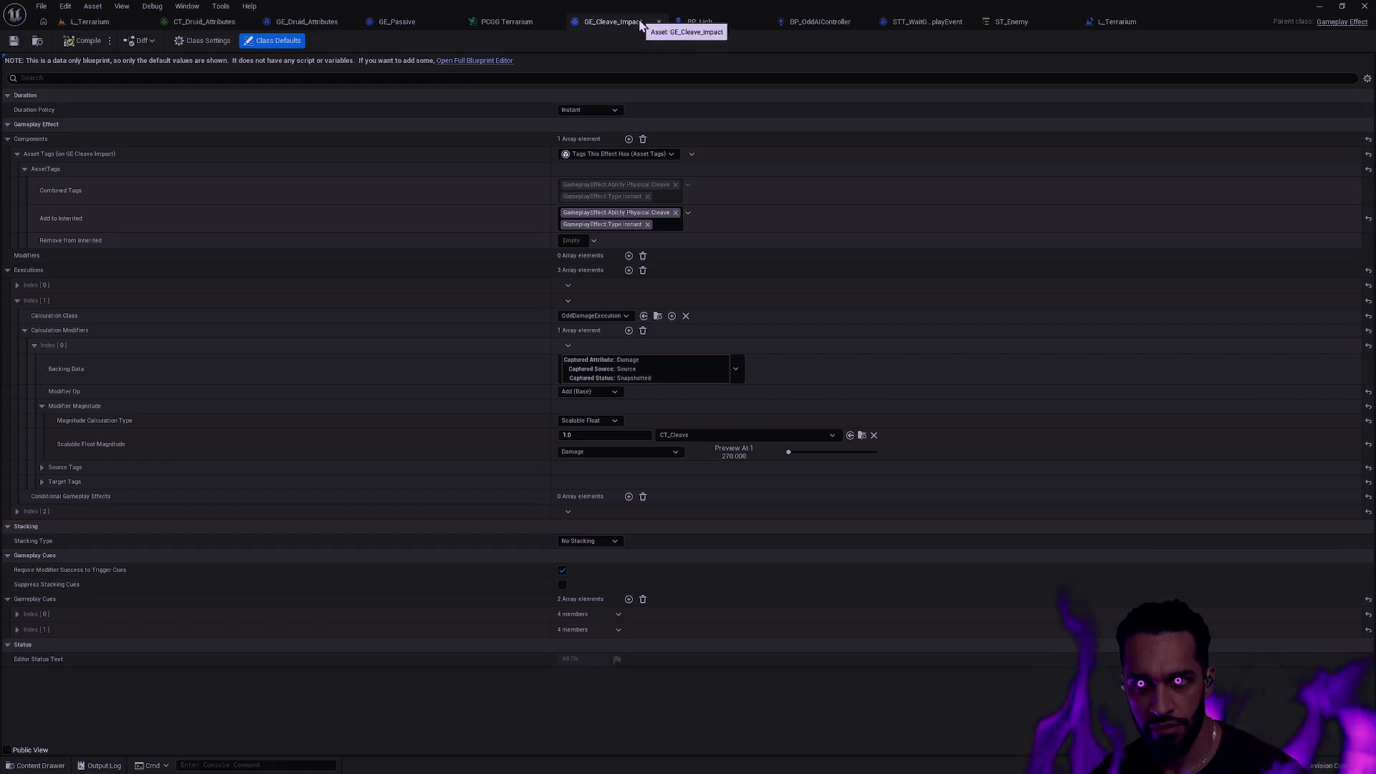
Open GE_Cleave_Debuff from the Content Drawer and expand its Armor and MoveSpeed modifiers.
left_click(37, 40)
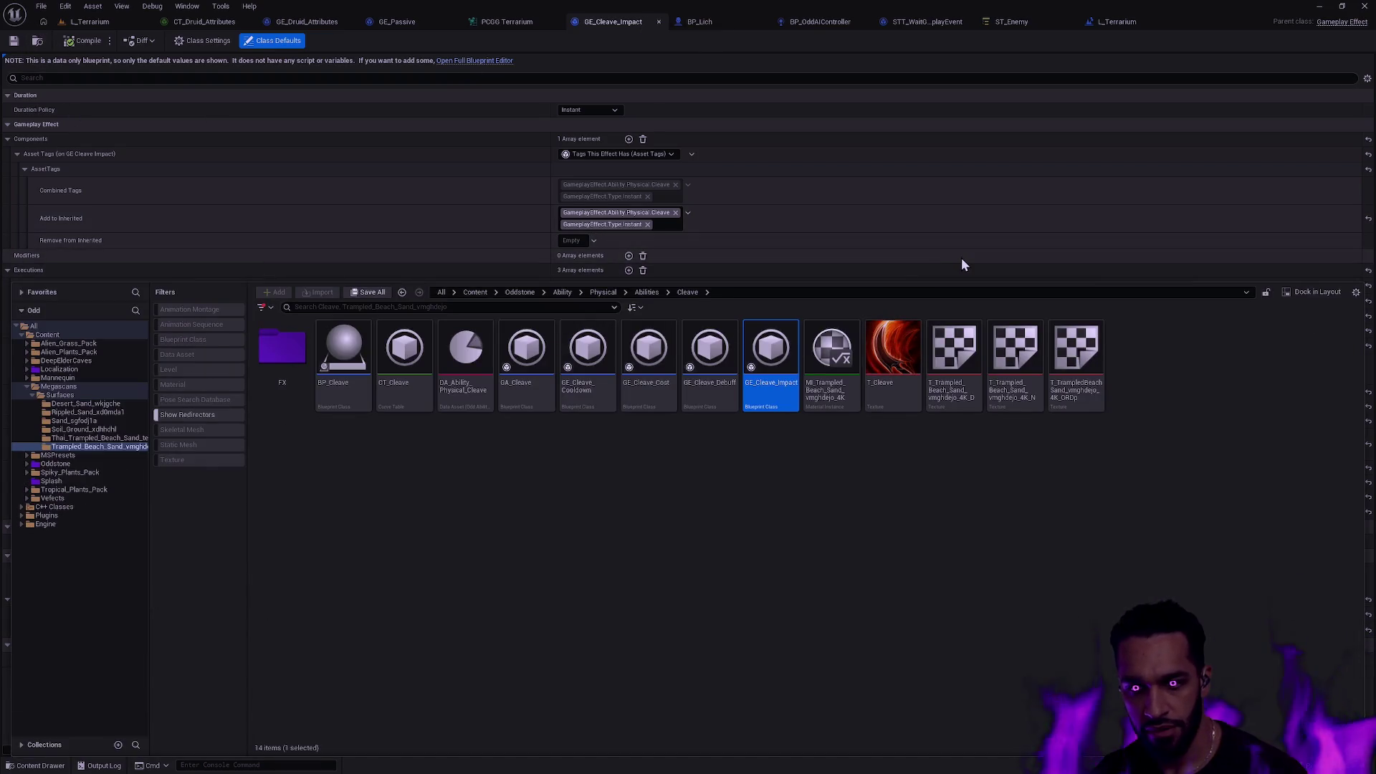
left_click(749, 425)
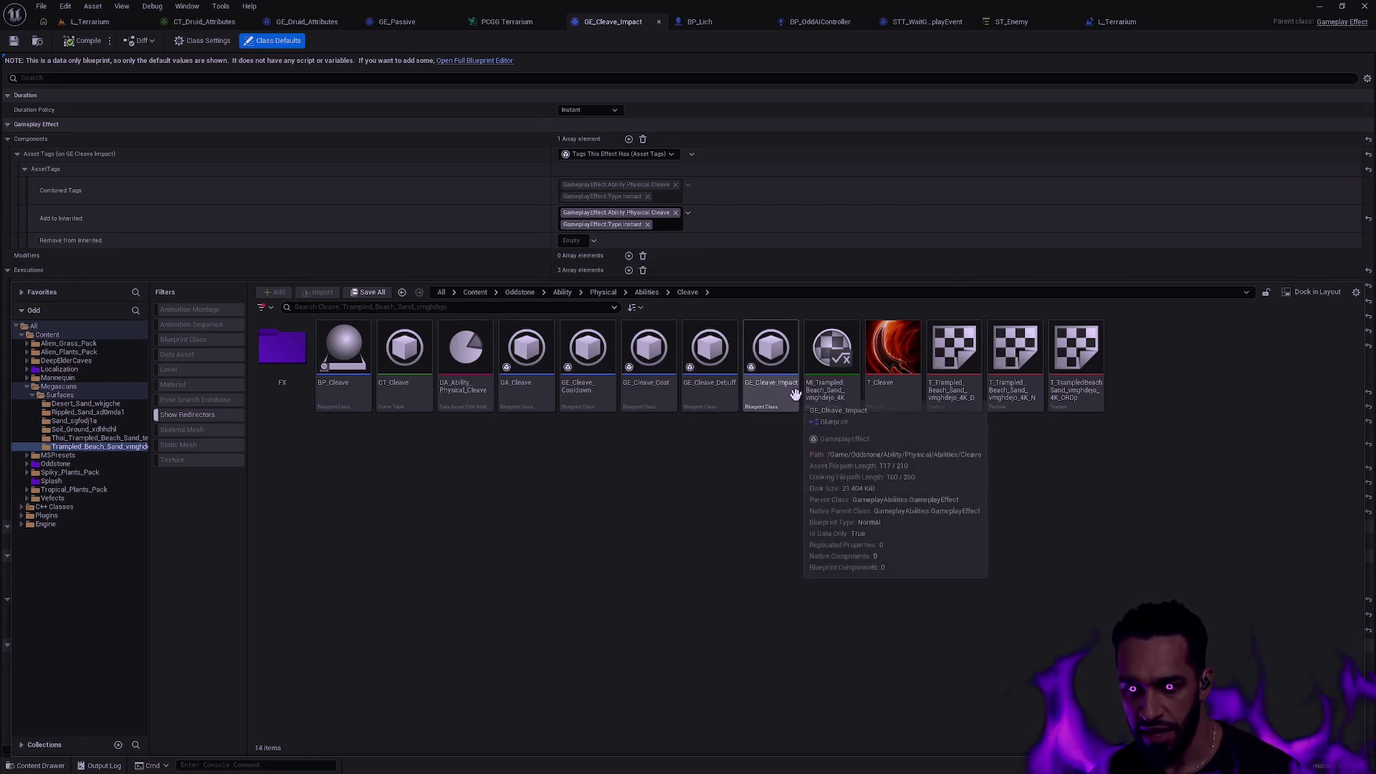
left_click(759, 394)
double_click(717, 406)
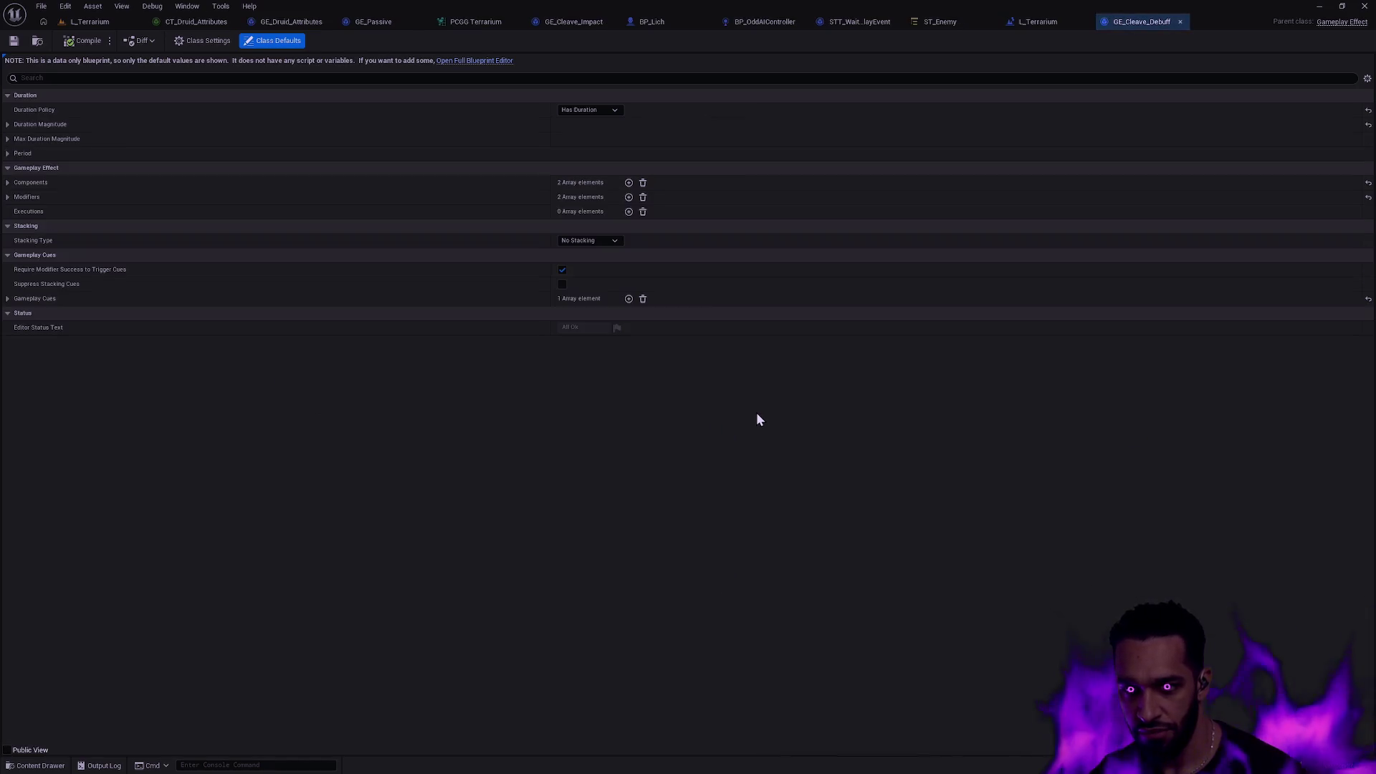
left_click(8, 197)
left_click(7, 182)
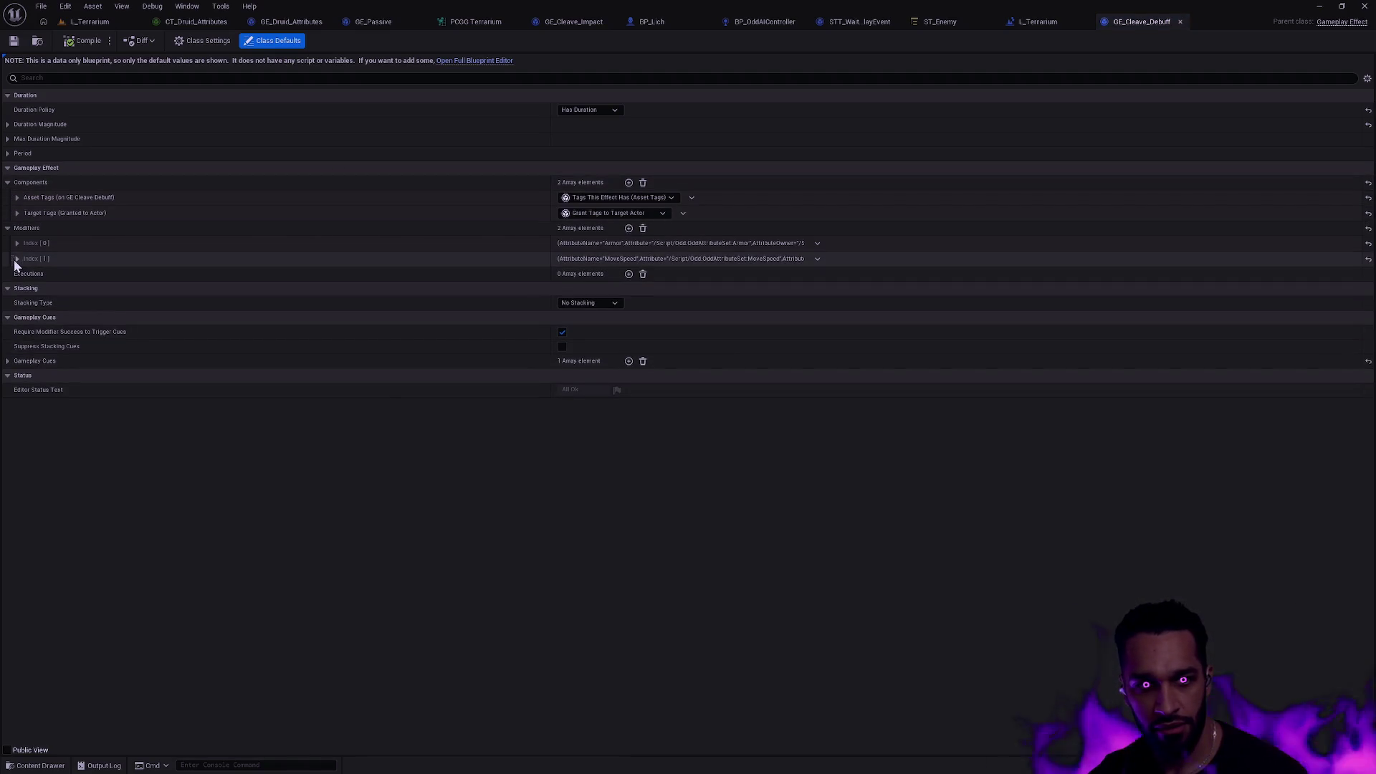
left_click(16, 259)
left_click(17, 243)
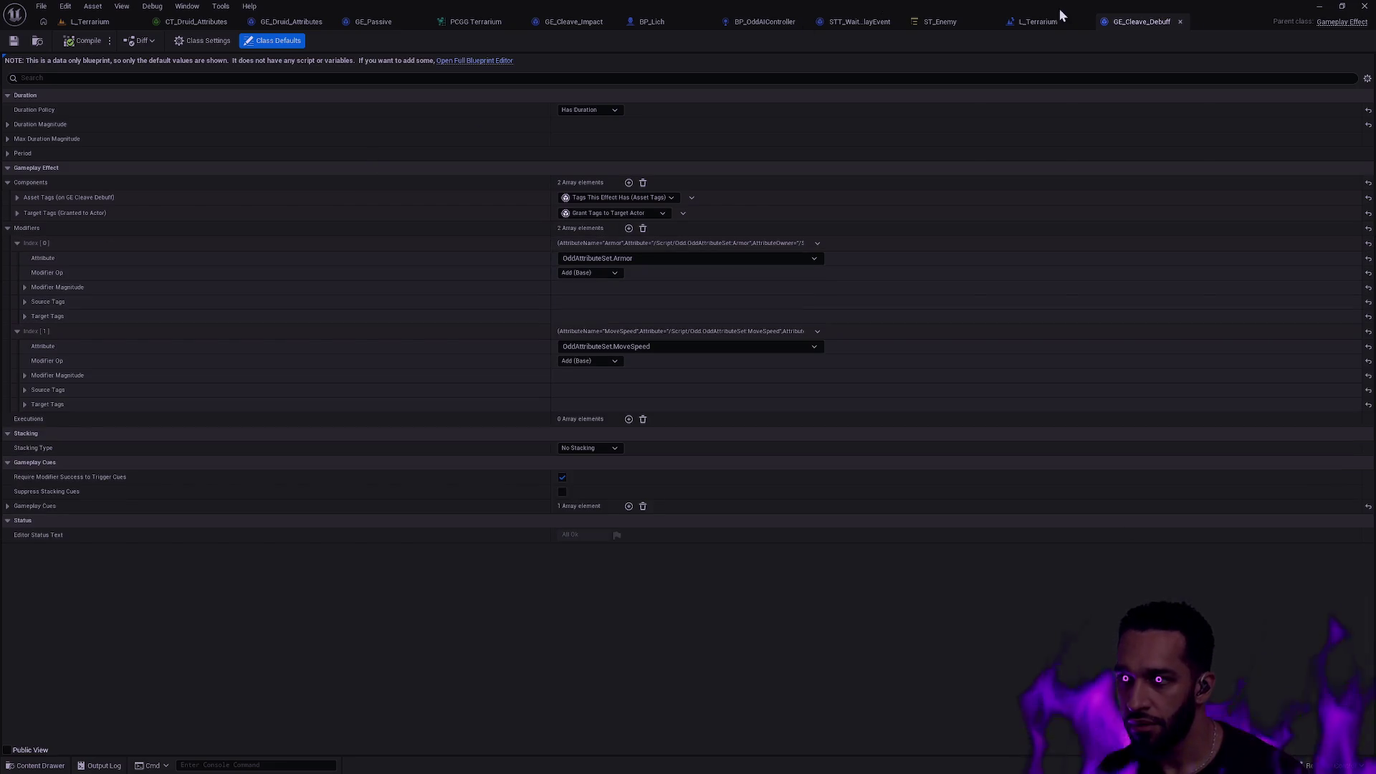
Briefly check GE_Cleave_Cost, then open GE_Cleave_Impact and dock it beside the debuff.
left_click(43, 42)
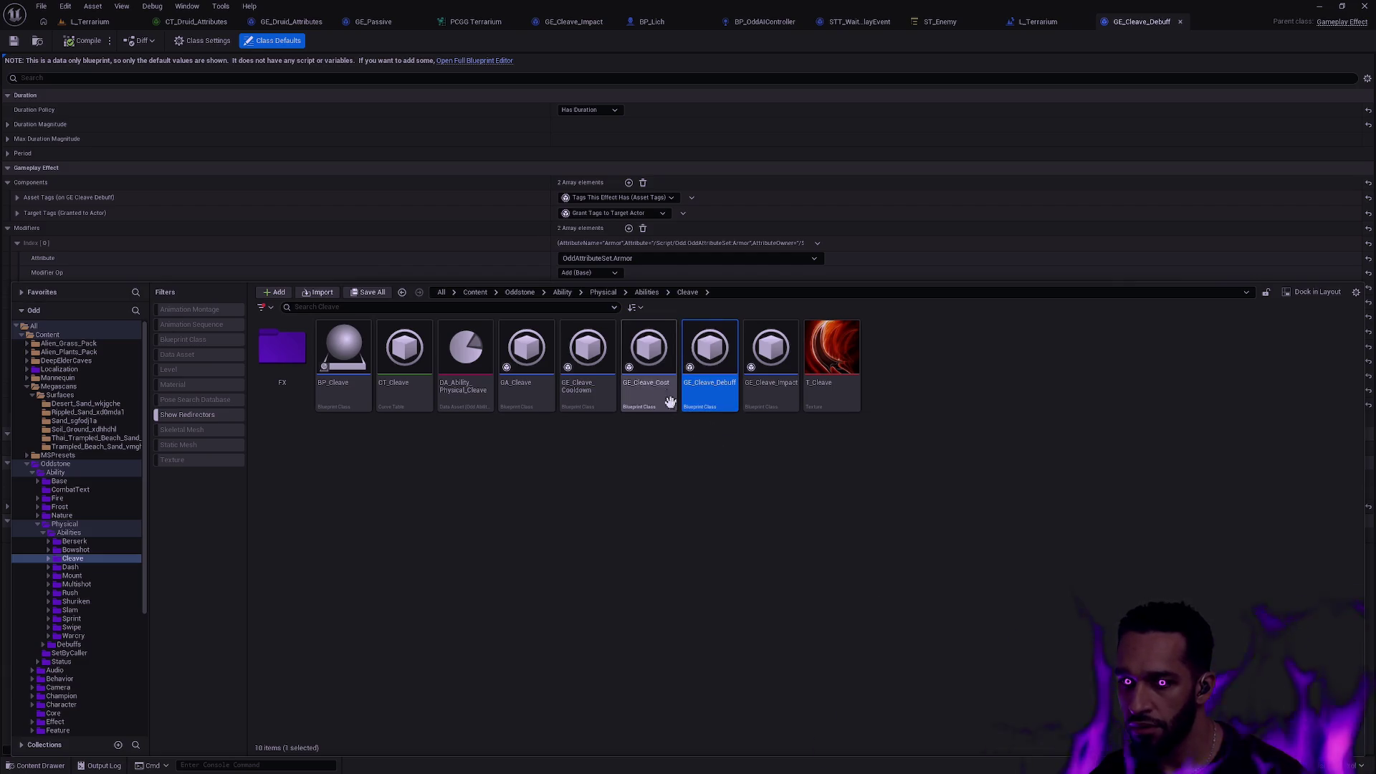
double_click(651, 372)
left_click(1187, 21)
key("ctrl+space")
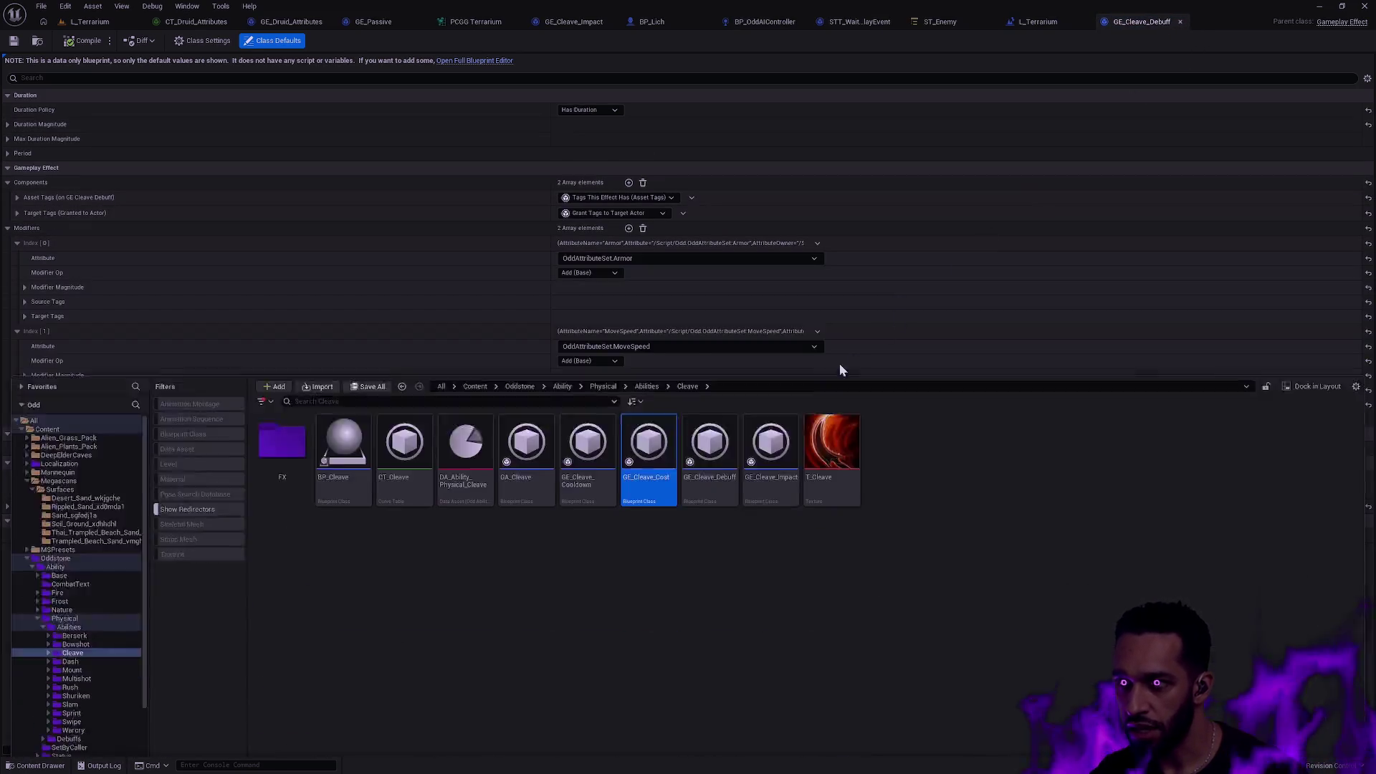
left_click(762, 399)
double_click(762, 400)
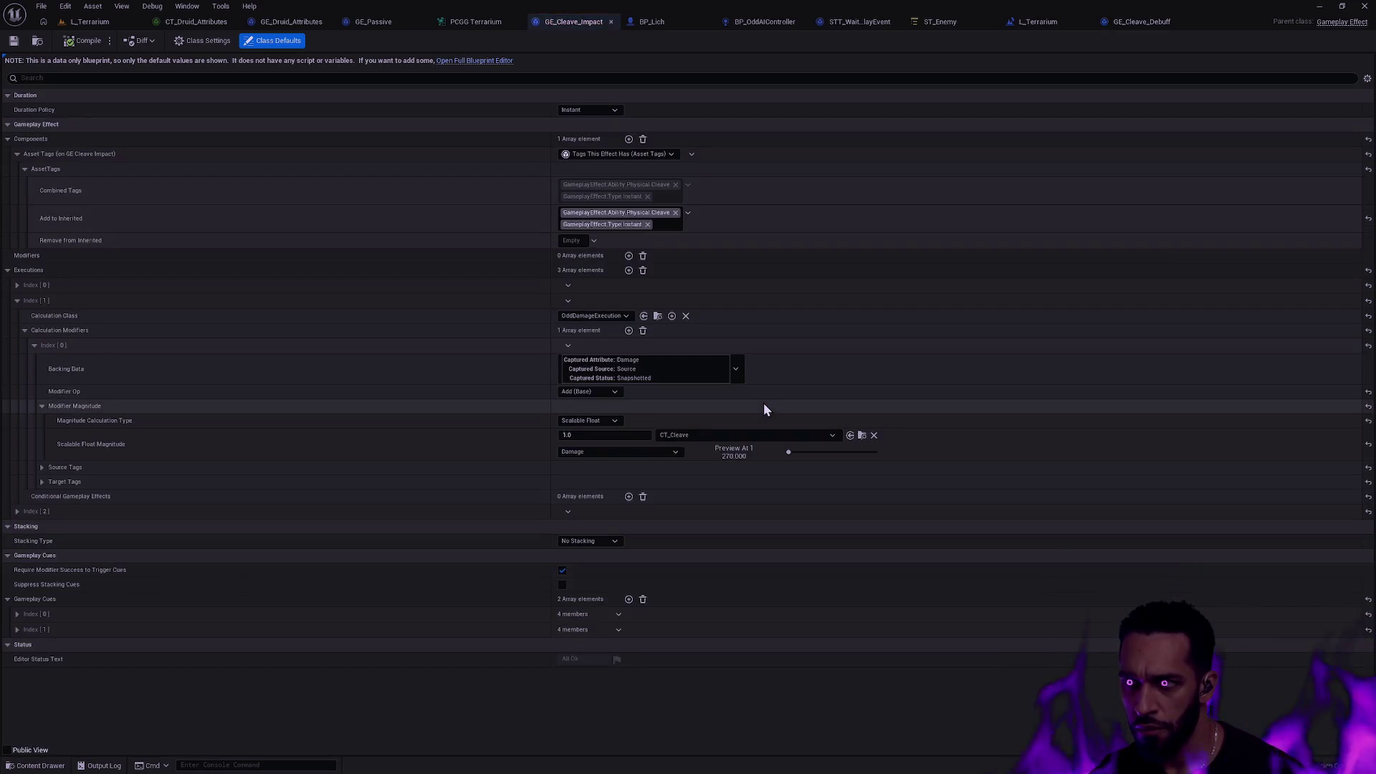
left_click_drag(583, 23, 1102, 34)
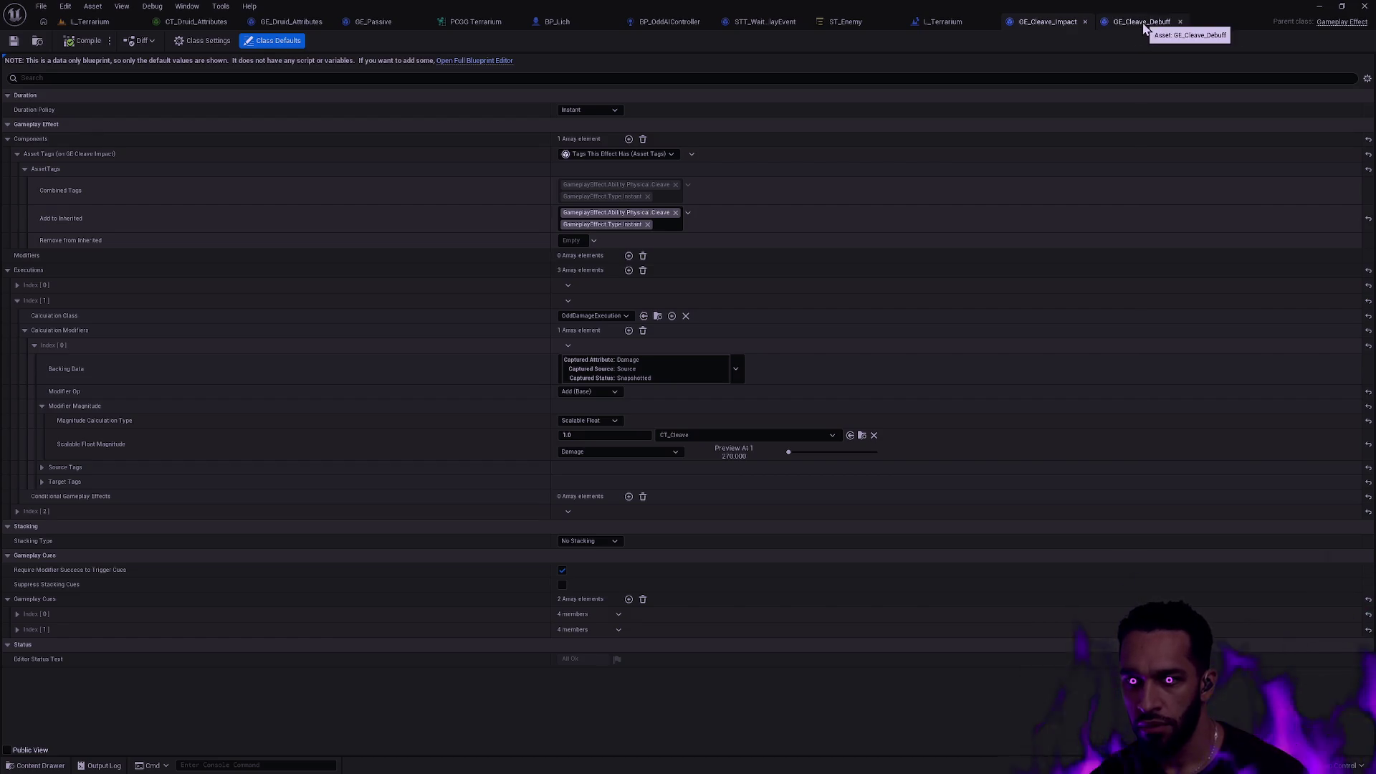
Compare the debuff and impact effects, then close both effect tabs.
left_click(1143, 24)
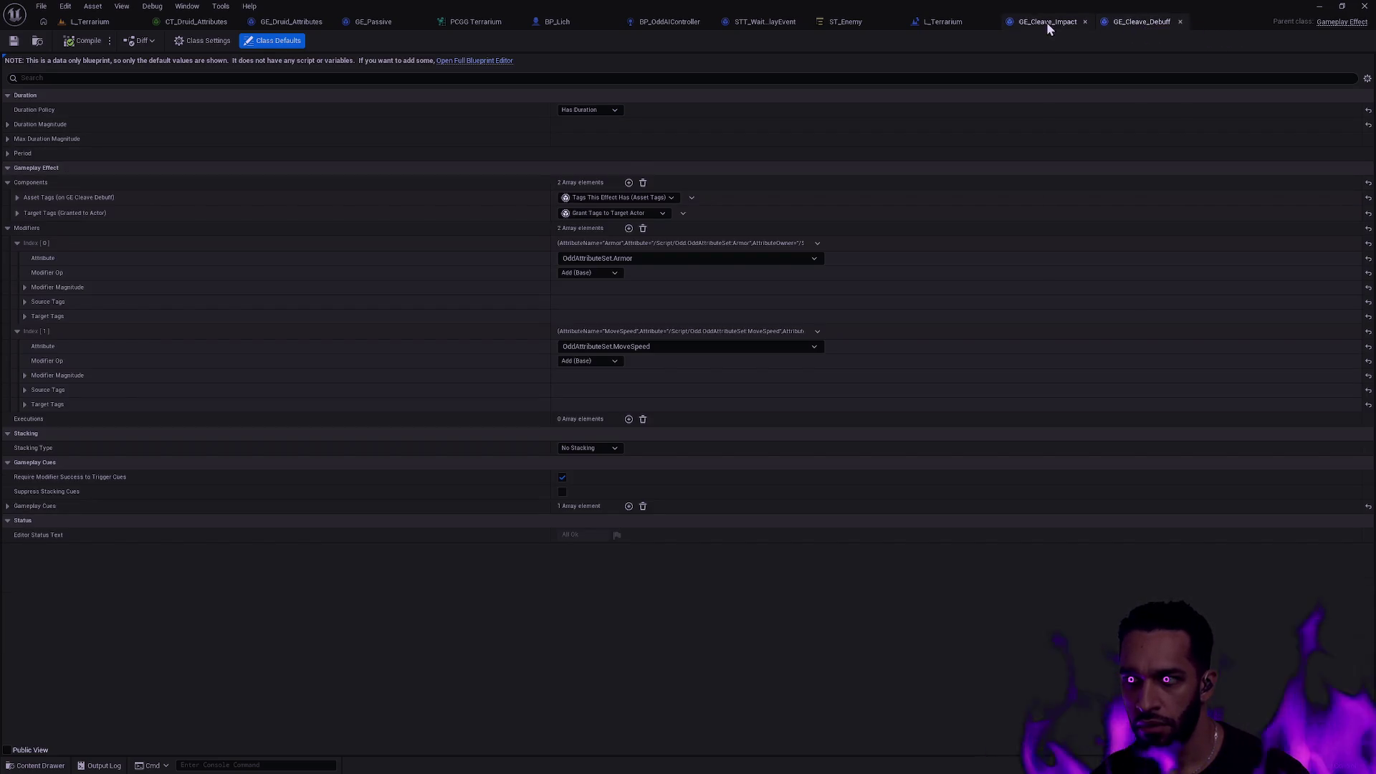
left_click(1046, 23)
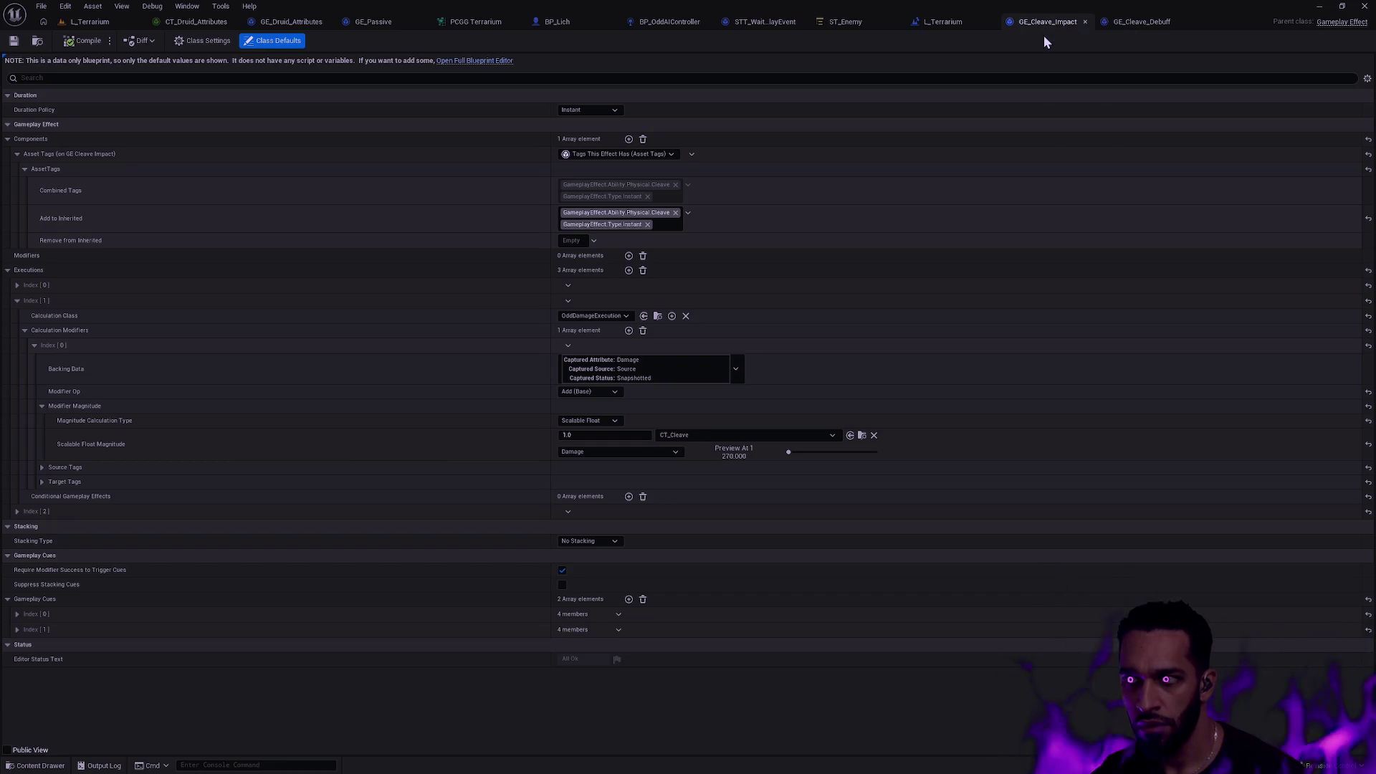
left_click(1084, 20)
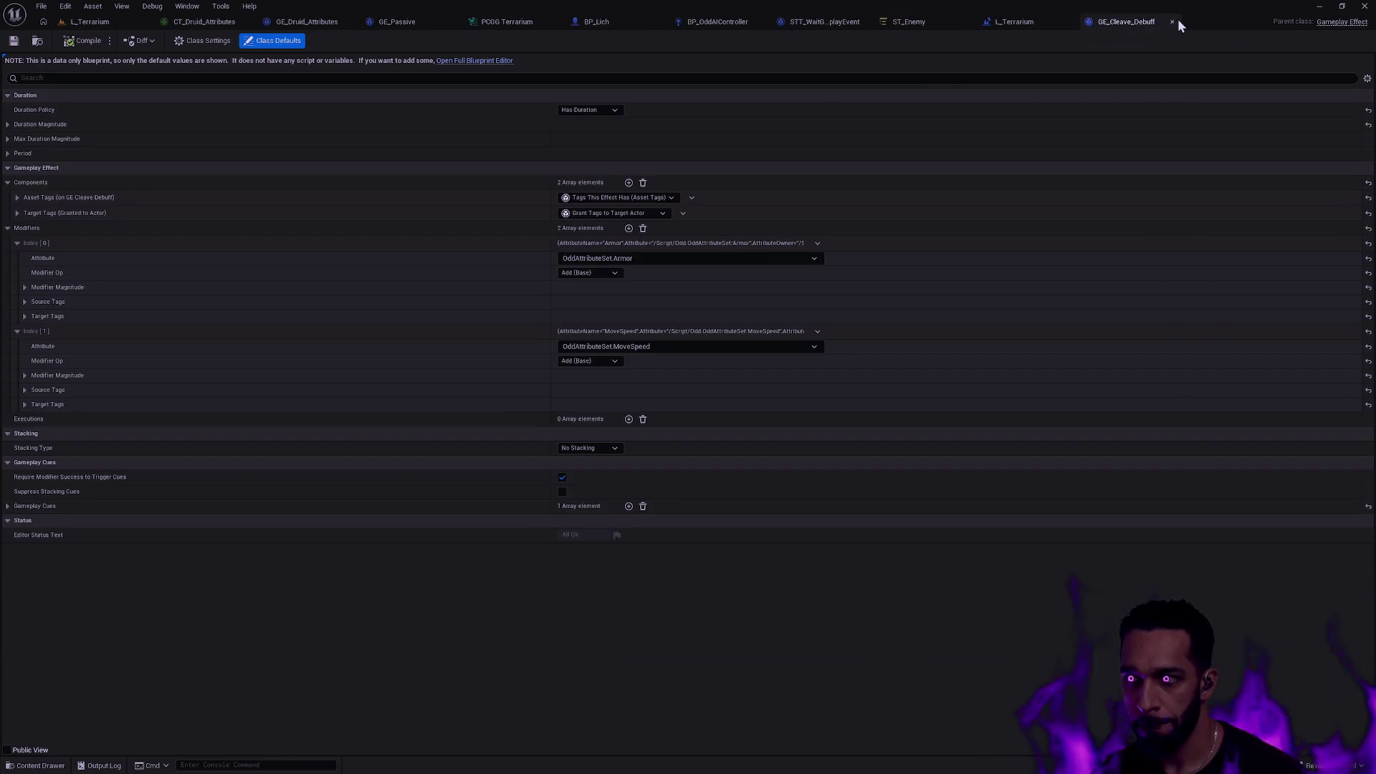
left_click(1172, 22)
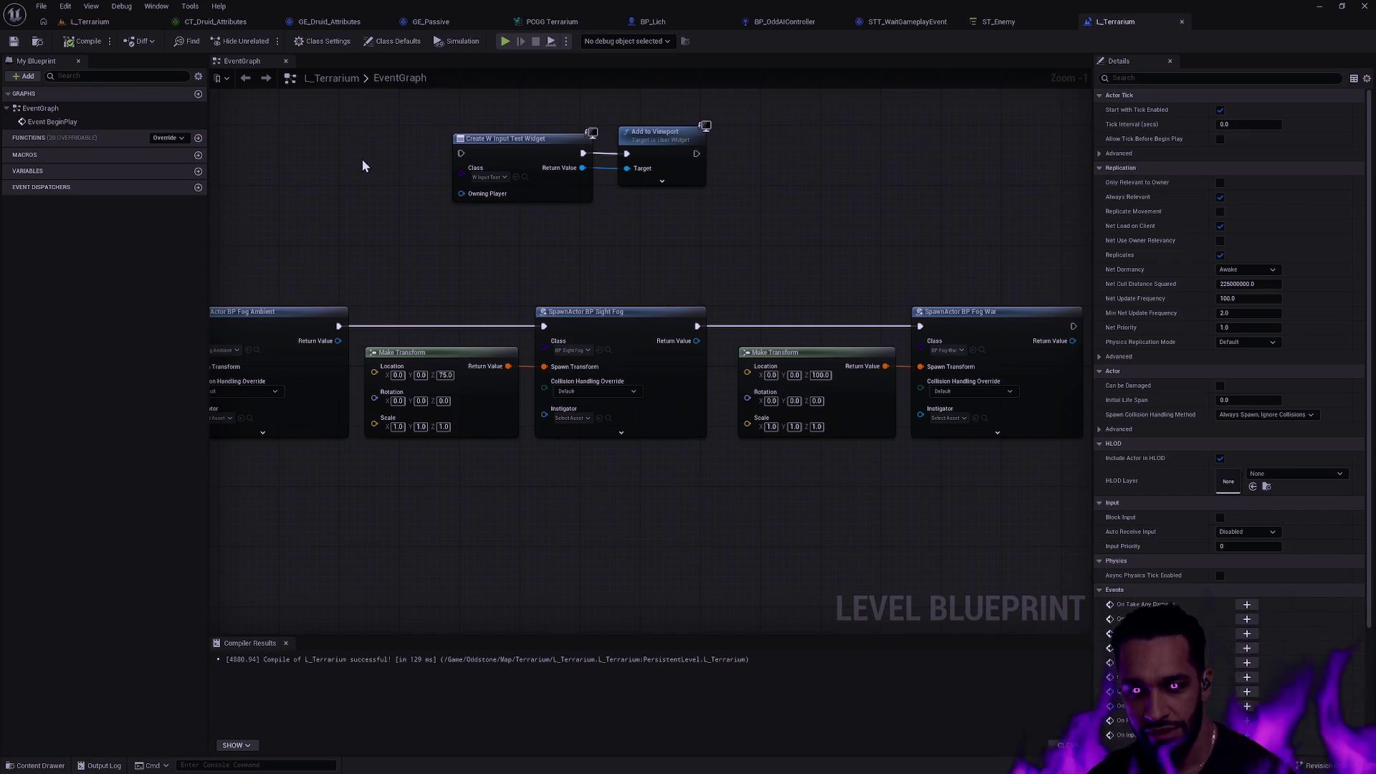
Switch to the ST_Enemy state tree showing Dead, Curious and Bored under Root.
left_click(1014, 25)
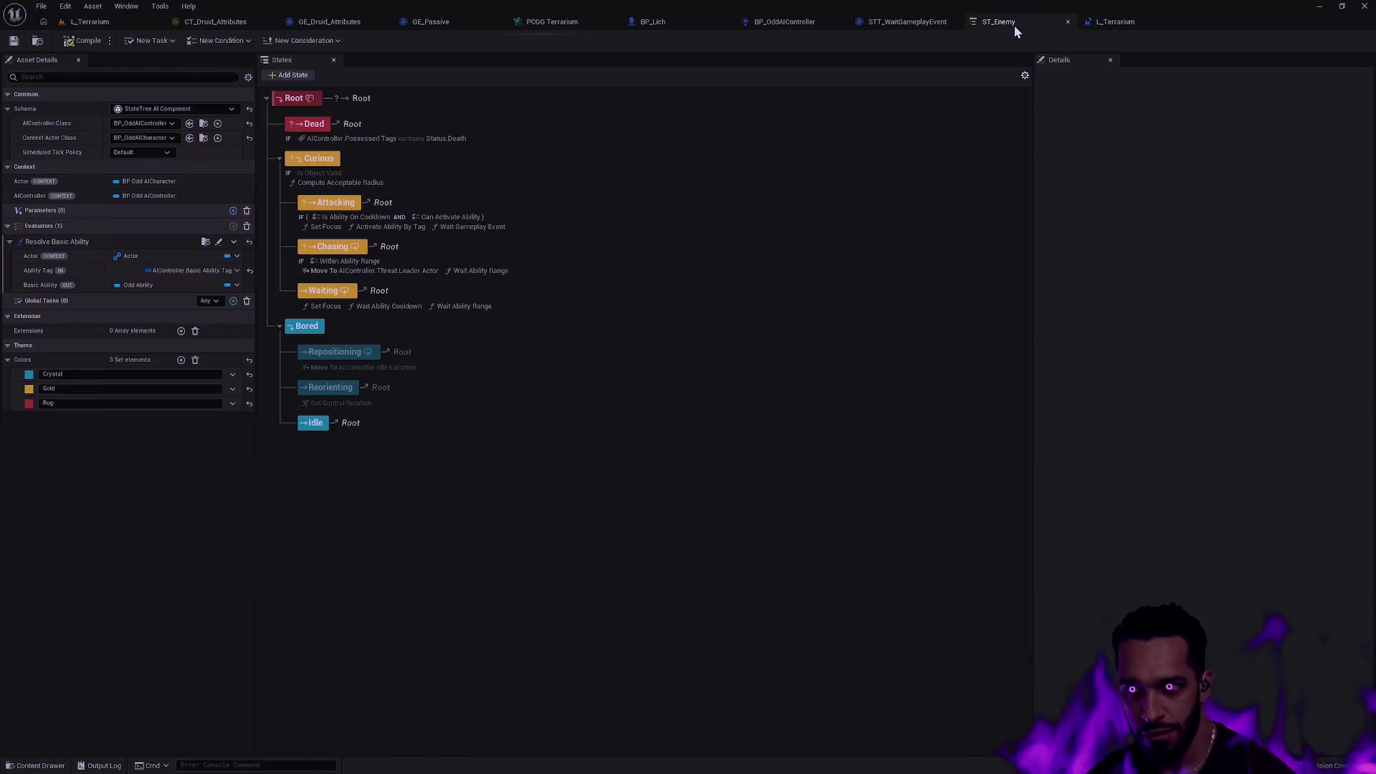
Flip through the level blueprint, ST_Enemy and STT_WaitGameplayEvent tabs, ending on the L_Terrarium viewport.
left_click(1150, 21)
left_click(1003, 21)
left_click(900, 29)
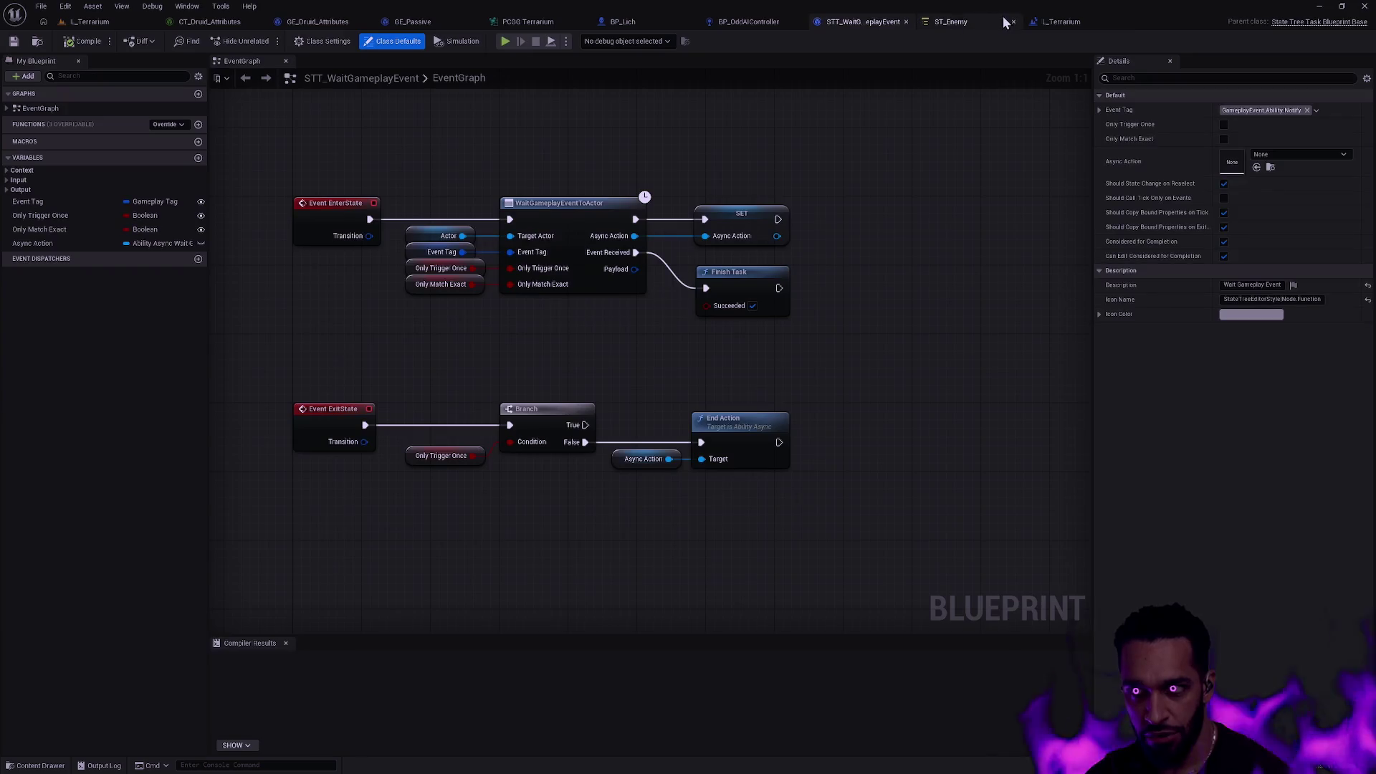
left_click(1022, 20)
left_click(1123, 23)
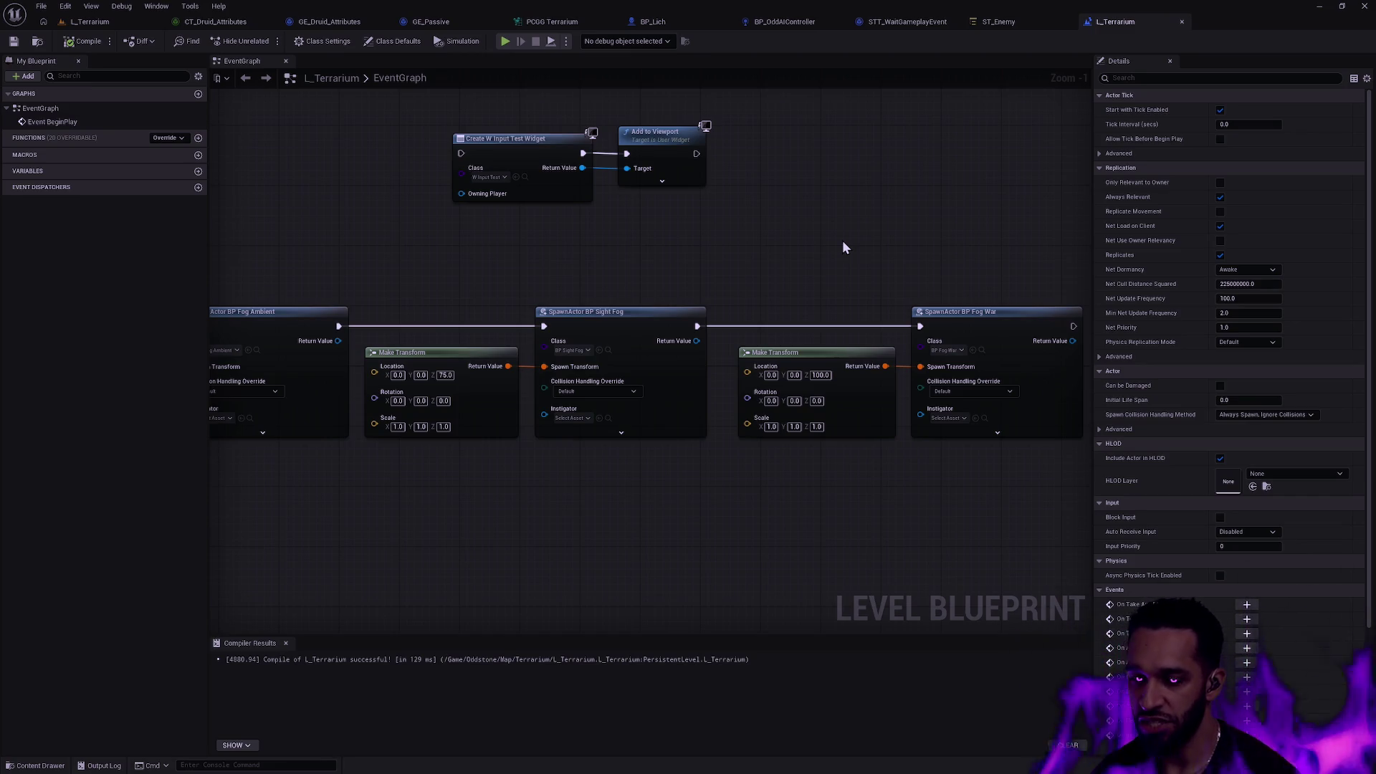
left_click(92, 22)
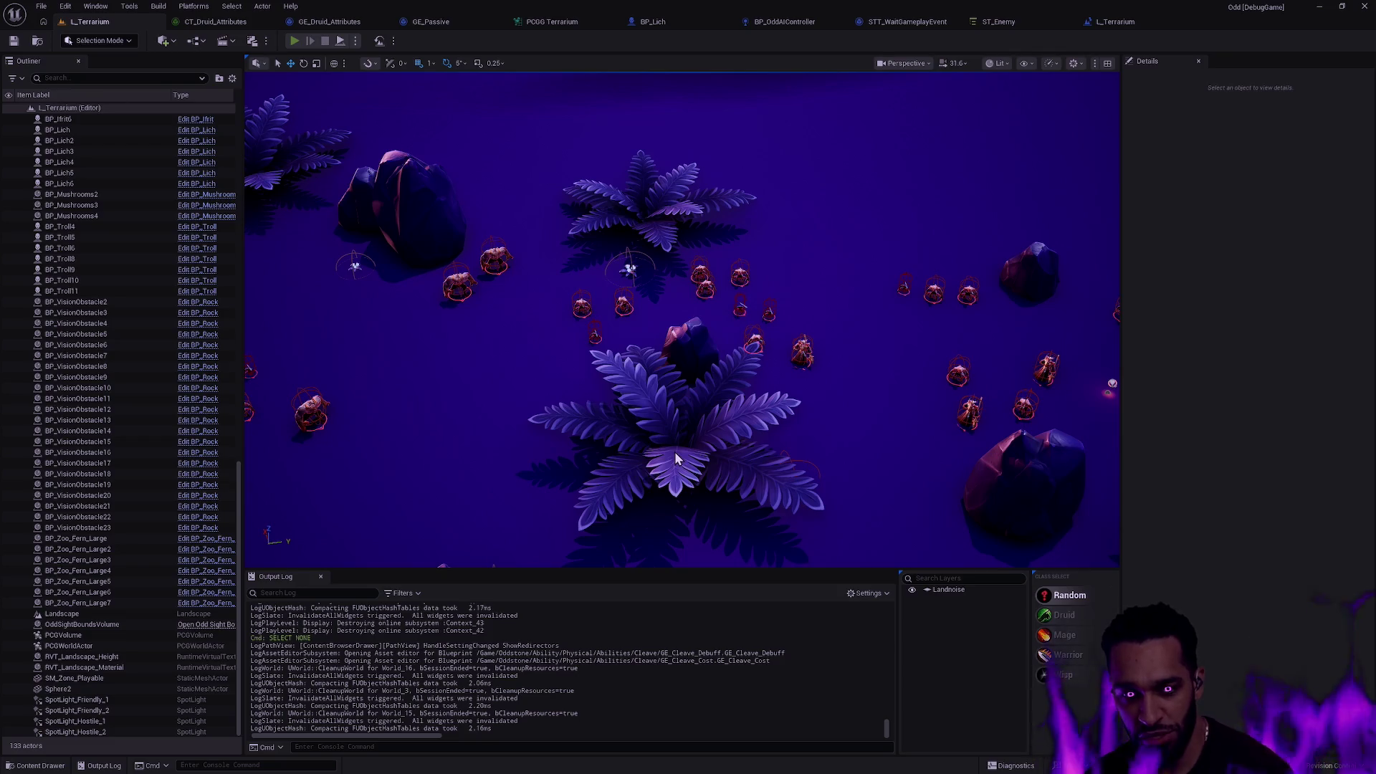
Launch a Play in Editor session of the arena with Alt+P.
key("alt+p")
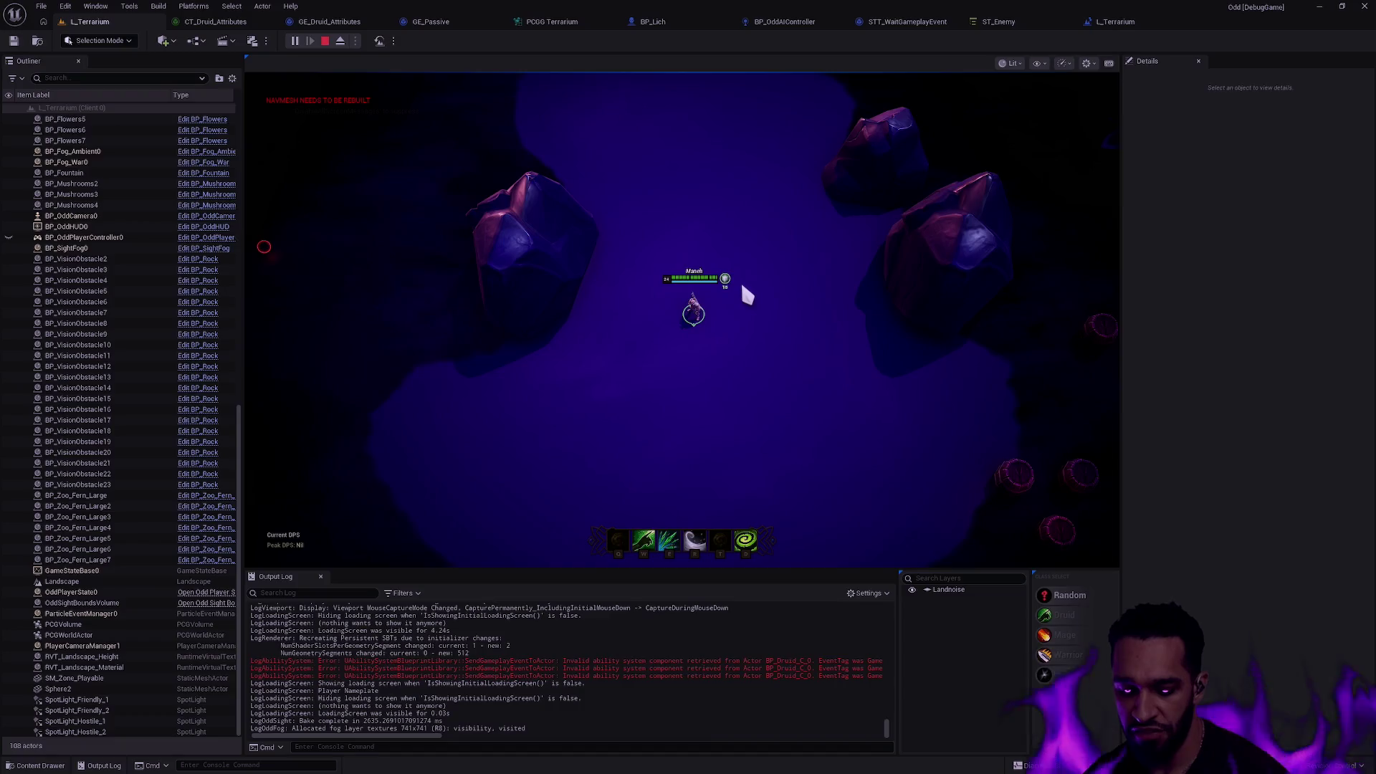
Playtest the fog-of-war line of sight fullscreen, then move to the terminals-and-code desktop.
key("F11")
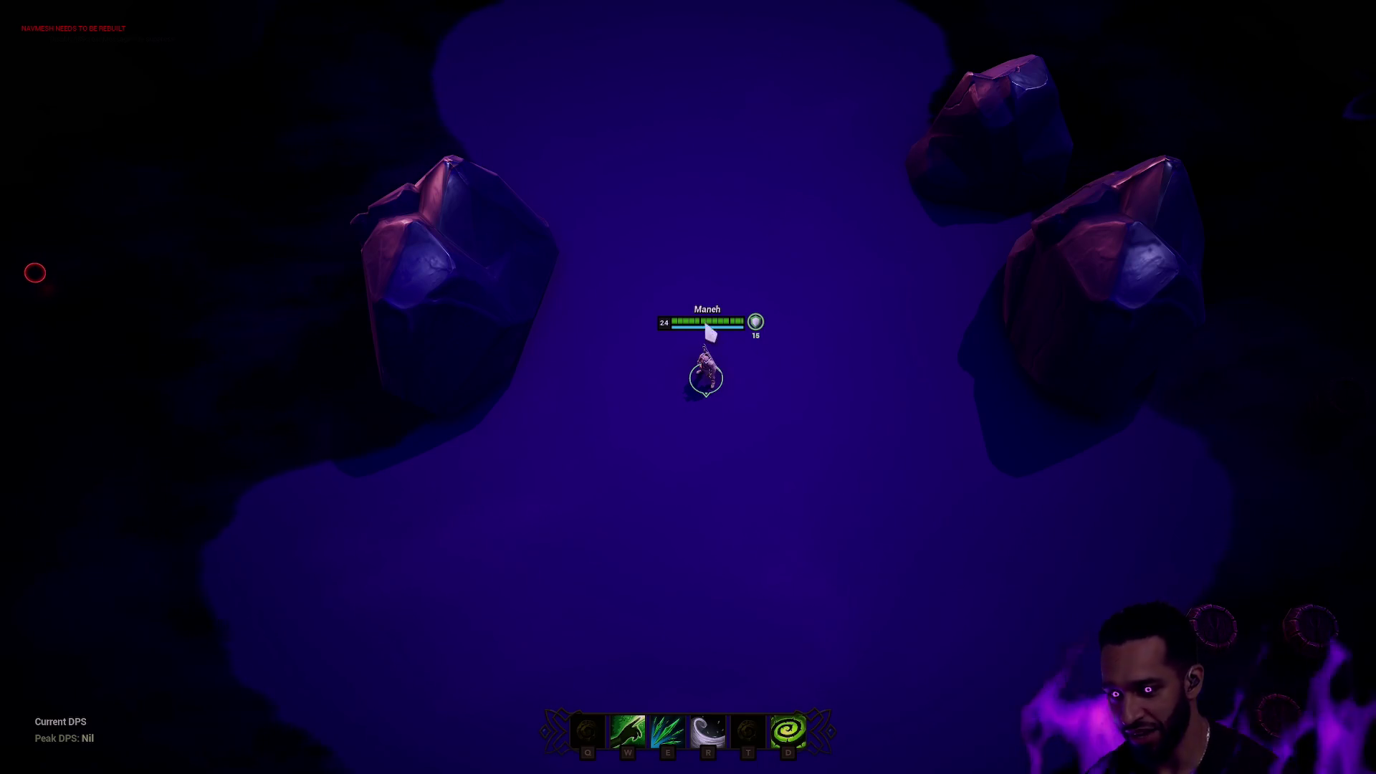
key("F11")
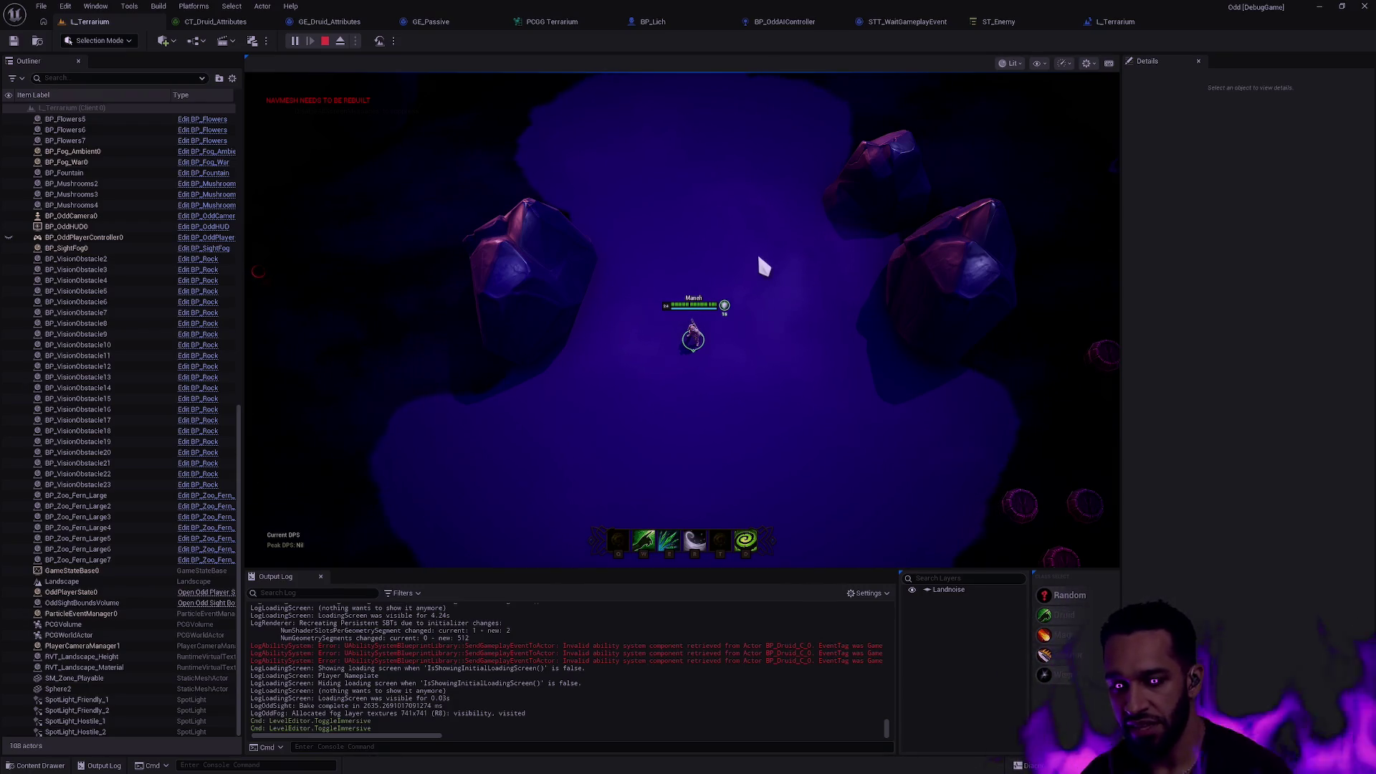
key("ctrl+super+Left")
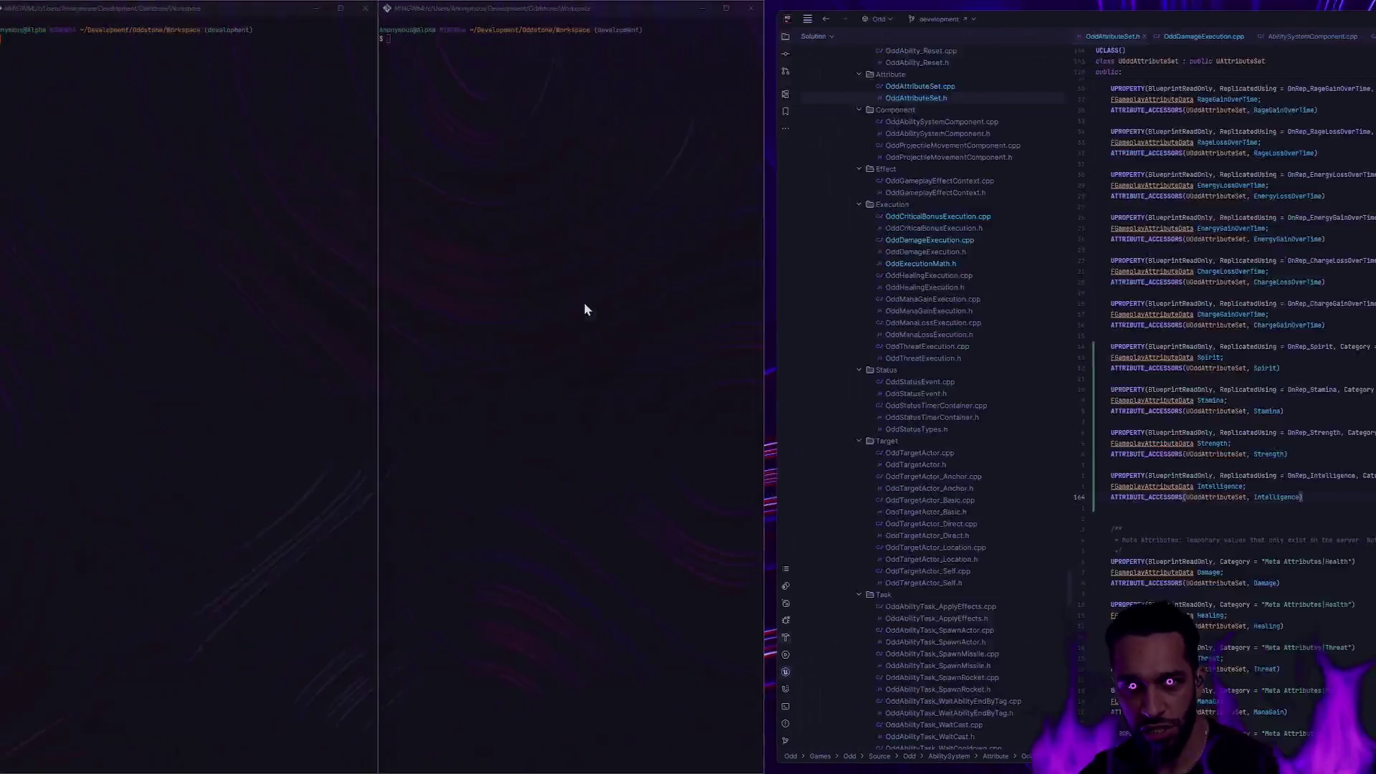
Back on the browser desktop, search 'tal rasha' in a new tab and show image results.
key("ctrl+super+Left")
key("ctrl+super+Left")
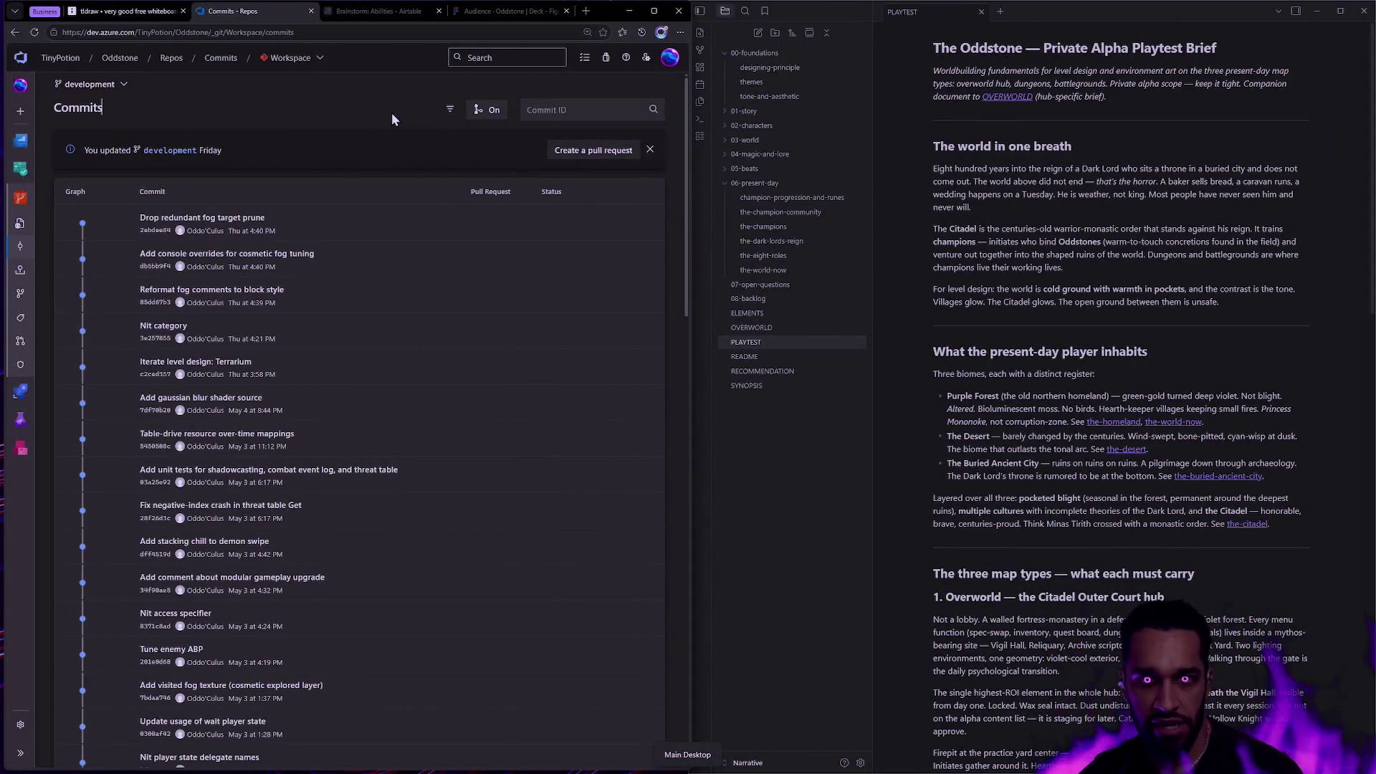
key("ctrl+t")
type("talkr")
key("BackSpace")
key("BackSpace")
type("rasha")
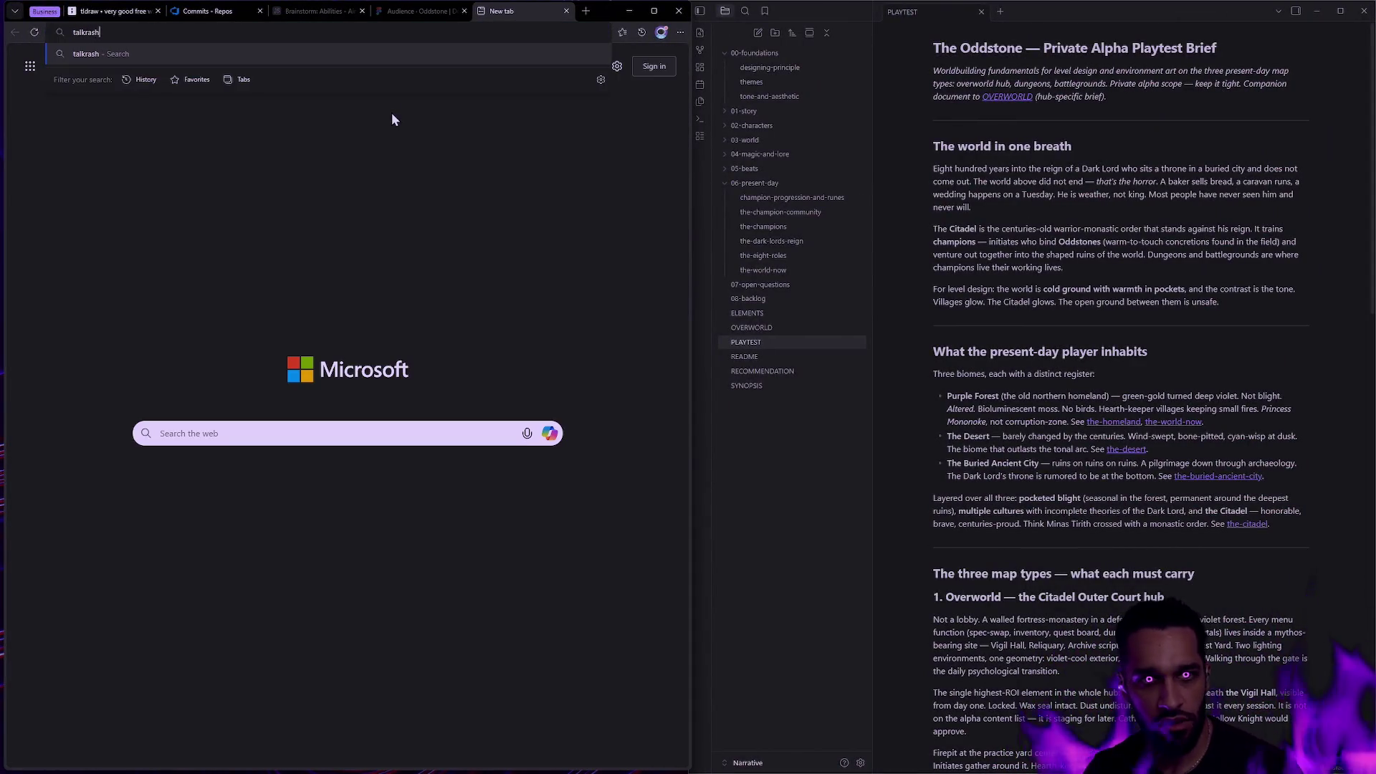
key("Return")
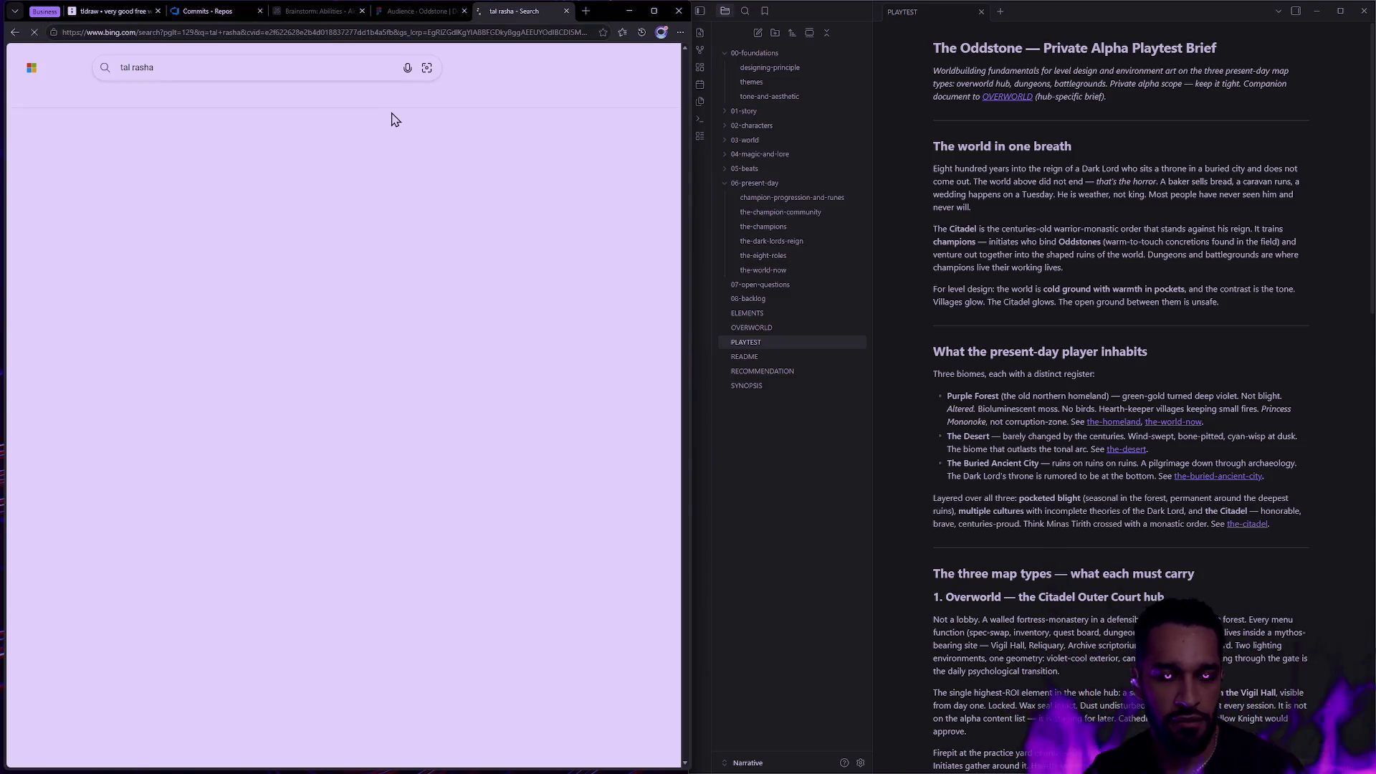
left_click(257, 98)
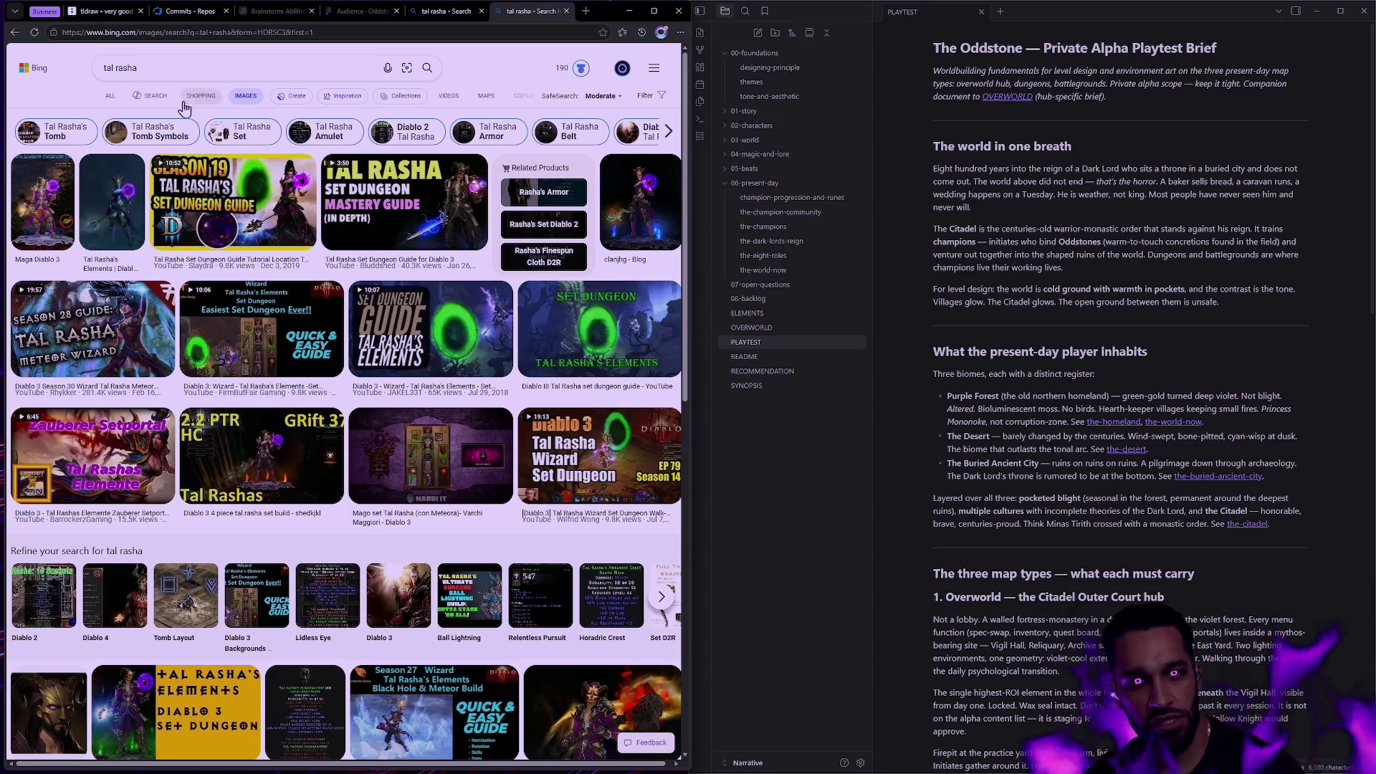
Refine the image search to 'tal rasha diablo 2', then to 'diablo 2 immortal king'.
left_click(194, 76)
type("diablo 2")
key("Return")
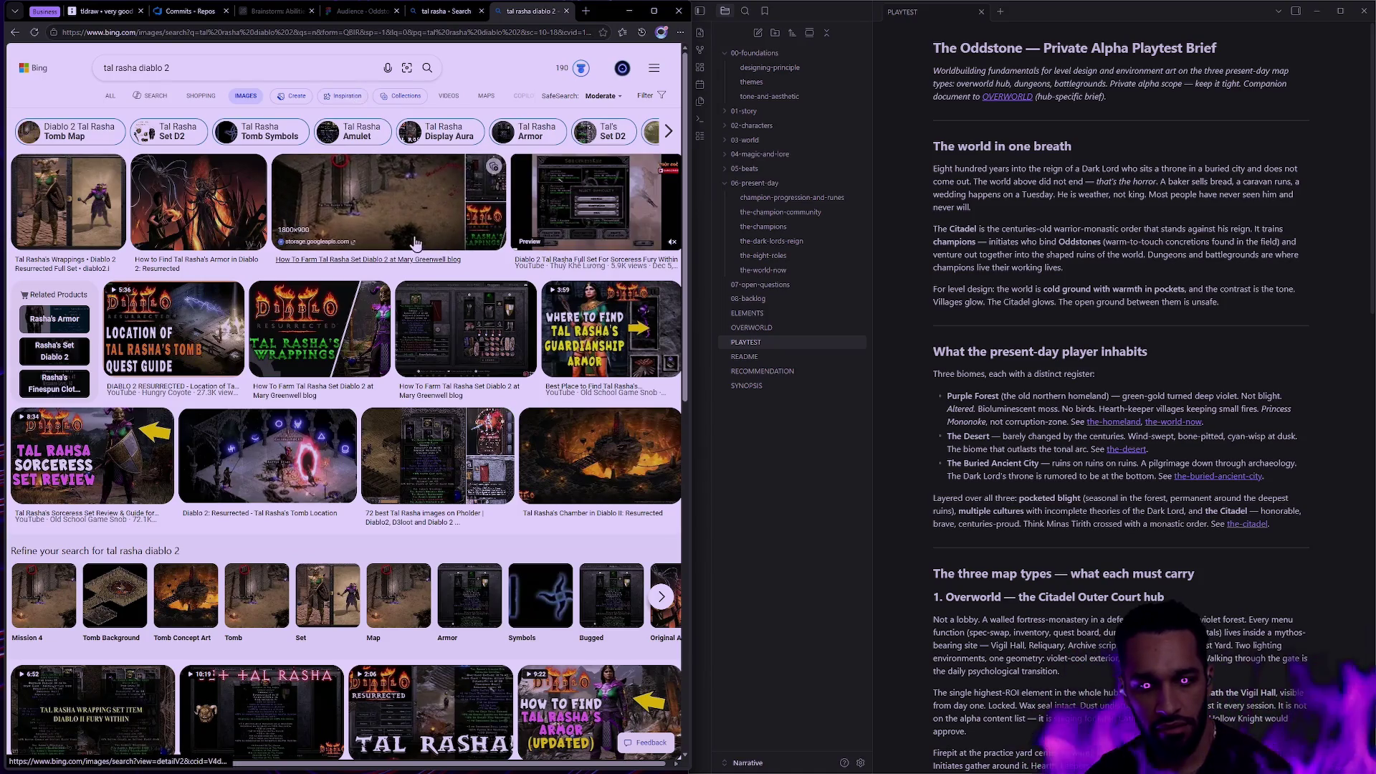
scroll(415, 243, "down", 4)
scroll(403, 246, "up", 4)
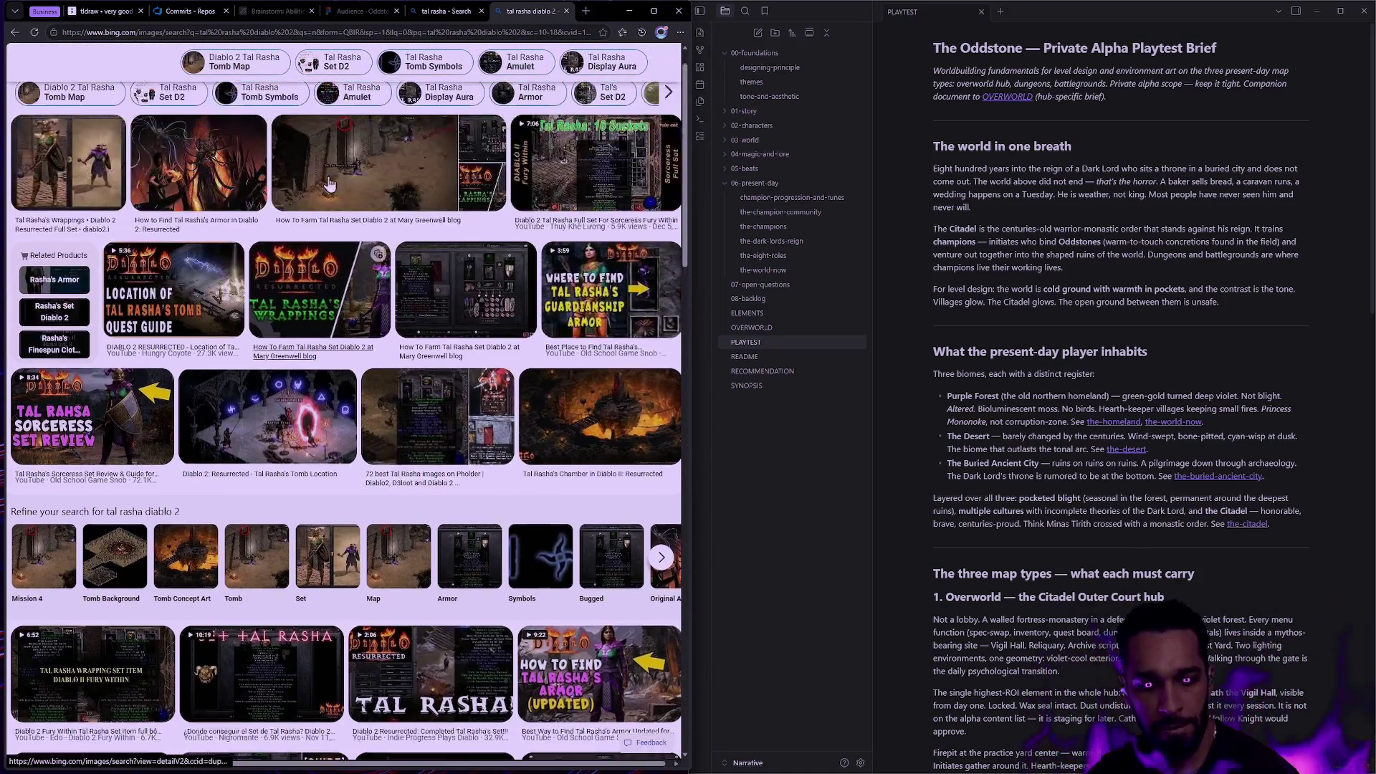
triple_click(199, 65)
type("diablo 2 immortal king")
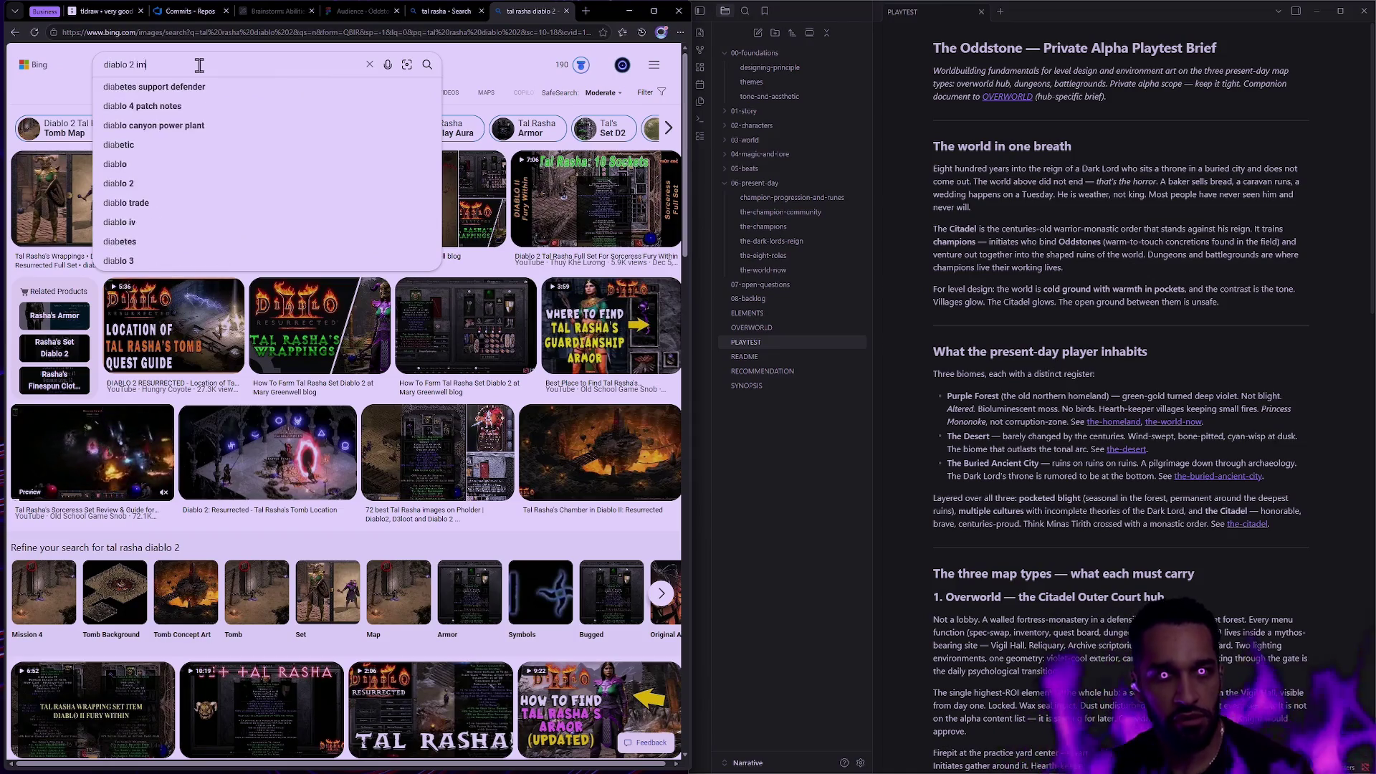
key("Return")
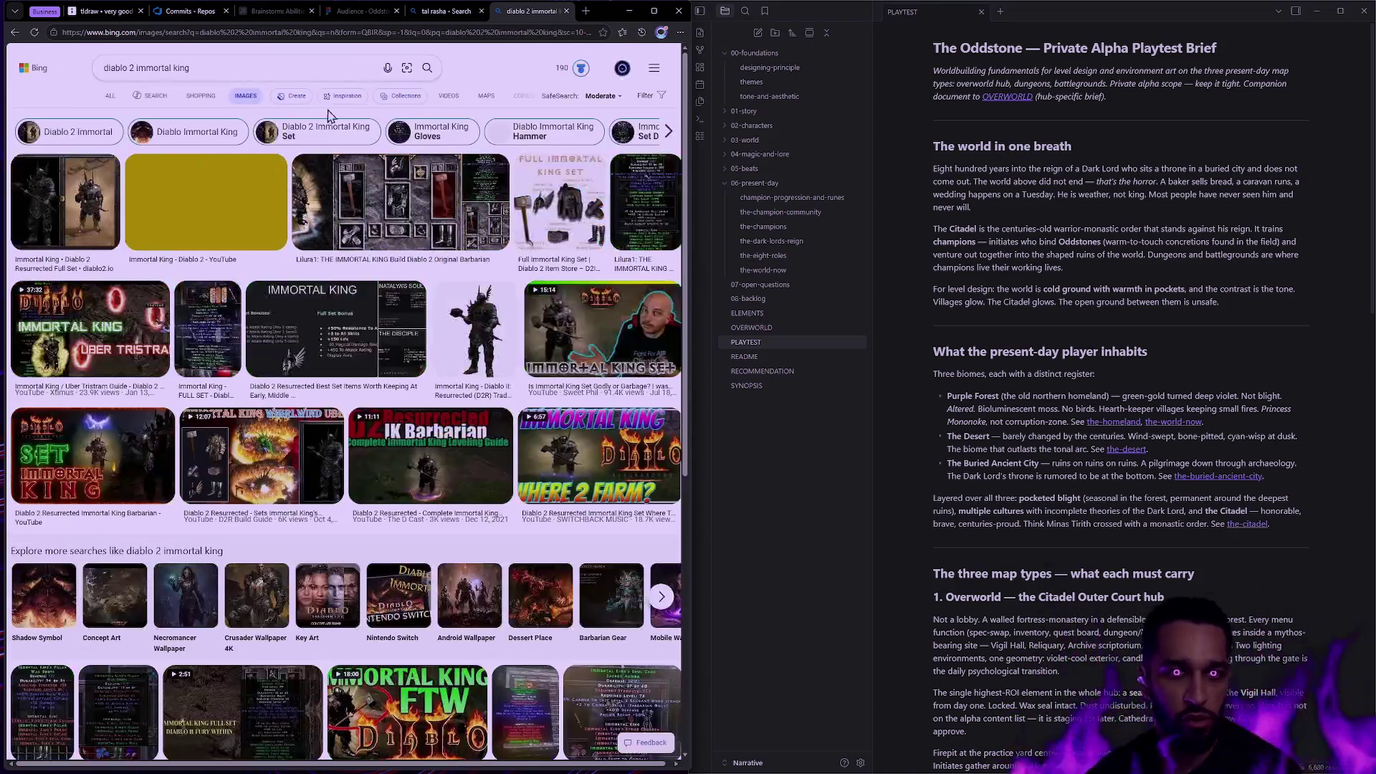
Preview the first Immortal King set image, then open the IK Barbarian leveling guide image.
left_click(91, 207)
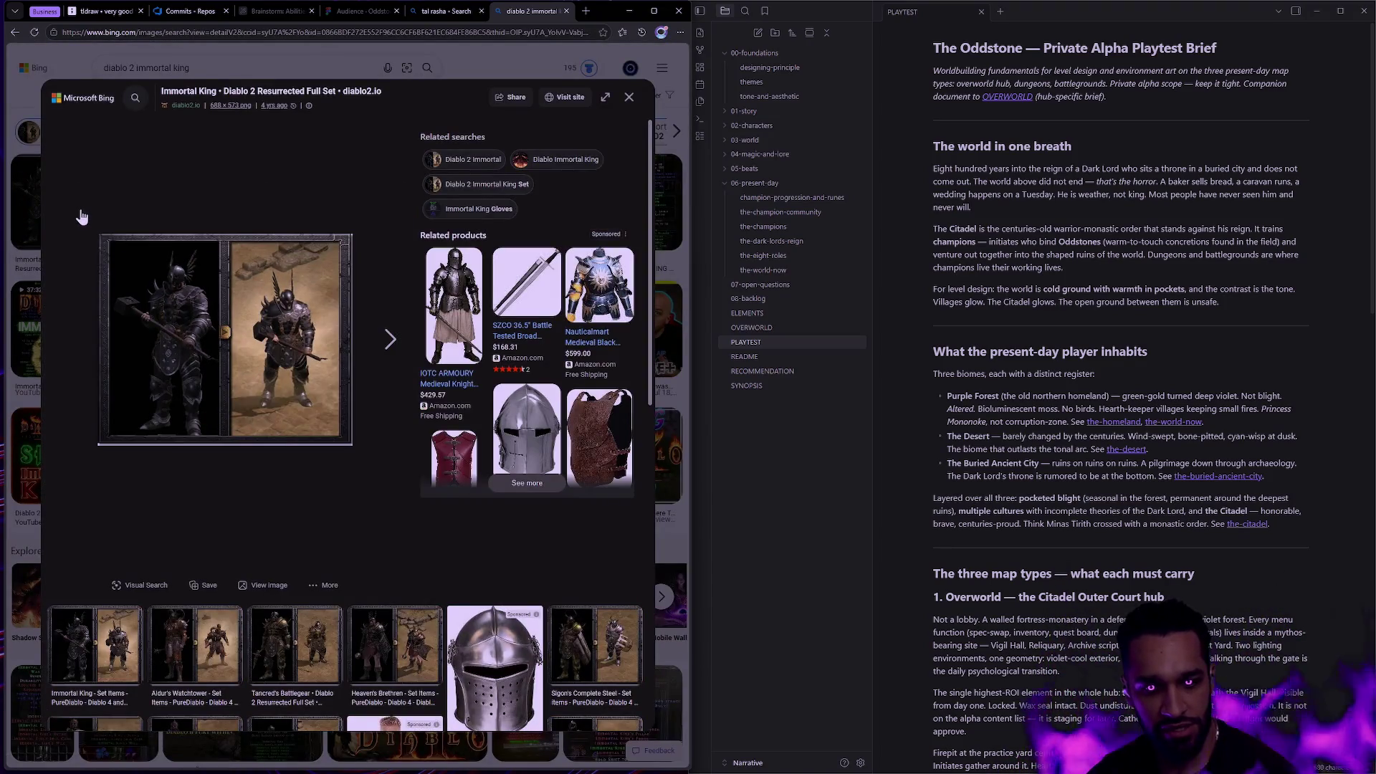
left_click(31, 260)
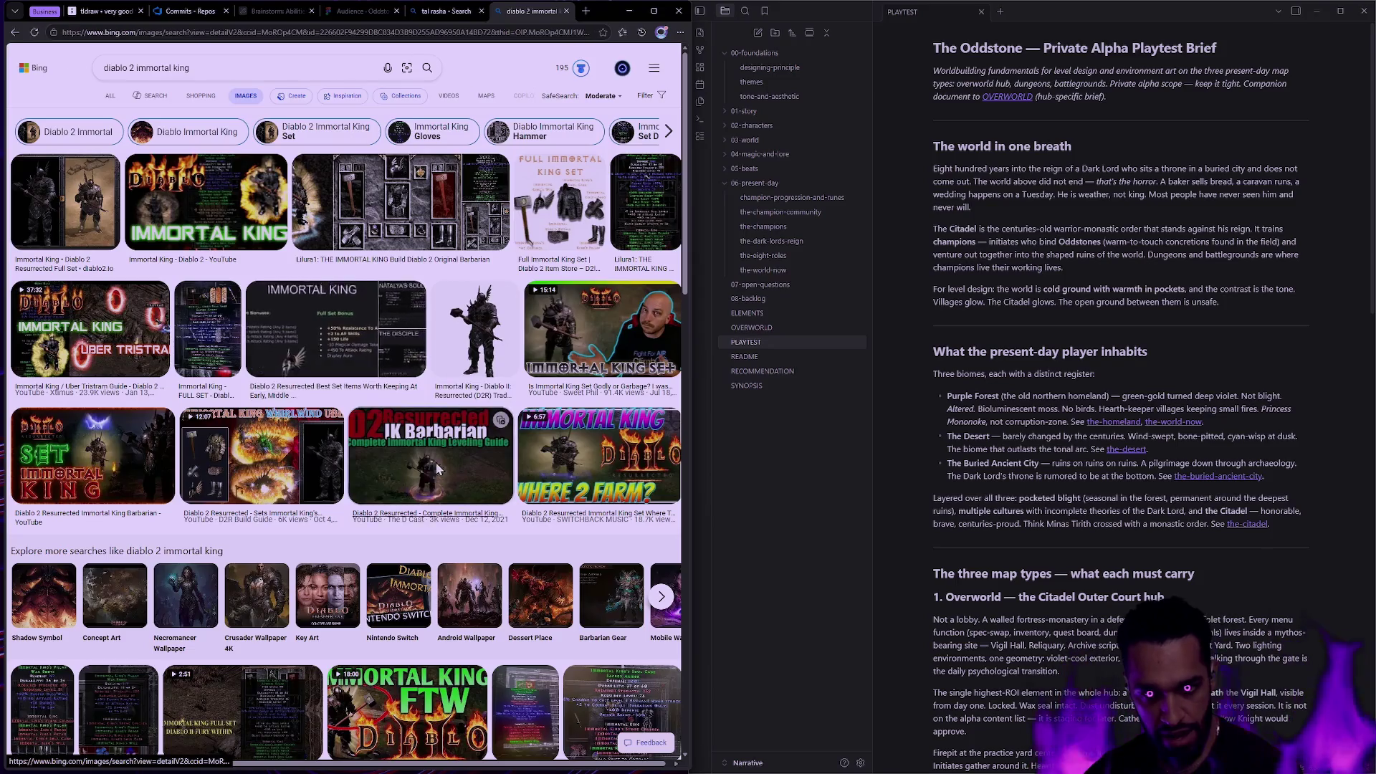
left_click(465, 444)
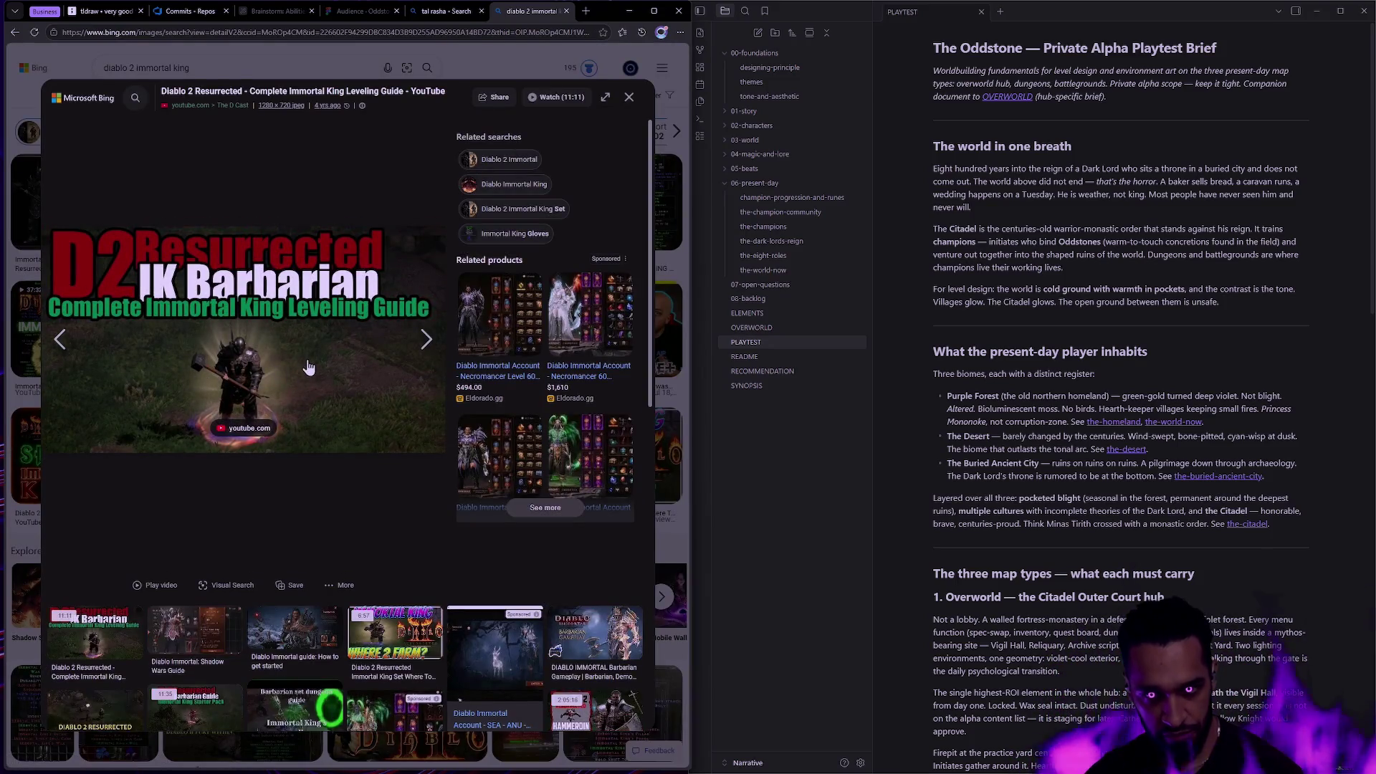
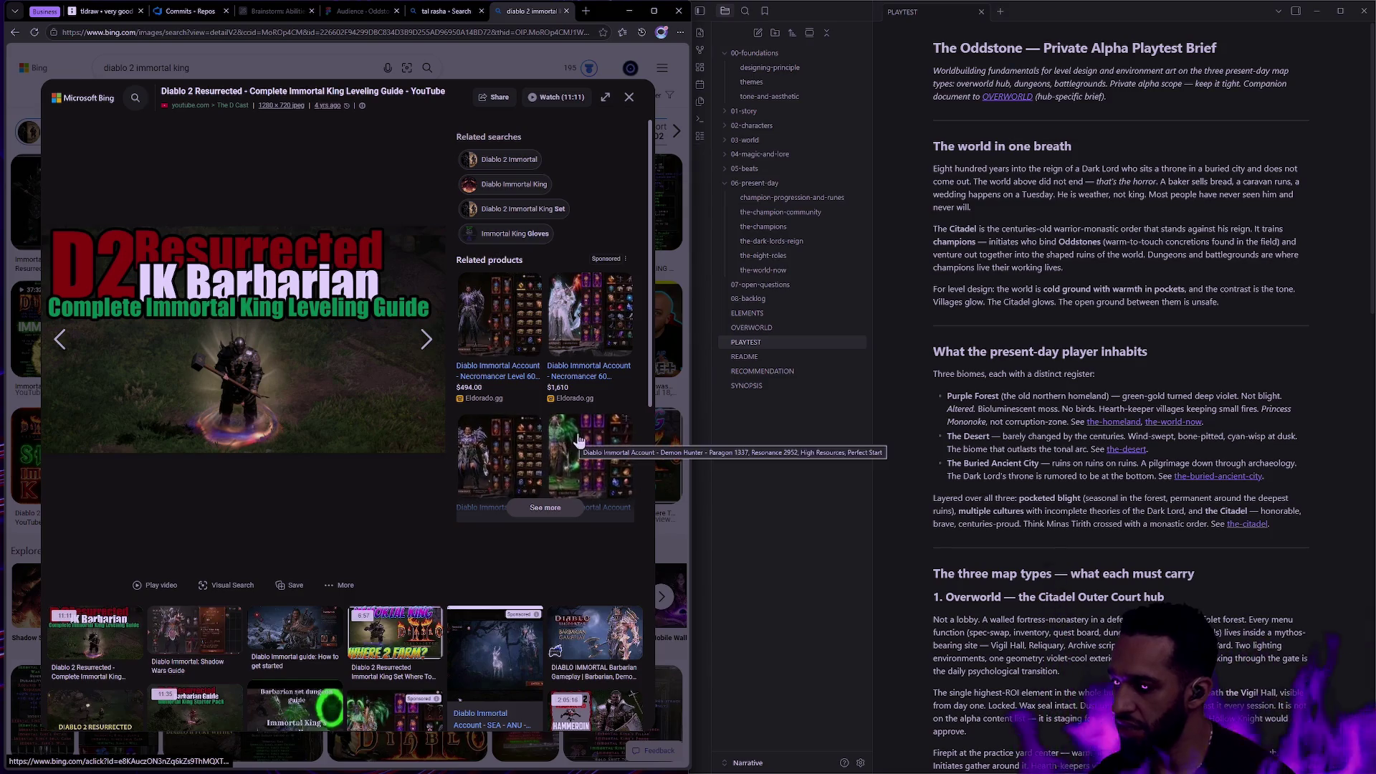
Move past the terminal and code-editor desktops back to the main desktop and bring up tldraw.
key("ctrl+super+Right")
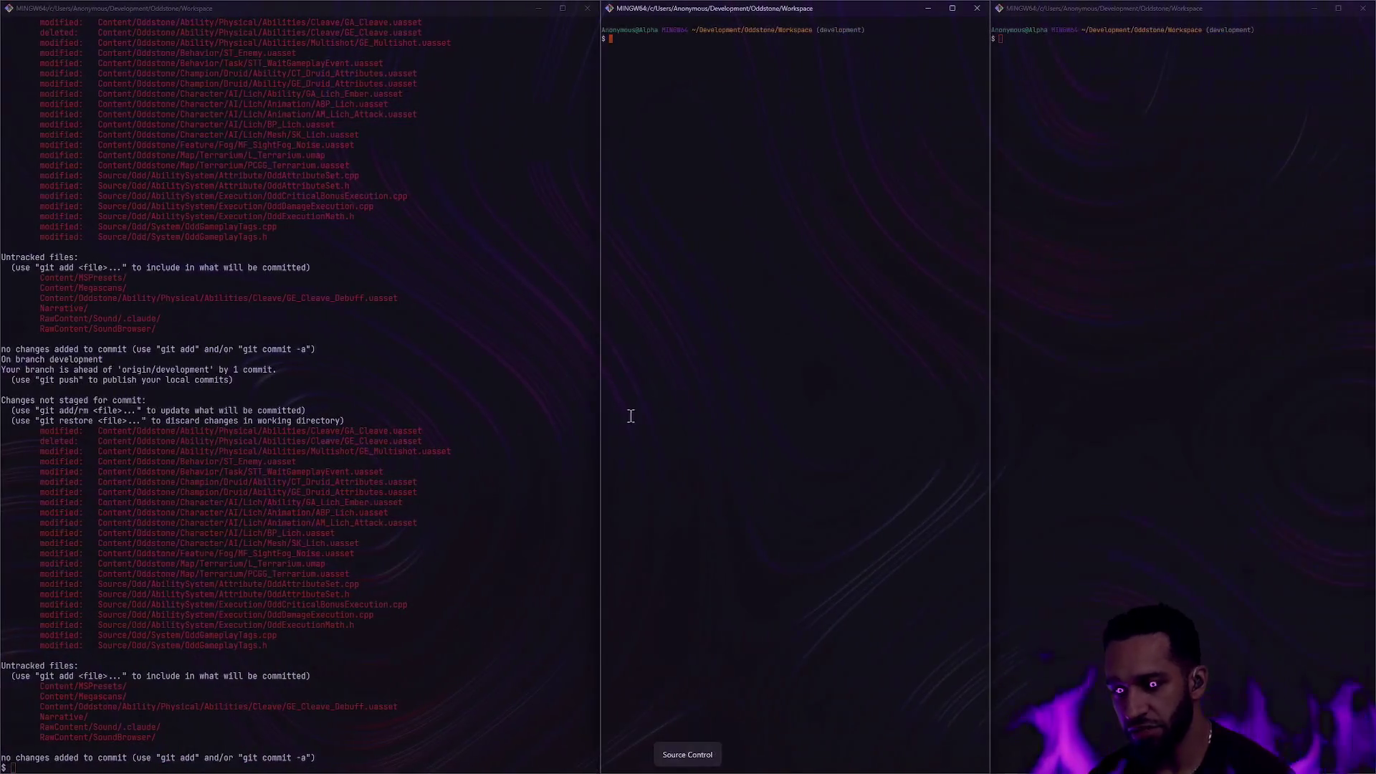
key("ctrl+super+Right")
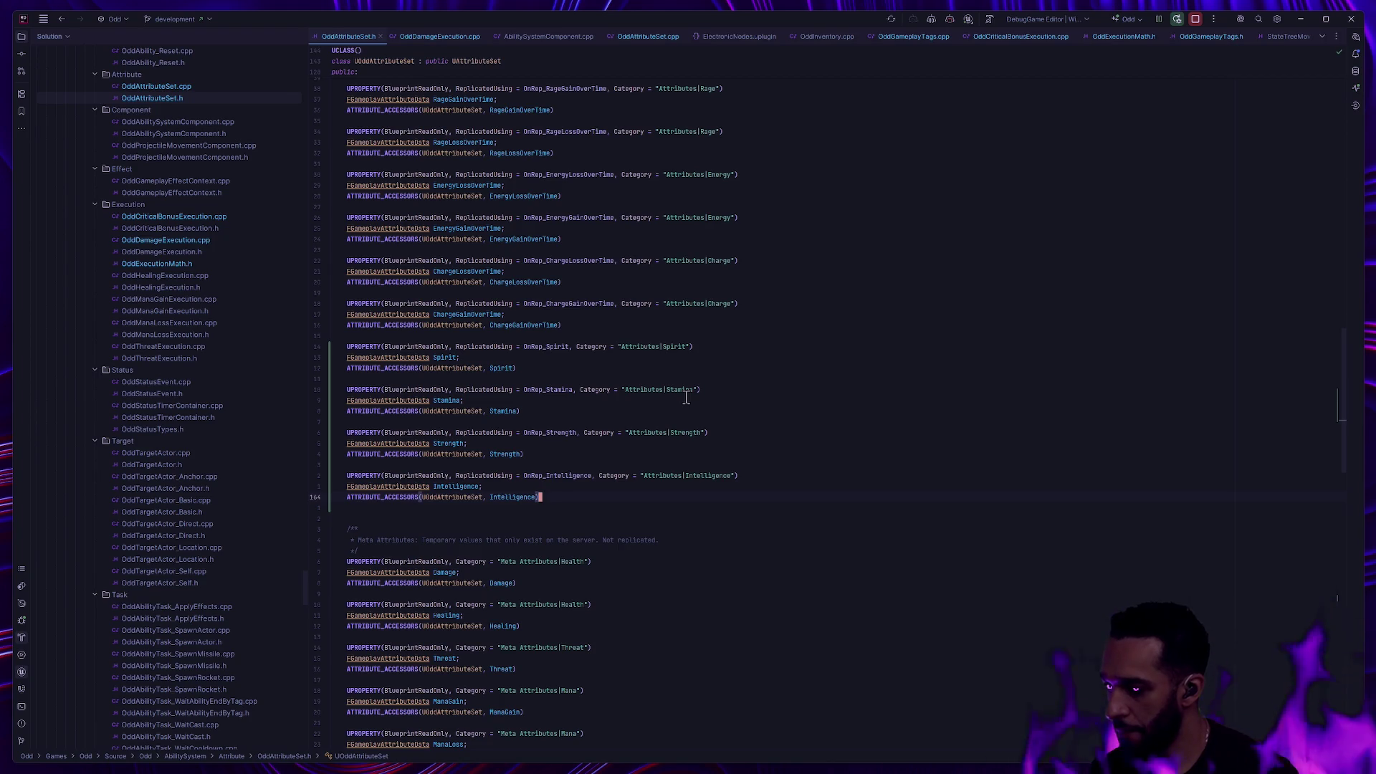
key("ctrl+super+Left")
key("ctrl+super+Left")
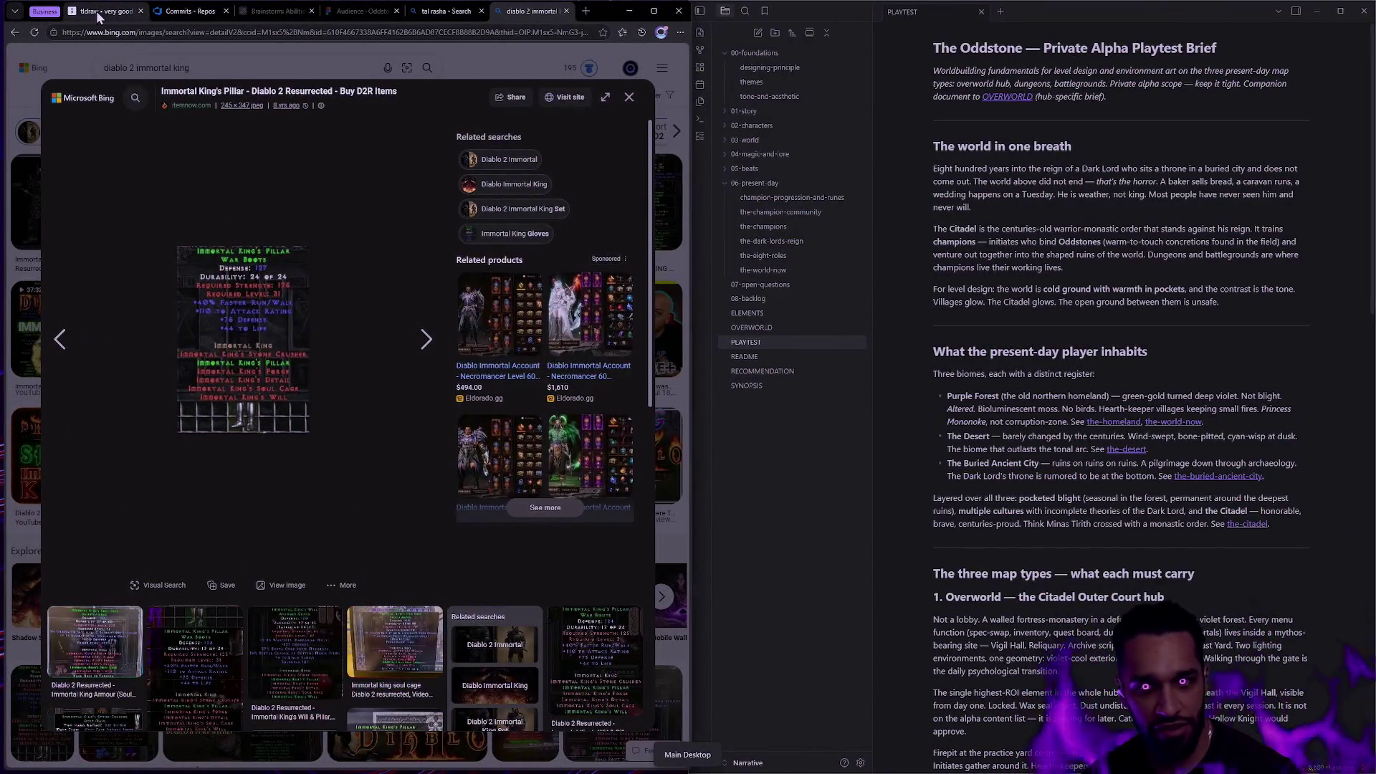
left_click(96, 10)
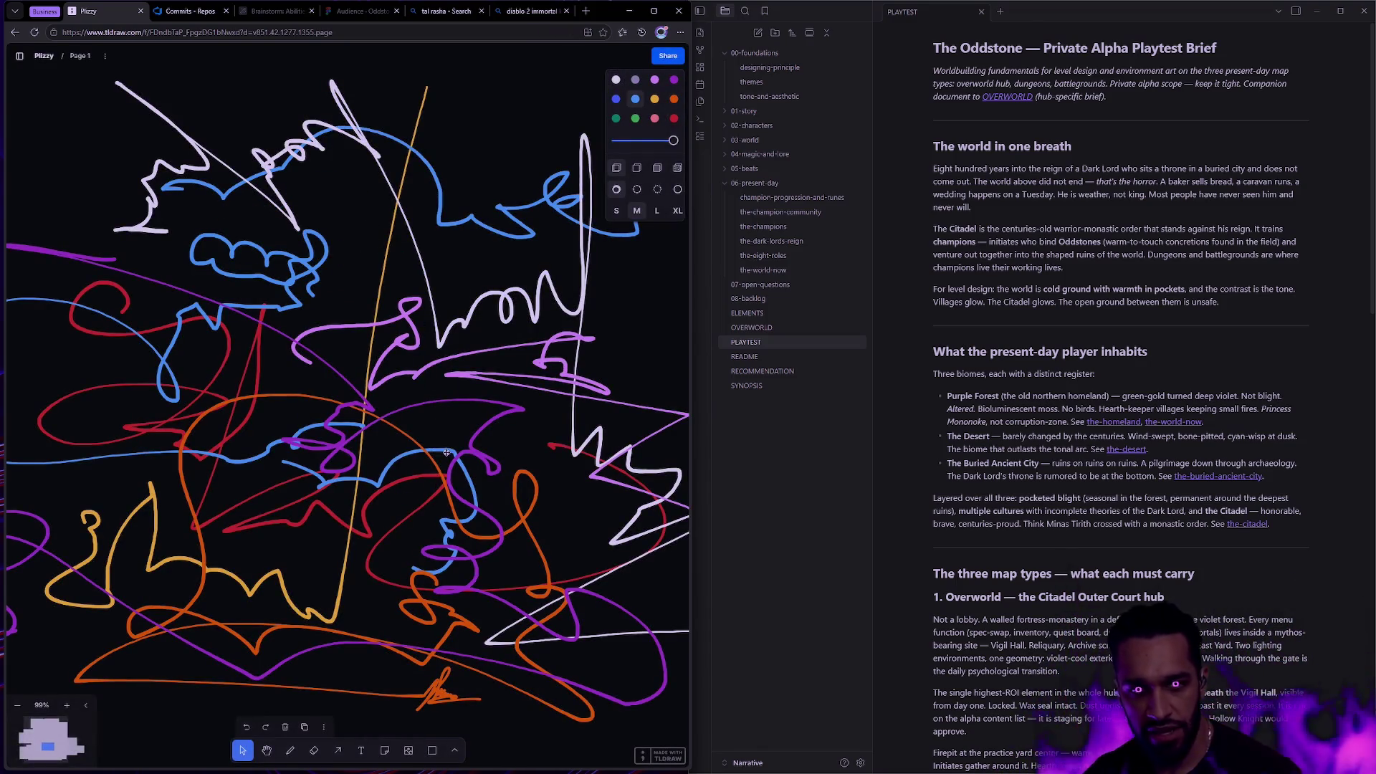
With the purple Draw tool, sketch a top-left oval room and a path of nodes running down.
scroll(470, 288, "up", 10)
key("d")
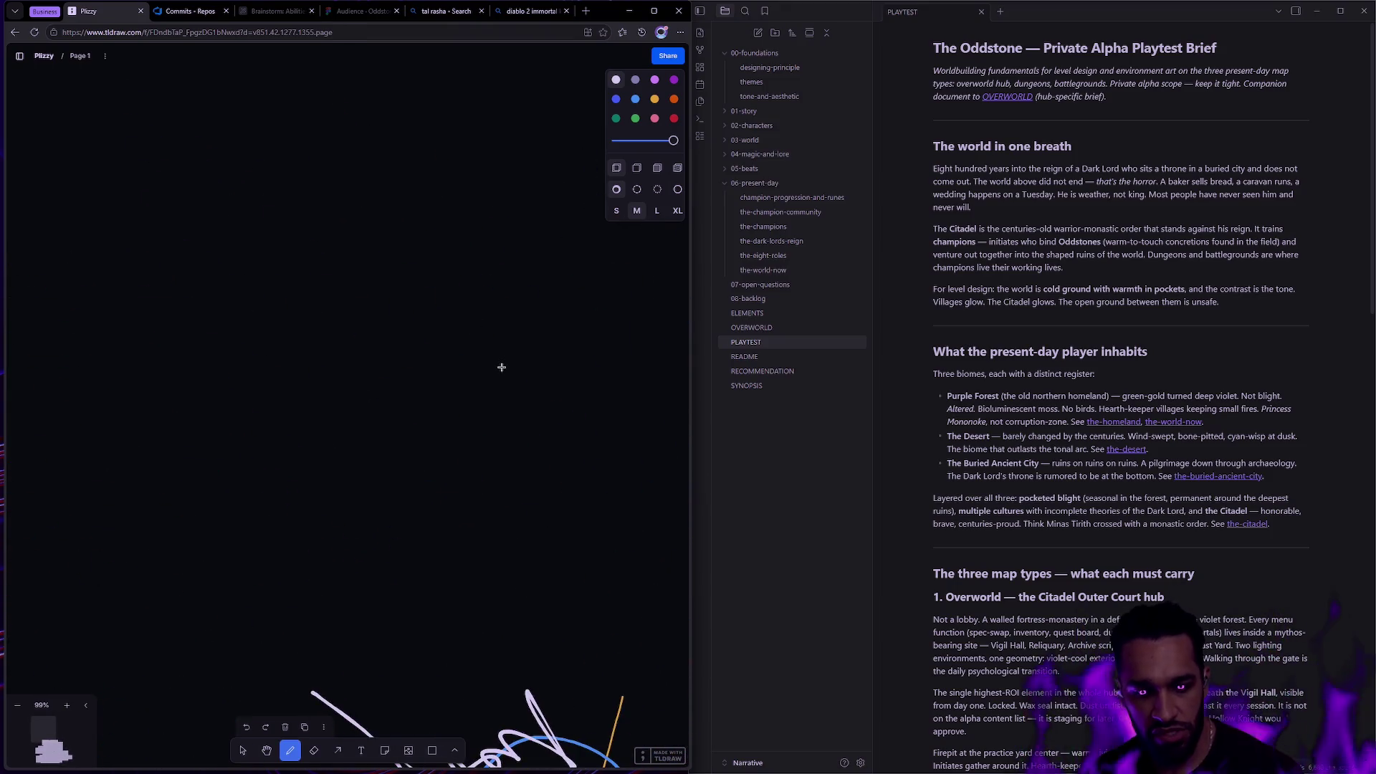
scroll(448, 262, "up", 5)
left_click(674, 80)
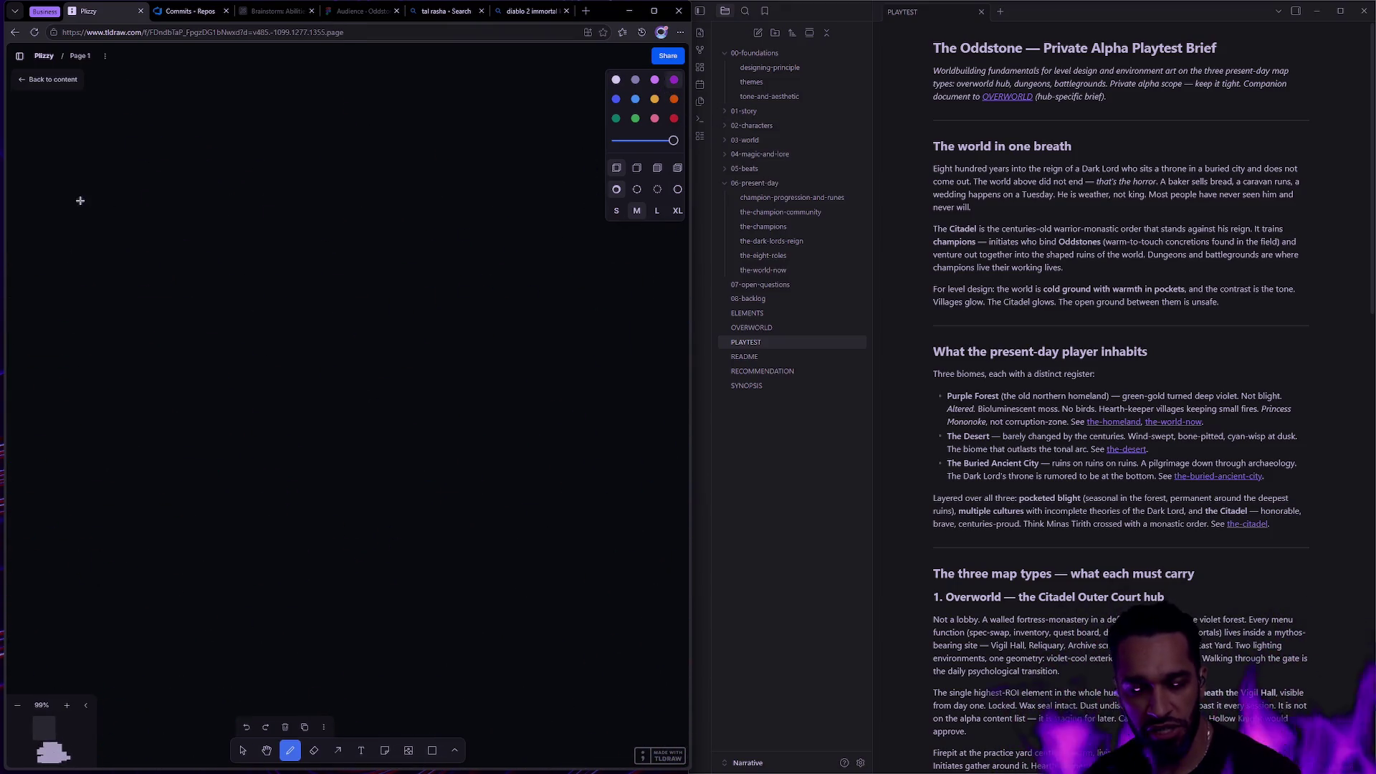
mouse_move(156, 137)
left_mouse_down()
mouse_move(136, 234)
mouse_move(203, 144)
mouse_move(152, 136)
left_mouse_up()
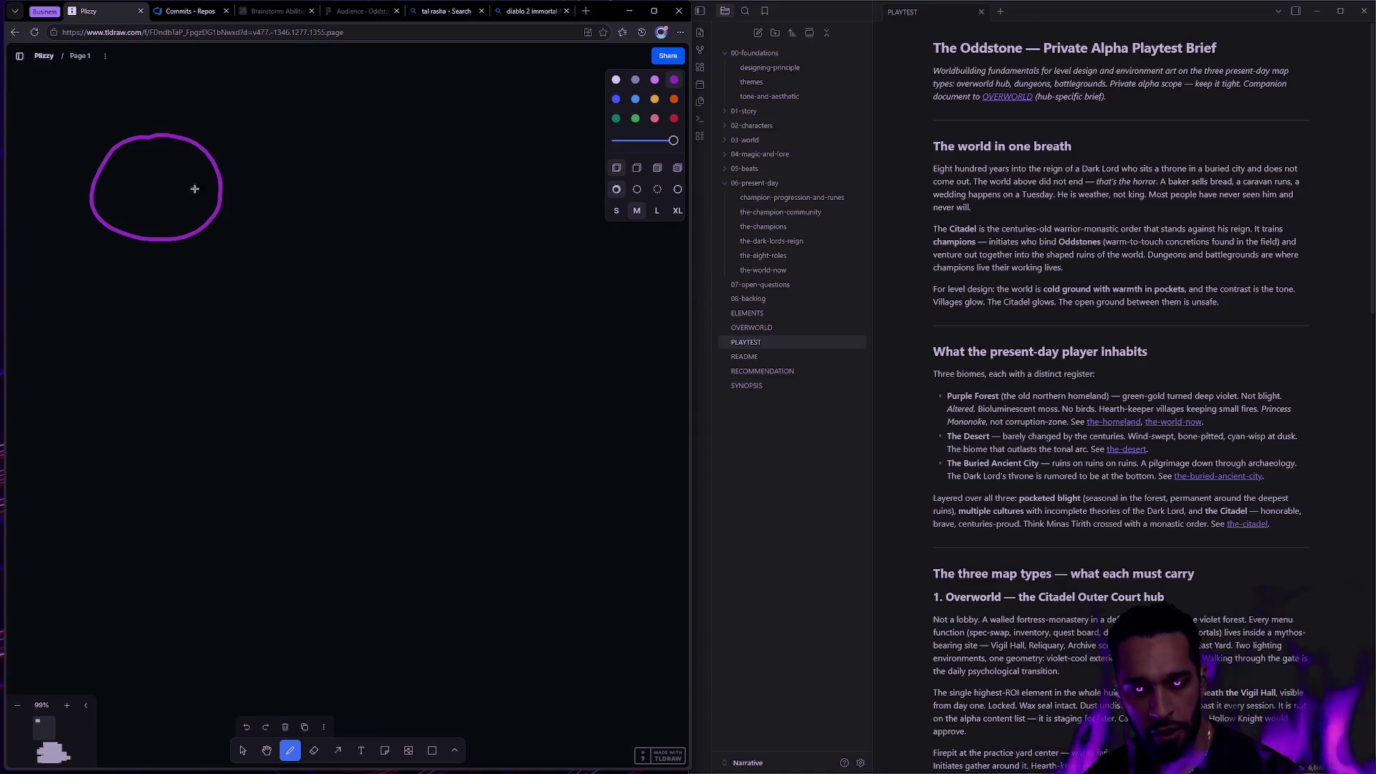
left_click_drag(163, 242, 201, 324)
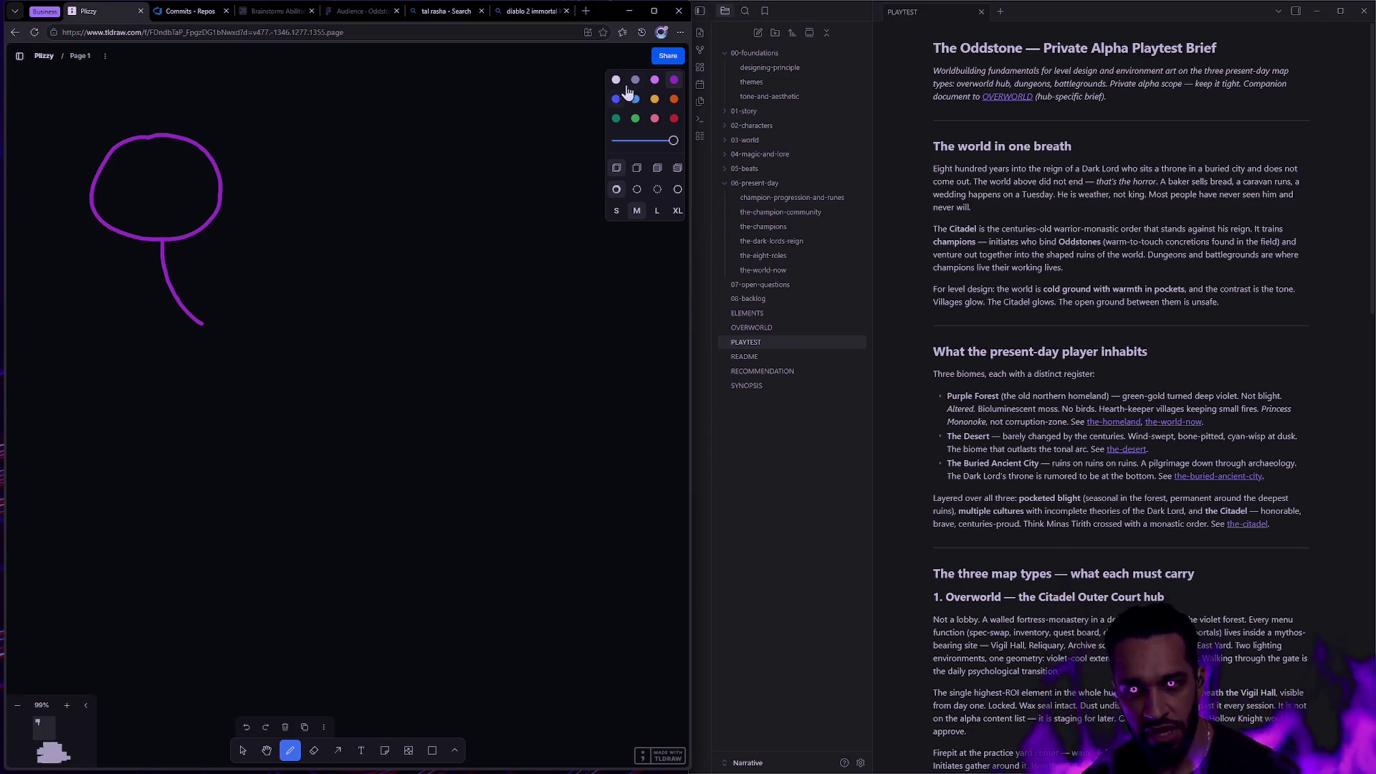
mouse_move(220, 316)
left_mouse_down()
mouse_move(200, 332)
mouse_move(220, 316)
mouse_move(346, 377)
mouse_move(337, 362)
mouse_move(336, 434)
mouse_move(310, 458)
mouse_move(337, 447)
left_mouse_up()
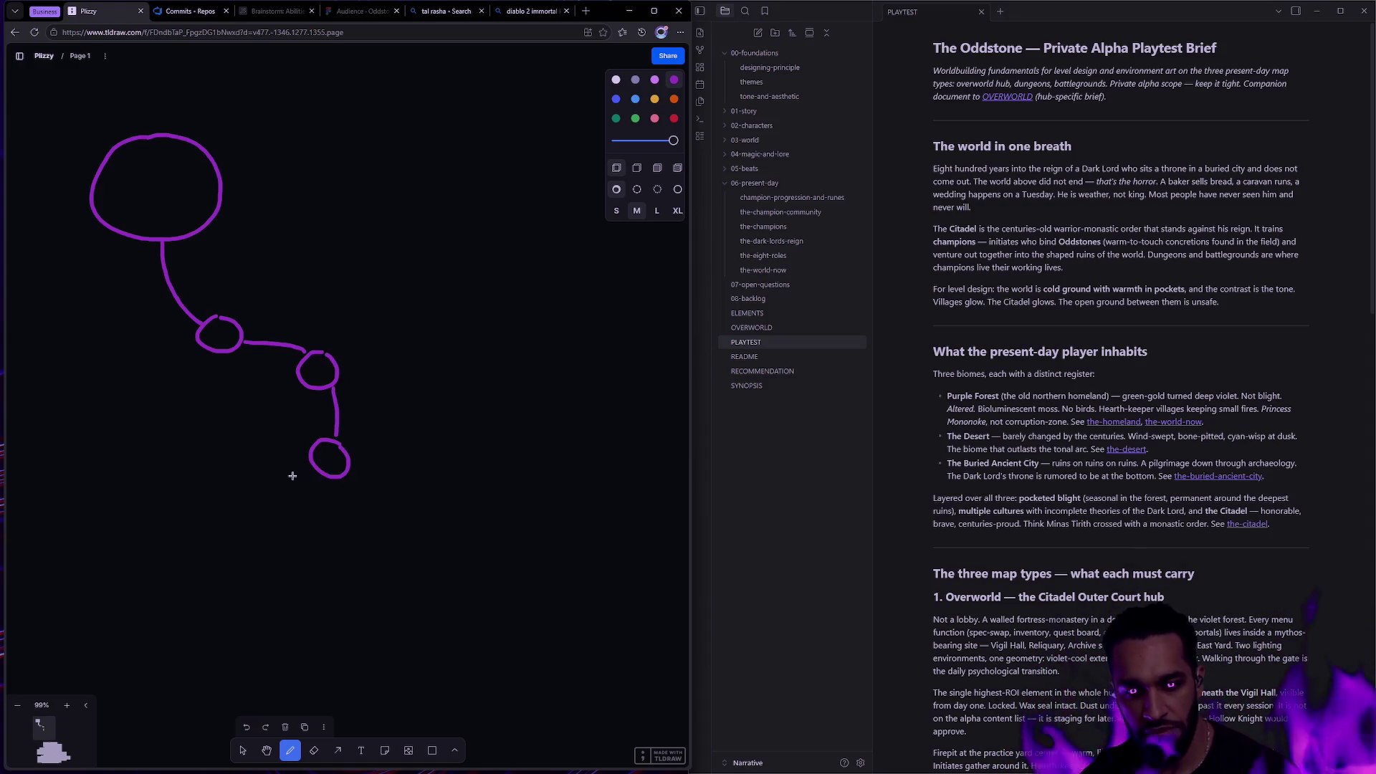
mouse_move(209, 350)
left_mouse_down()
mouse_move(190, 439)
mouse_move(345, 562)
mouse_move(326, 546)
mouse_move(335, 474)
left_mouse_up()
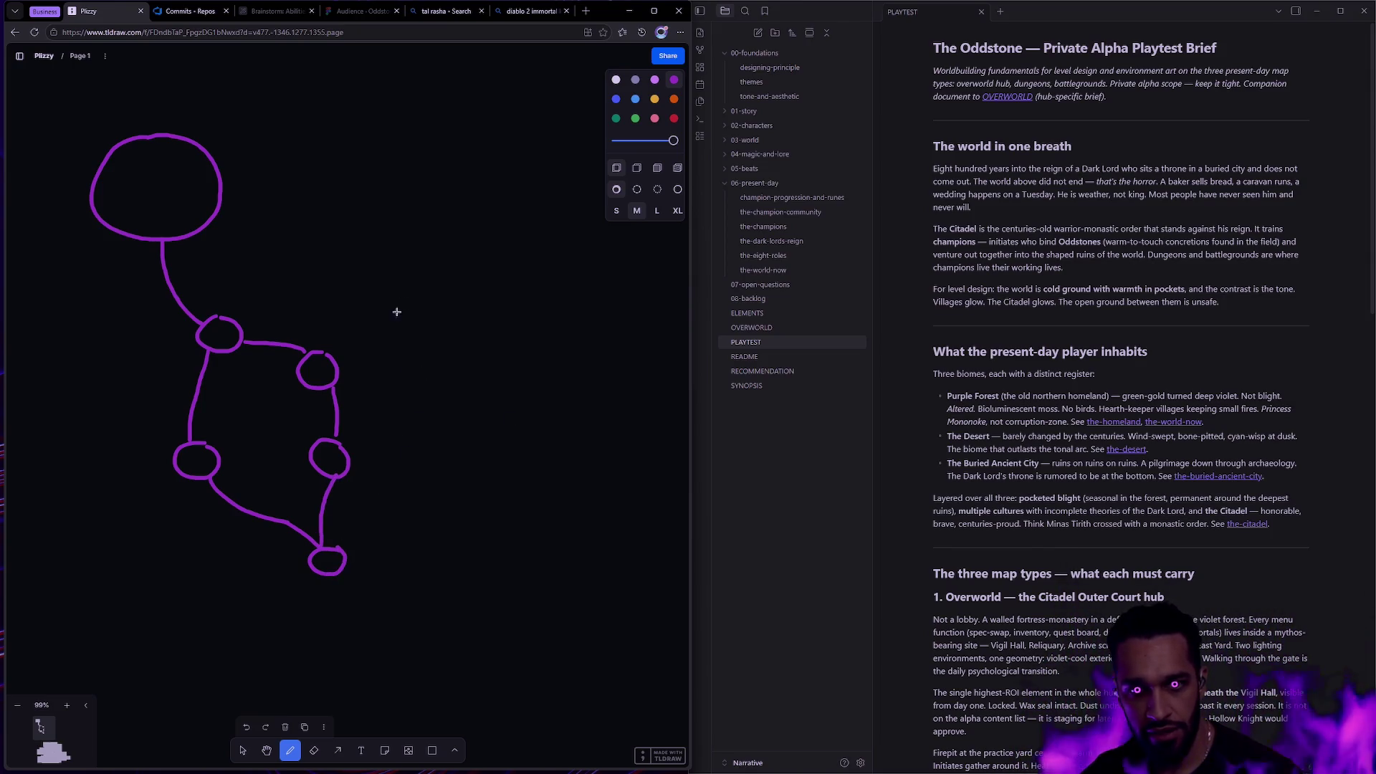
Draw a large right-hand room joined to the path, and a yellow crown above the top-left room.
left_click_drag(334, 354, 378, 338)
mouse_move(464, 222)
left_mouse_down()
mouse_move(417, 220)
mouse_move(389, 327)
mouse_move(510, 259)
mouse_move(434, 226)
left_mouse_up()
left_click_drag(375, 340, 393, 337)
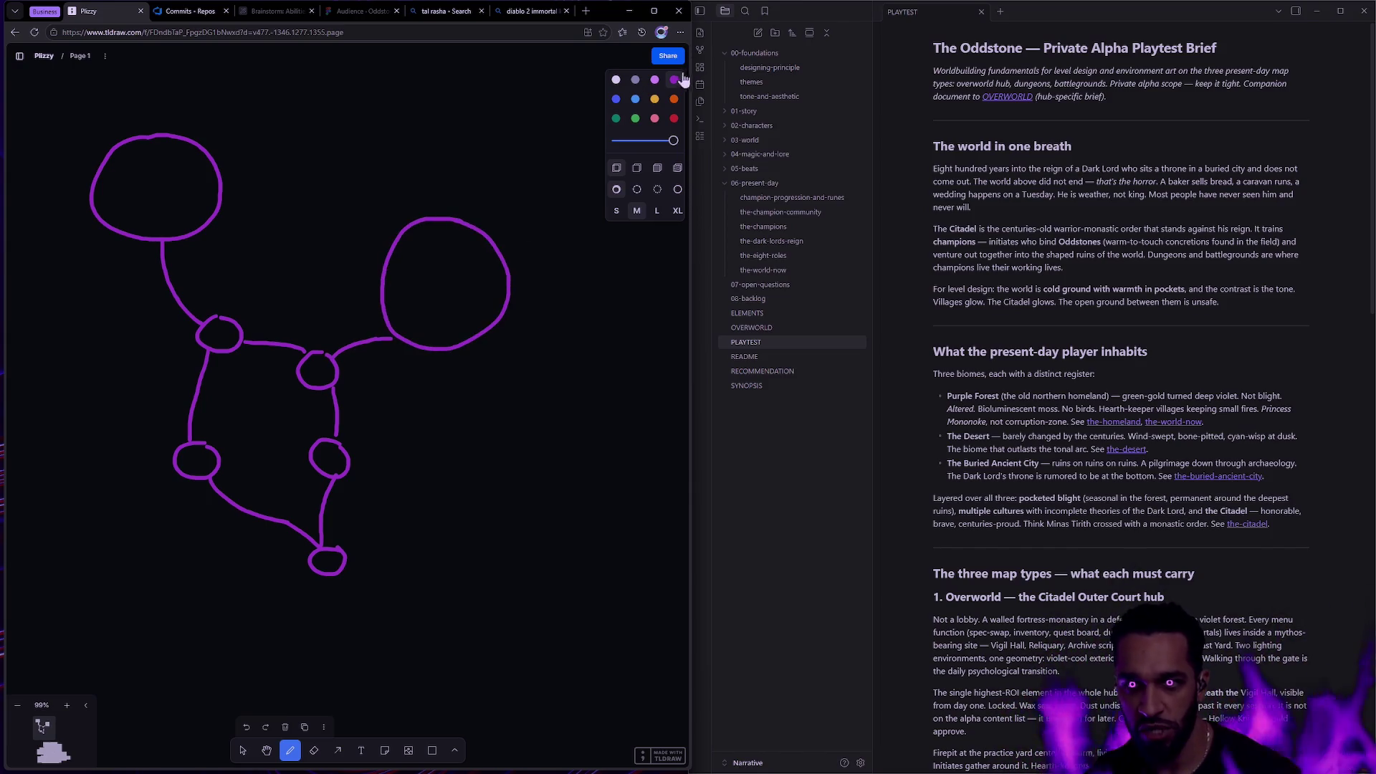
left_click(654, 99)
mouse_move(116, 140)
left_mouse_down()
mouse_move(151, 107)
mouse_move(188, 135)
left_mouse_up()
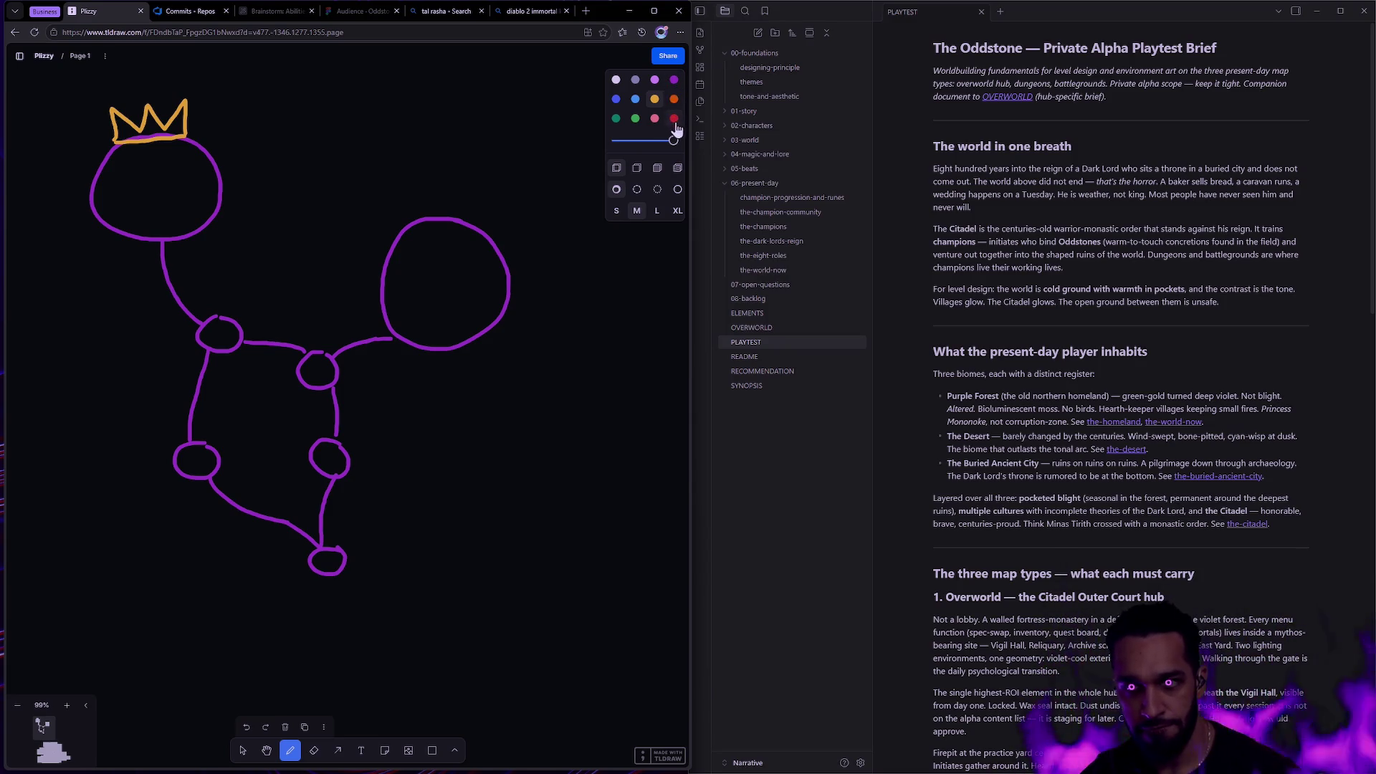
Add a grey crown above the right room and two more purple nodes at the path's end.
left_click(635, 80)
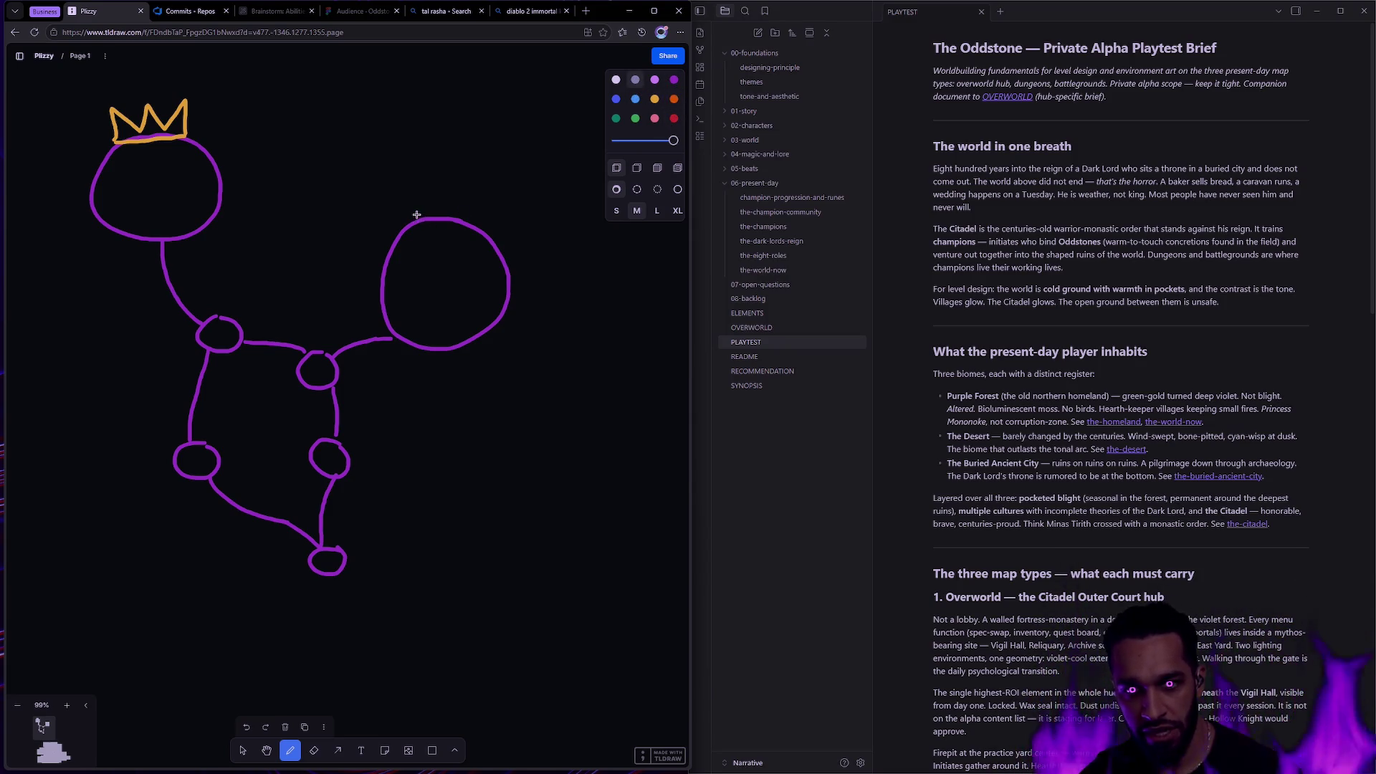
mouse_move(415, 213)
left_mouse_down()
mouse_move(477, 215)
mouse_move(422, 221)
left_mouse_up()
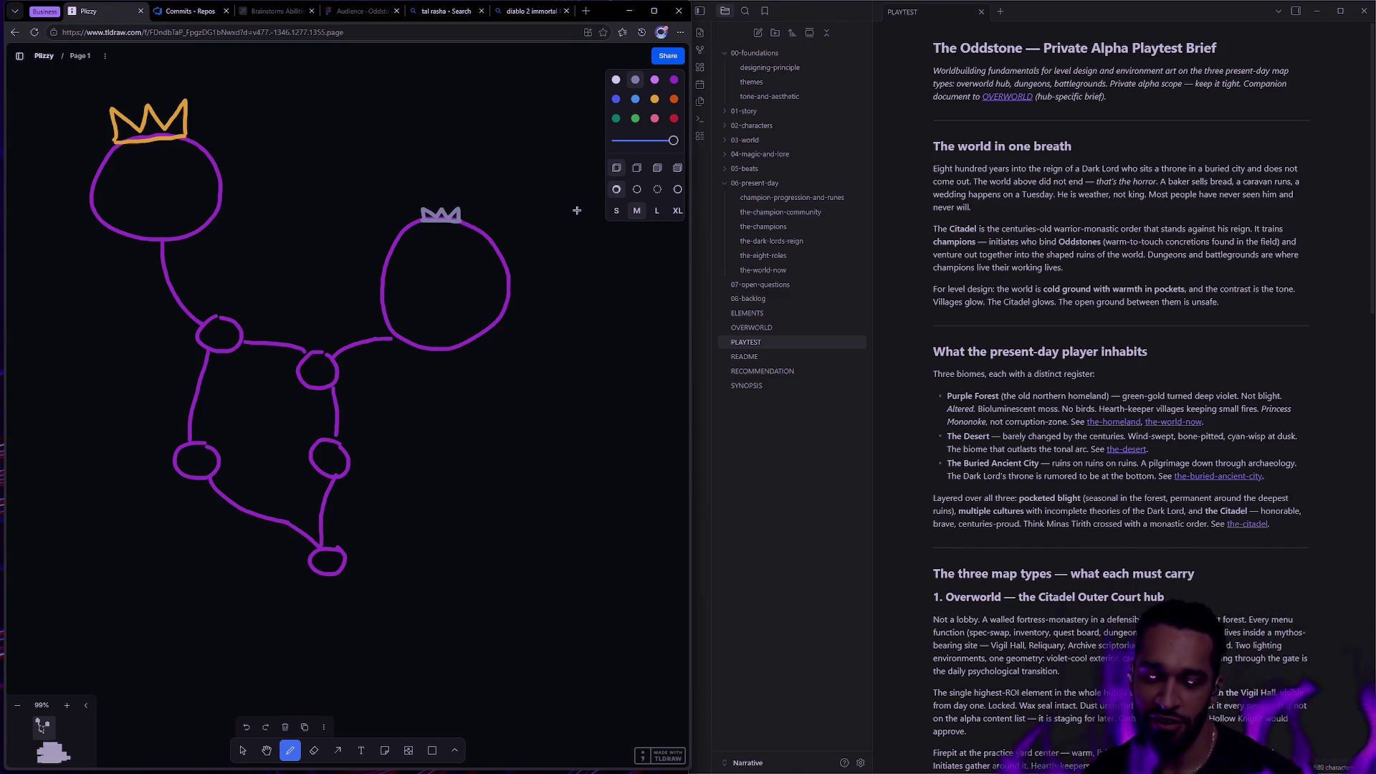
left_click(673, 80)
left_click_drag(435, 572, 434, 573)
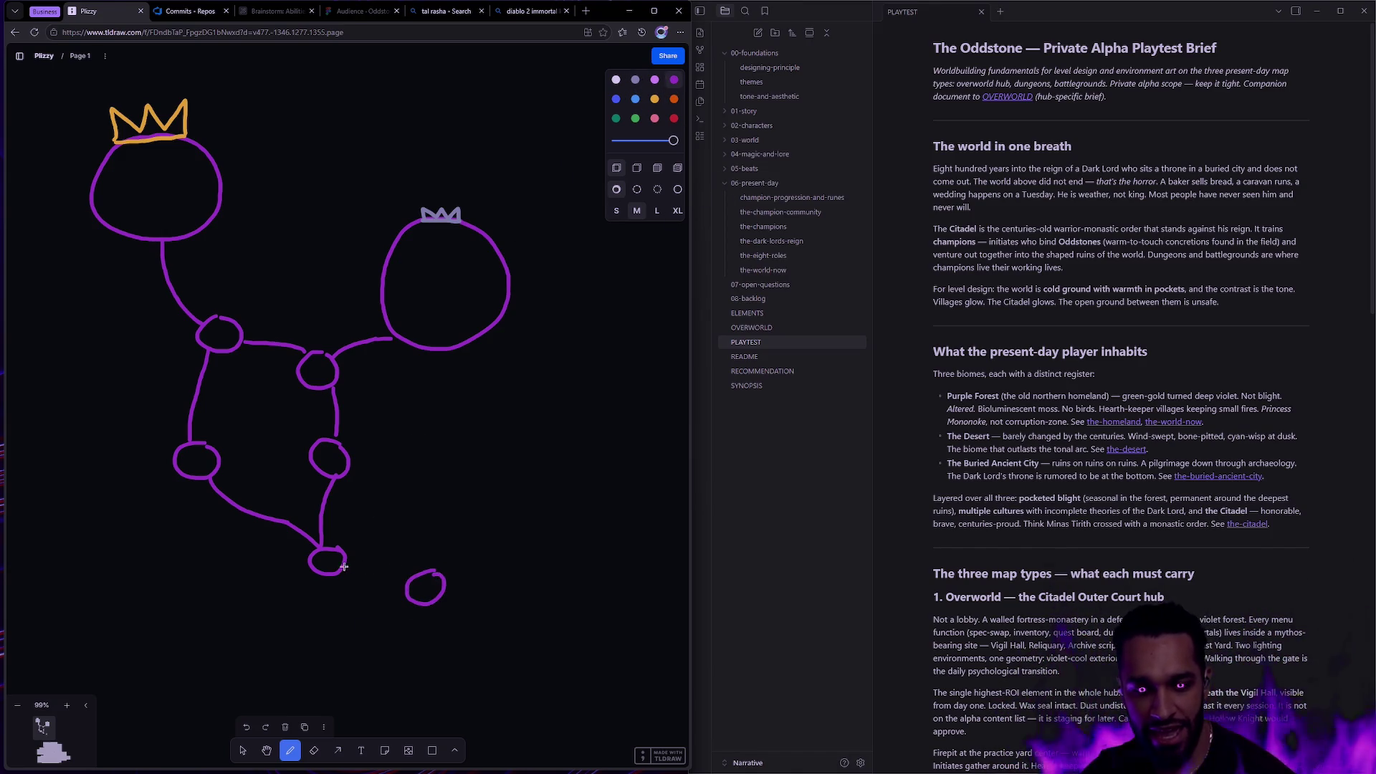
mouse_move(344, 566)
left_mouse_down()
mouse_move(485, 584)
mouse_move(520, 543)
left_mouse_up()
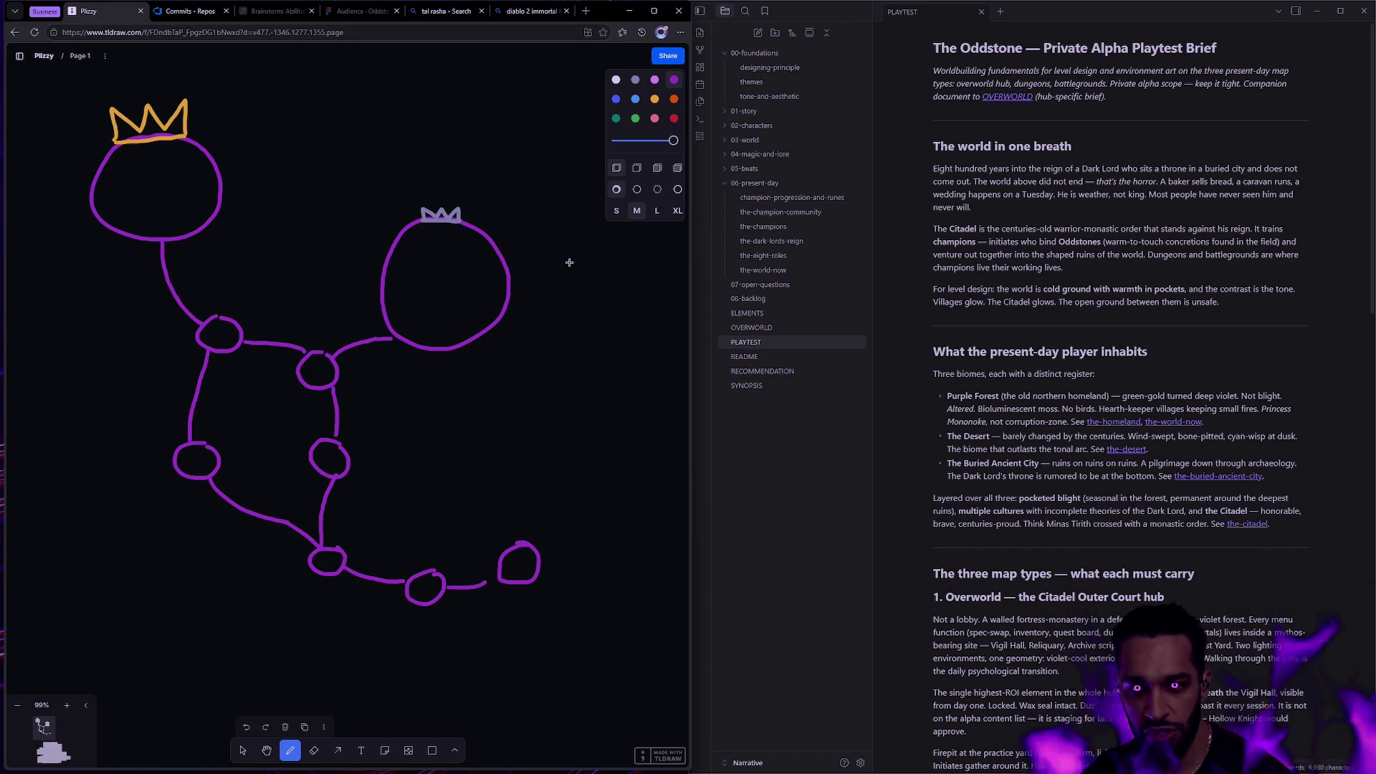
Draw a light blue arrow pointing at the last node.
left_click(634, 104)
left_click_drag(566, 464, 532, 520)
mouse_move(528, 510)
left_mouse_down()
mouse_move(536, 528)
mouse_move(550, 524)
left_mouse_up()
Draw a light violet skull in the top-left room; undo a question mark drawn in the right room.
left_click(654, 80)
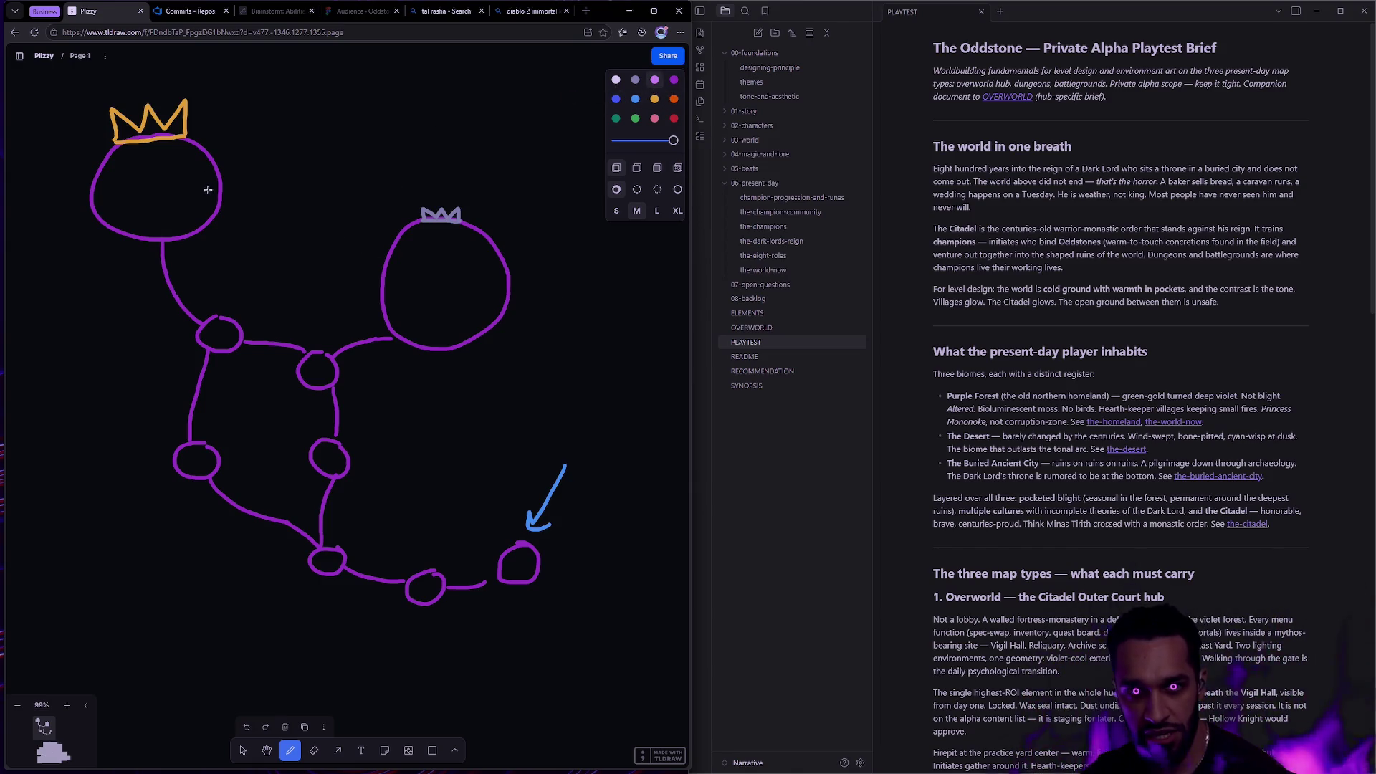
mouse_move(145, 186)
left_mouse_down()
mouse_move(170, 188)
mouse_move(148, 195)
mouse_move(160, 177)
mouse_move(167, 201)
left_mouse_up()
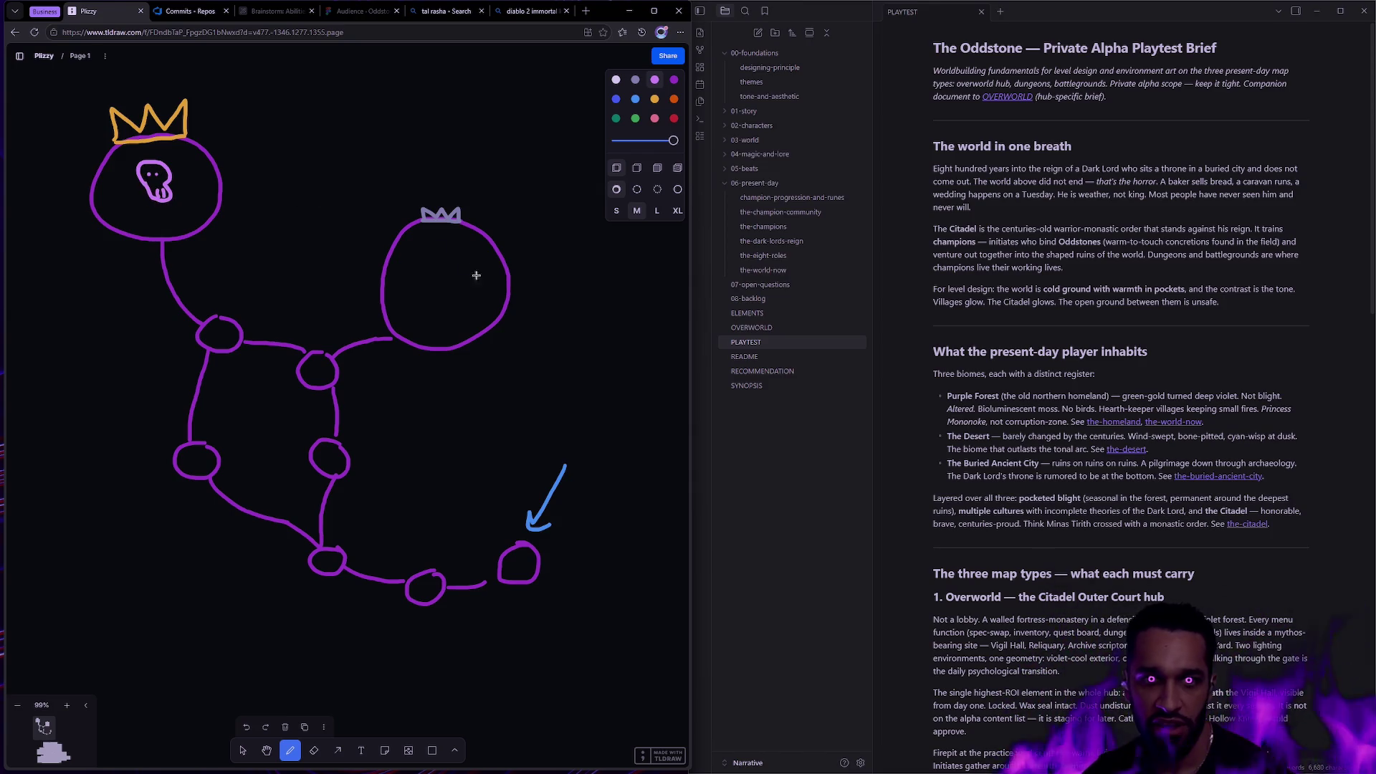
mouse_move(435, 281)
left_mouse_down()
mouse_move(448, 267)
mouse_move(445, 295)
left_mouse_up()
left_click(442, 303)
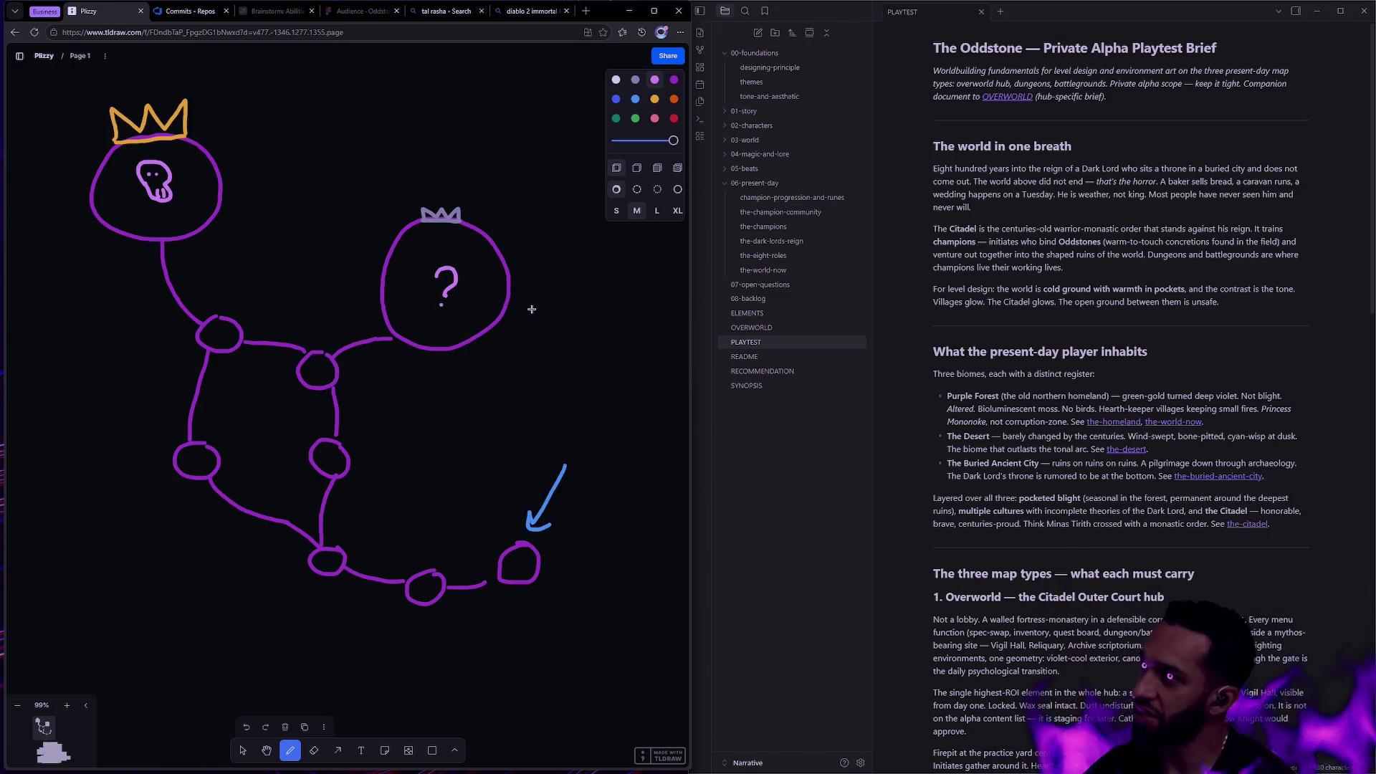
key("ctrl+z")
key("ctrl+z")
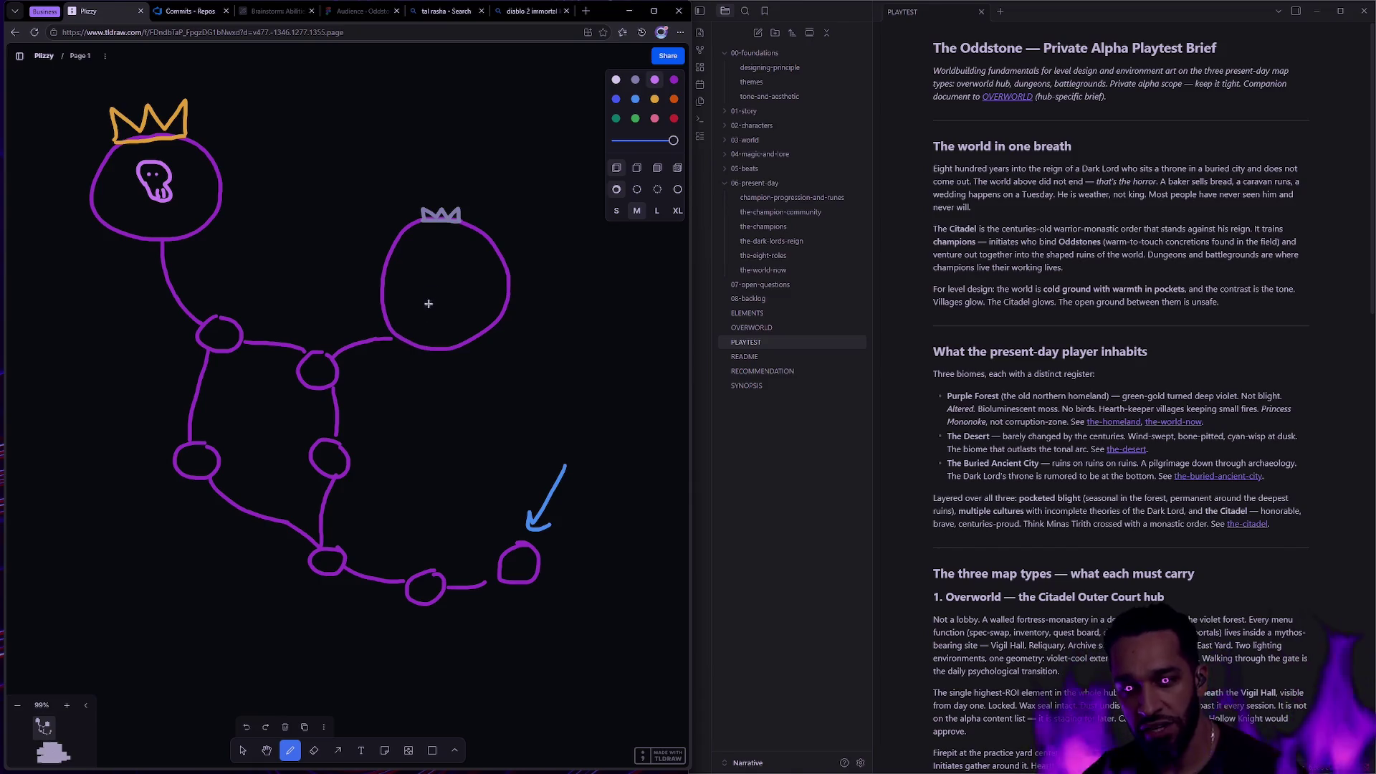
Draw an orange ring and an orange key near the skull room, moving the key beside the right room.
left_click(655, 99)
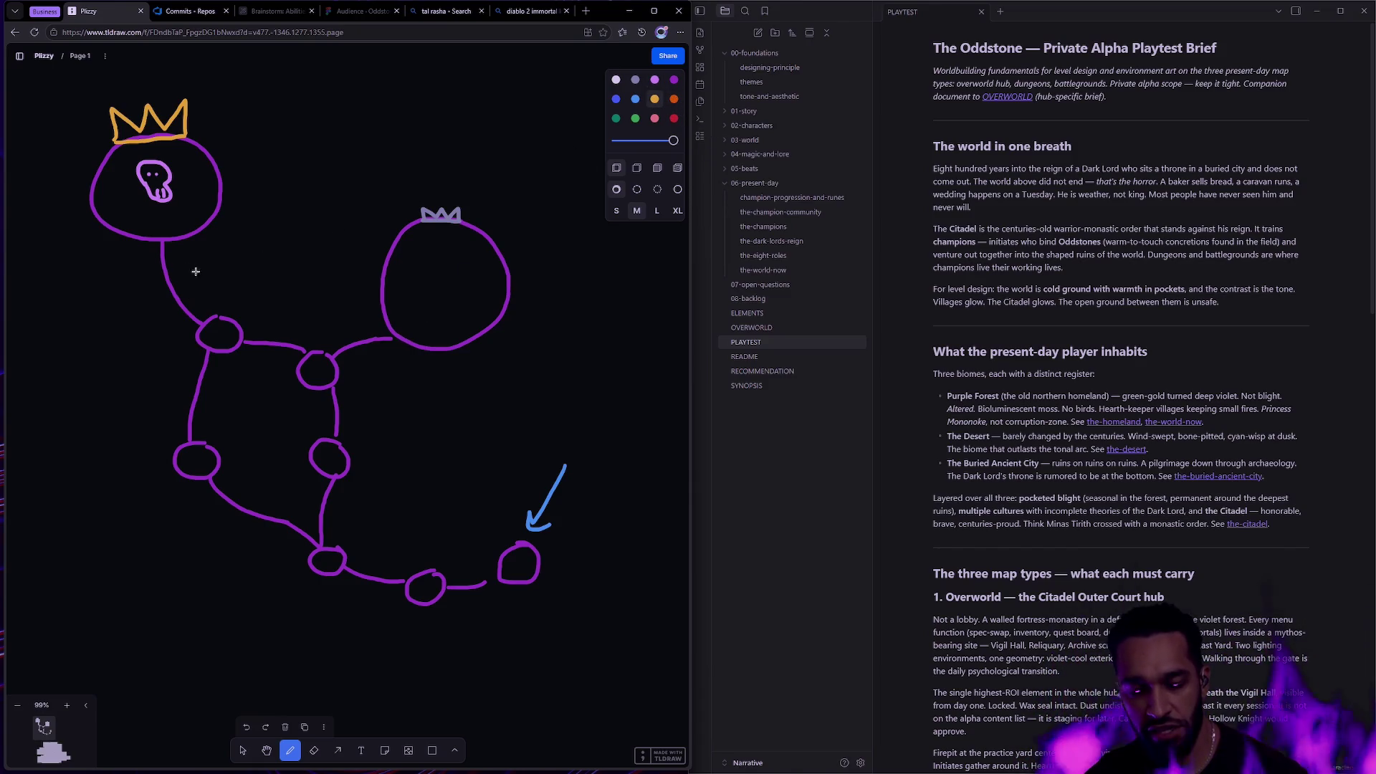
left_click(635, 81)
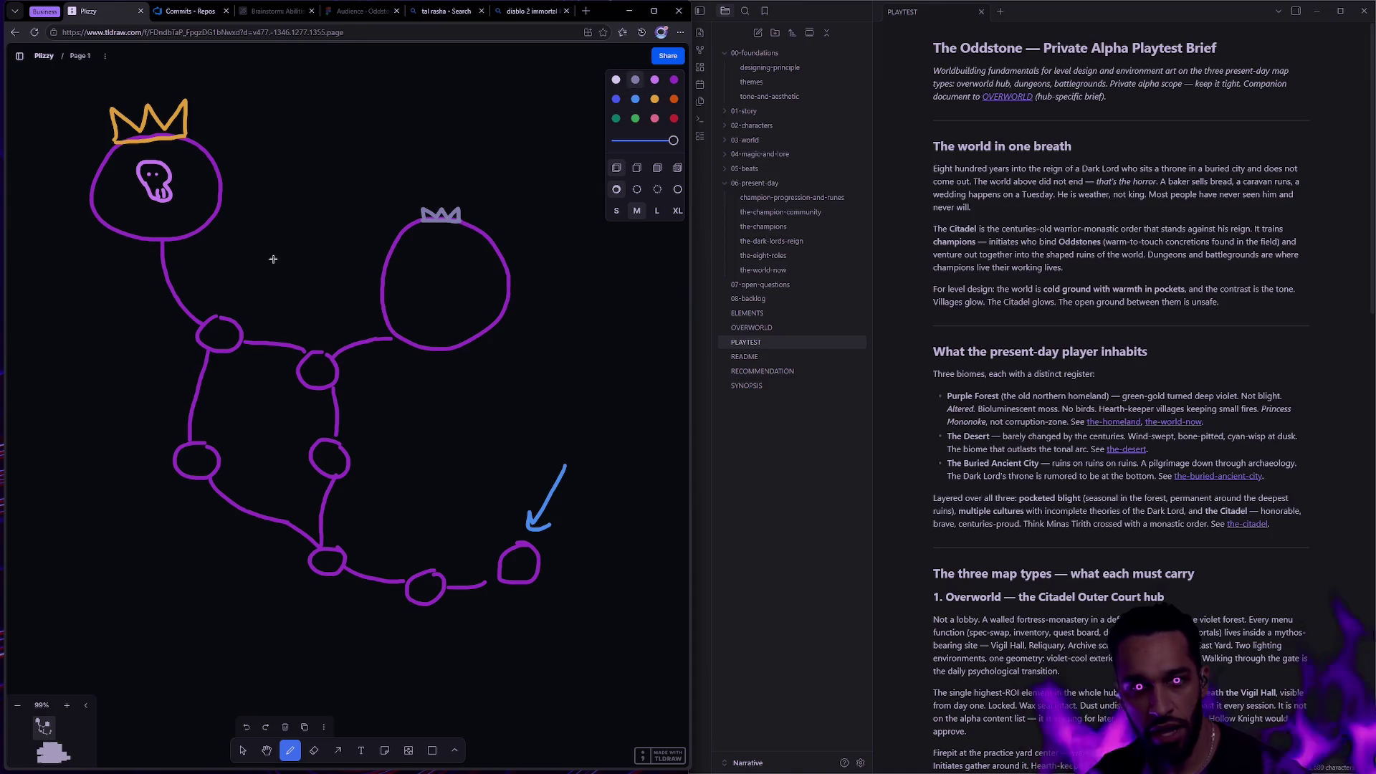
left_click(655, 99)
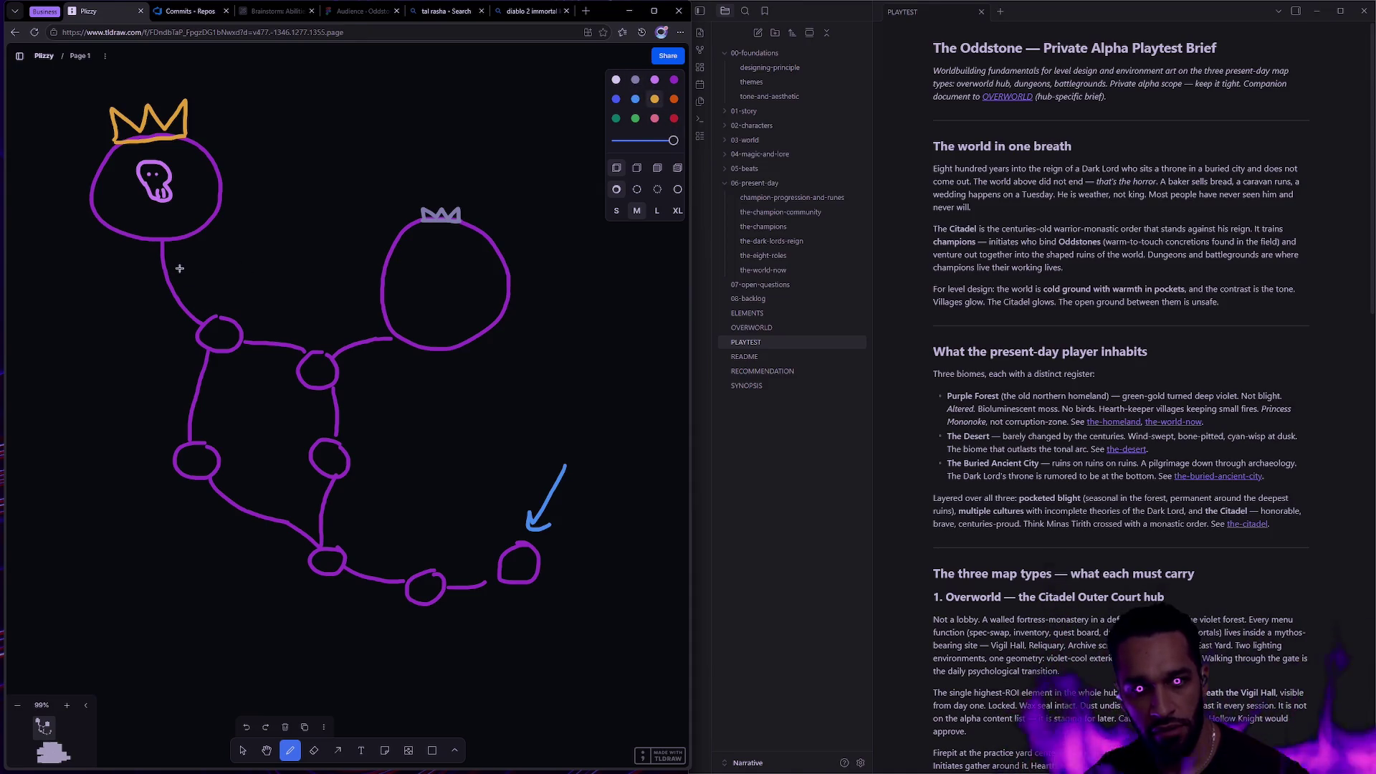
left_click_drag(162, 241, 162, 237)
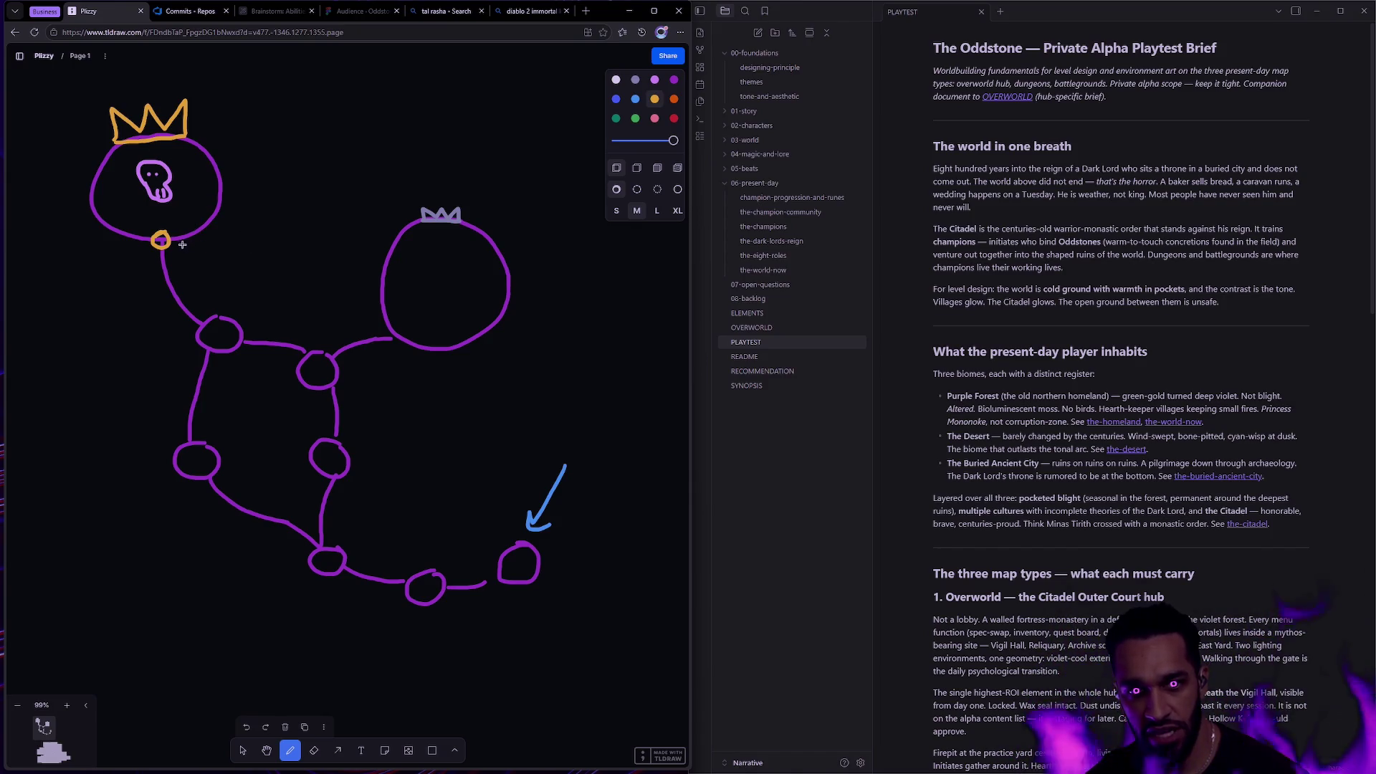
mouse_move(207, 250)
left_mouse_down()
mouse_move(442, 286)
mouse_move(540, 223)
mouse_move(505, 220)
mouse_move(538, 227)
mouse_move(457, 283)
mouse_move(551, 232)
left_mouse_up()
key("v")
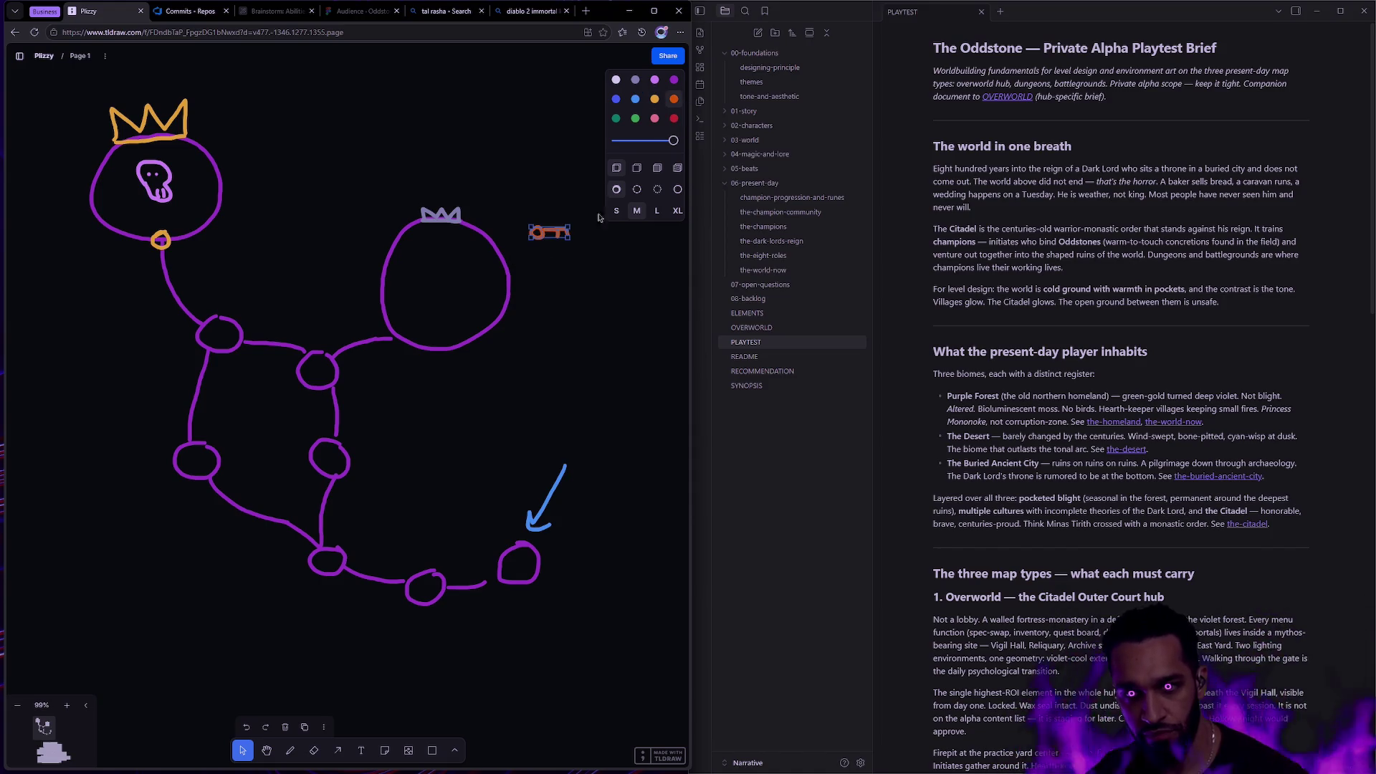
Draw an orange chest outline and move it onto the key.
left_click(535, 152)
left_click(671, 100)
key("d")
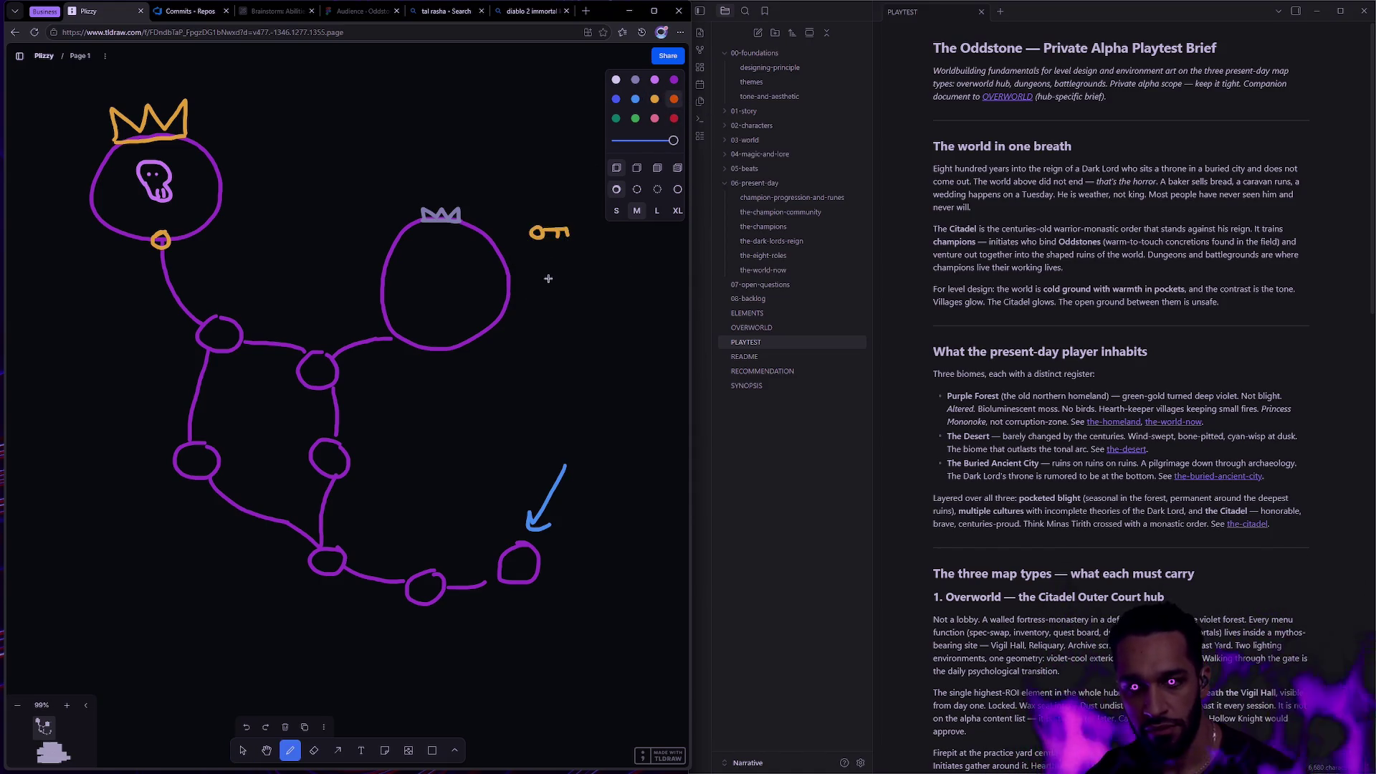
mouse_move(548, 279)
left_mouse_down()
mouse_move(549, 253)
mouse_move(587, 250)
mouse_move(585, 288)
mouse_move(493, 258)
mouse_move(546, 272)
mouse_move(547, 233)
left_mouse_up()
key("v")
left_click(595, 285)
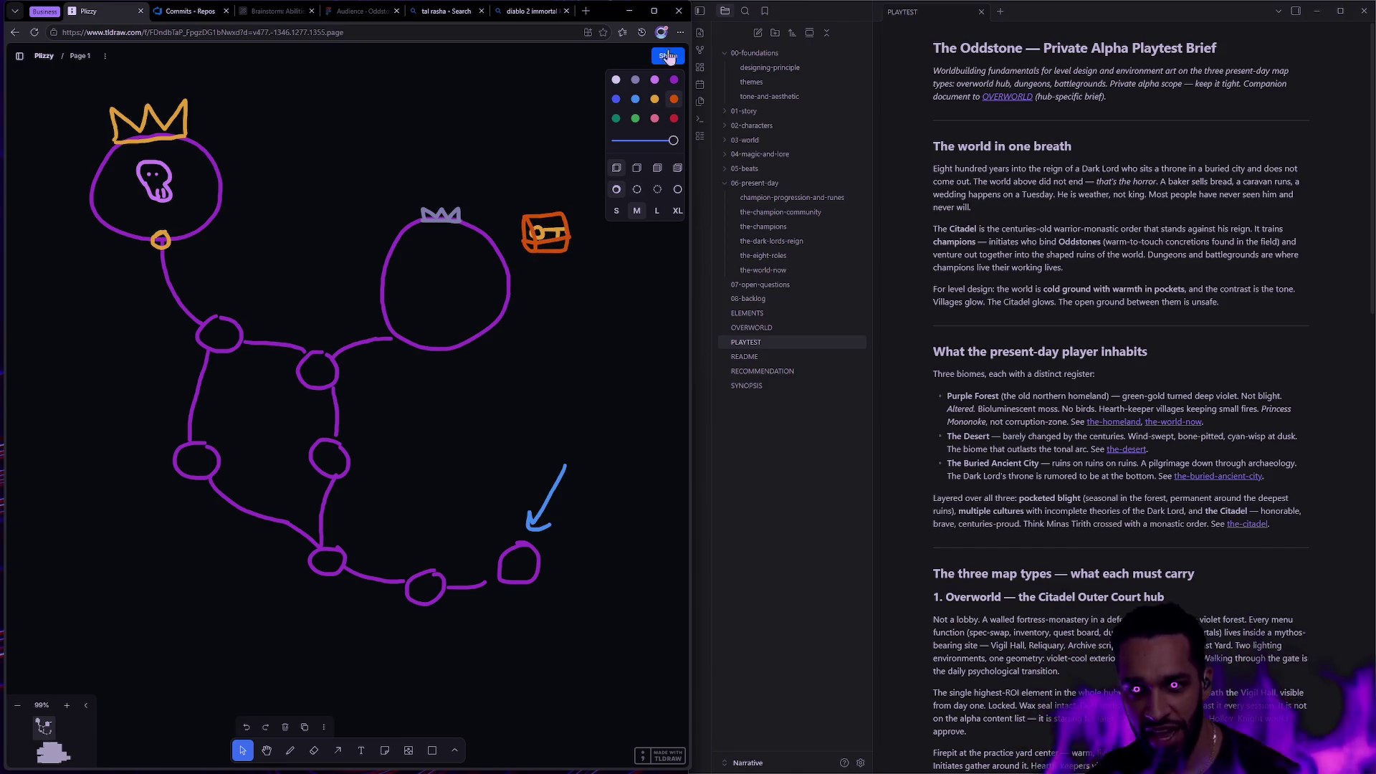
Delete the blue arrow and draw a light blue trail linking the bottom two circles.
left_click(635, 99)
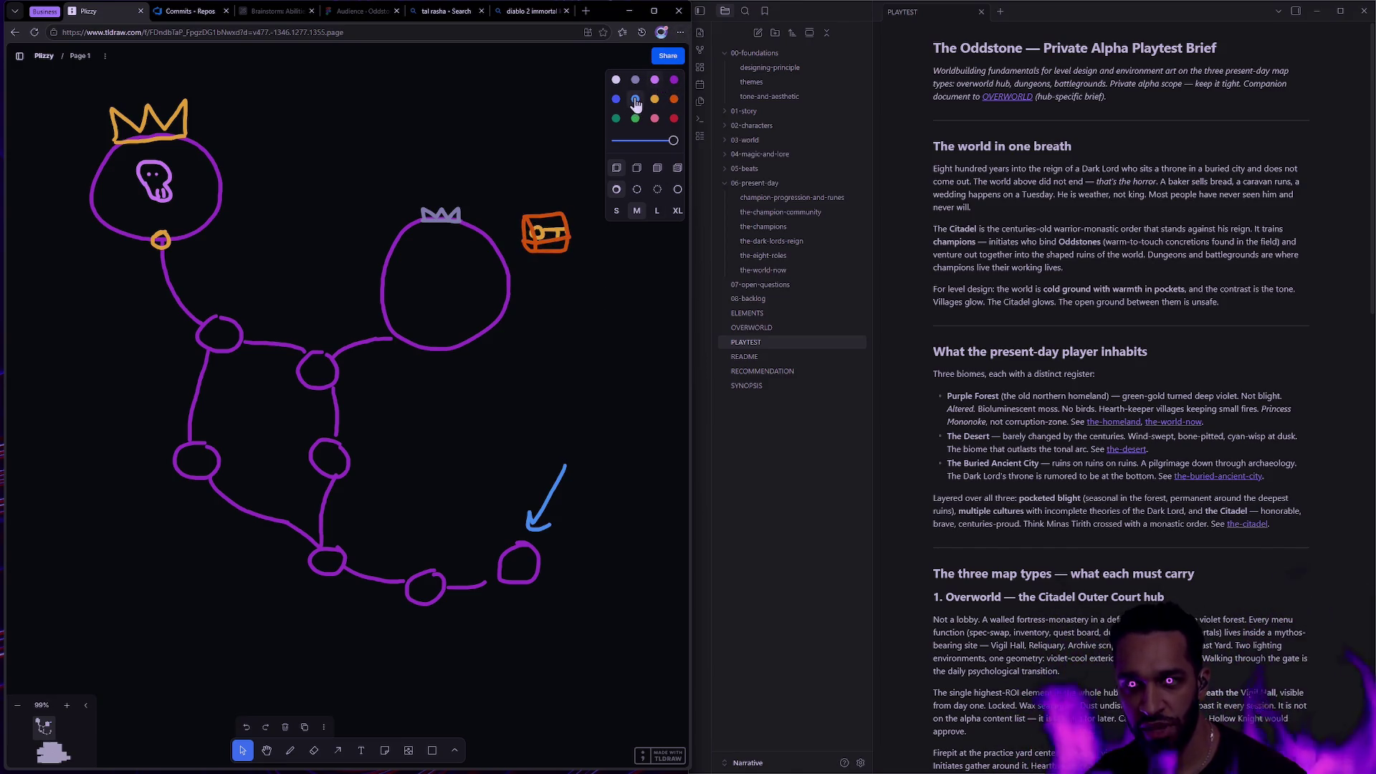
left_click_drag(588, 534, 546, 425)
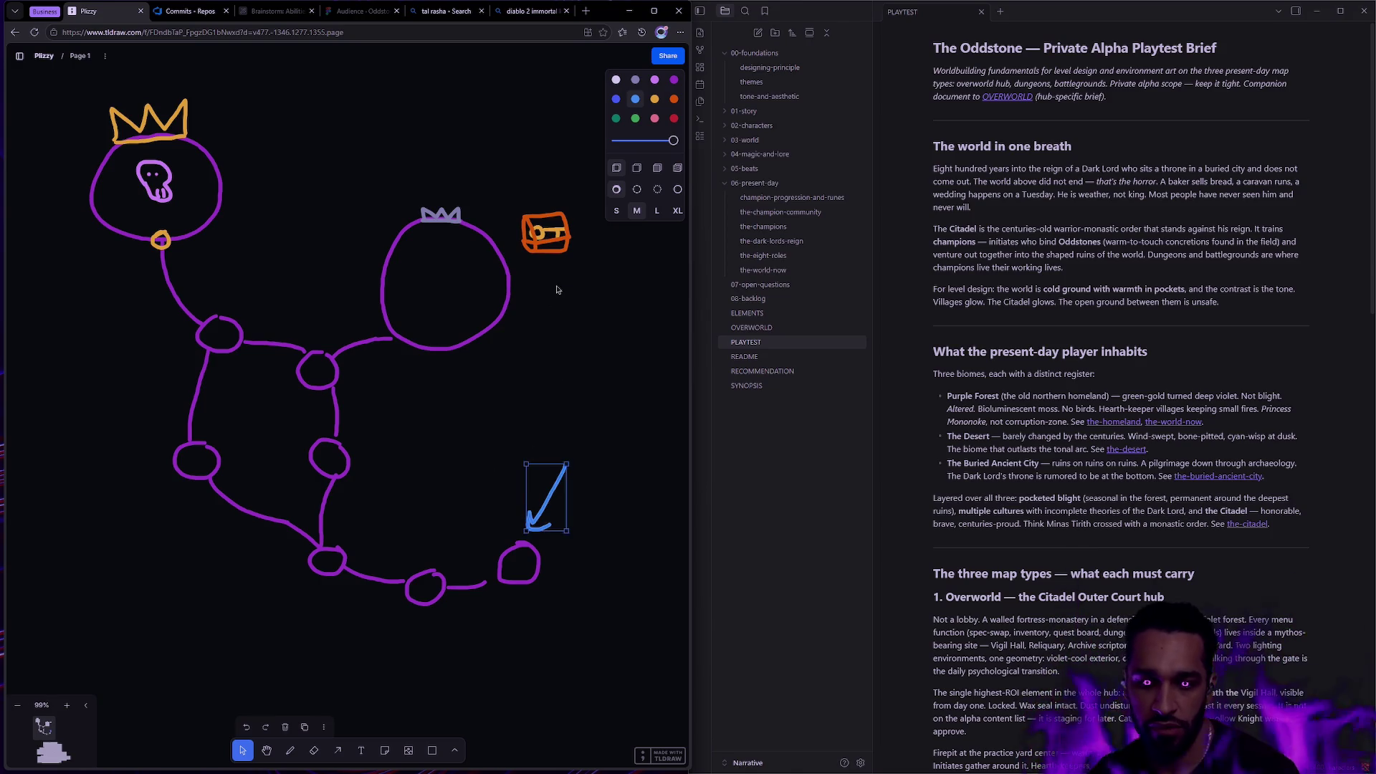
key("Delete")
key("d")
left_click(636, 100)
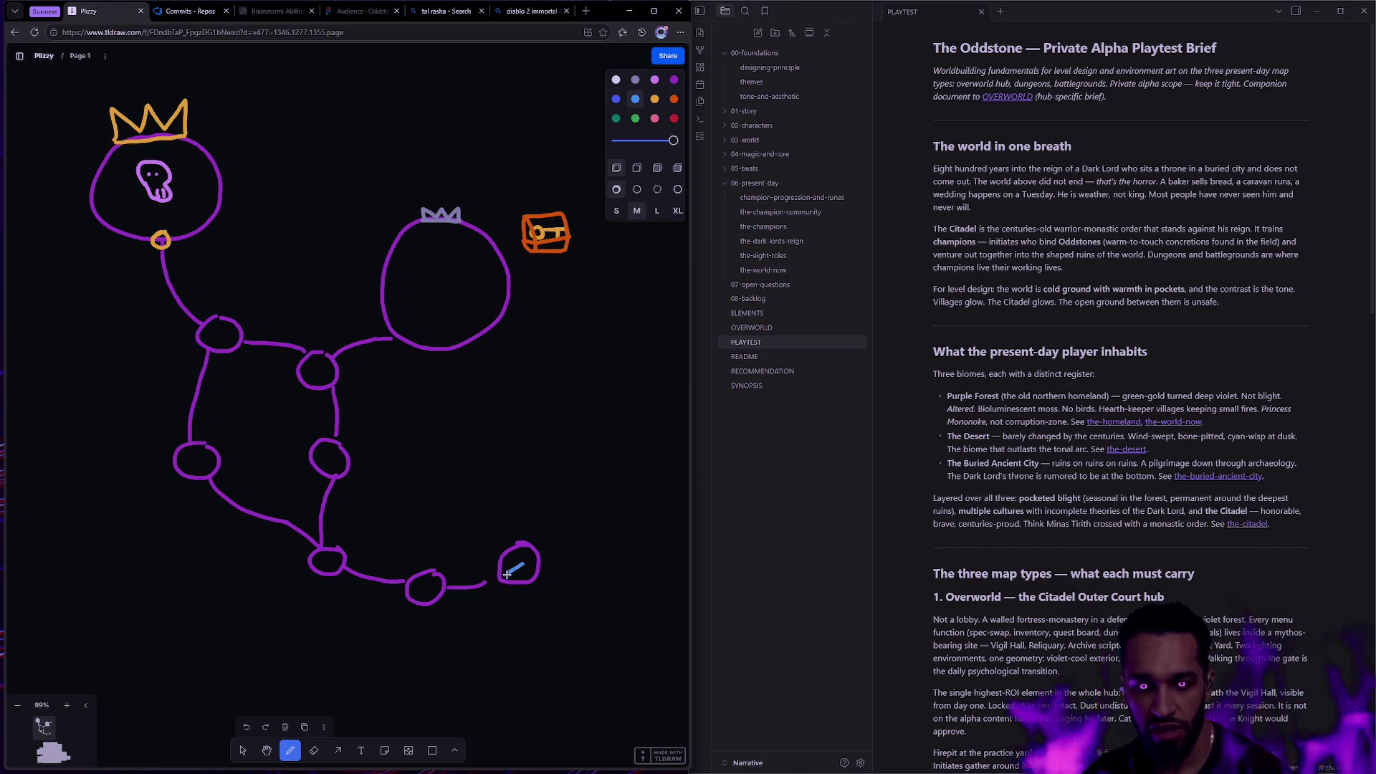
left_click_drag(506, 574, 452, 587)
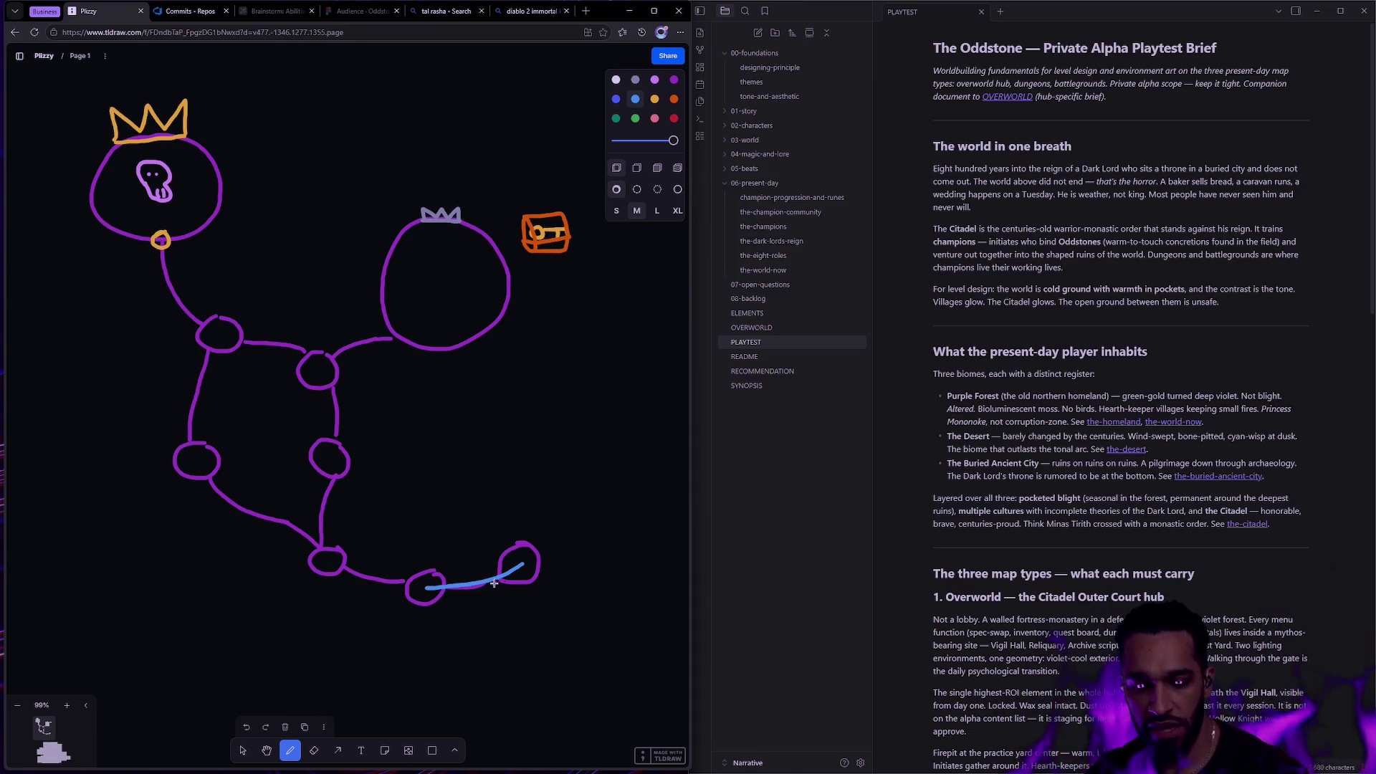
left_click_drag(446, 588, 482, 582)
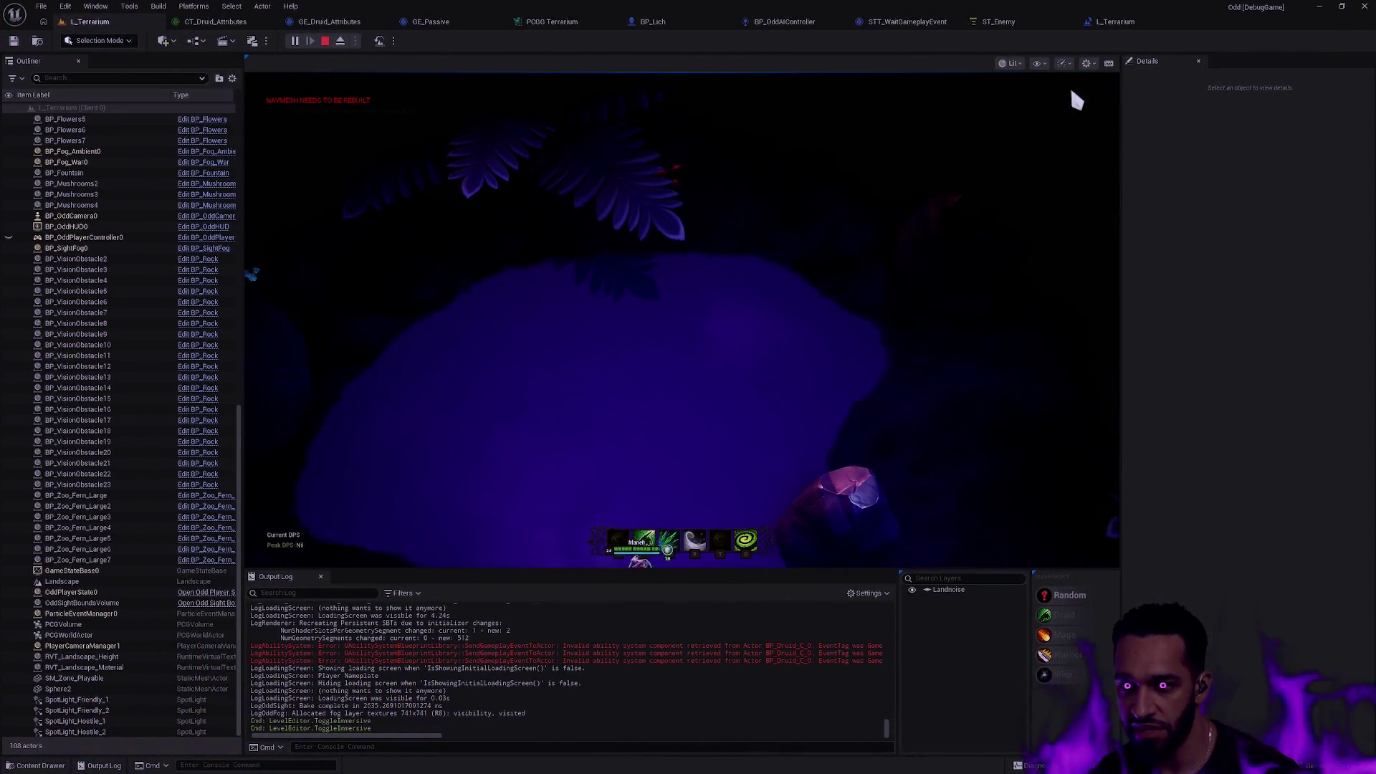
Playtest the Terrarium level, moving the character and casting R against Ulderic, then stop playing.
left_click(673, 319)
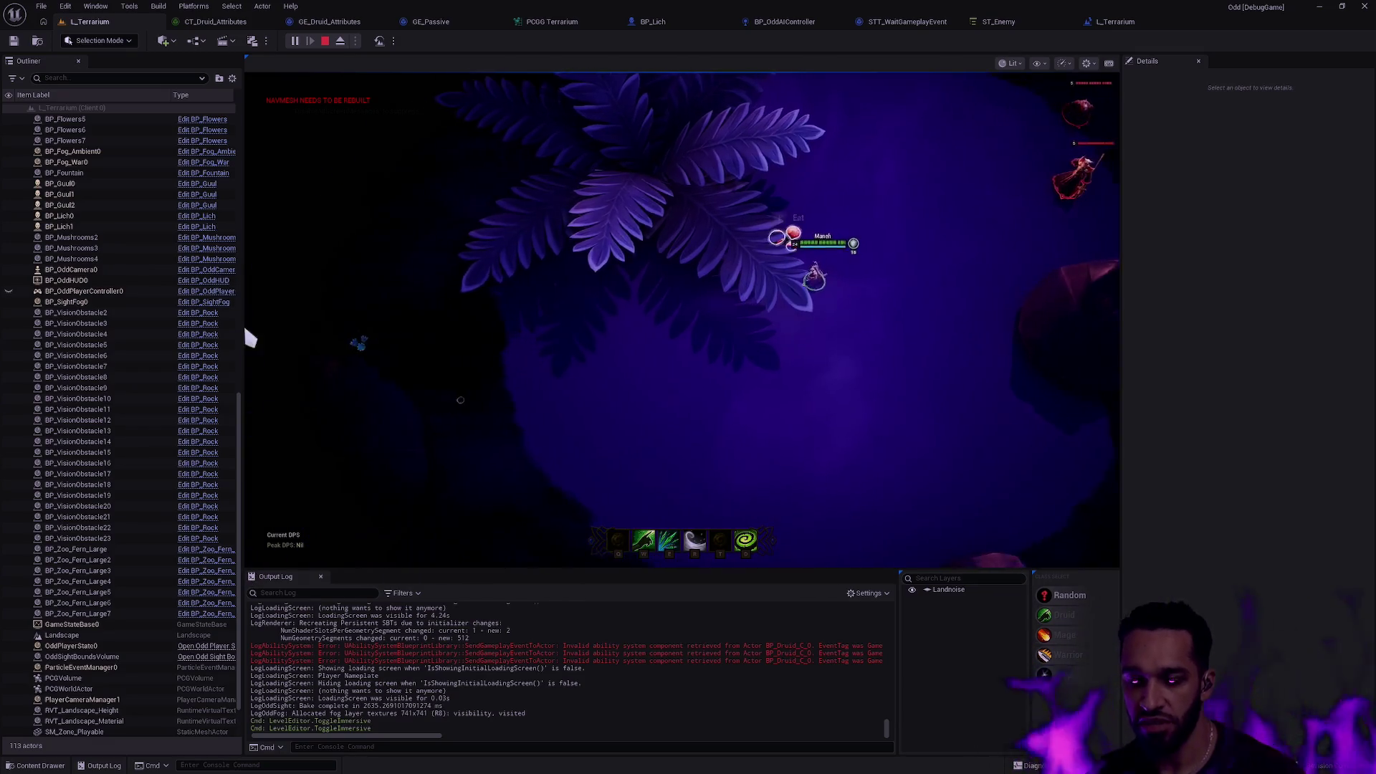
key("r")
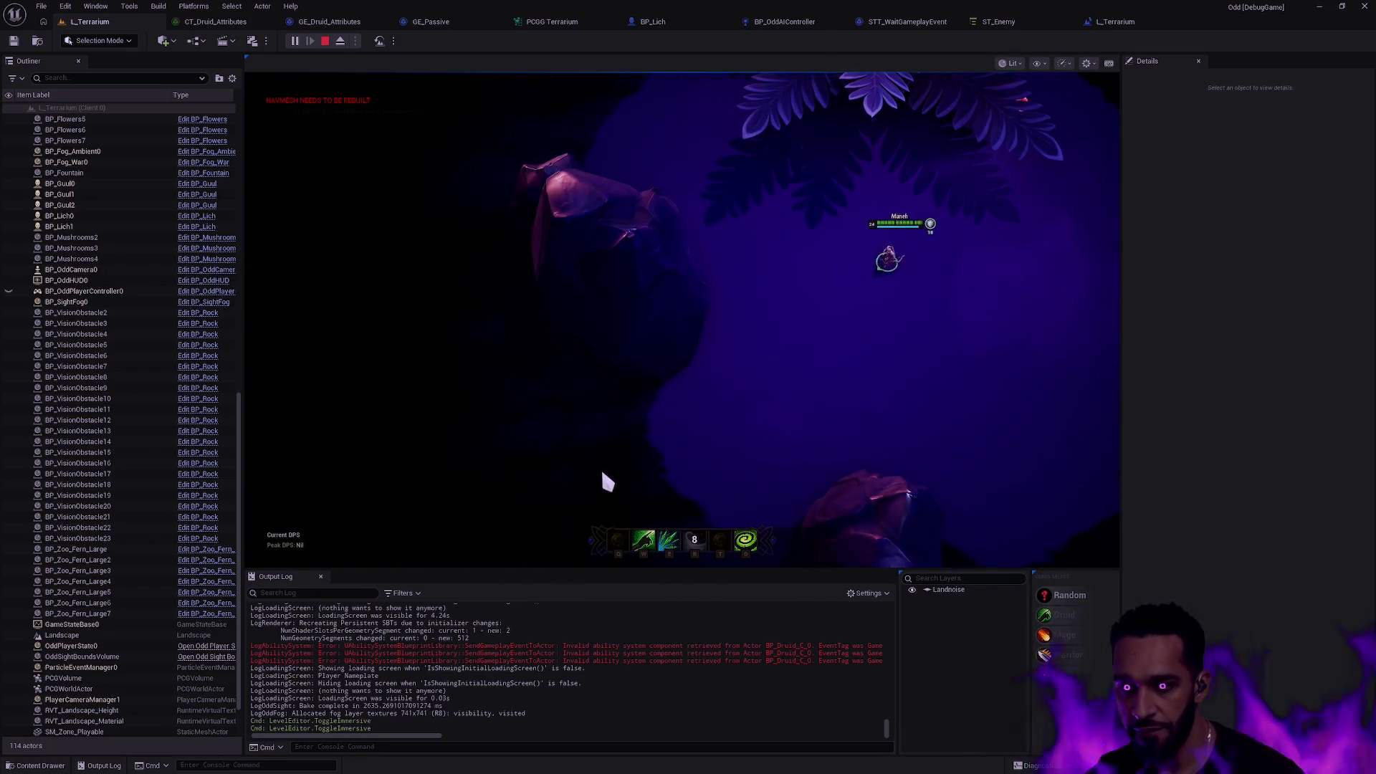
right_click(605, 481)
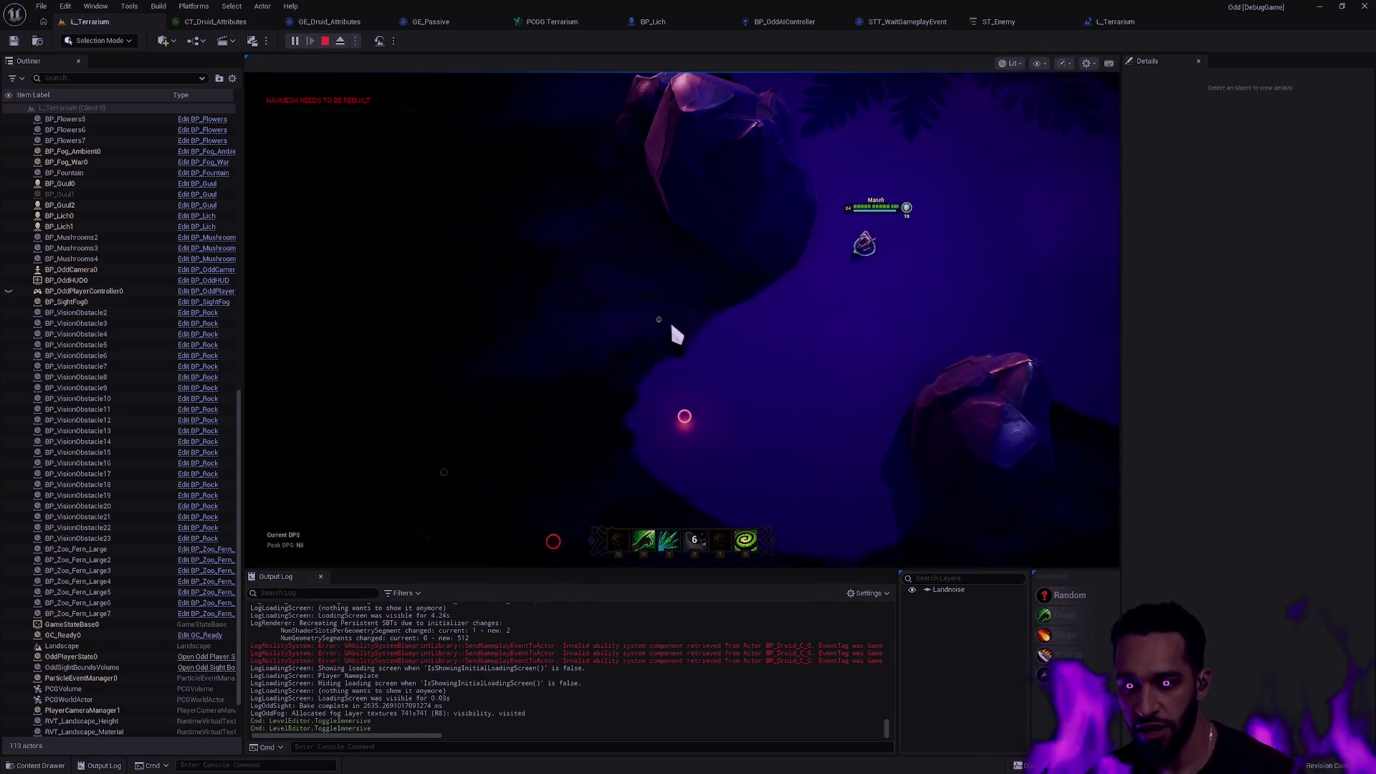
right_click(830, 294)
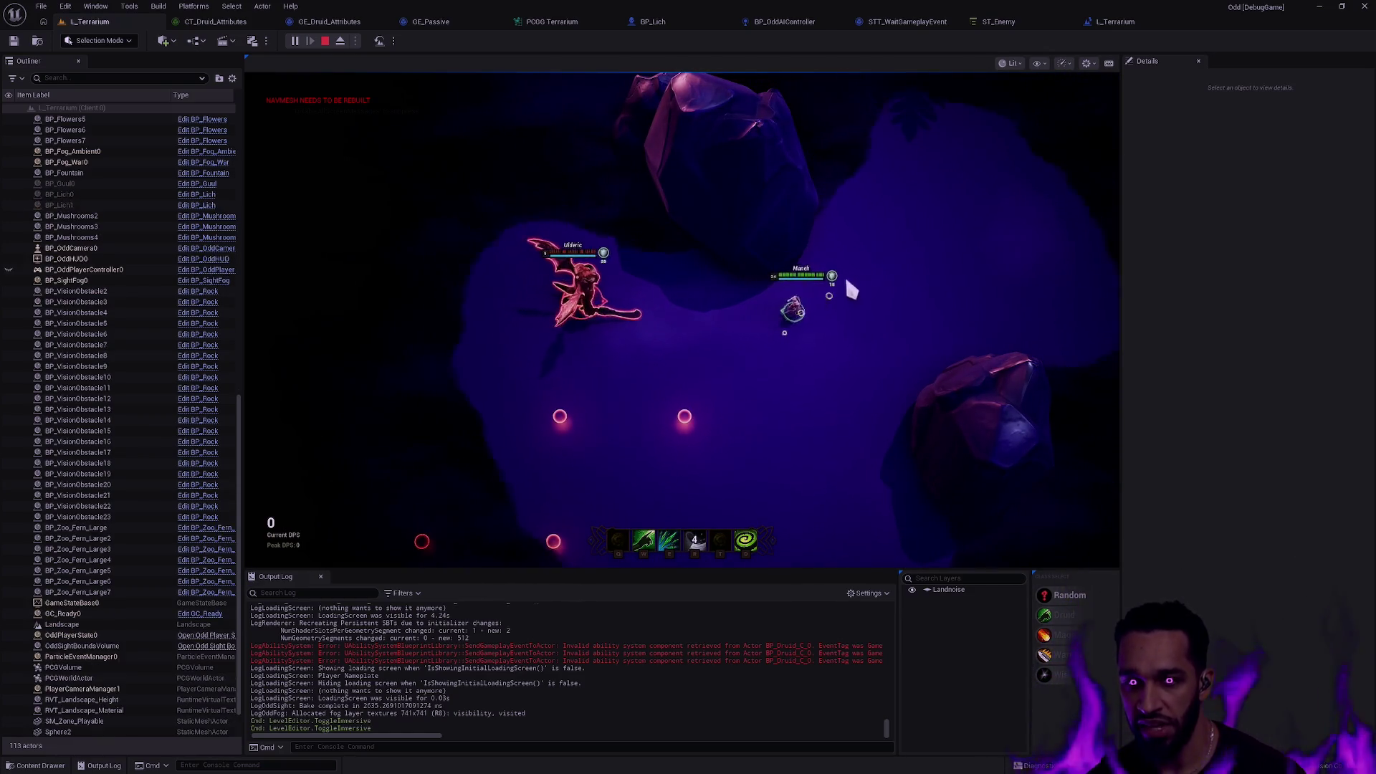
right_click(1111, 268)
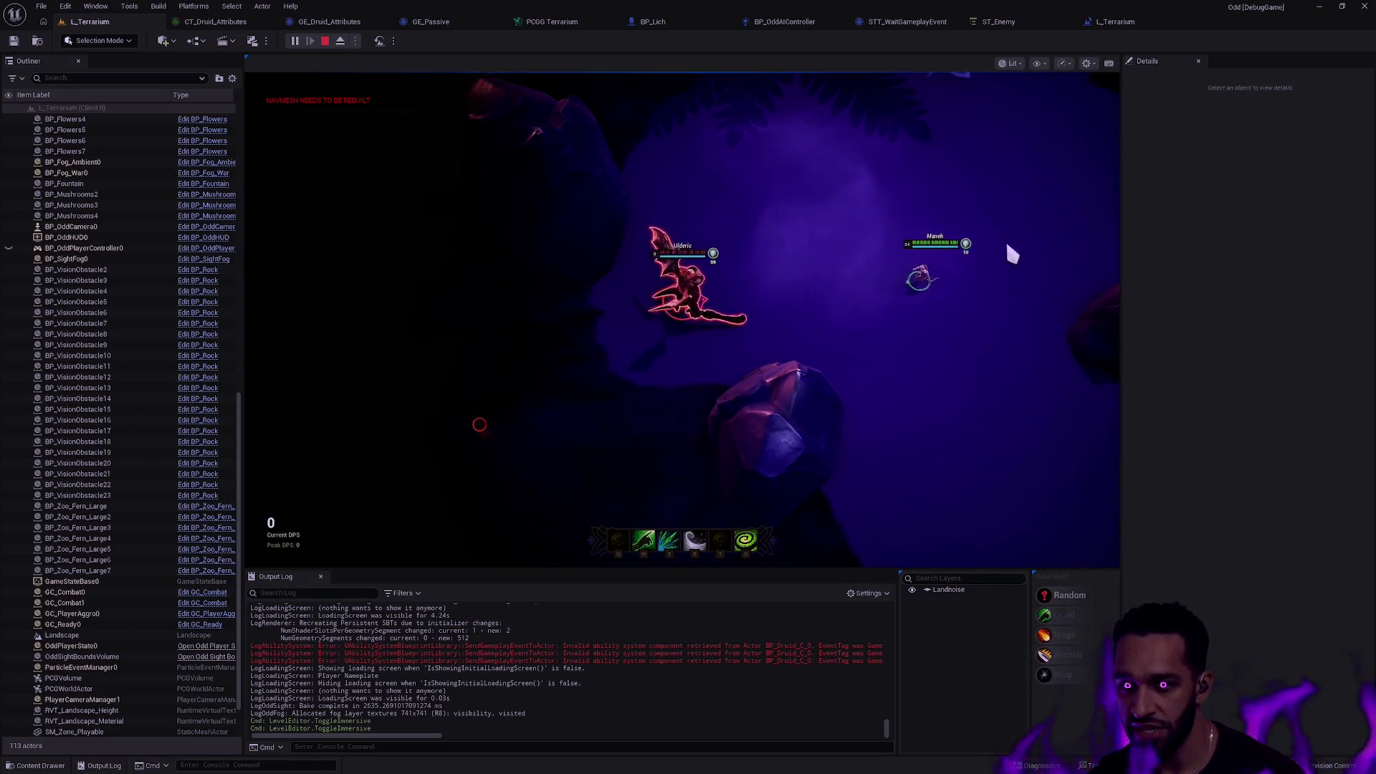
right_click(979, 350)
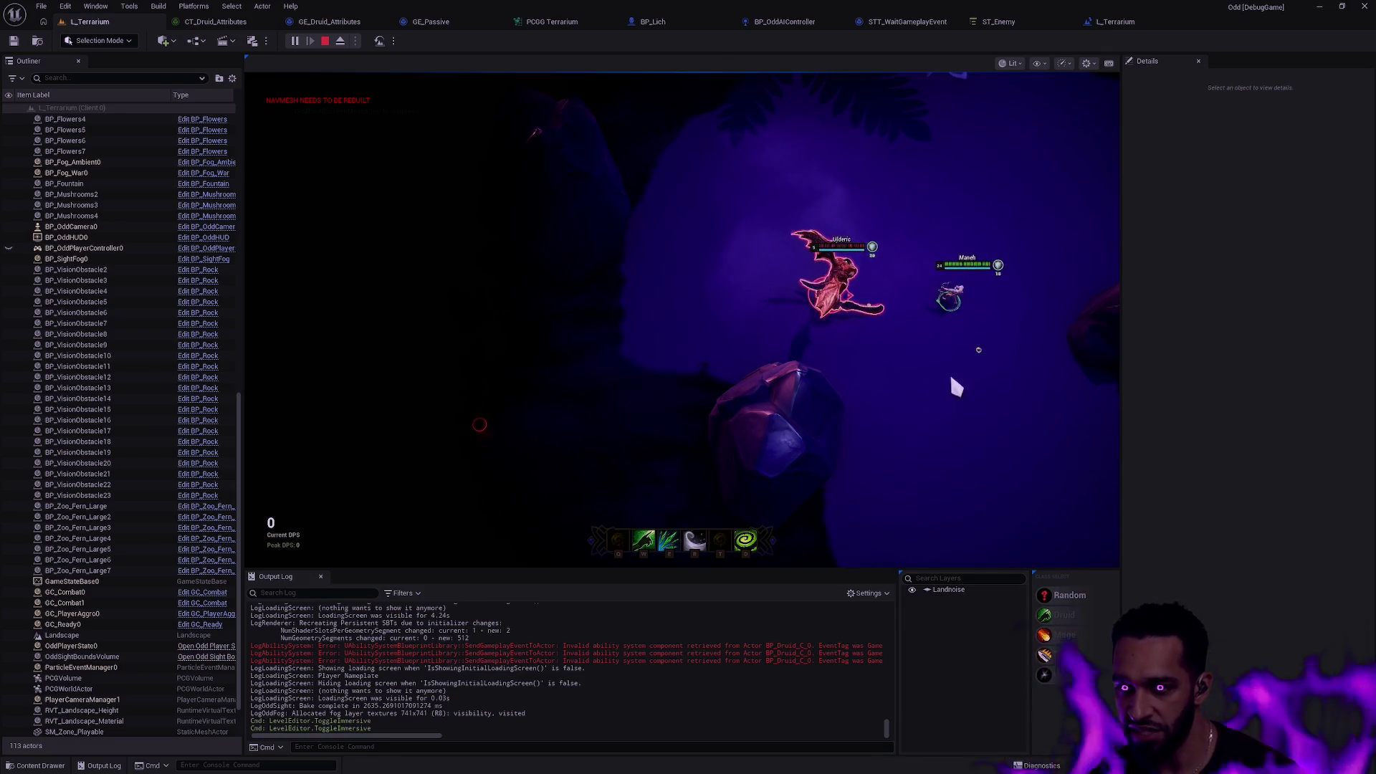
right_click(883, 417)
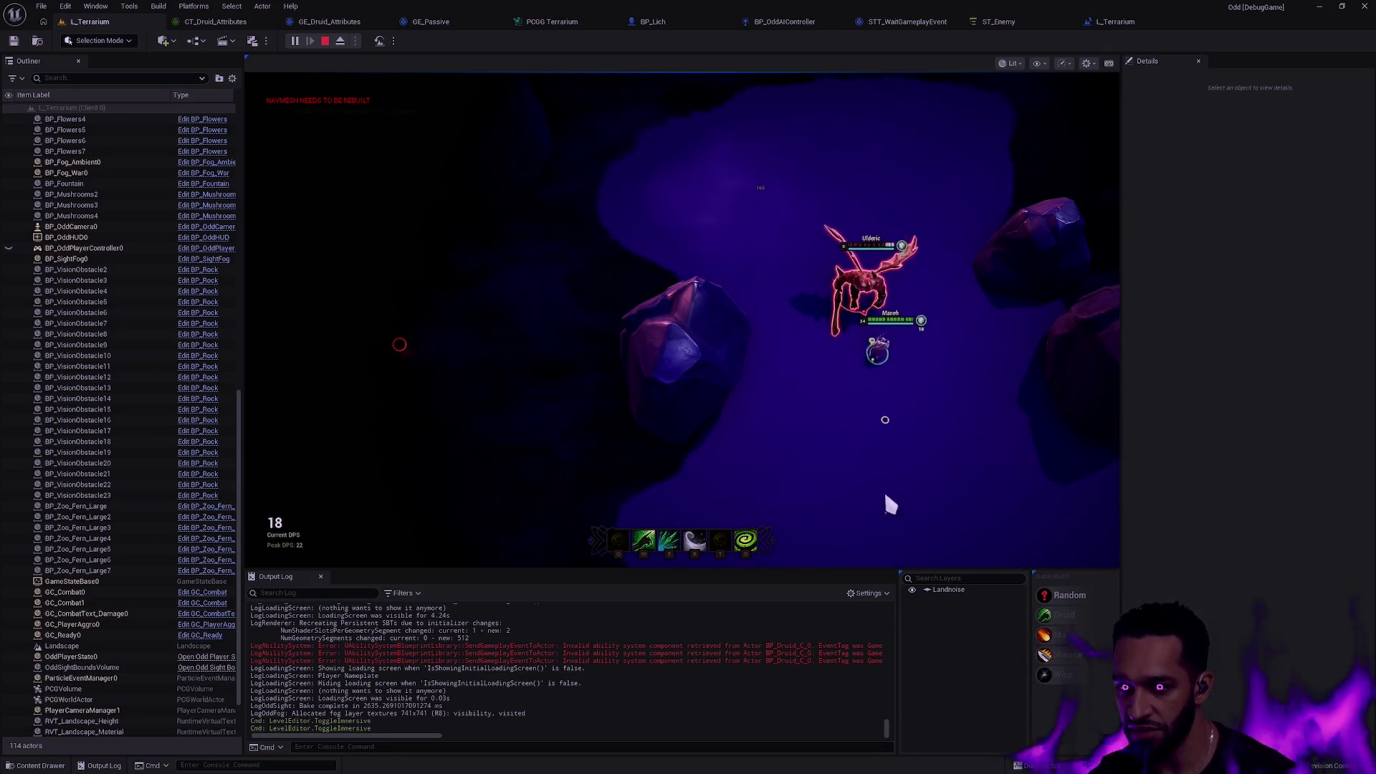
right_click(738, 437)
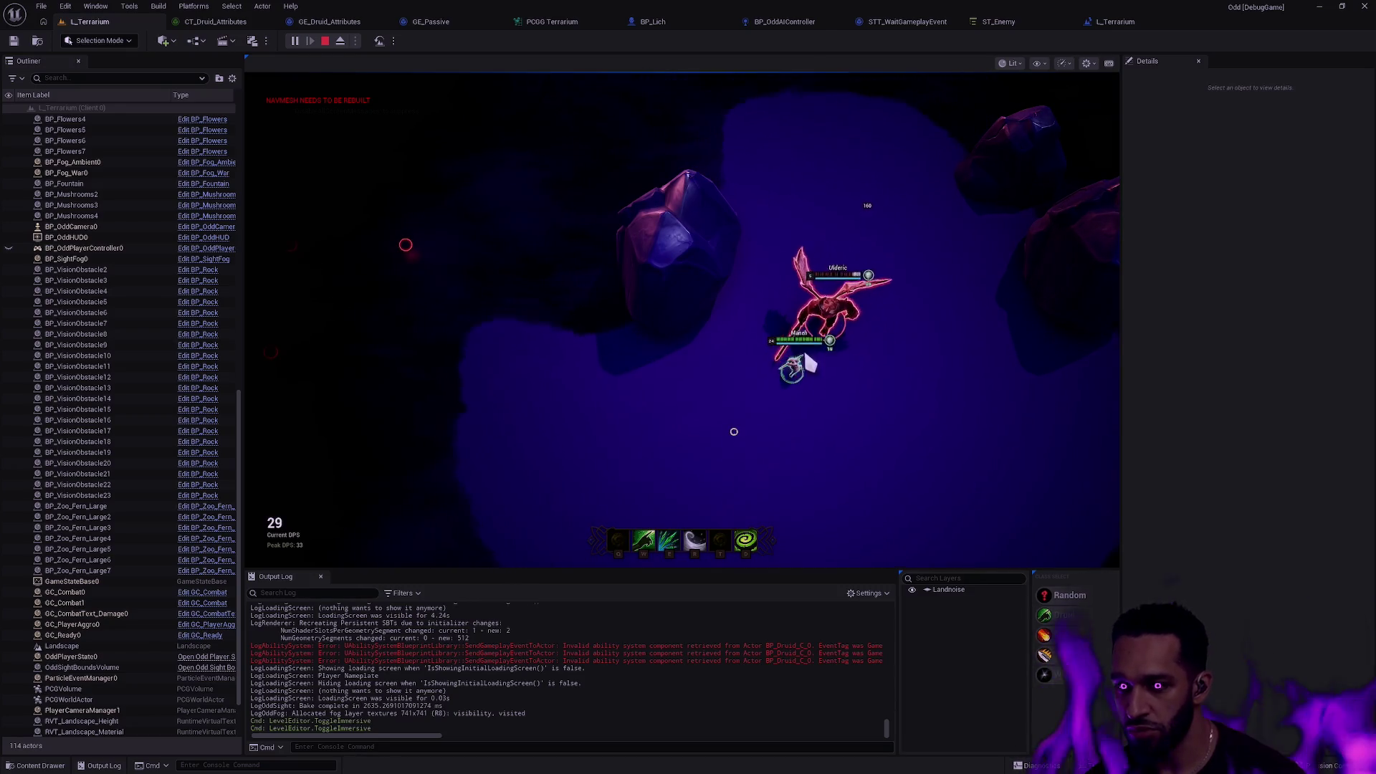
right_click(544, 436)
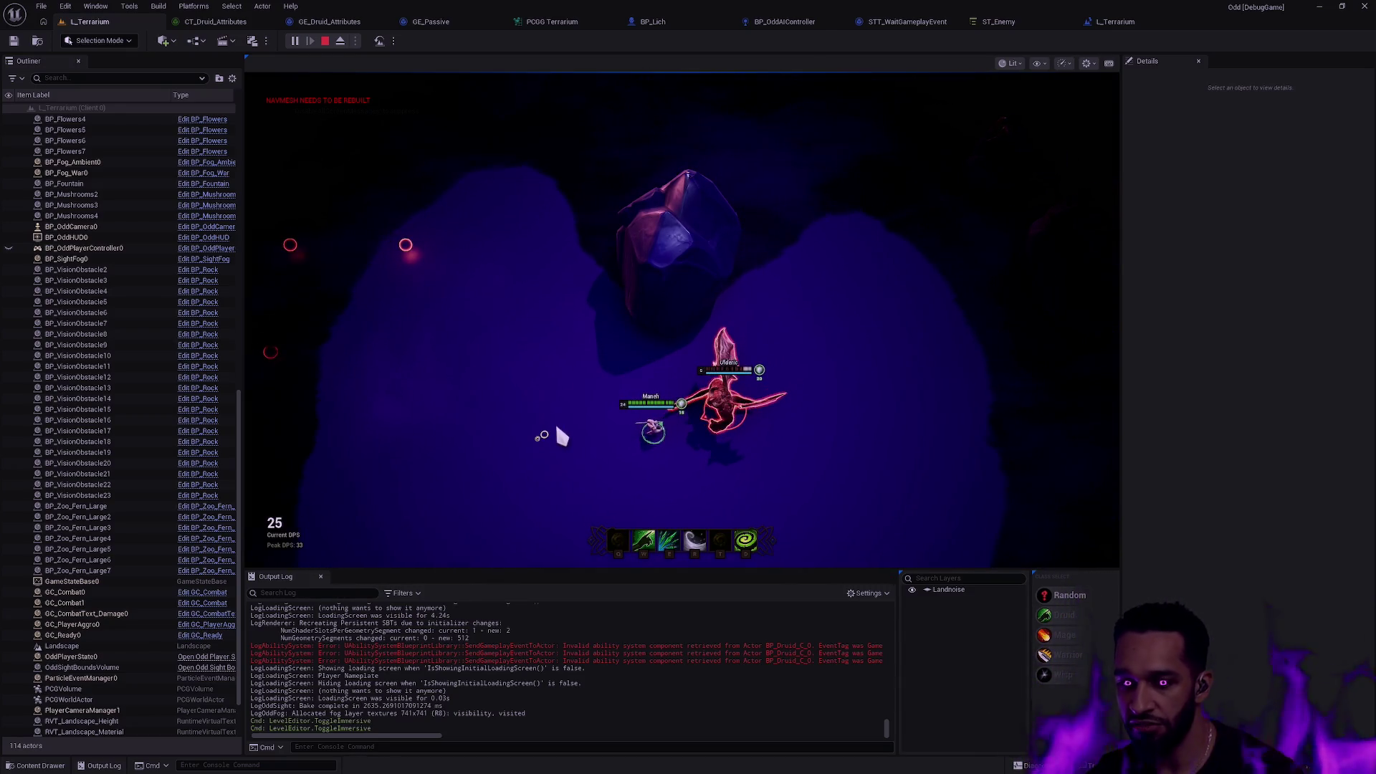
key("Escape")
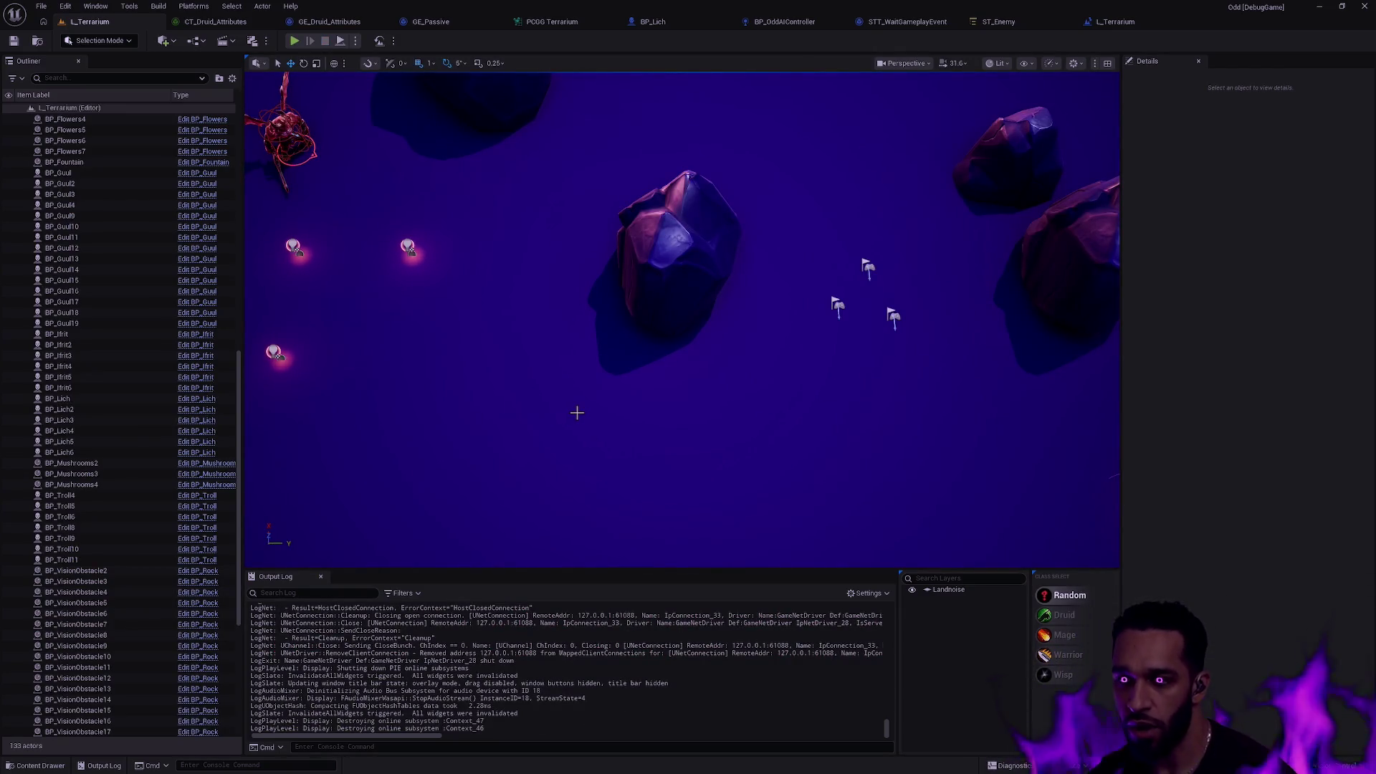
Fly the editor camera toward the fern and rock and select BP_Demon4.
left_click_drag(577, 413, 577, 290)
mouse_move(669, 351)
left_mouse_down()
mouse_move(669, 321)
mouse_move(740, 282)
mouse_move(687, 286)
mouse_move(631, 326)
left_mouse_up()
left_click(697, 278)
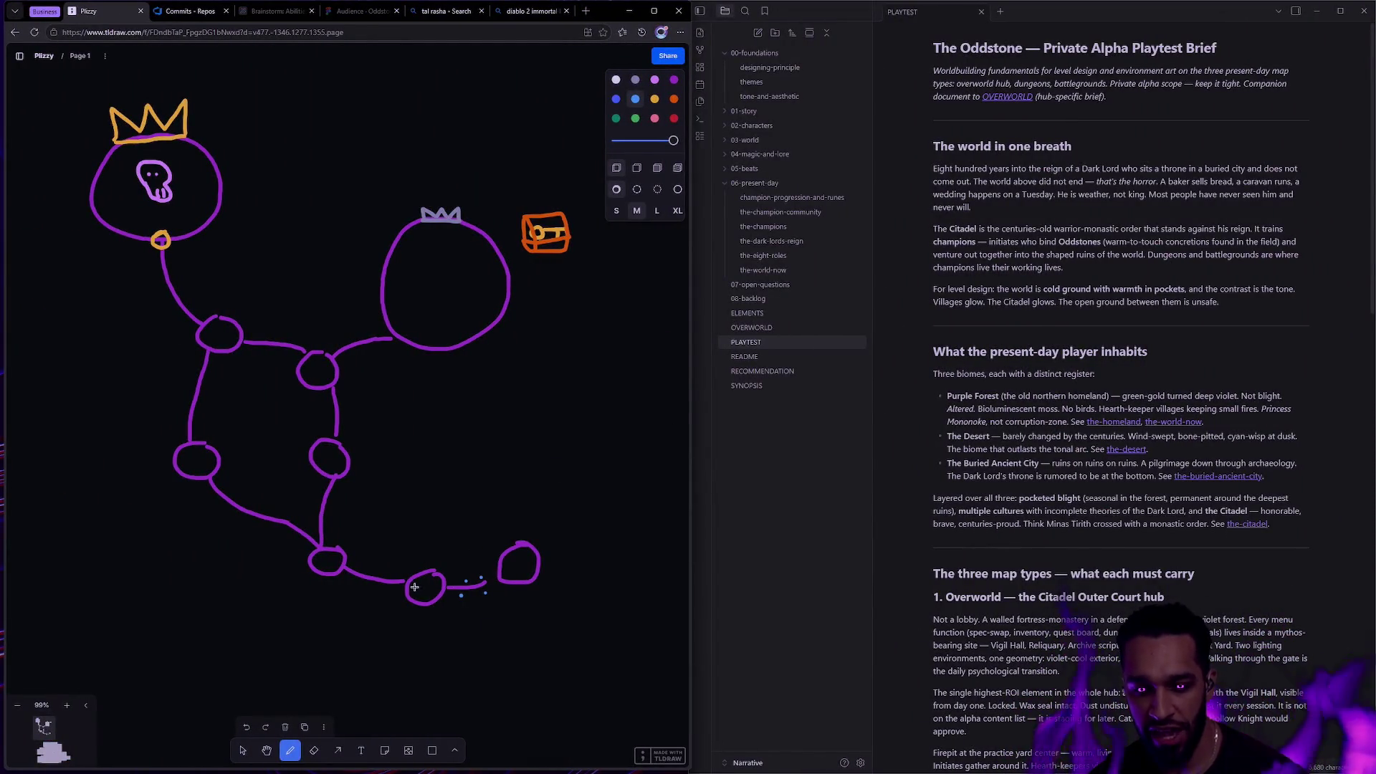
Cross the small end circle with a blue X, then draw a small red creature and circle above the map.
left_click_drag(416, 598, 431, 579)
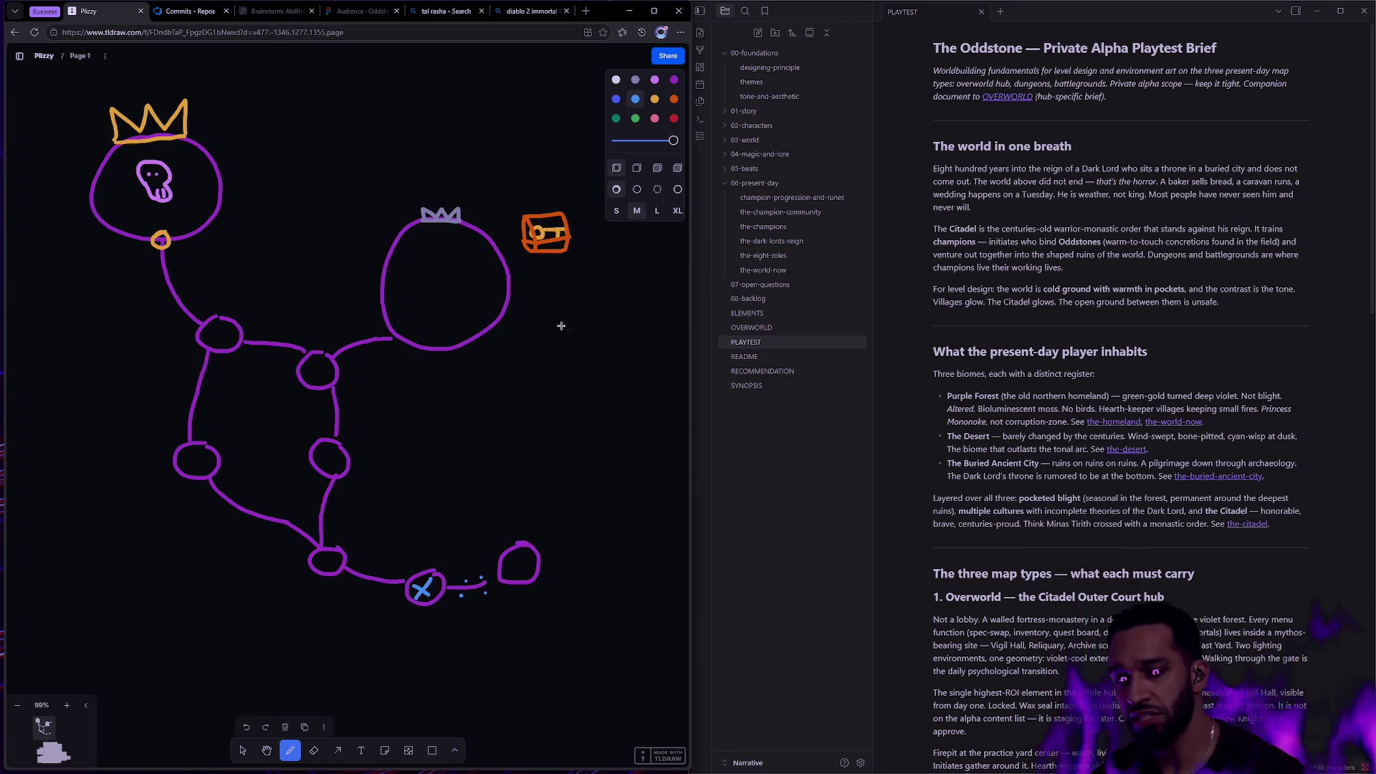
scroll(545, 337, "up", 5)
left_click(673, 118)
scroll(237, 172, "up", 3)
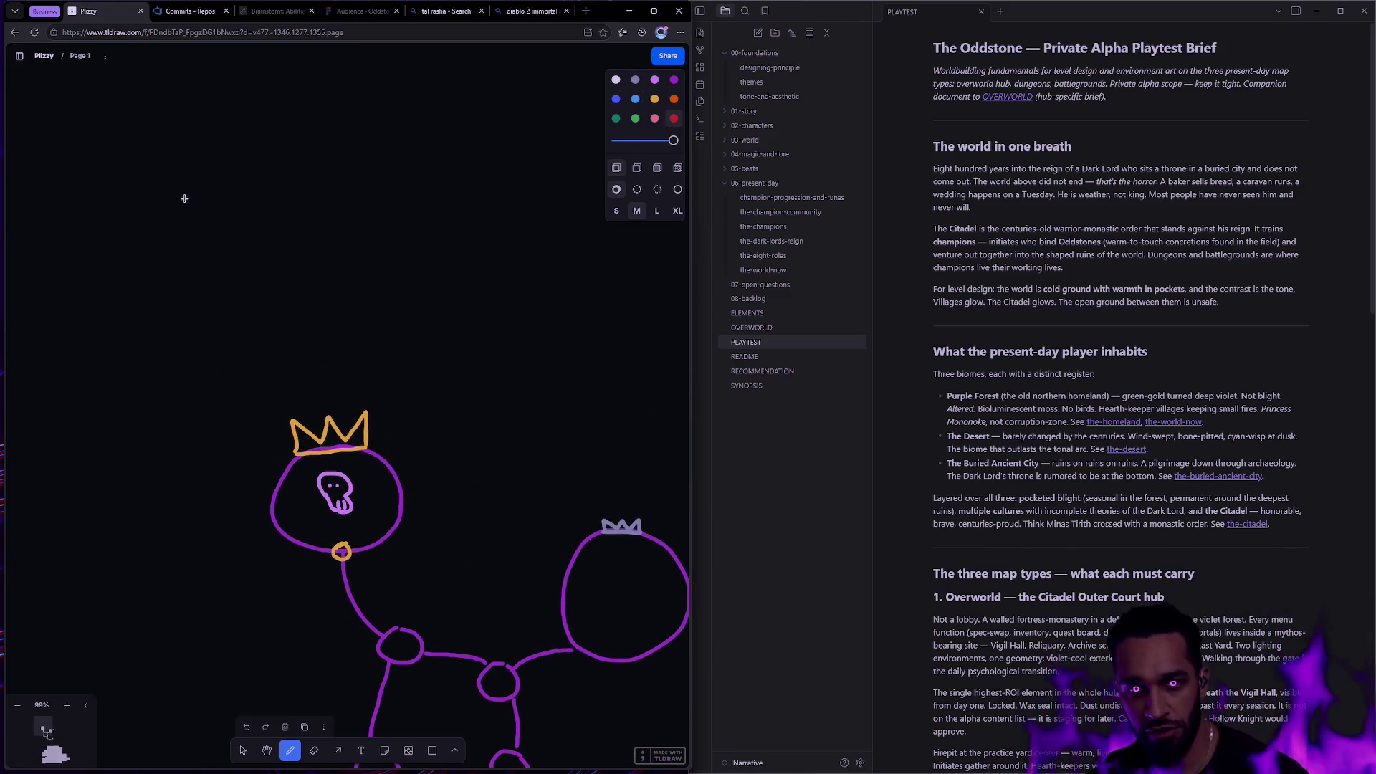
left_click_drag(176, 181, 193, 150)
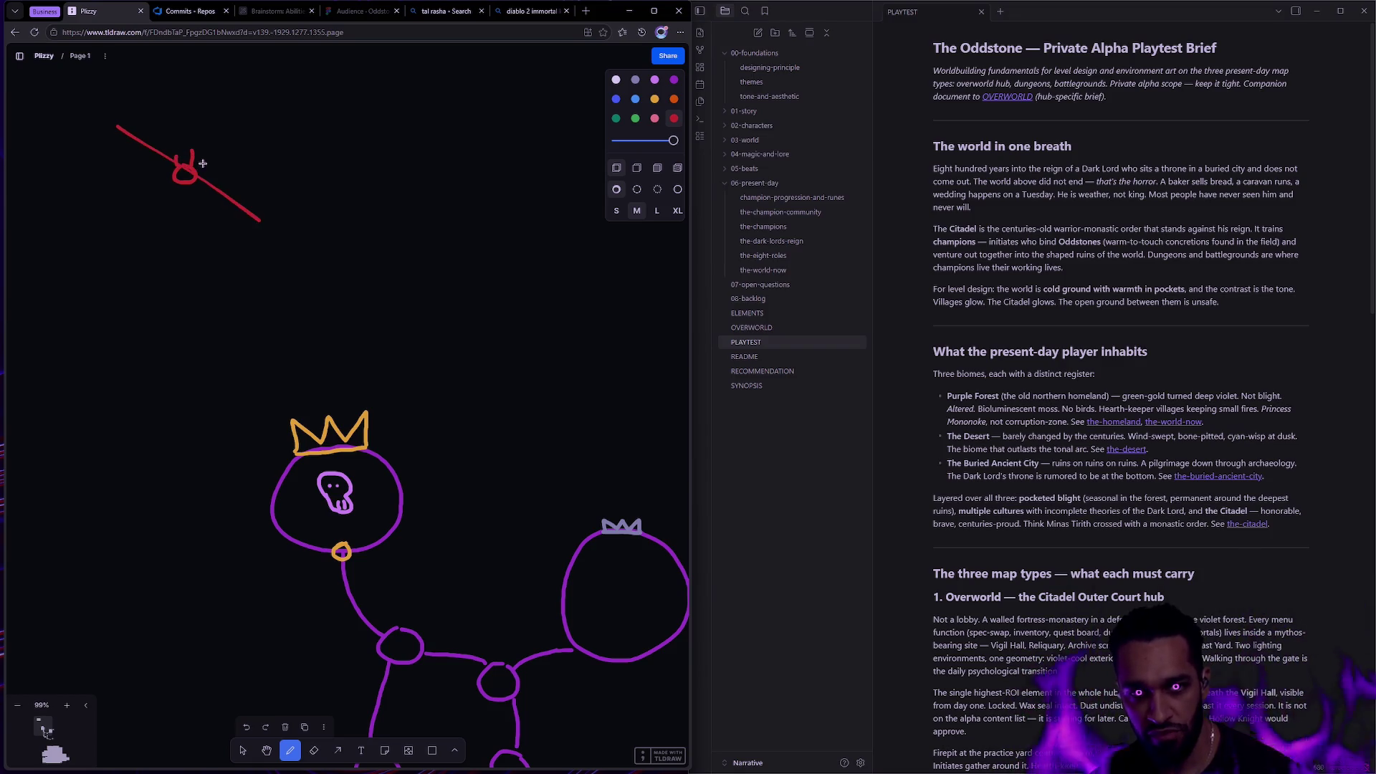
left_click_drag(279, 145, 286, 115)
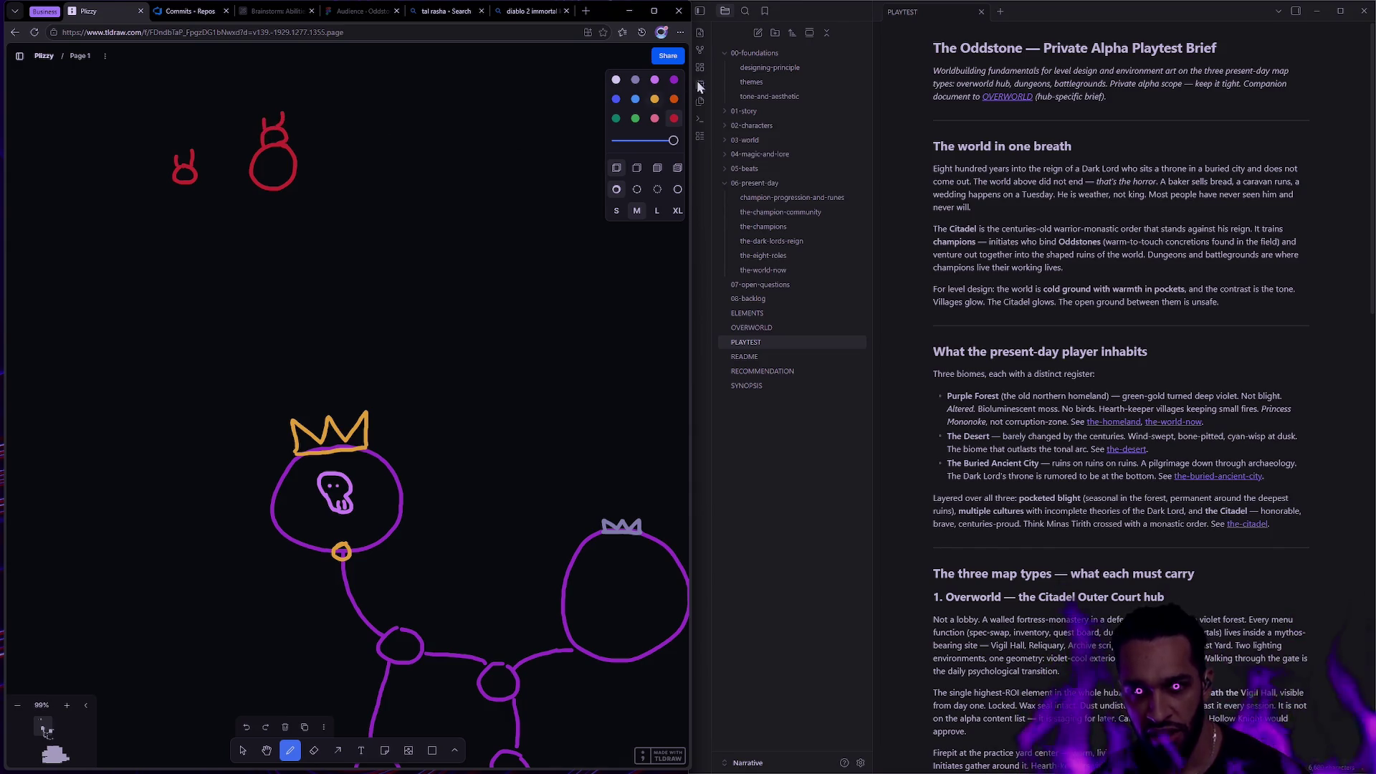
Draw two larger red circle bodies, the biggest one given a foot.
key("v")
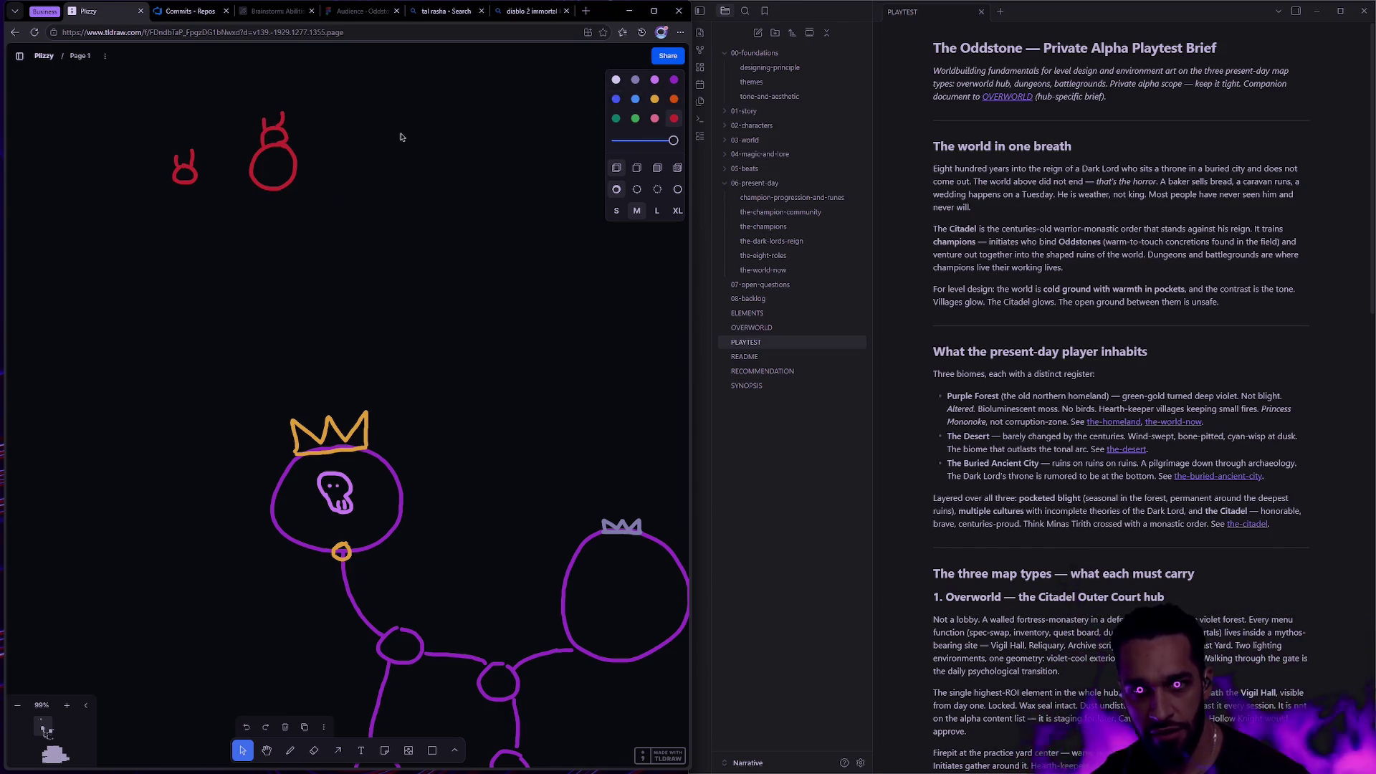
key("d")
mouse_move(410, 120)
left_mouse_down()
mouse_move(358, 151)
mouse_move(426, 133)
mouse_move(391, 93)
left_mouse_up()
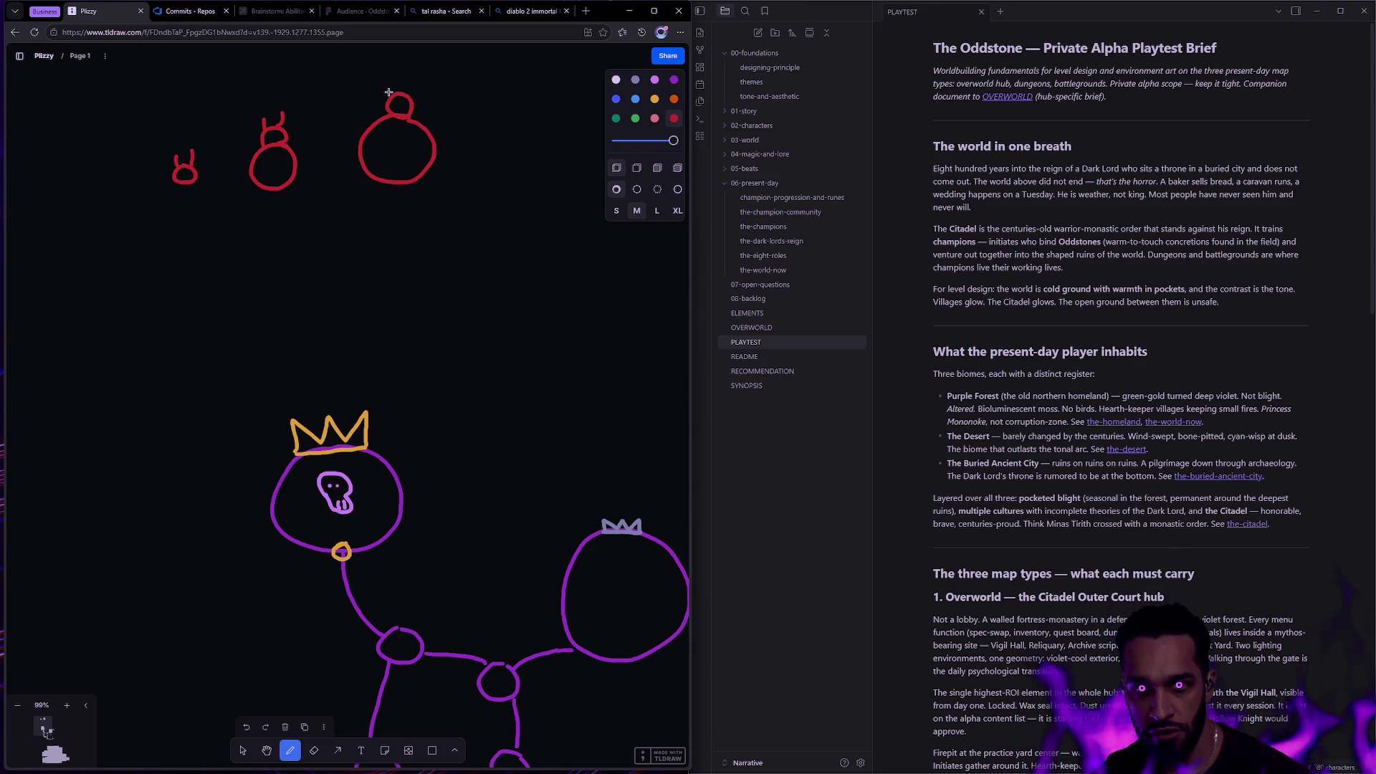
left_click(655, 99)
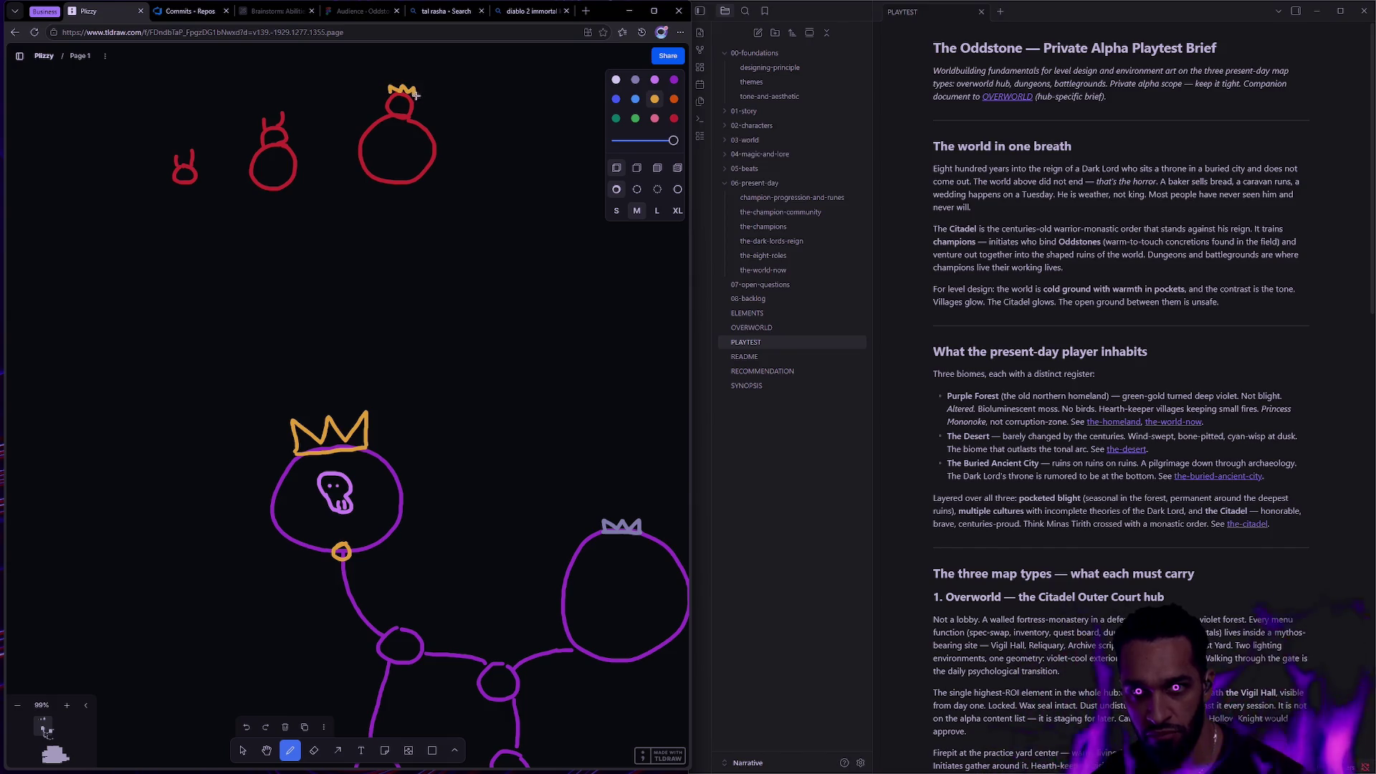
scroll(432, 190, "up", 2)
scroll(433, 191, "right", 2)
left_click(674, 118)
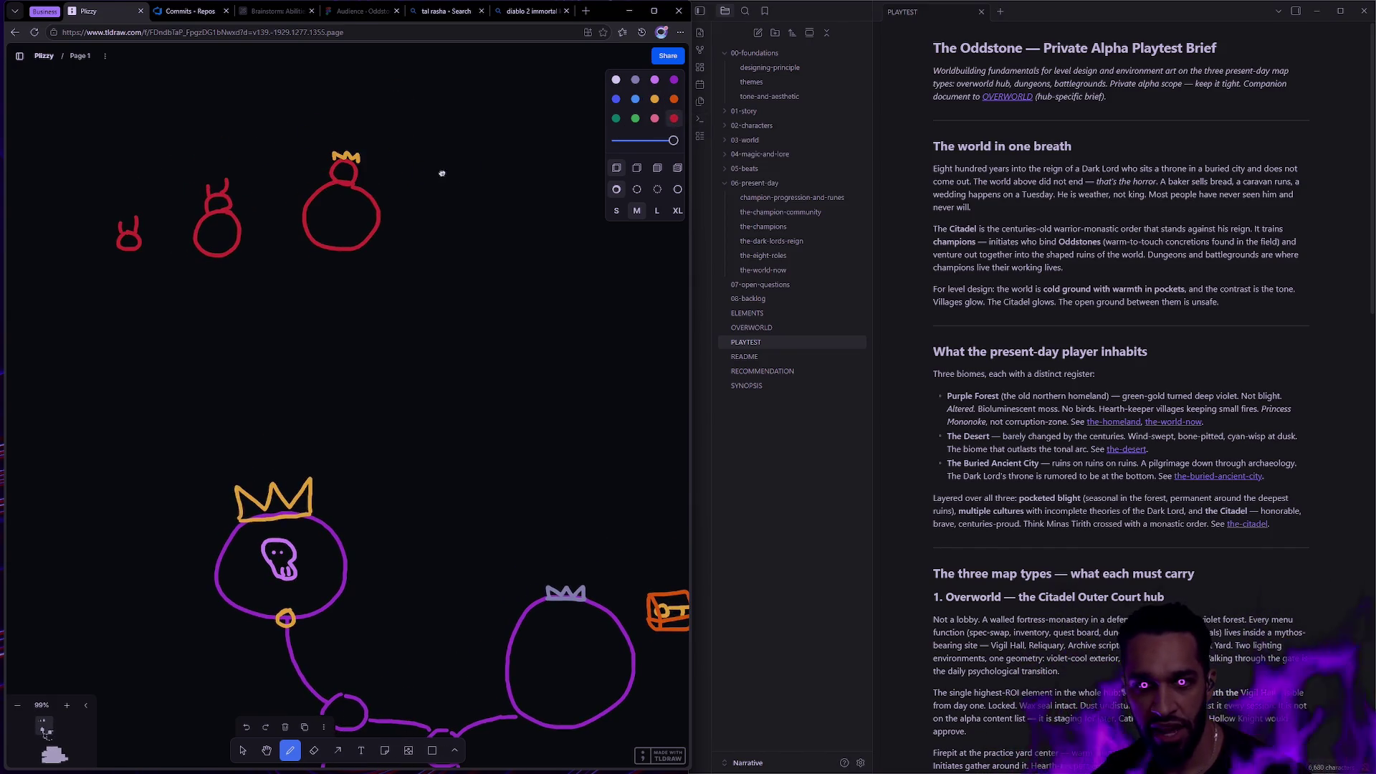
scroll(442, 173, "up", 1)
scroll(442, 173, "right", 1)
mouse_move(516, 148)
left_mouse_down()
mouse_move(414, 236)
mouse_move(548, 187)
mouse_move(514, 150)
mouse_move(510, 121)
mouse_move(519, 144)
left_mouse_up()
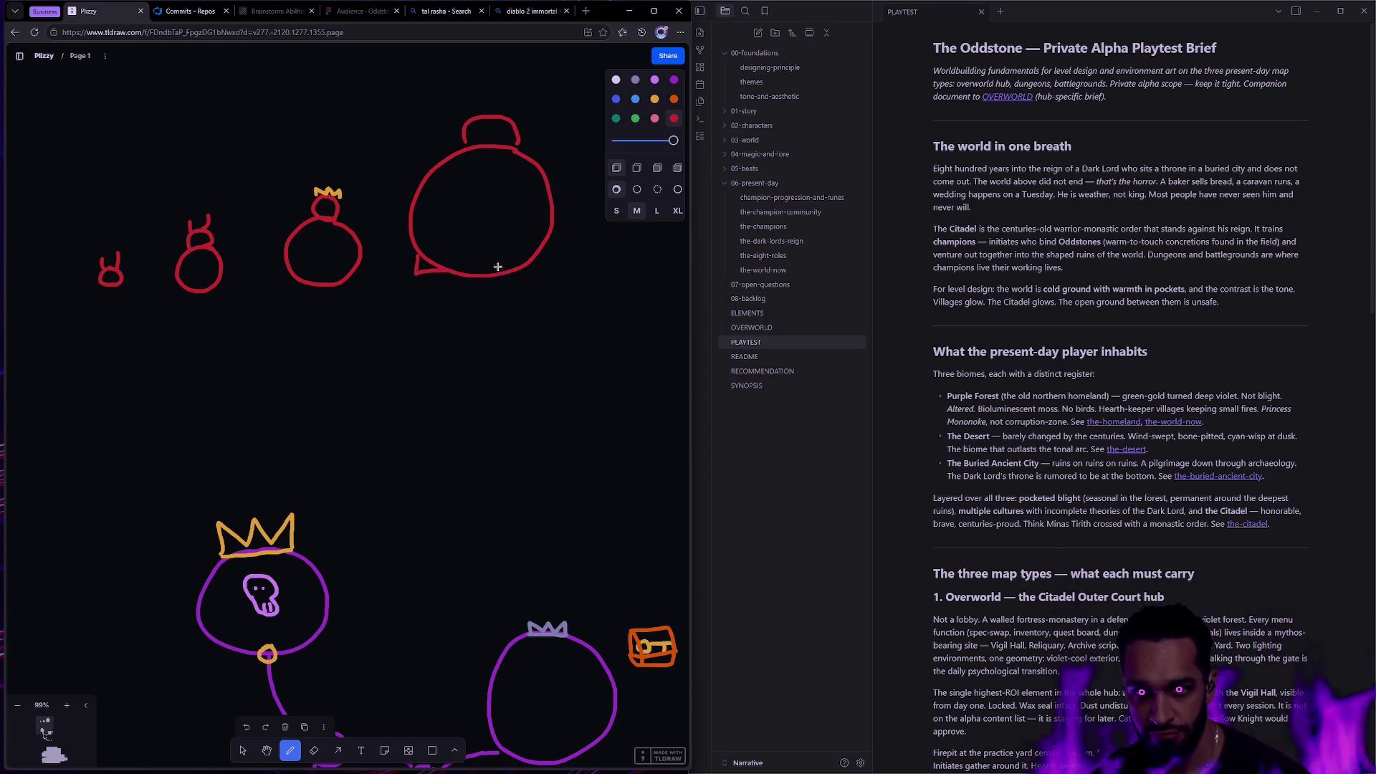
mouse_move(529, 265)
left_mouse_down()
mouse_move(563, 266)
mouse_move(532, 264)
left_mouse_up()
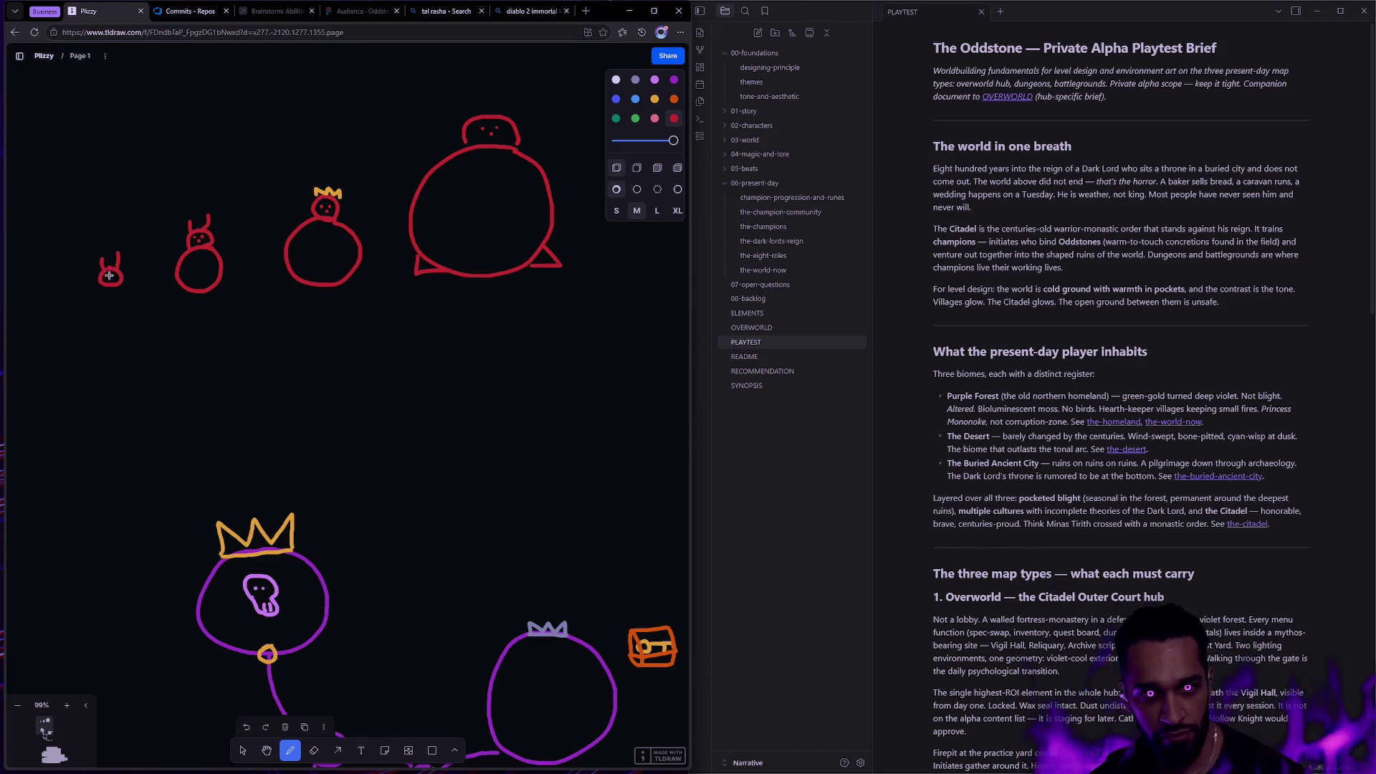
Put a yellow crown atop the big red figure and marquee-select the crowned figures.
left_click(654, 99)
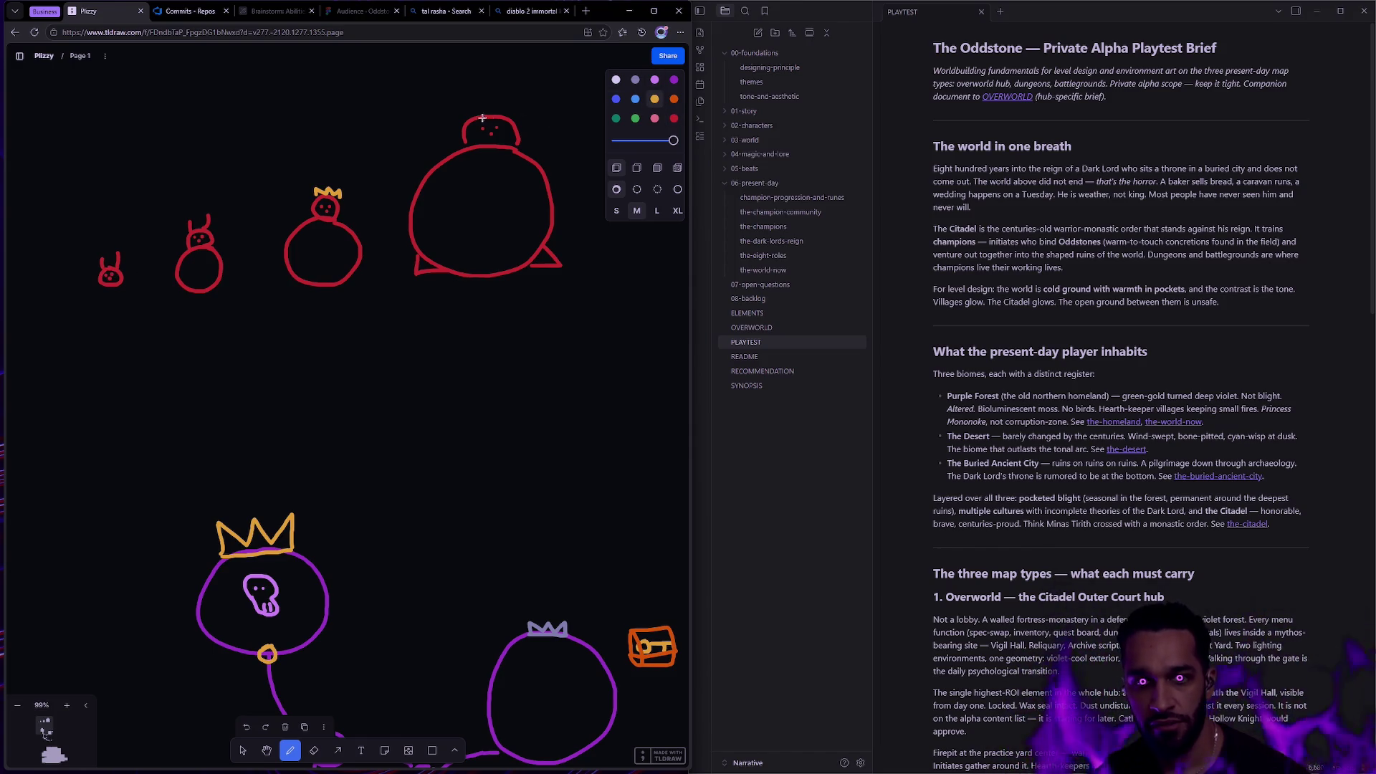
left_click_drag(468, 108, 519, 122)
key("v")
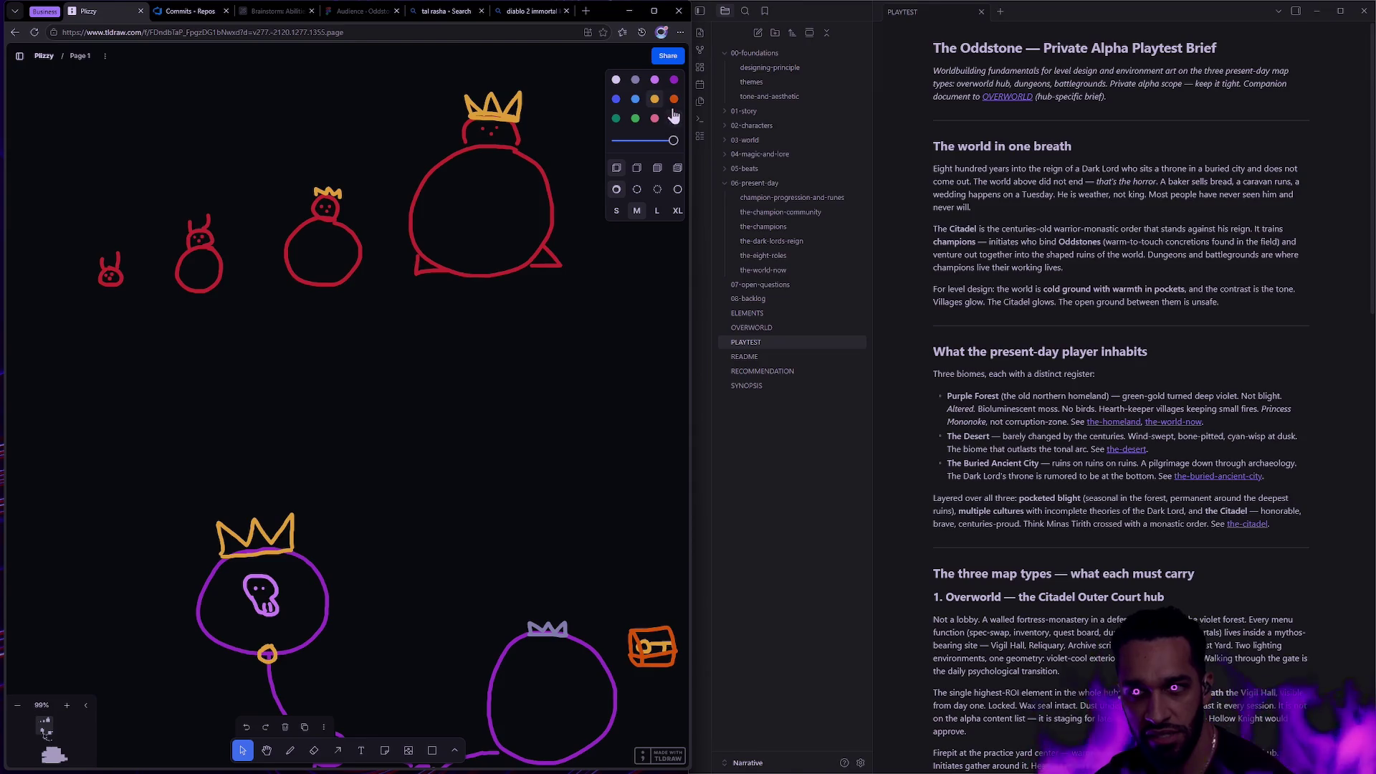
left_click(673, 80)
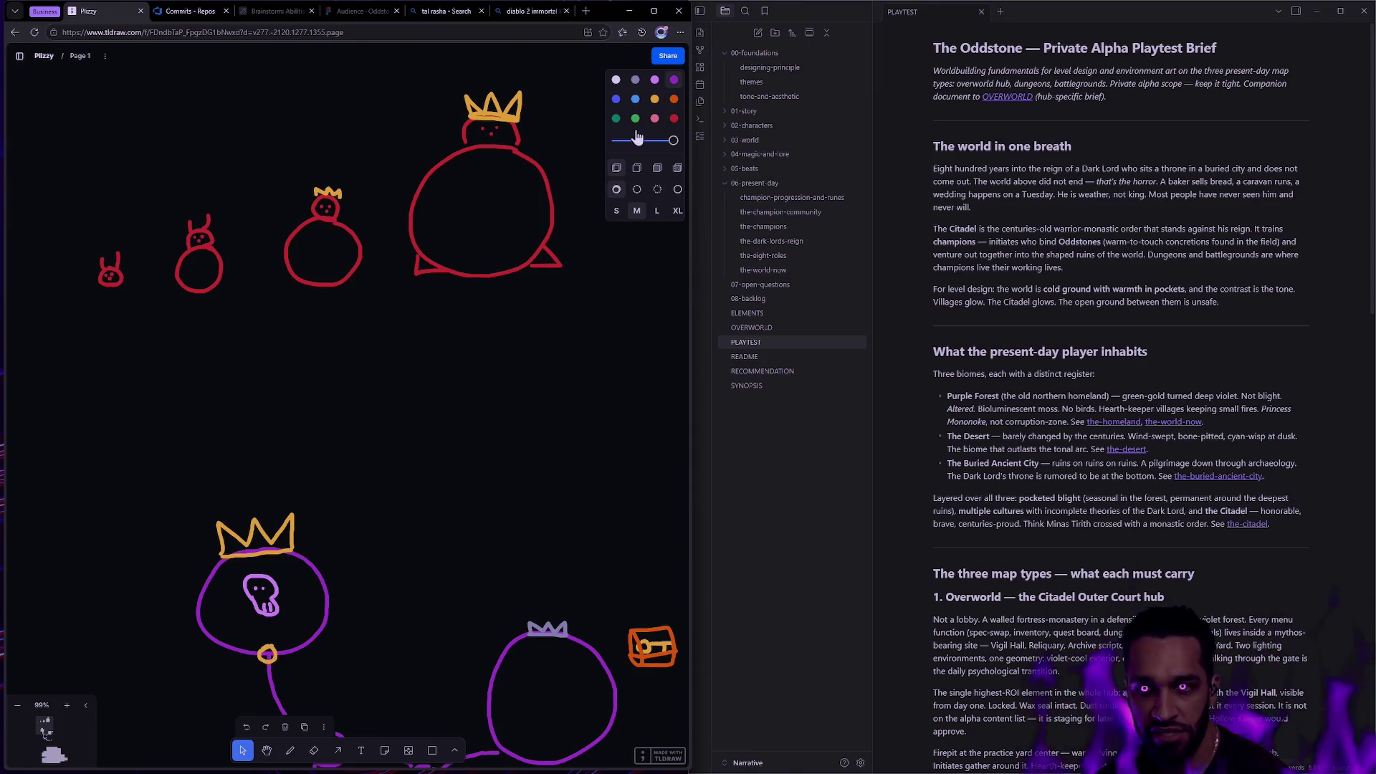
left_click_drag(113, 462, 385, 657)
left_click(500, 536)
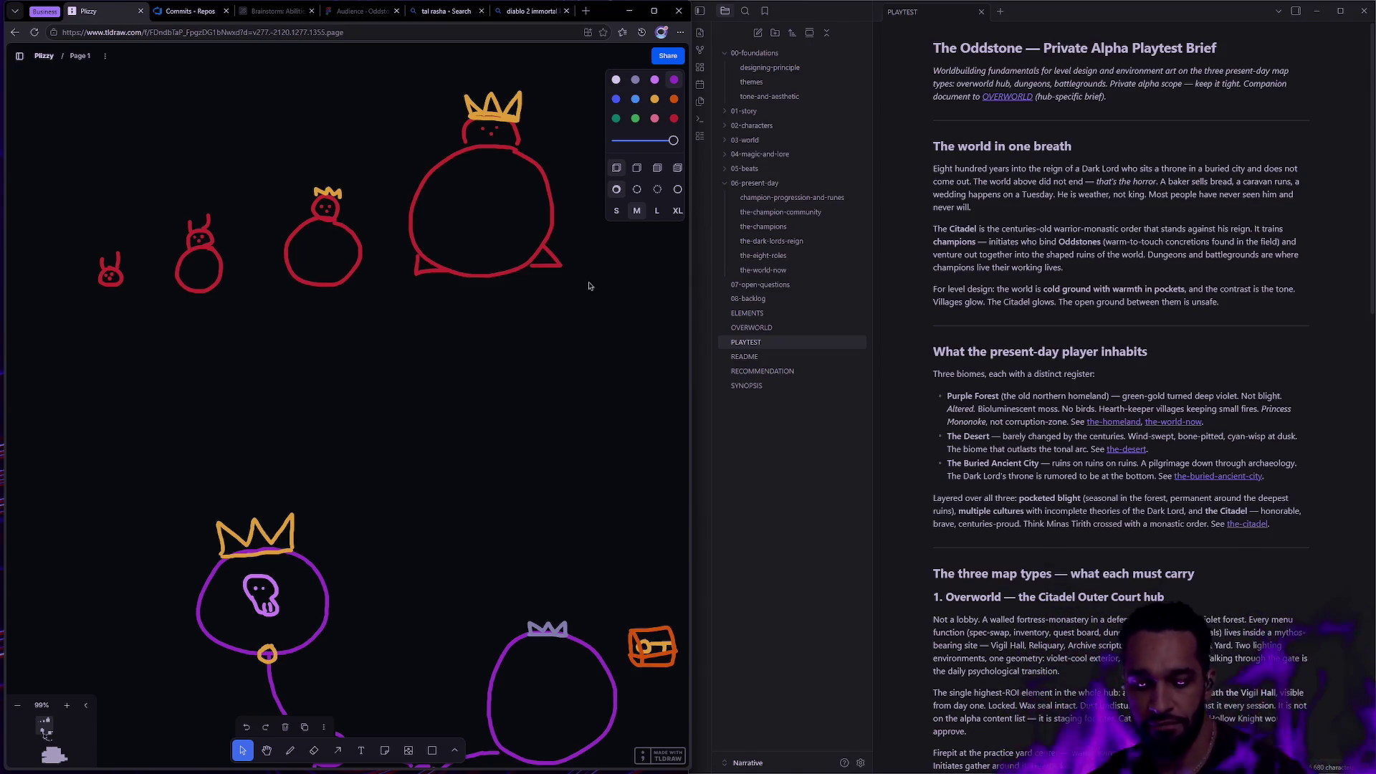
mouse_move(593, 315)
left_mouse_down()
mouse_move(410, 91)
mouse_move(444, 77)
left_mouse_up()
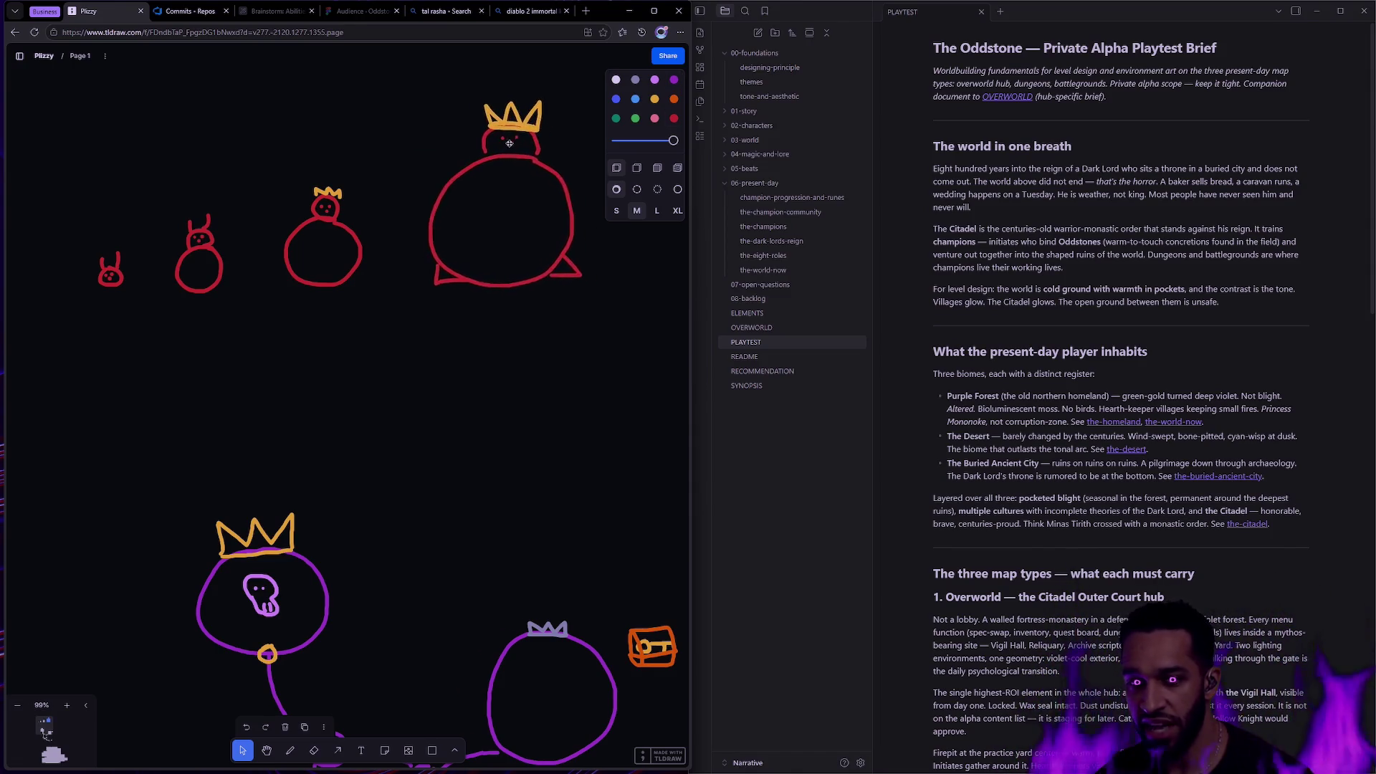
left_click(611, 308)
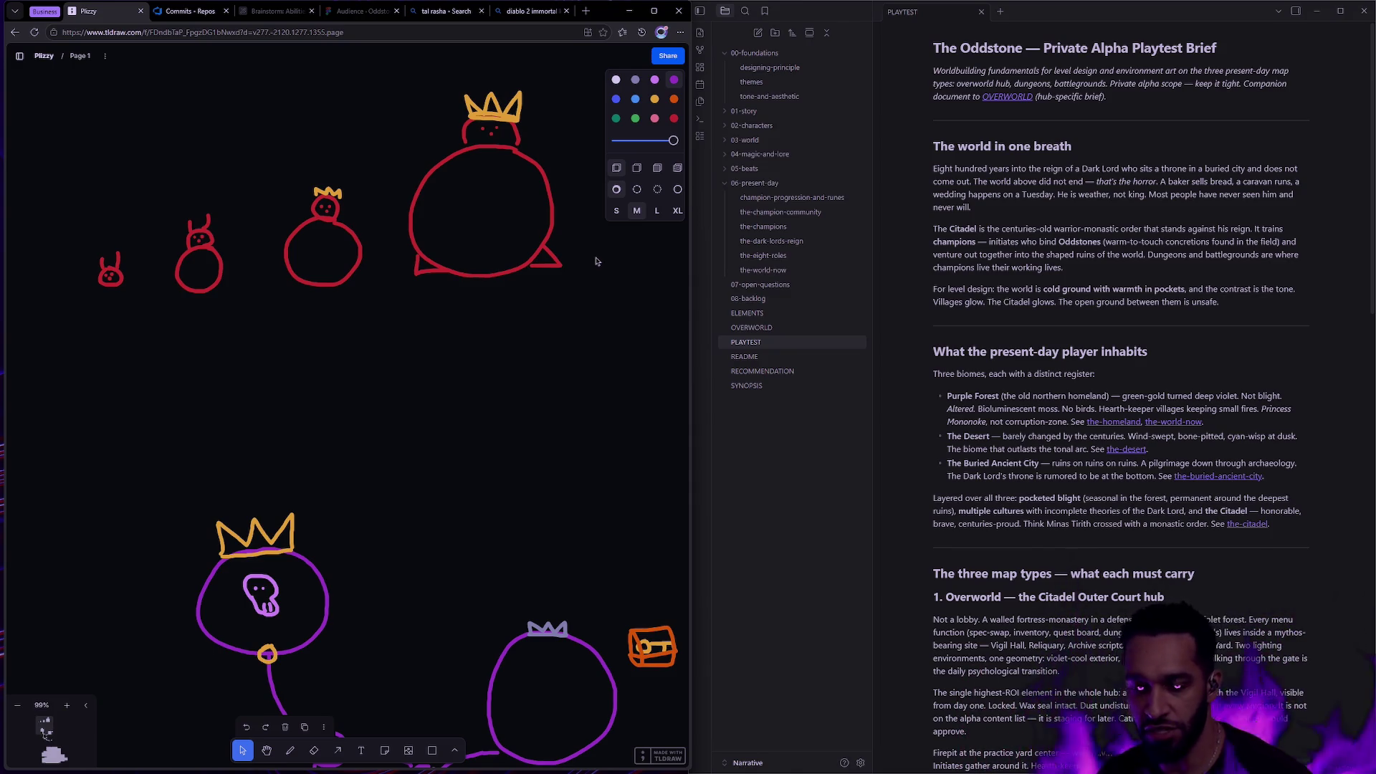
left_click_drag(617, 321, 407, 87)
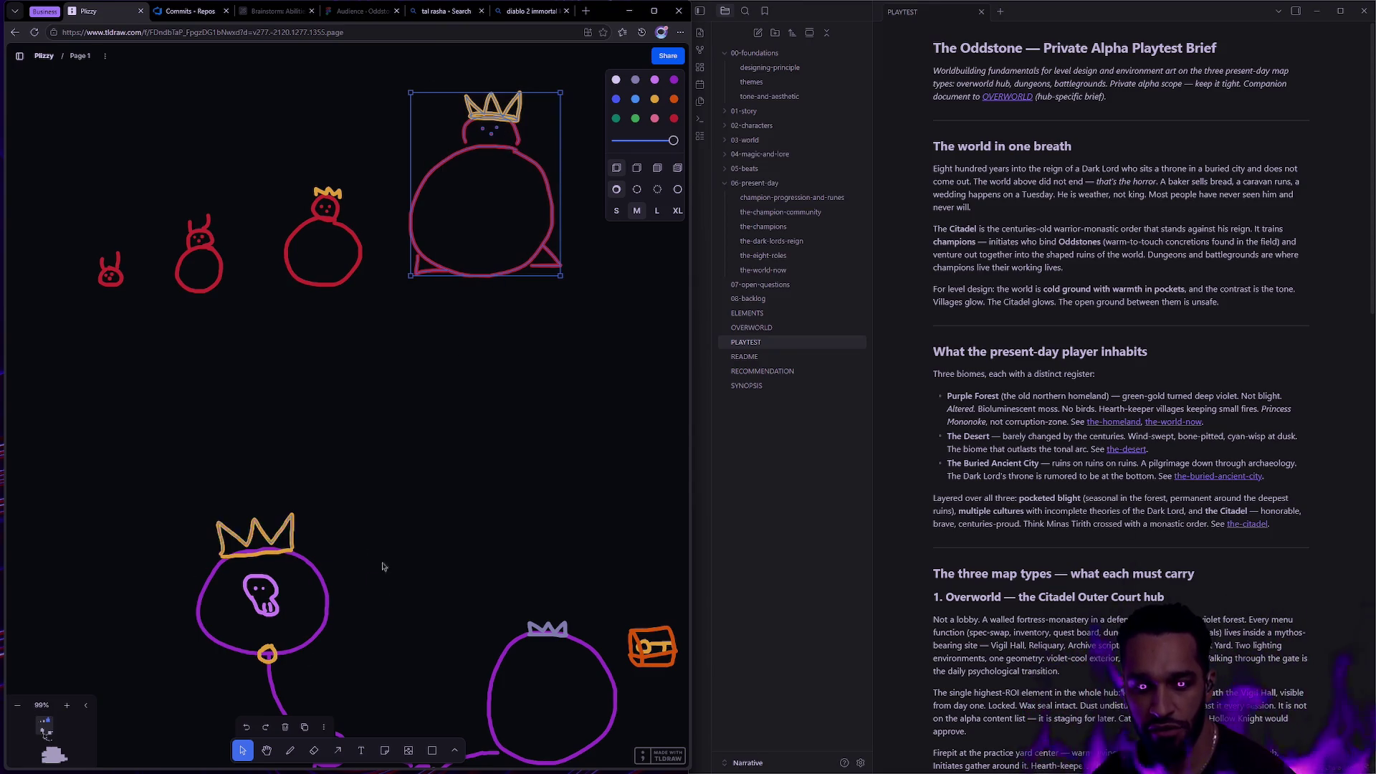
Duplicate the crowned red figure twice, then delete the three crowned copies.
left_click(336, 562)
mouse_move(284, 326)
left_mouse_down()
mouse_move(364, 185)
mouse_move(452, 430)
mouse_move(545, 401)
mouse_move(534, 510)
left_mouse_up()
left_click_drag(387, 349, 634, 531)
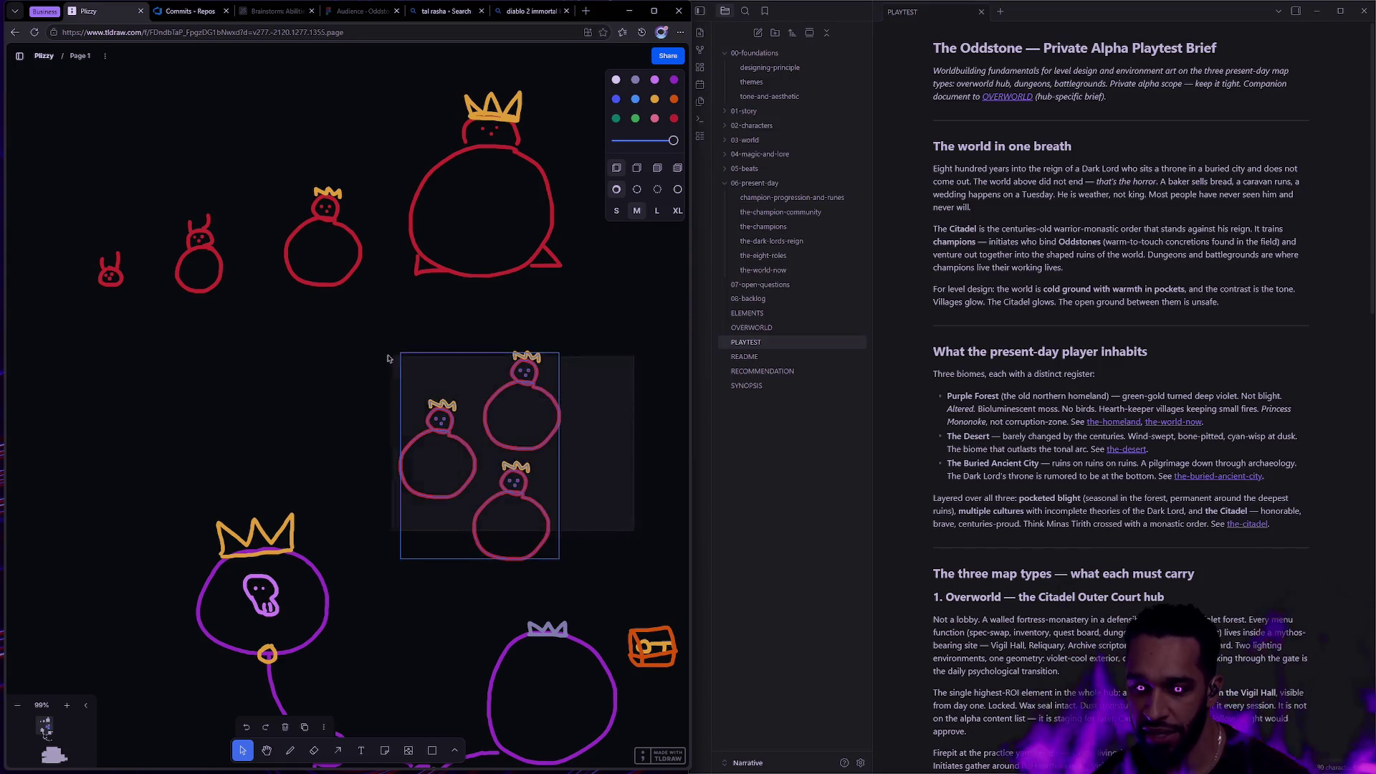
left_click(592, 479)
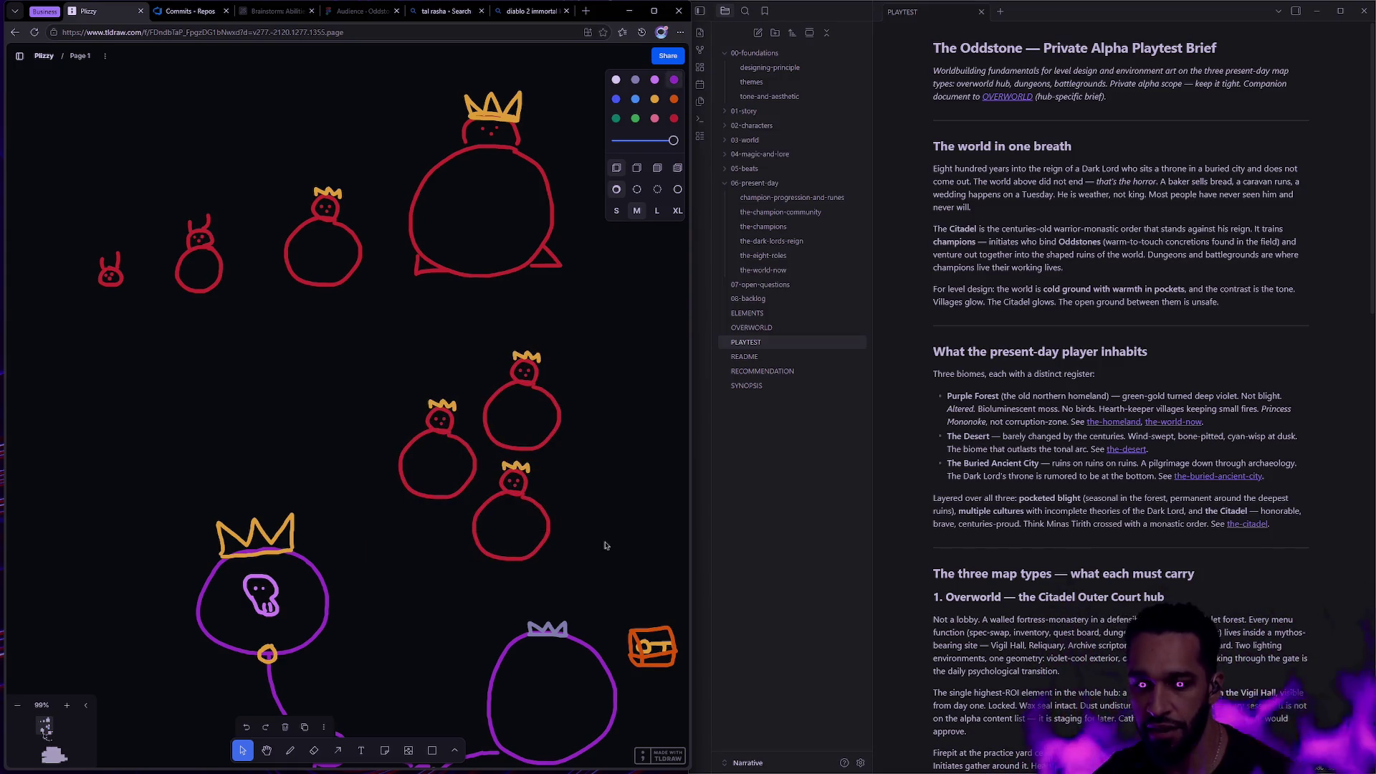
left_click_drag(602, 538, 334, 342)
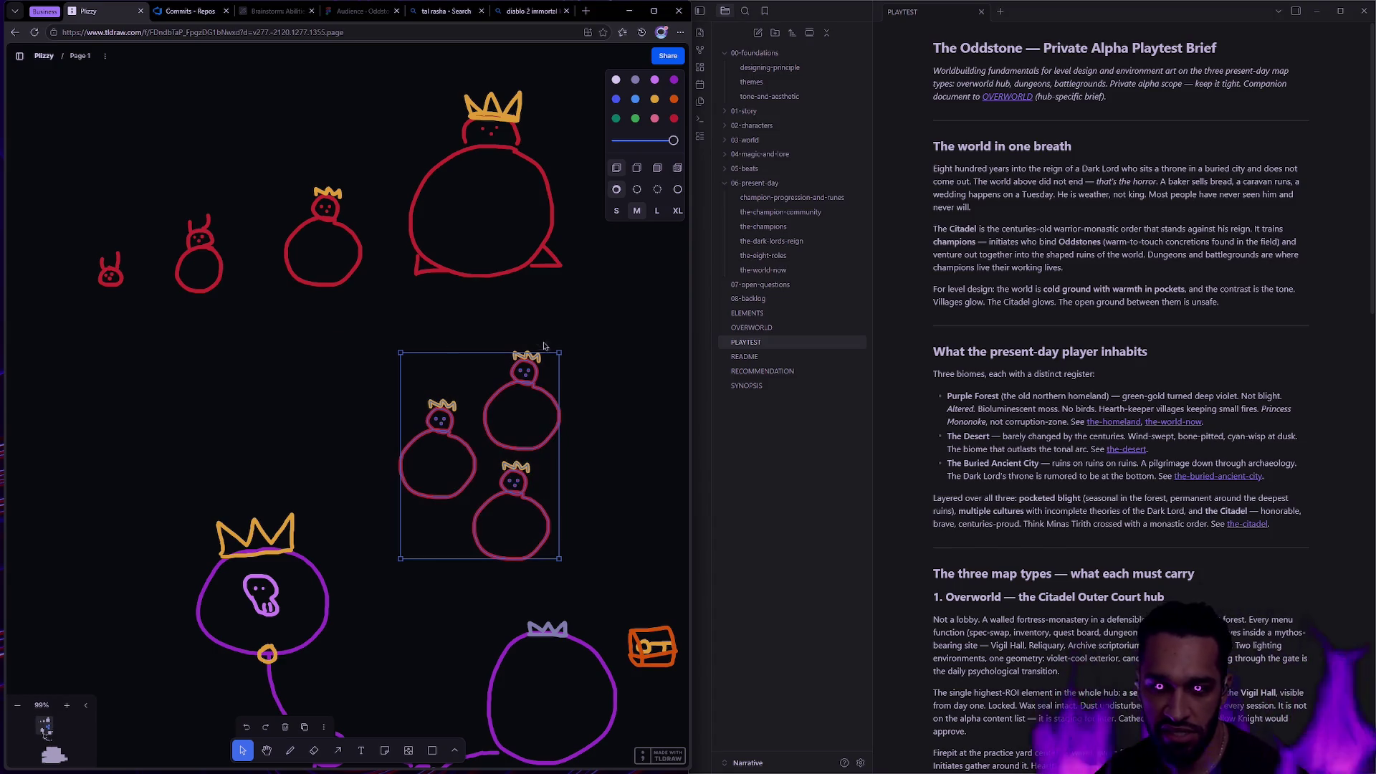
key("Delete")
Nudge the red horned figure slightly to the left.
scroll(239, 314, "left", 3)
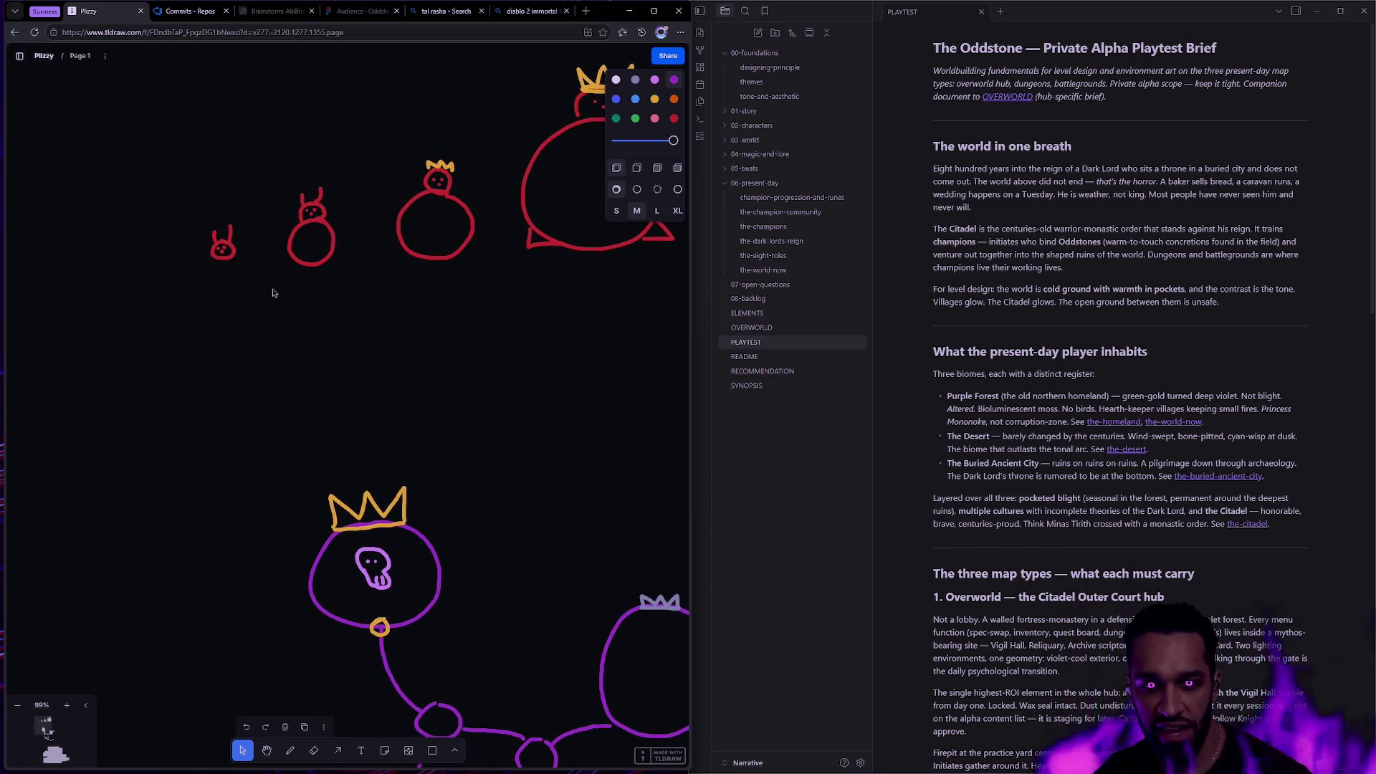
left_click_drag(271, 321, 309, 265)
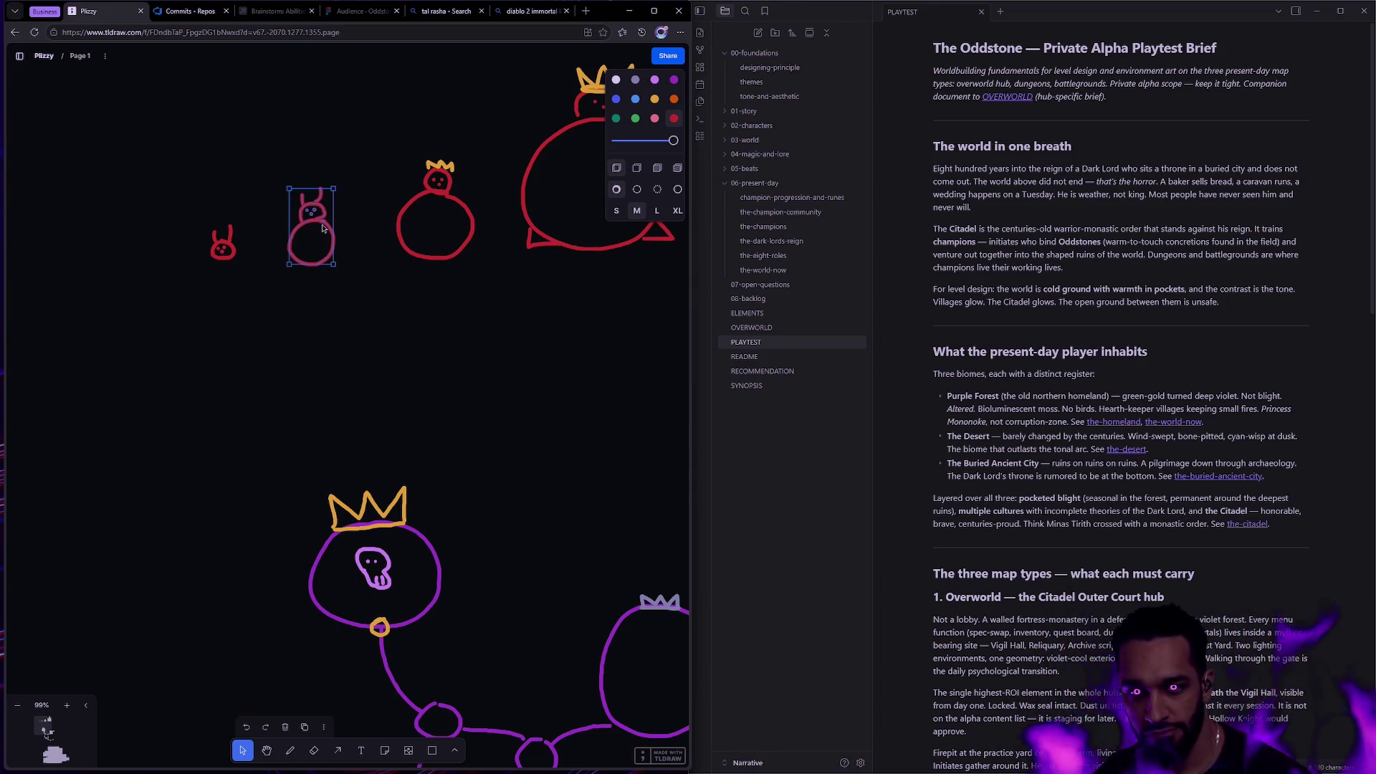
left_click(352, 215)
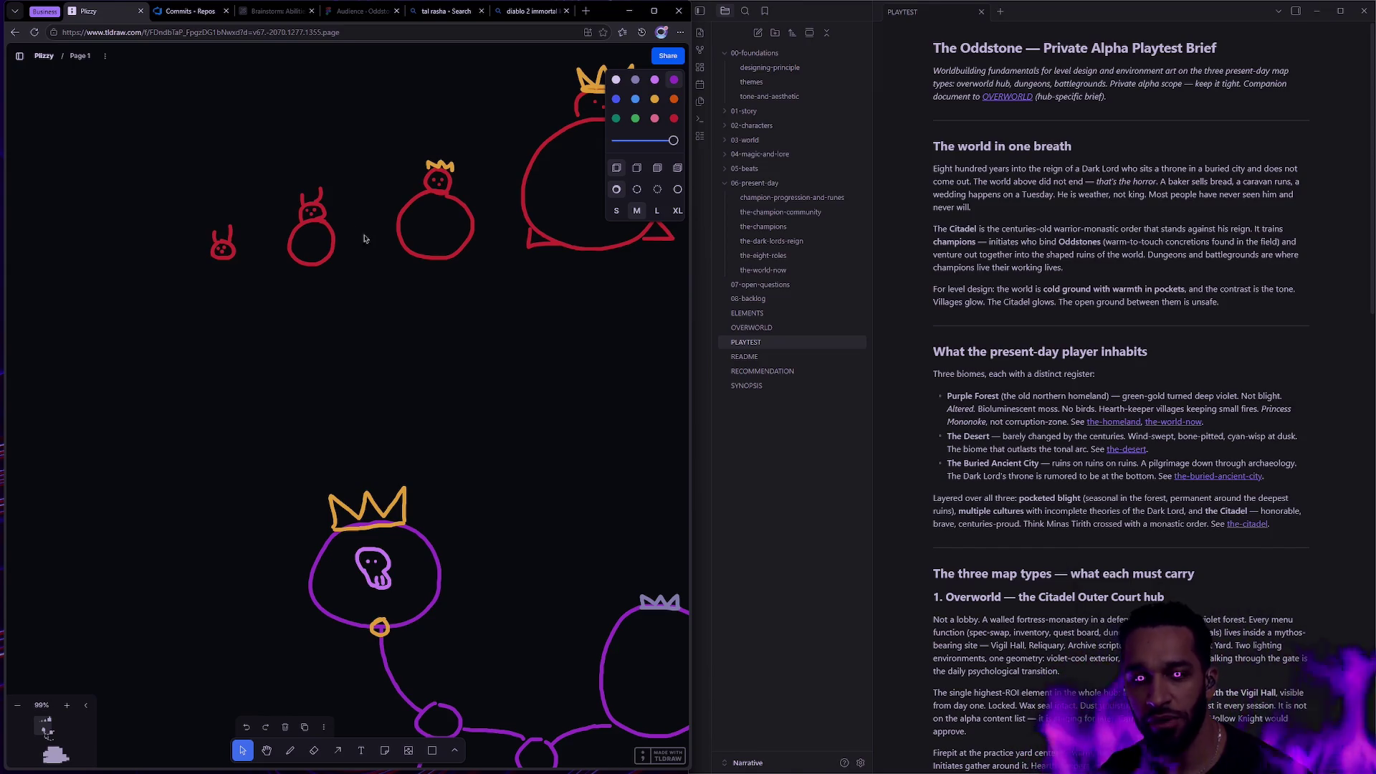
left_click_drag(326, 217, 327, 216)
left_click(395, 281)
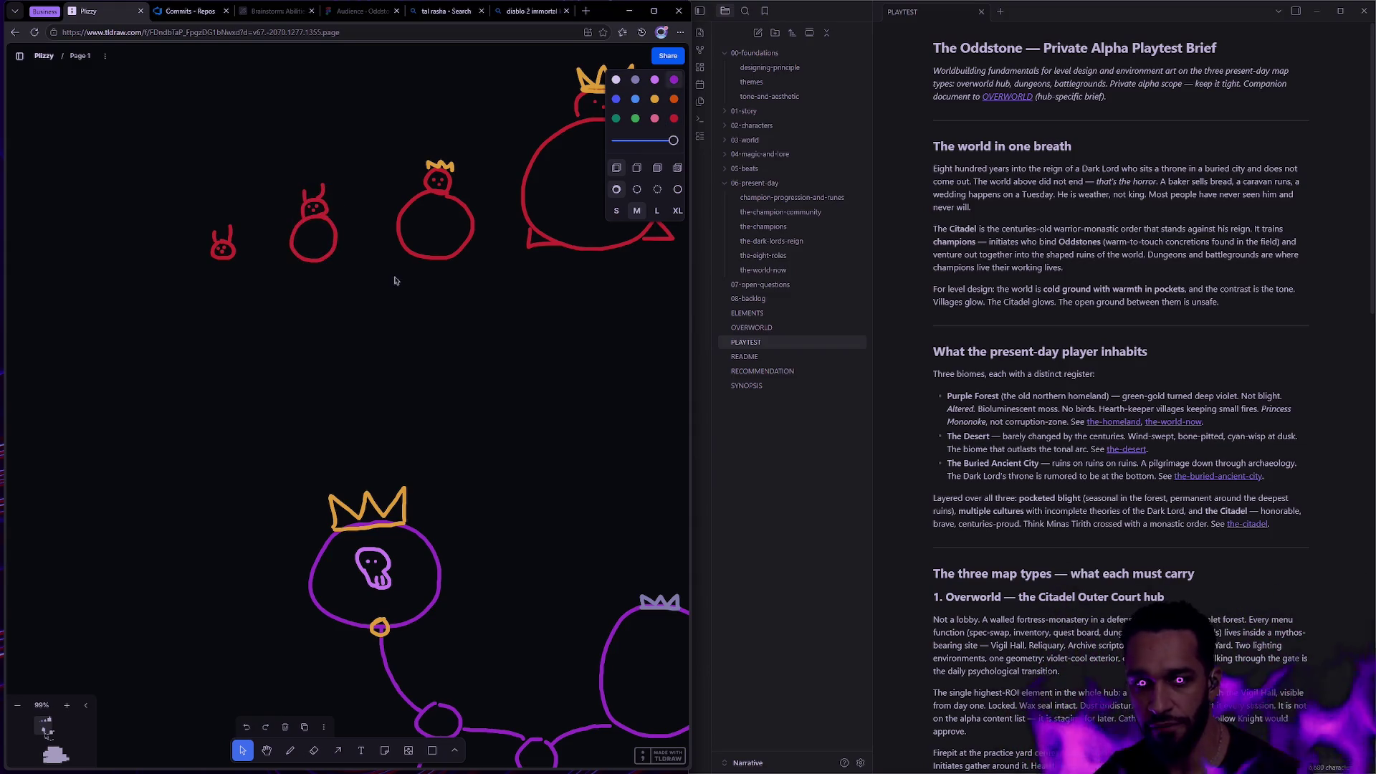
Reposition the small red horned figure and make several copies of it.
left_click(223, 247)
scroll(201, 293, "right", 3)
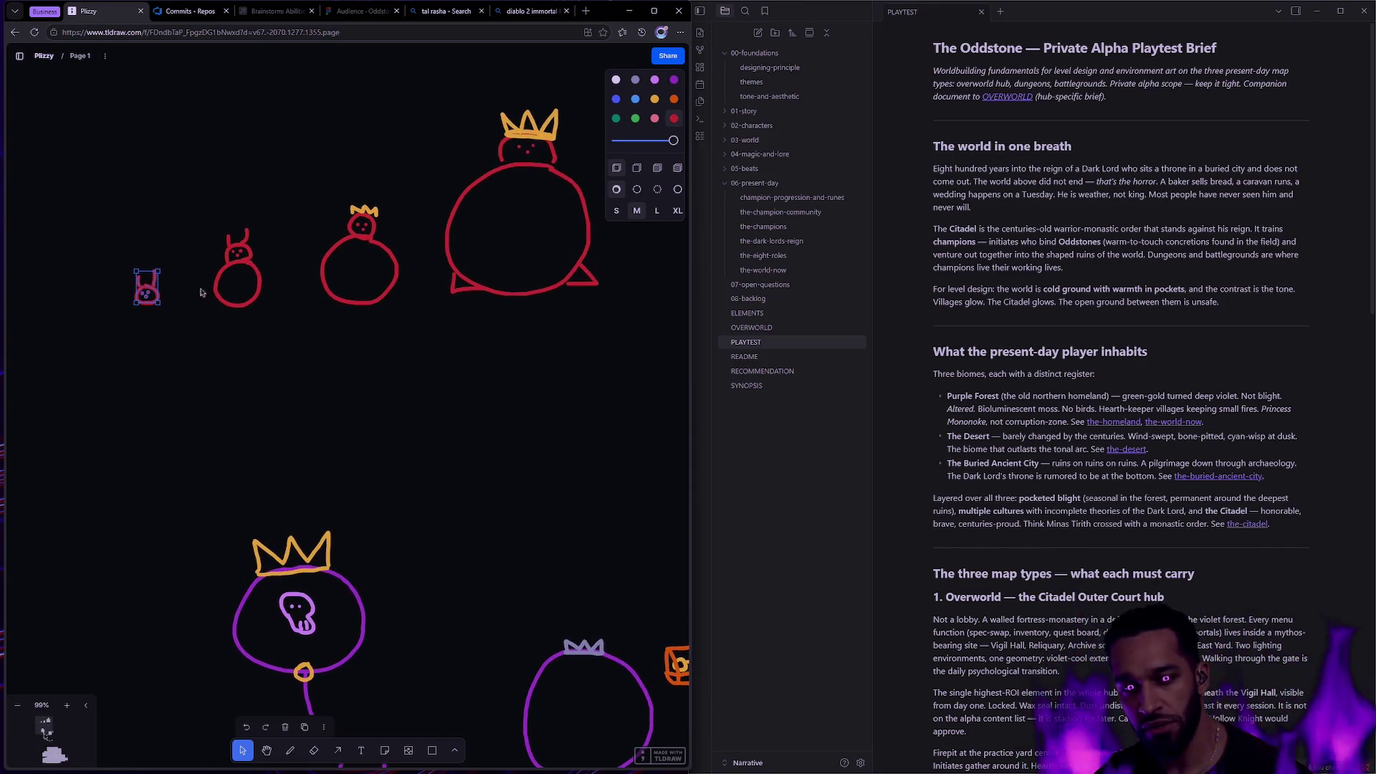
left_click_drag(149, 294, 158, 290)
mouse_move(168, 291)
left_mouse_down()
mouse_move(136, 302)
mouse_move(165, 291)
mouse_move(164, 328)
mouse_move(136, 332)
mouse_move(89, 297)
mouse_move(101, 310)
mouse_move(108, 268)
mouse_move(144, 256)
left_mouse_up()
left_click(194, 220)
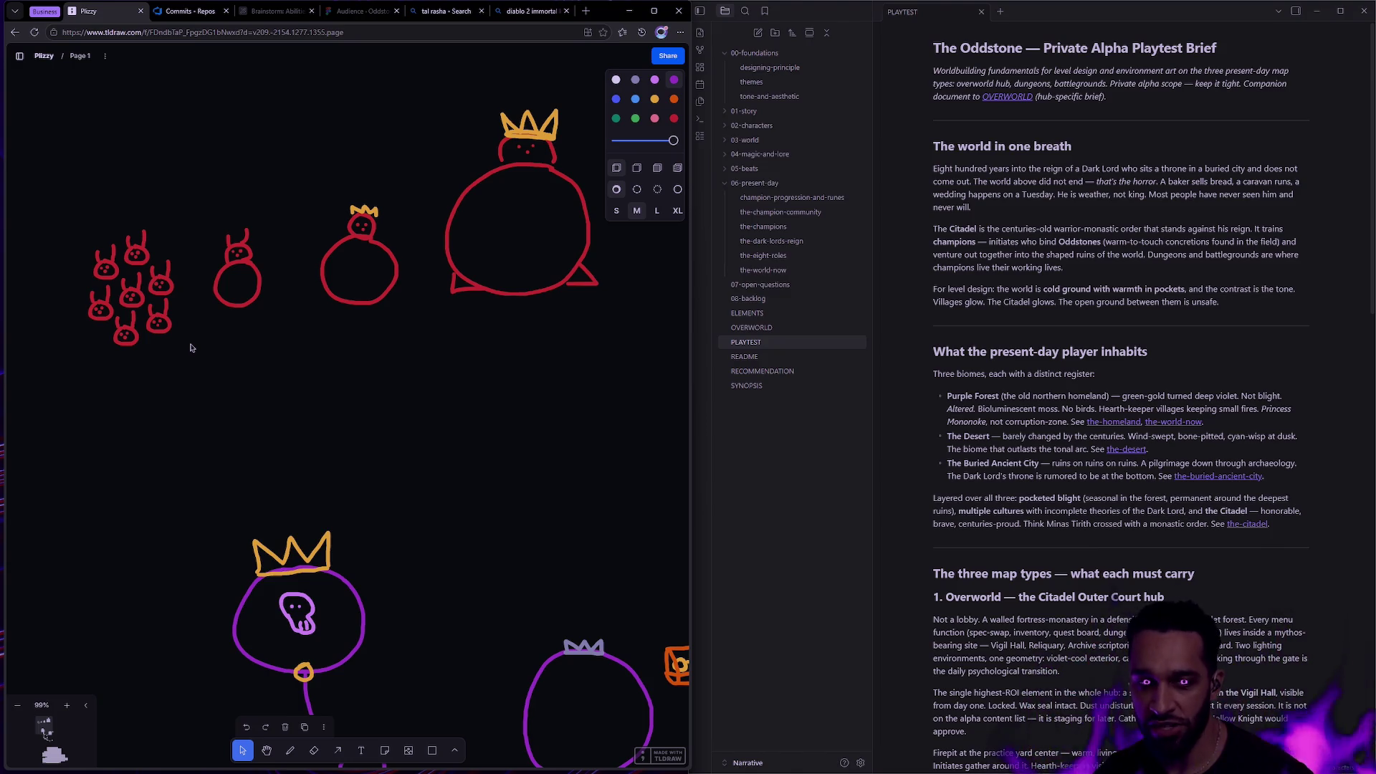
left_click_drag(77, 215, 186, 390)
left_click(199, 356)
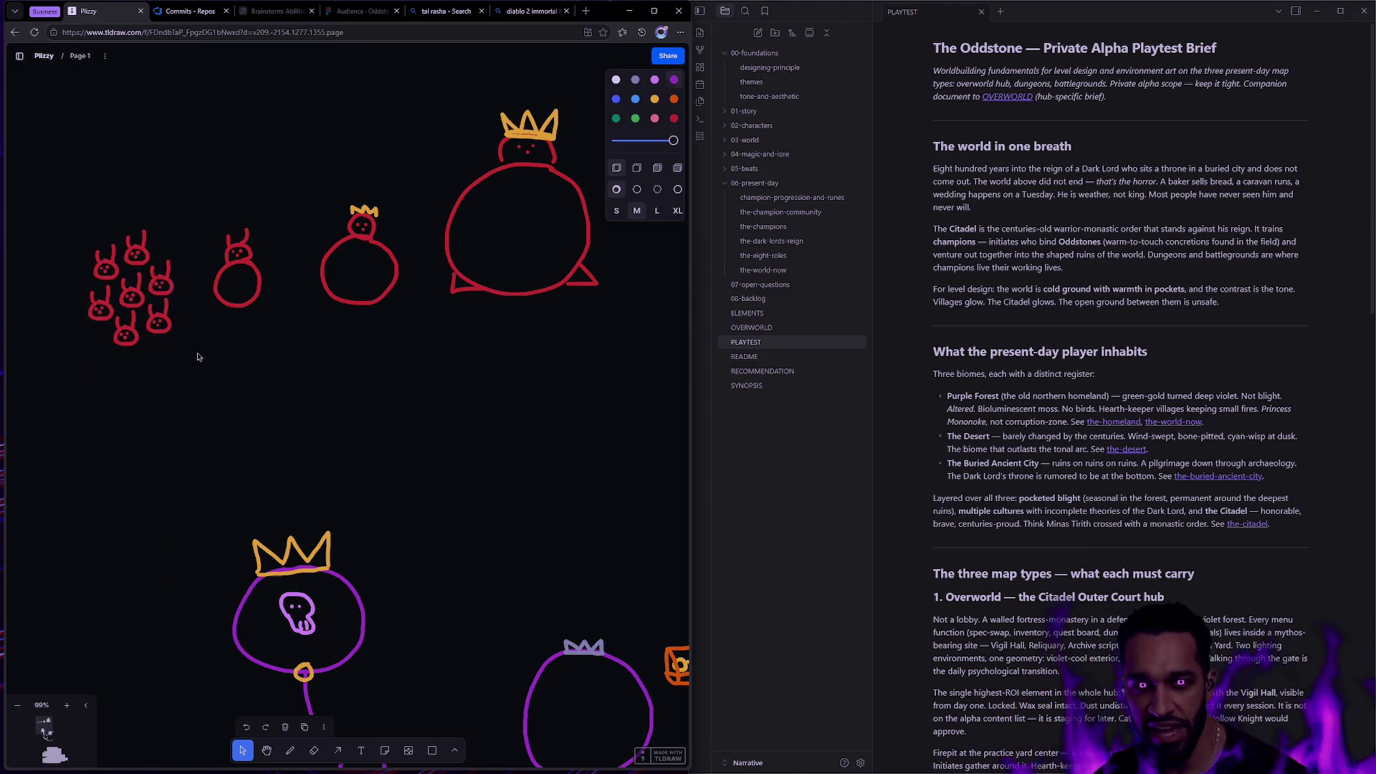
mouse_move(241, 247)
left_mouse_down()
mouse_move(287, 270)
mouse_move(274, 245)
mouse_move(258, 249)
left_mouse_up()
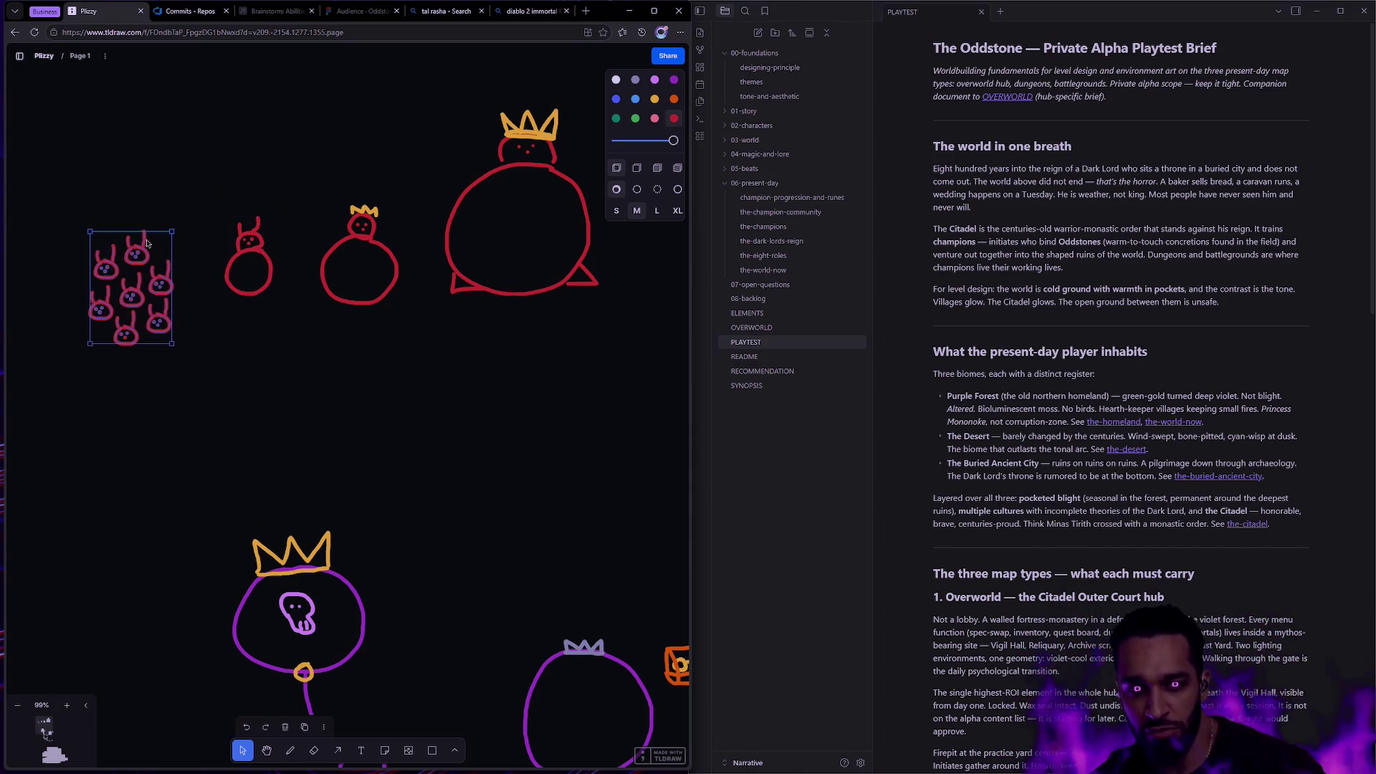
left_click(191, 321)
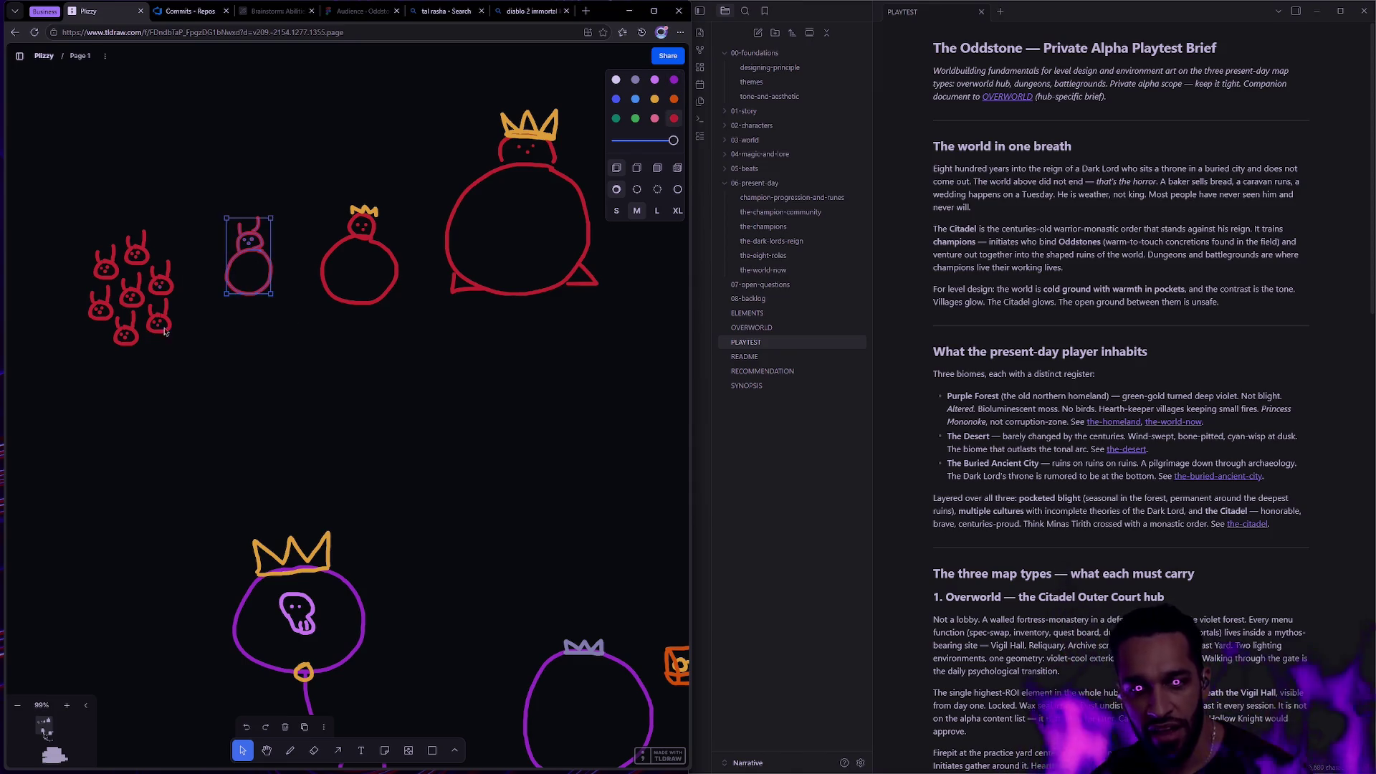
Delete the six upper horned copies and scroll down to the purple map.
left_click_drag(49, 202, 201, 356)
left_click(243, 341)
left_click_drag(84, 211, 196, 307)
key("Delete")
scroll(393, 524, "down", 10)
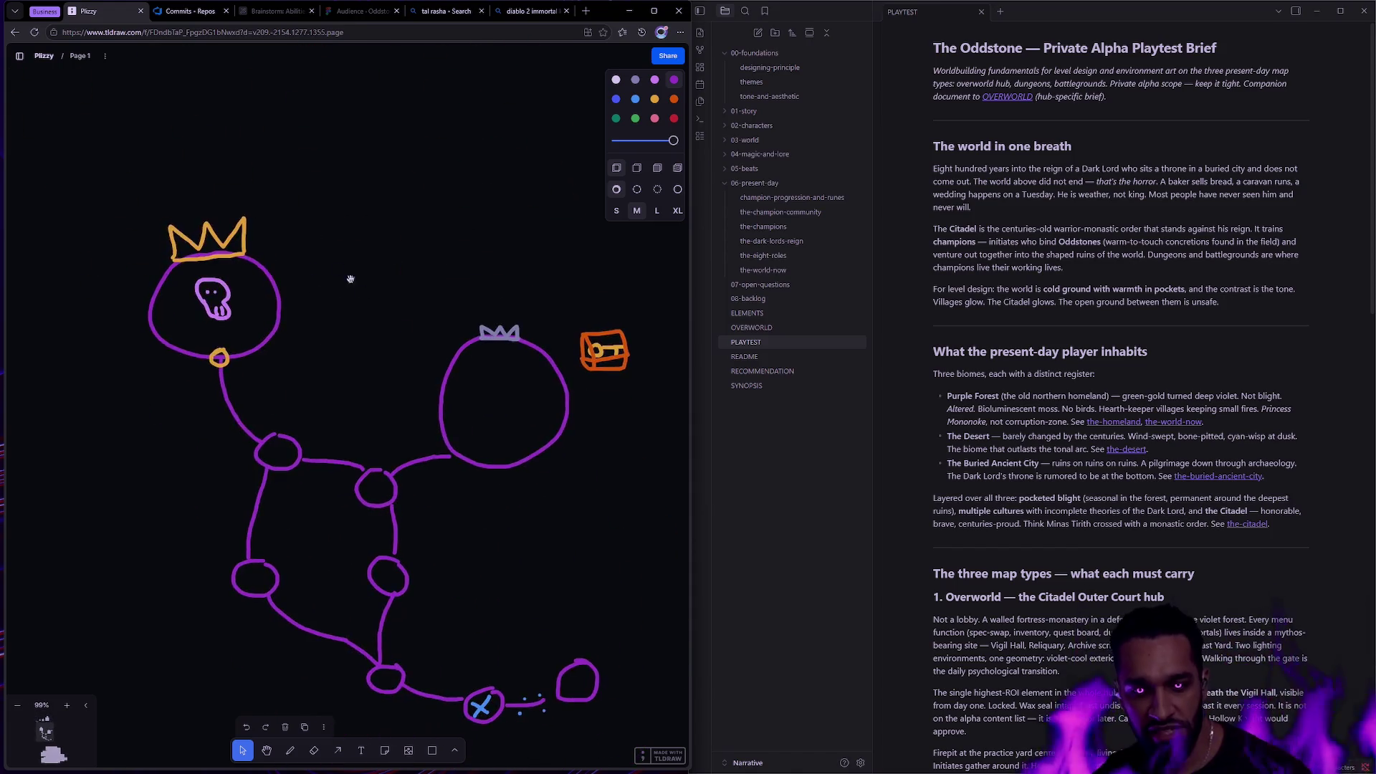
In light blue, dot the lower path and cross its small node with an X.
left_click(634, 99)
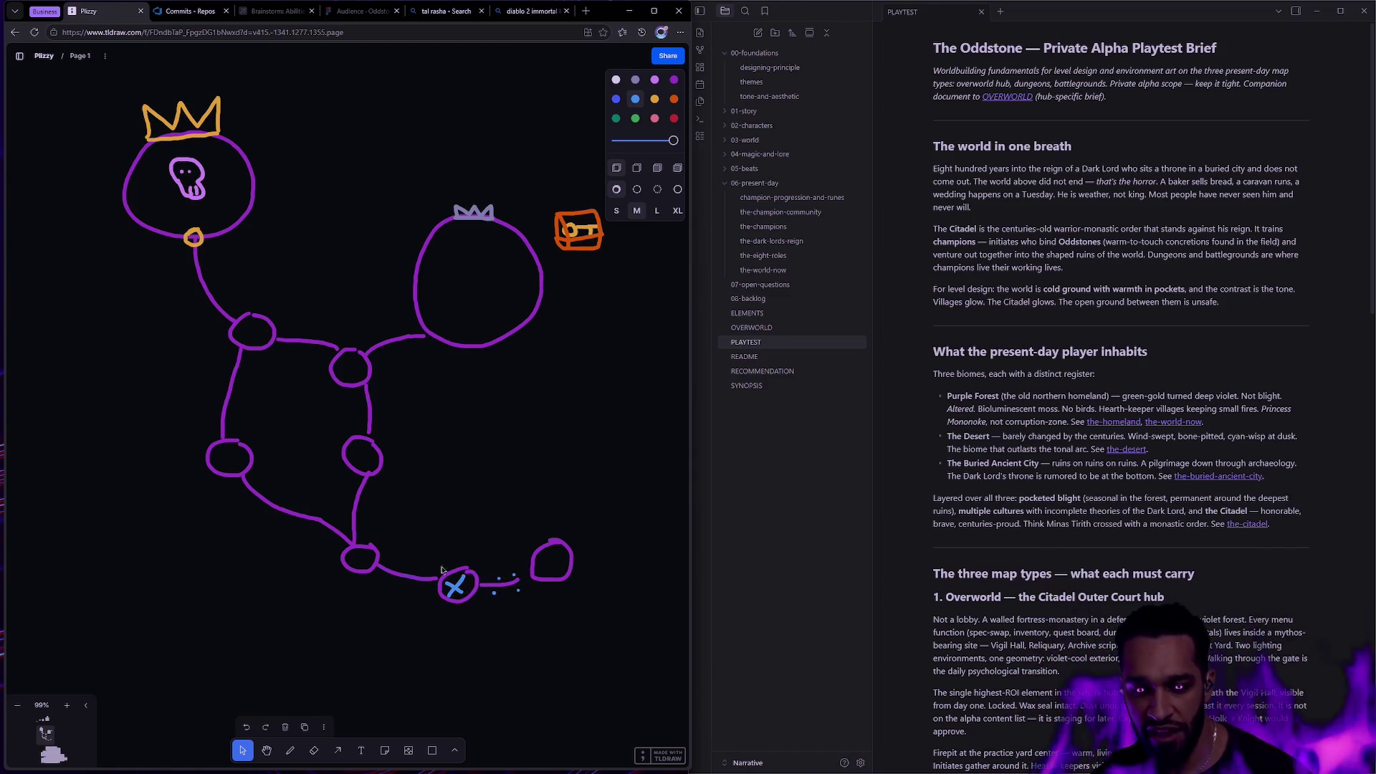
key("d")
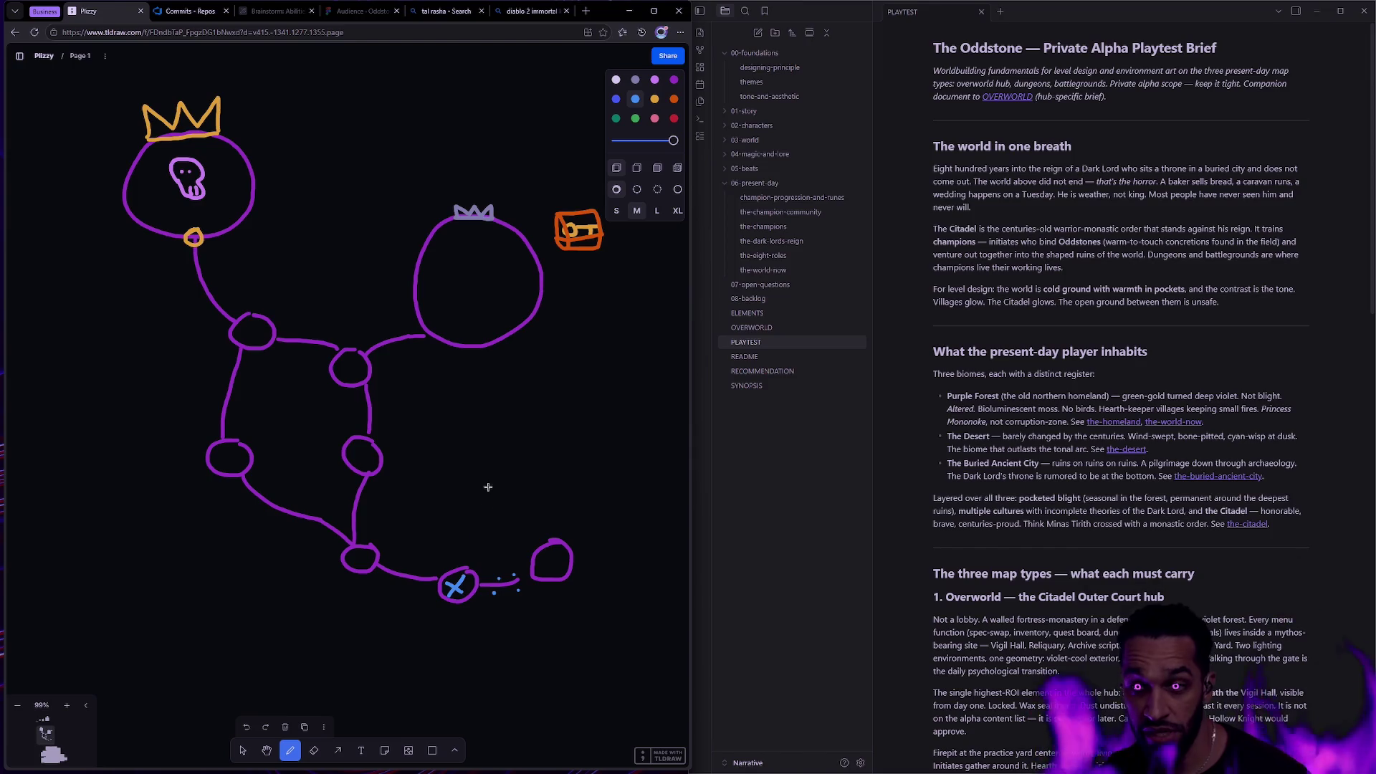
left_click(425, 567)
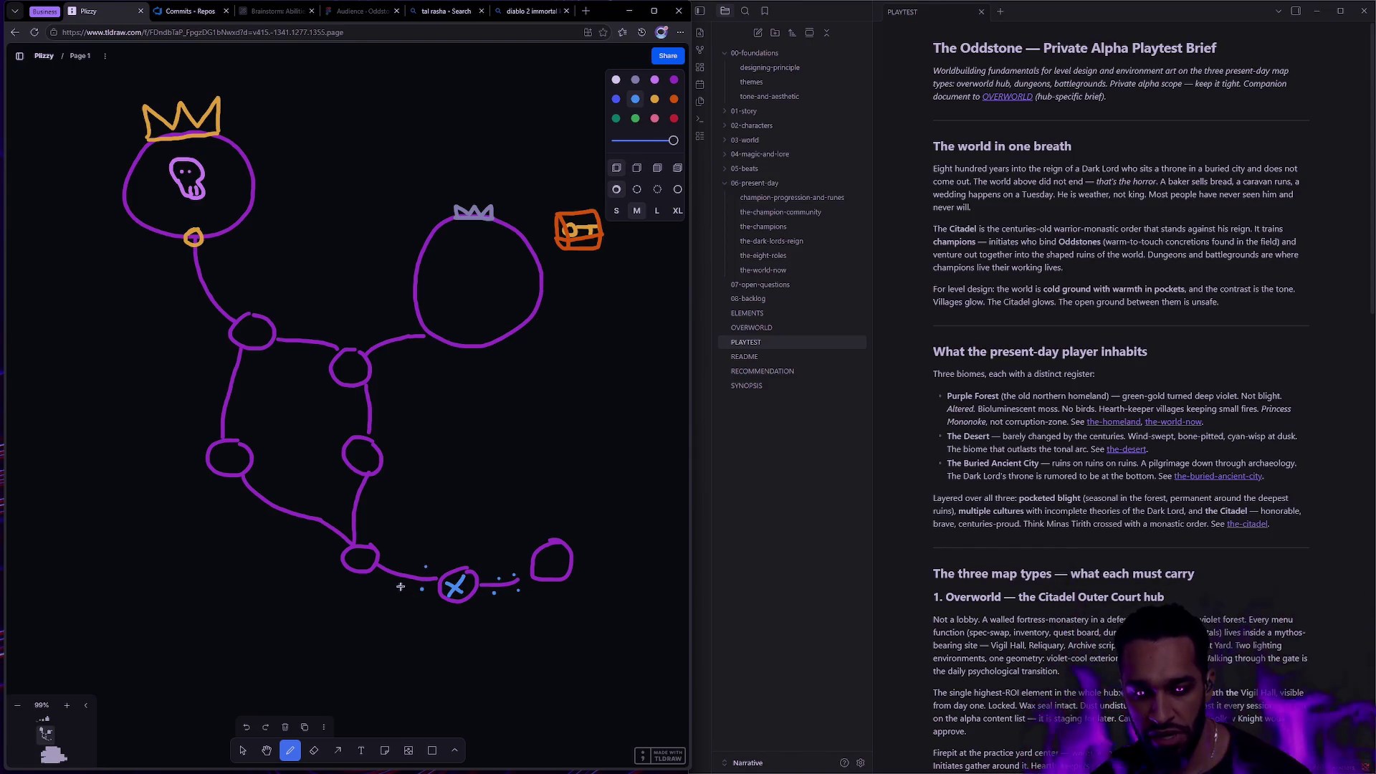
left_click(404, 566)
mouse_move(351, 551)
left_mouse_down()
mouse_move(374, 570)
mouse_move(354, 573)
left_mouse_up()
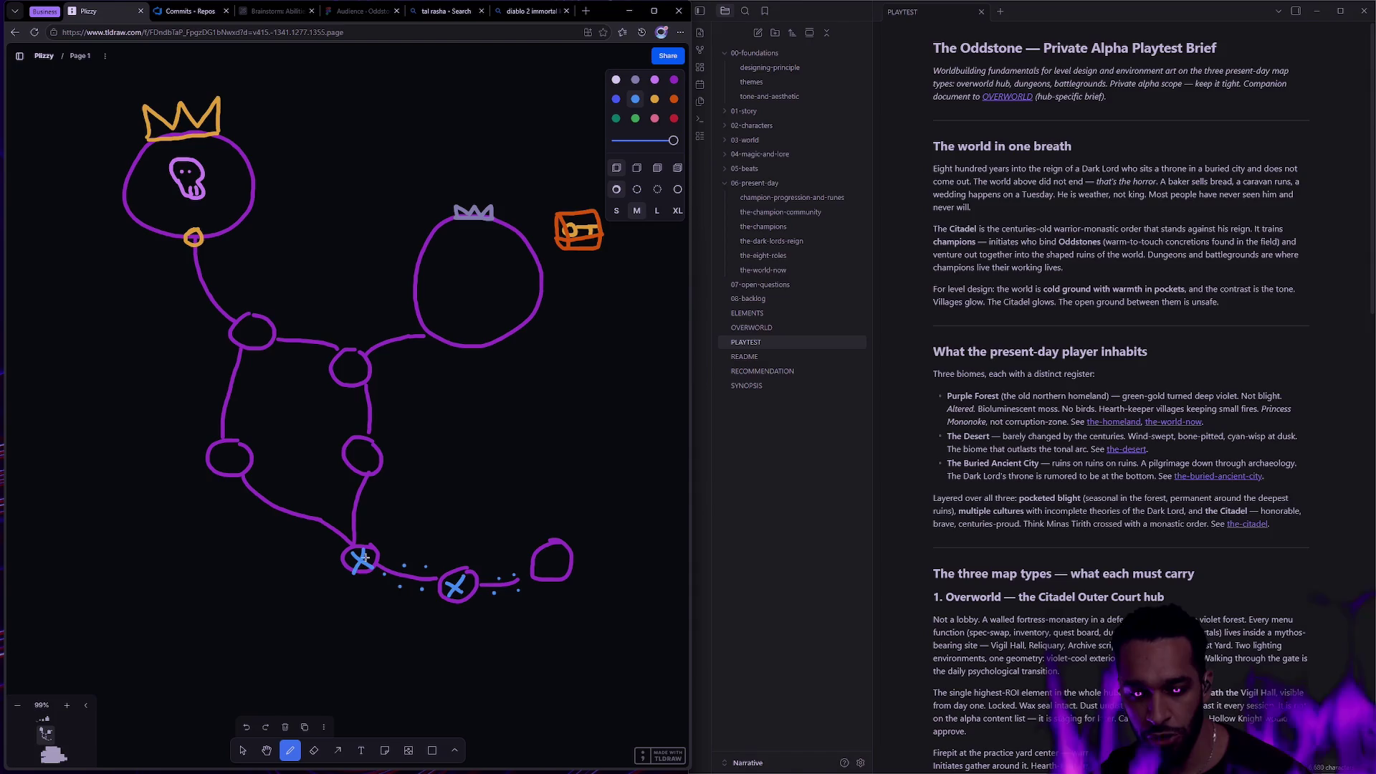
left_click(345, 523)
left_click(369, 523)
left_click(371, 513)
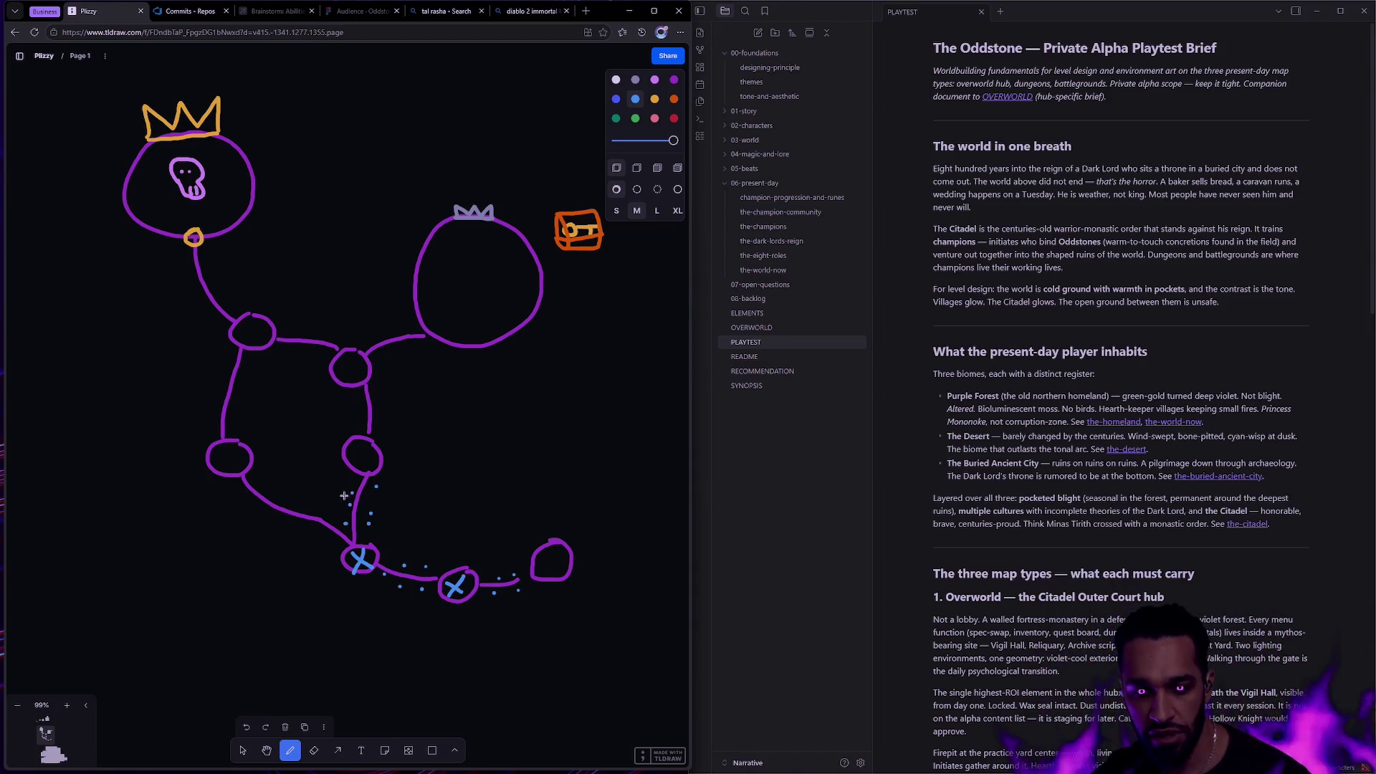
left_click(292, 496)
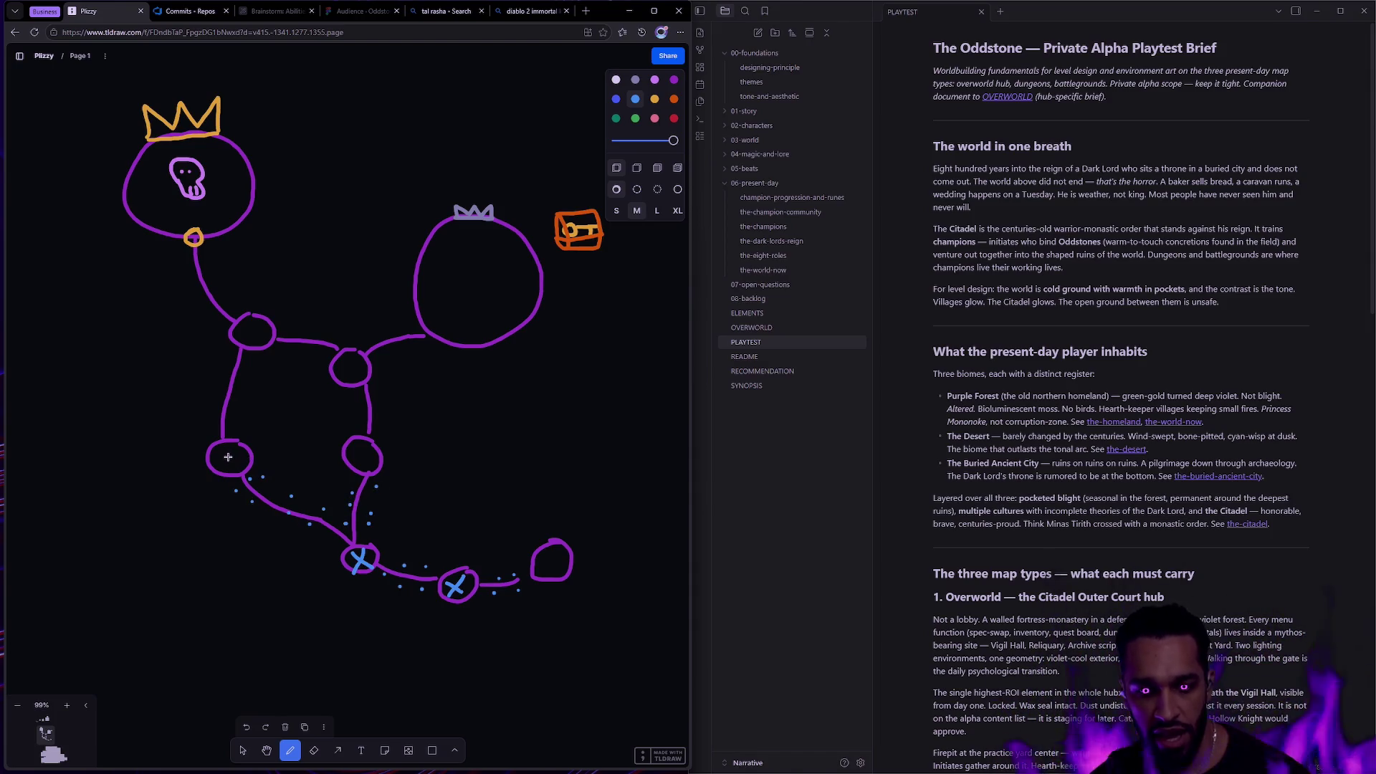
Cross the four upper circle nodes with X's and dot trails along their connecting paths.
mouse_move(222, 451)
left_mouse_down()
mouse_move(240, 470)
mouse_move(223, 471)
left_mouse_up()
mouse_move(351, 448)
left_mouse_down()
mouse_move(377, 468)
mouse_move(354, 468)
left_mouse_up()
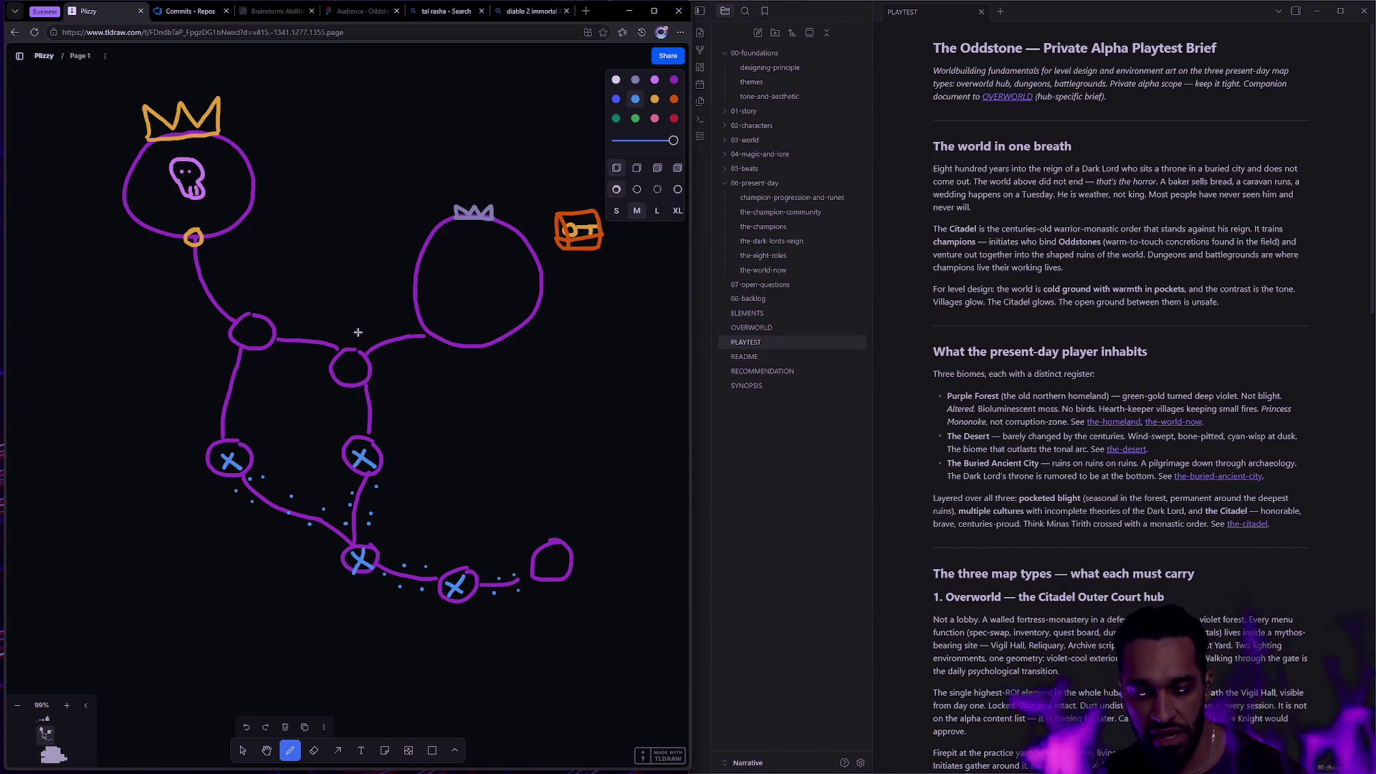
mouse_move(342, 361)
left_mouse_down()
mouse_move(360, 378)
mouse_move(343, 380)
left_mouse_up()
mouse_move(244, 323)
left_mouse_down()
mouse_move(262, 341)
mouse_move(245, 343)
left_mouse_up()
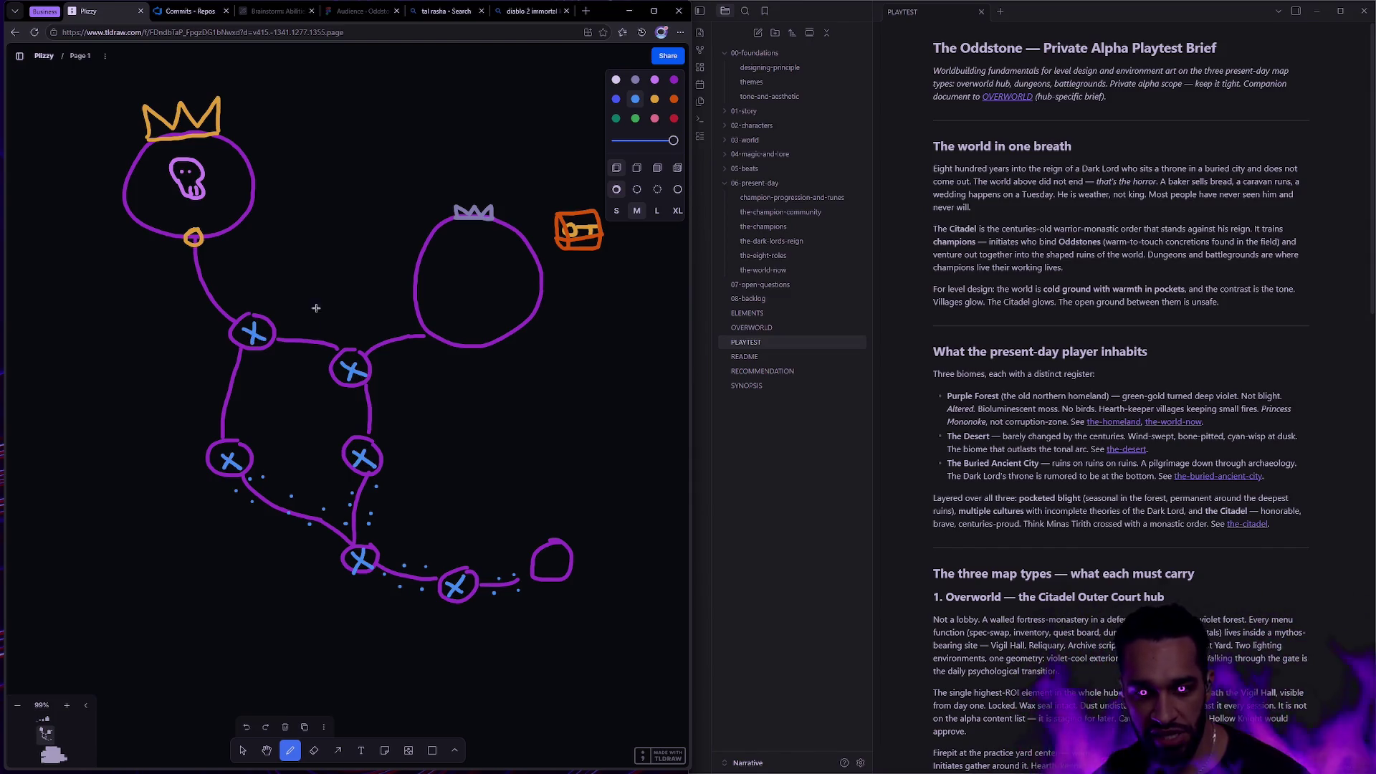
left_click(393, 416)
left_click(384, 399)
left_click(356, 400)
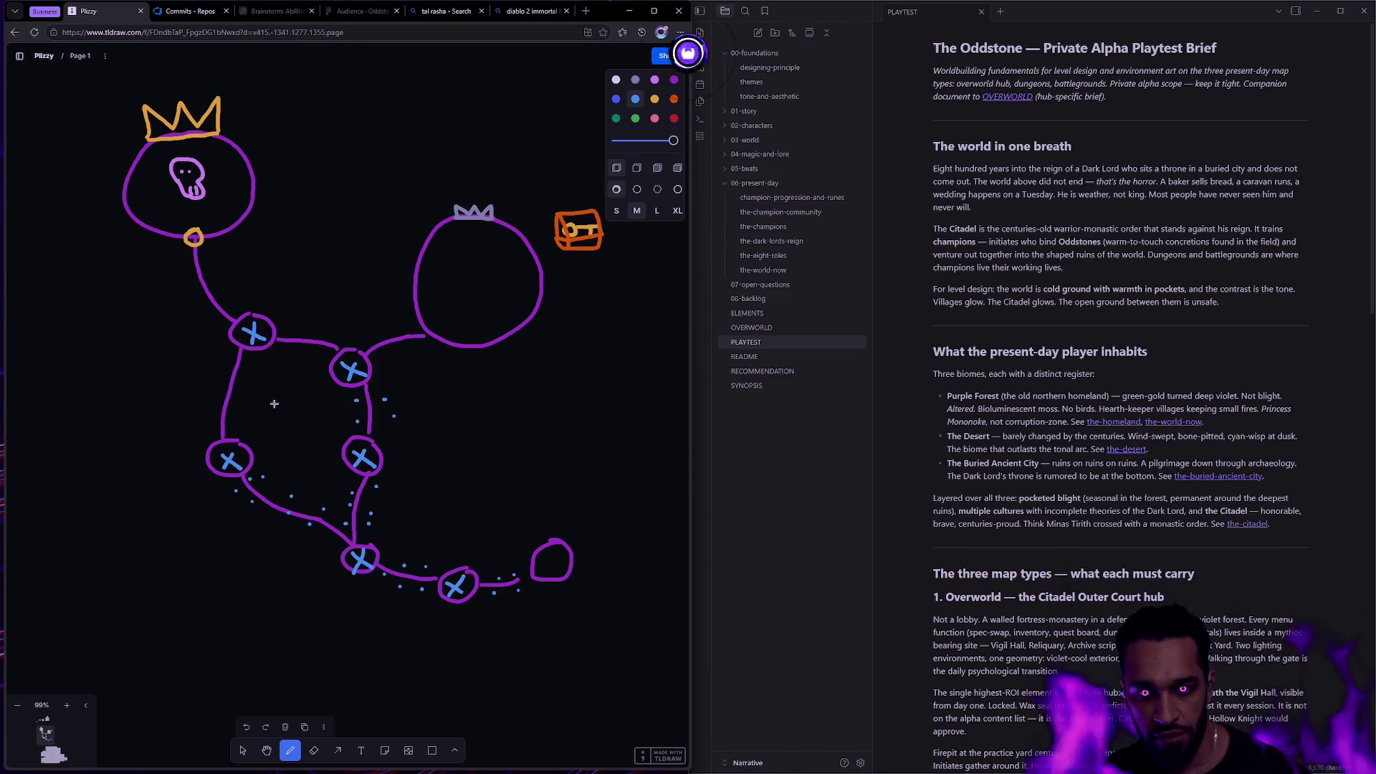
left_click(205, 414)
left_click(231, 419)
left_click(217, 378)
left_click(240, 377)
left_click(262, 365)
left_click(283, 346)
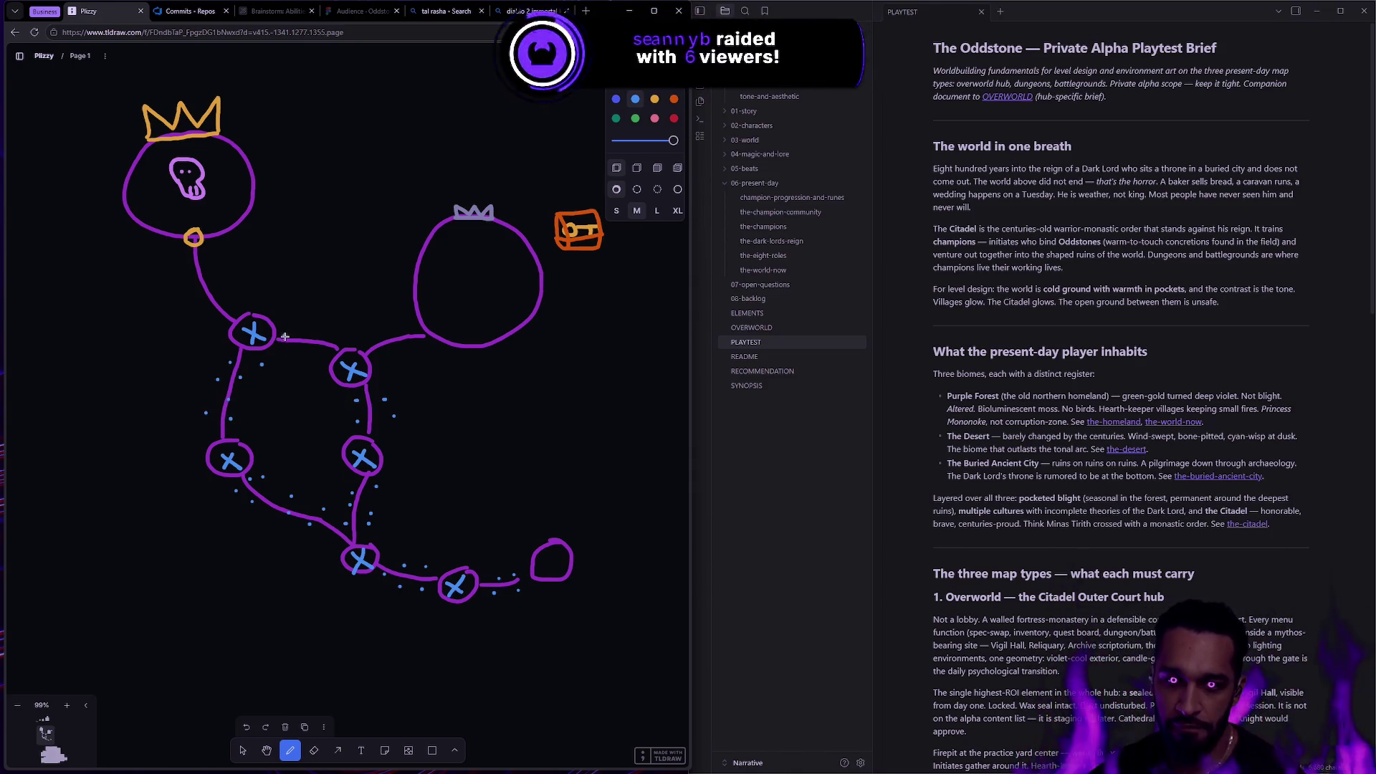
Add four light-blue dots along the path between the top two X nodes.
left_click(285, 336)
left_click(306, 335)
left_click(311, 351)
left_click(331, 336)
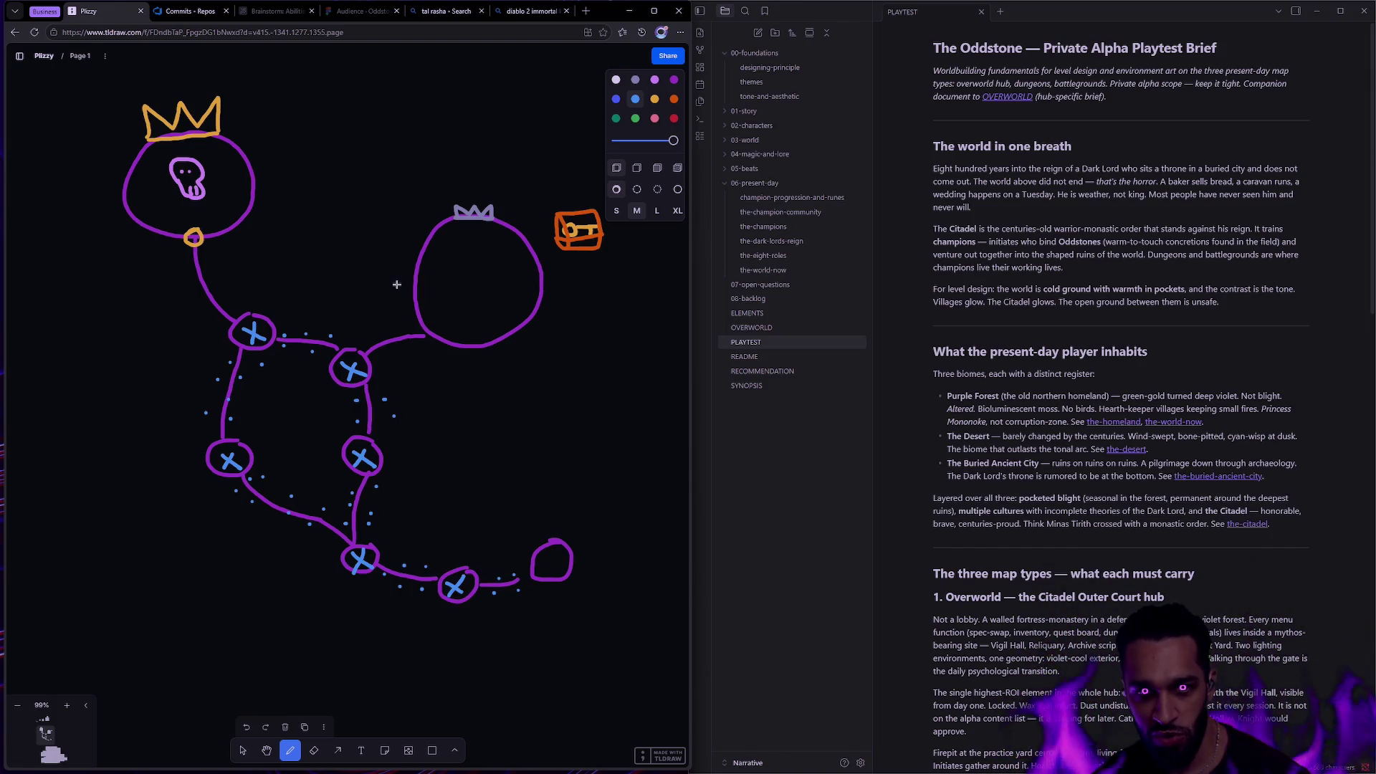
Add a dot by the X node, small grey and red circles, and a red number above the right circle.
left_click(383, 356)
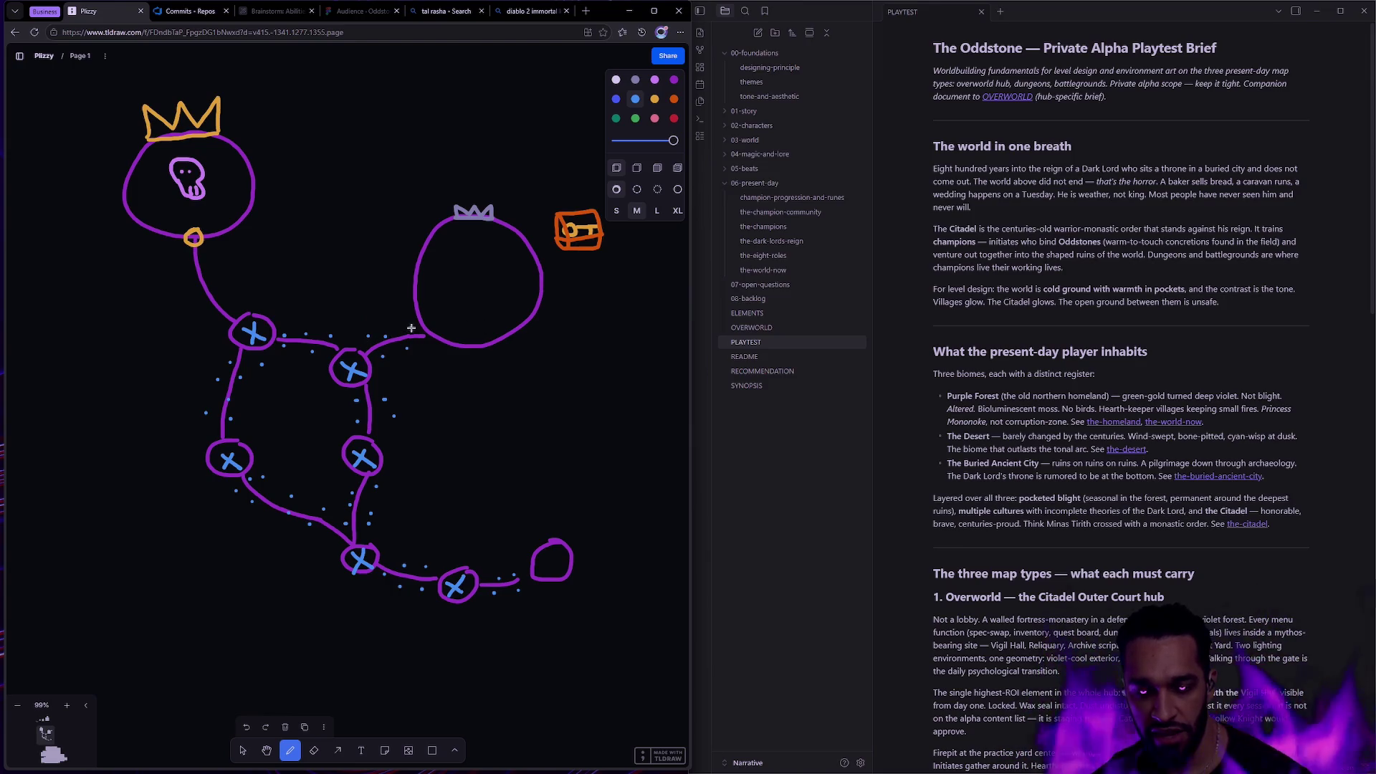
scroll(465, 326, "right", 1)
scroll(466, 326, "up", 1)
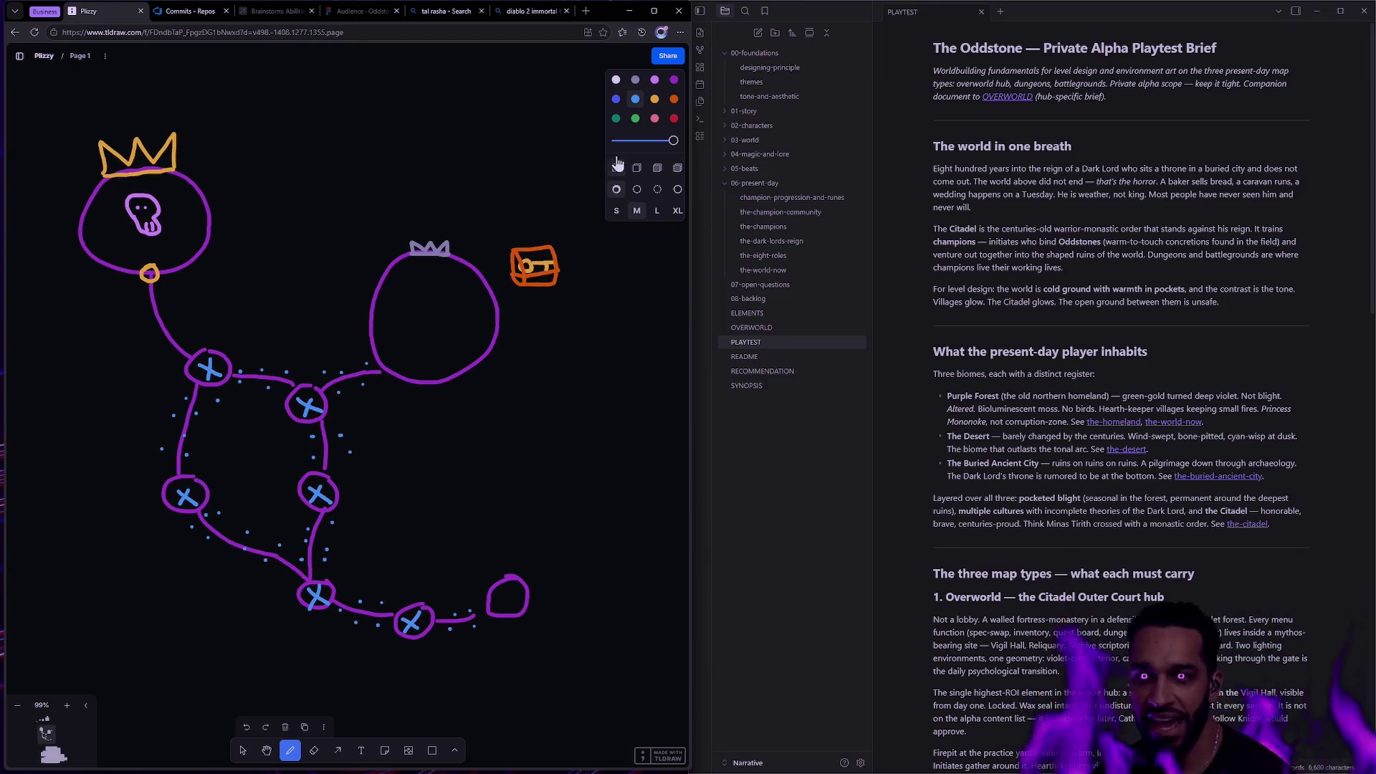
left_click(635, 79)
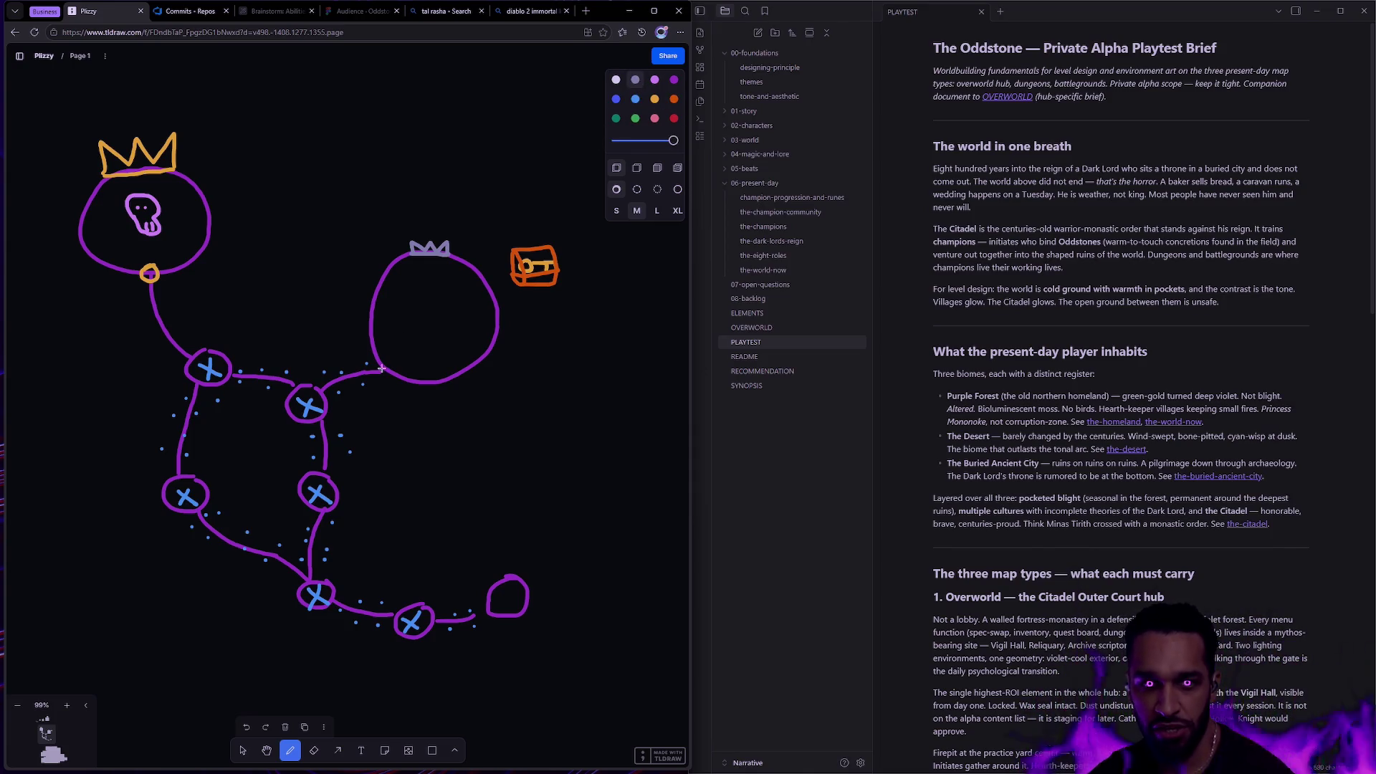
left_click_drag(387, 362, 387, 365)
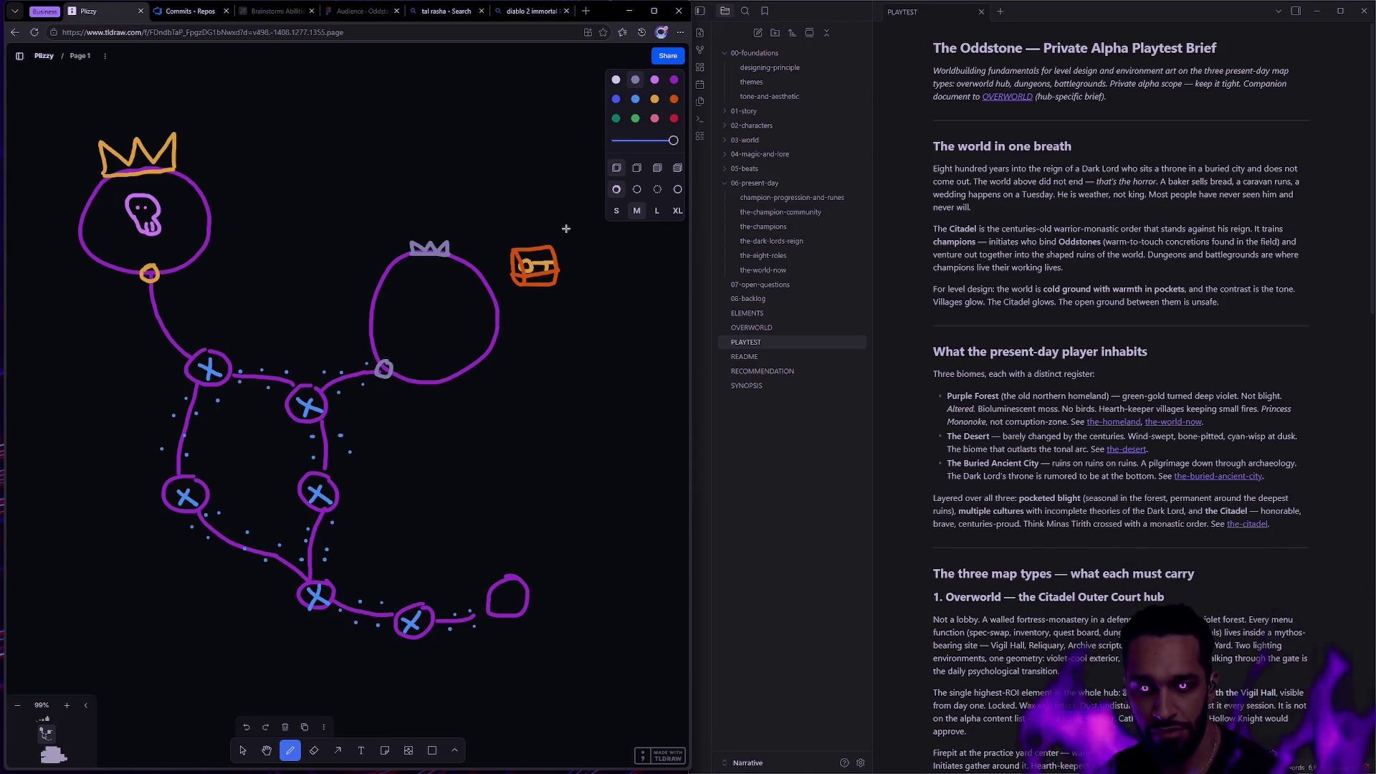
left_click(675, 119)
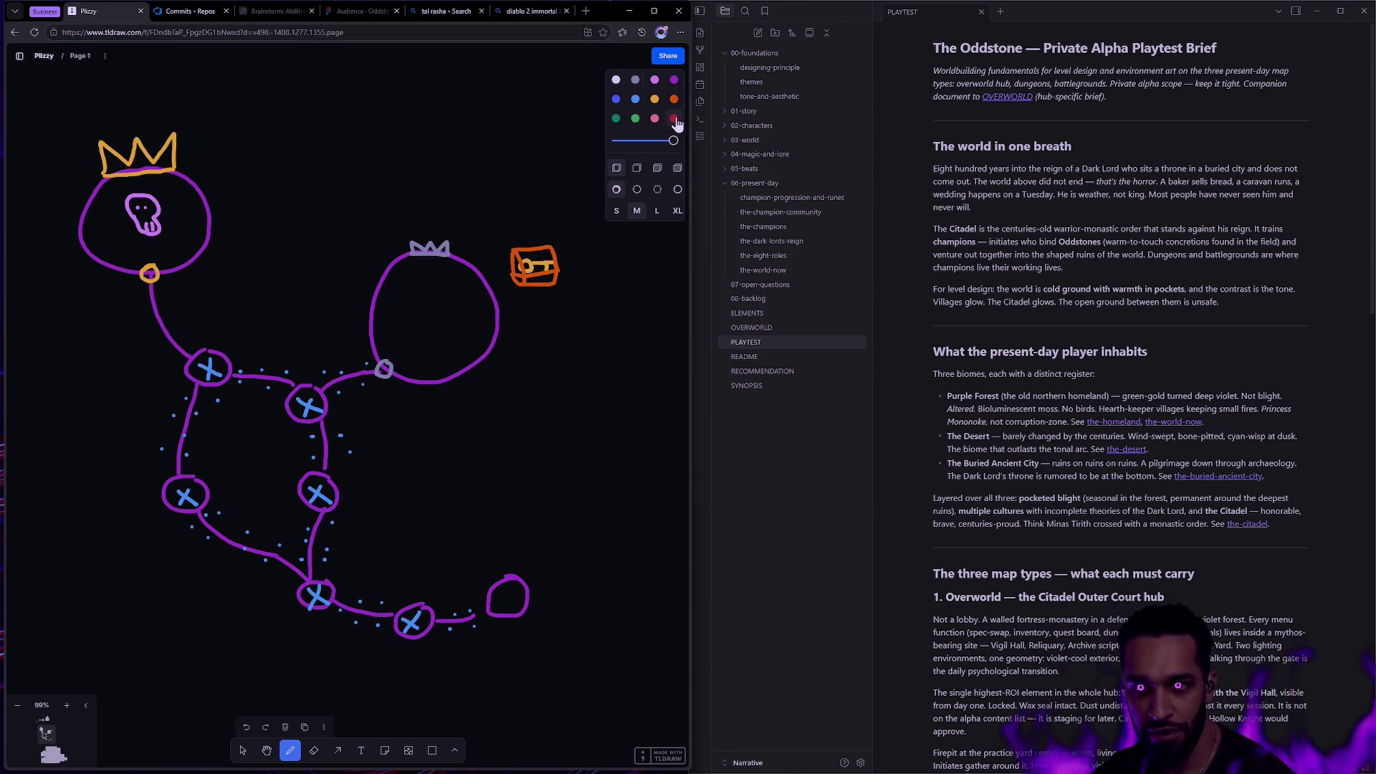
mouse_move(433, 296)
left_mouse_down()
mouse_move(417, 301)
mouse_move(434, 324)
mouse_move(434, 298)
left_mouse_up()
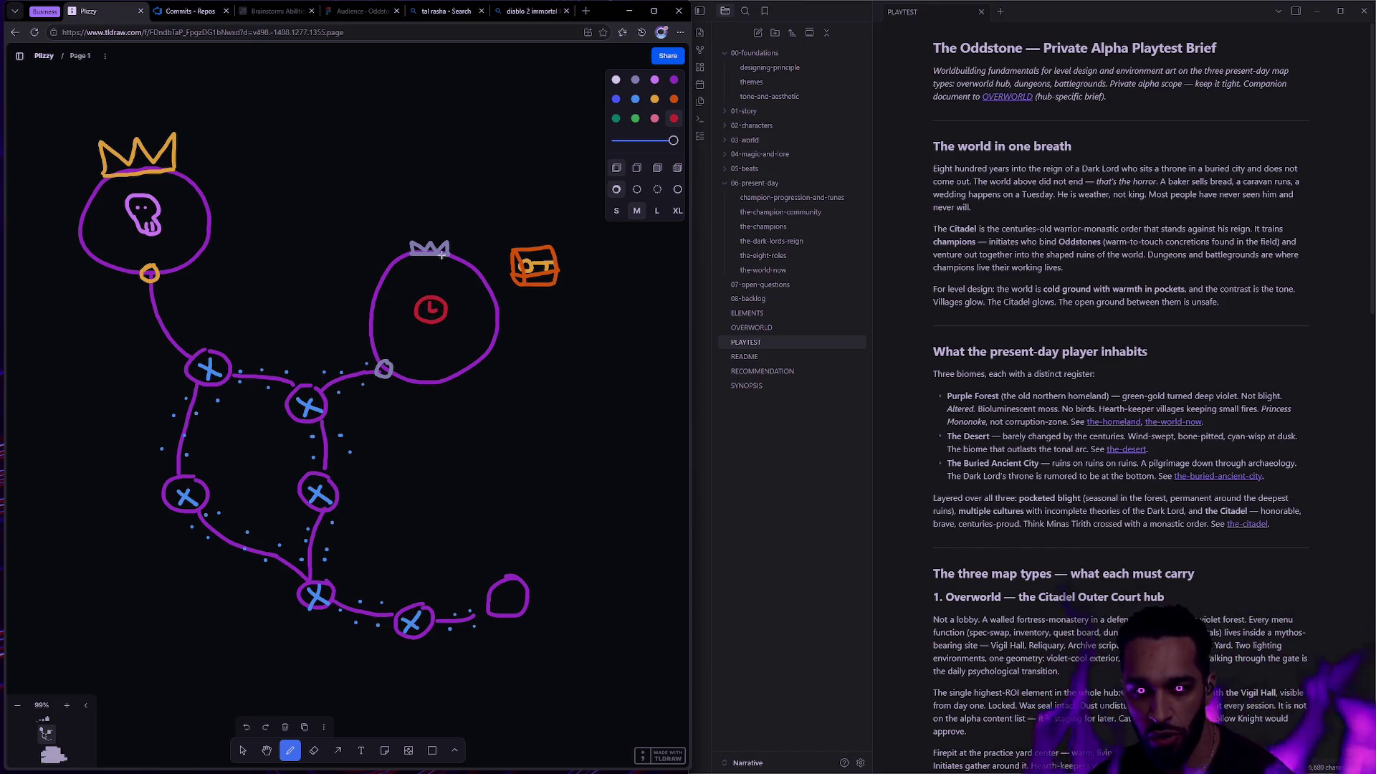
mouse_move(453, 201)
left_mouse_down()
mouse_move(452, 214)
mouse_move(485, 203)
mouse_move(432, 284)
left_mouse_up()
Delete the red 100 and clock drawing and move the orange chest into the emptied right circle.
key("v")
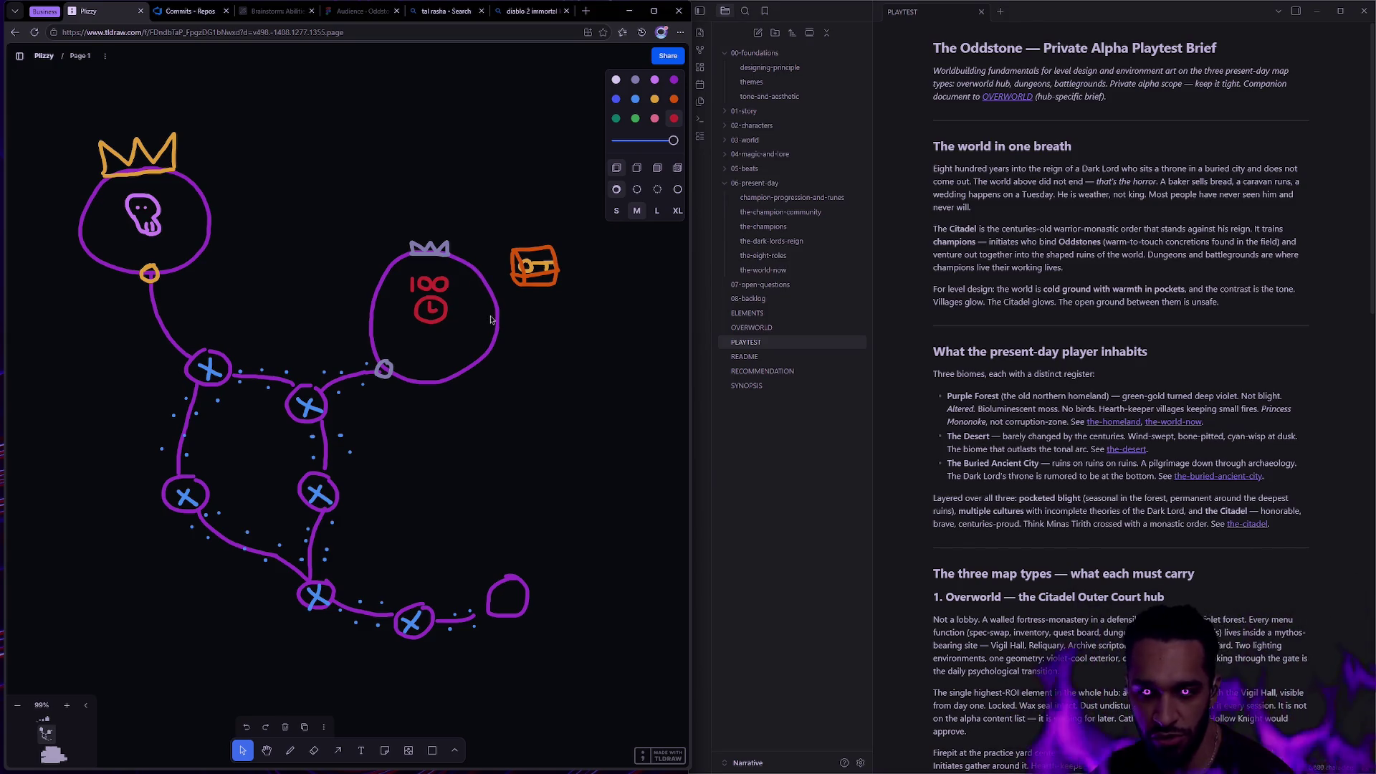
left_click_drag(467, 335, 405, 277)
key("Delete")
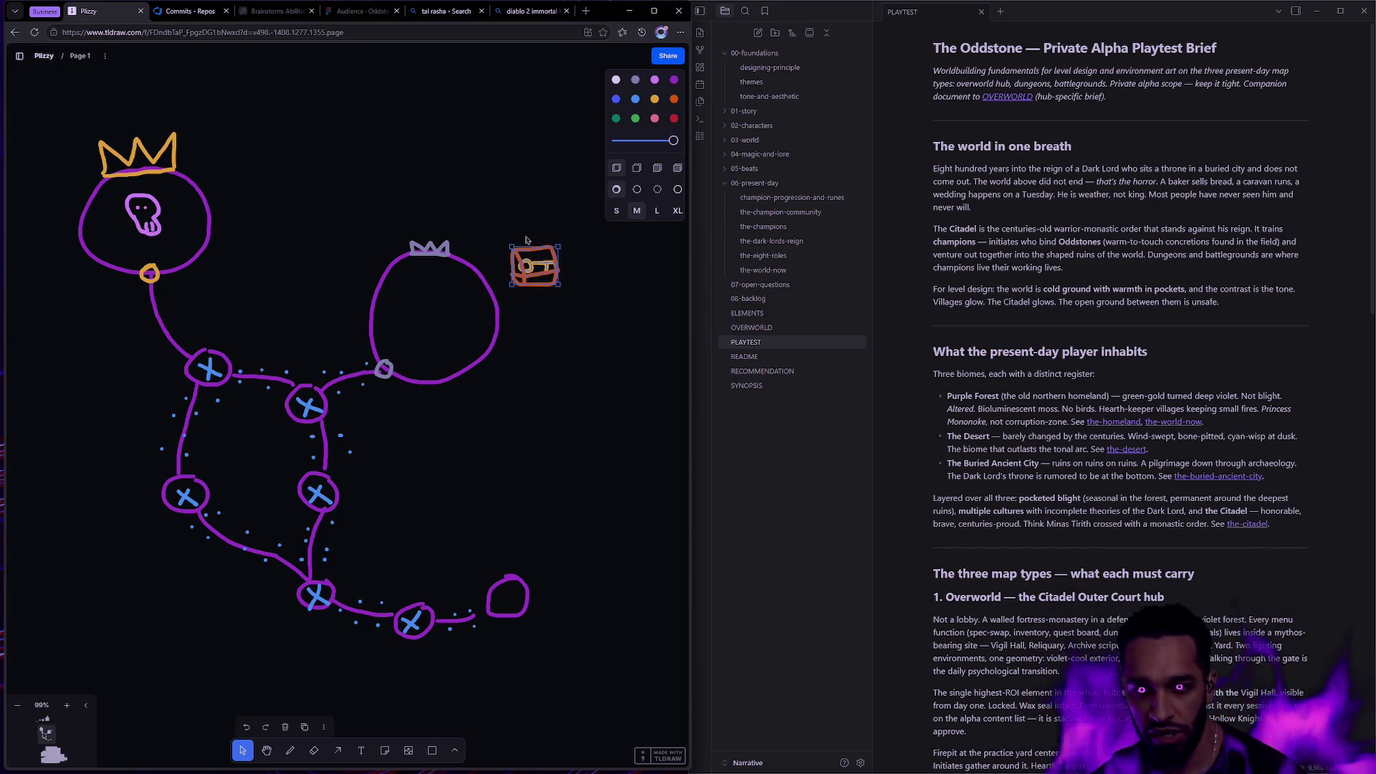
left_click_drag(530, 281, 433, 326)
left_click(535, 285)
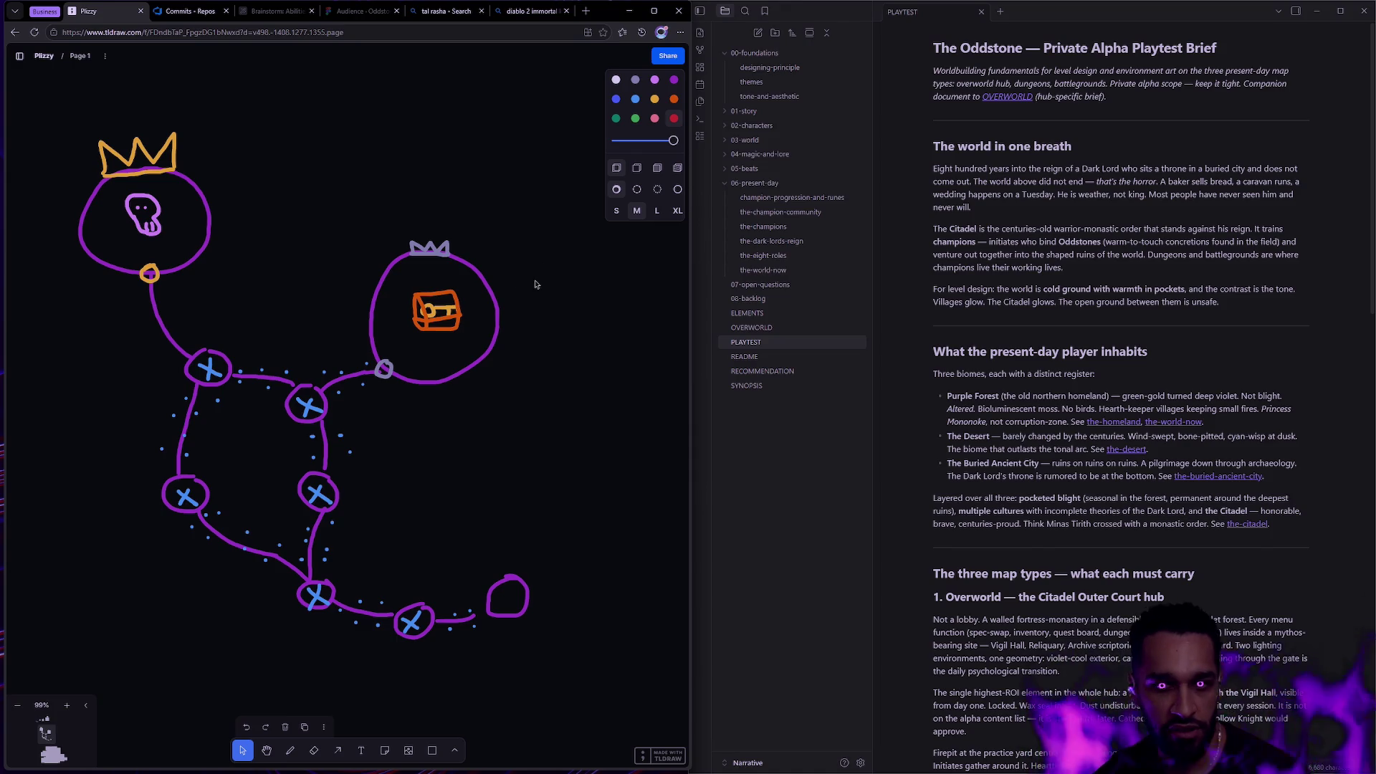
left_click(437, 314)
left_click(443, 311)
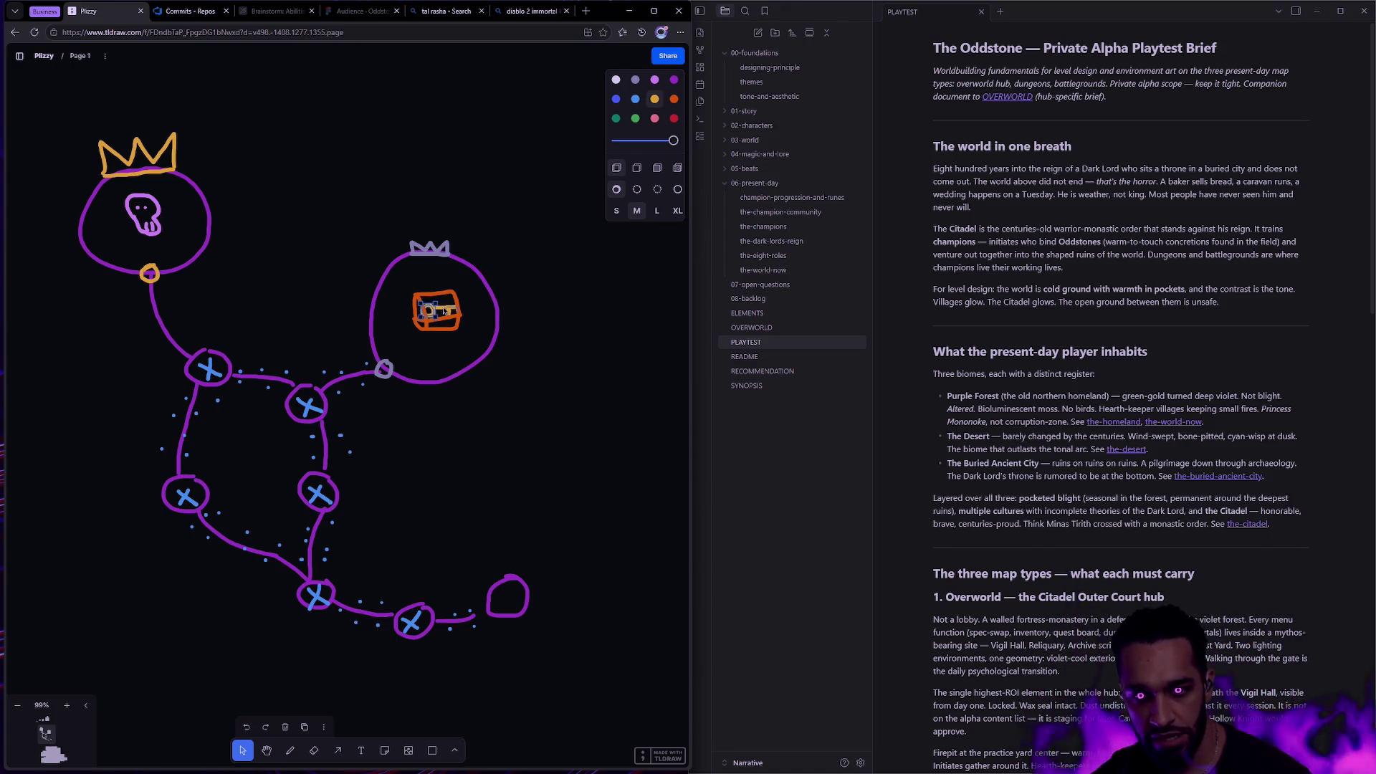
Slide the chest left and move the yellow key beside the crowned skull circle.
left_click_drag(444, 310, 448, 316)
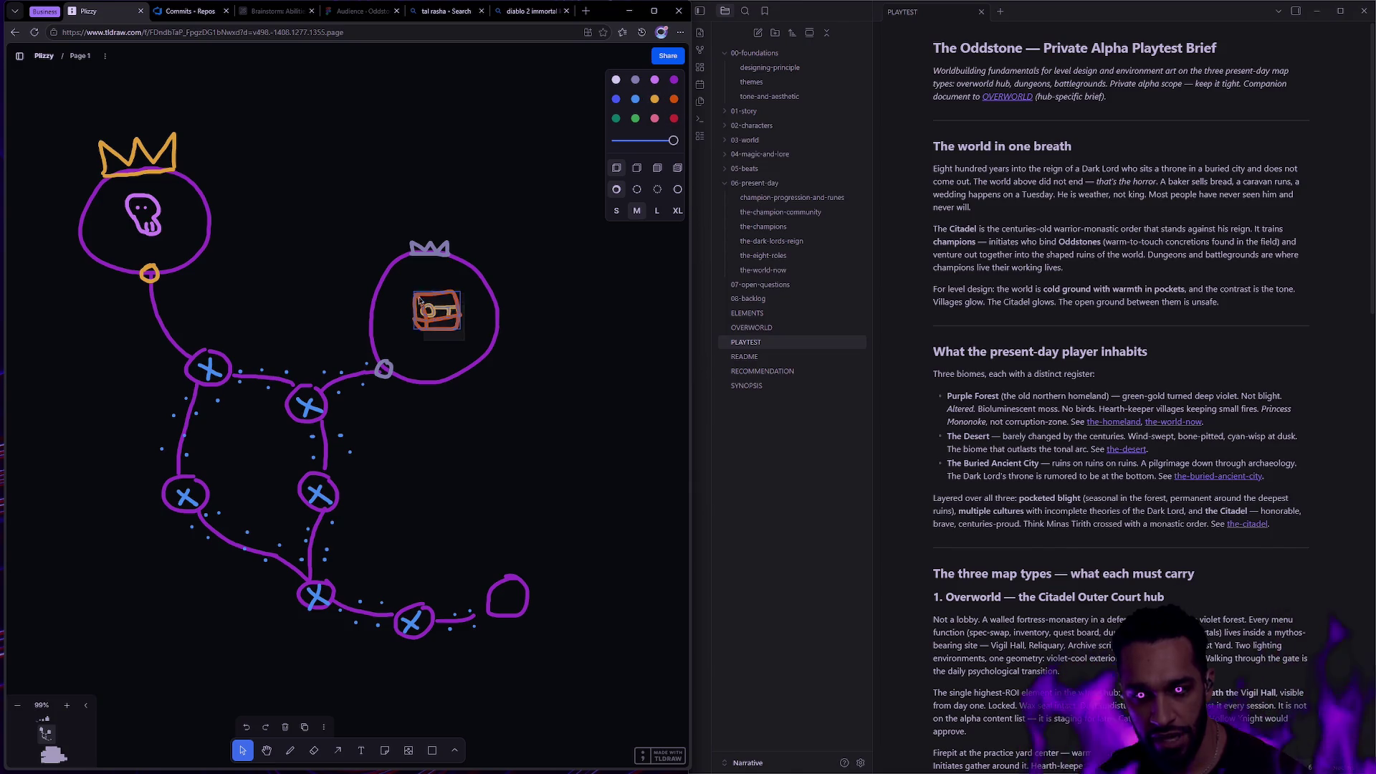
left_click(486, 302)
left_click(443, 301)
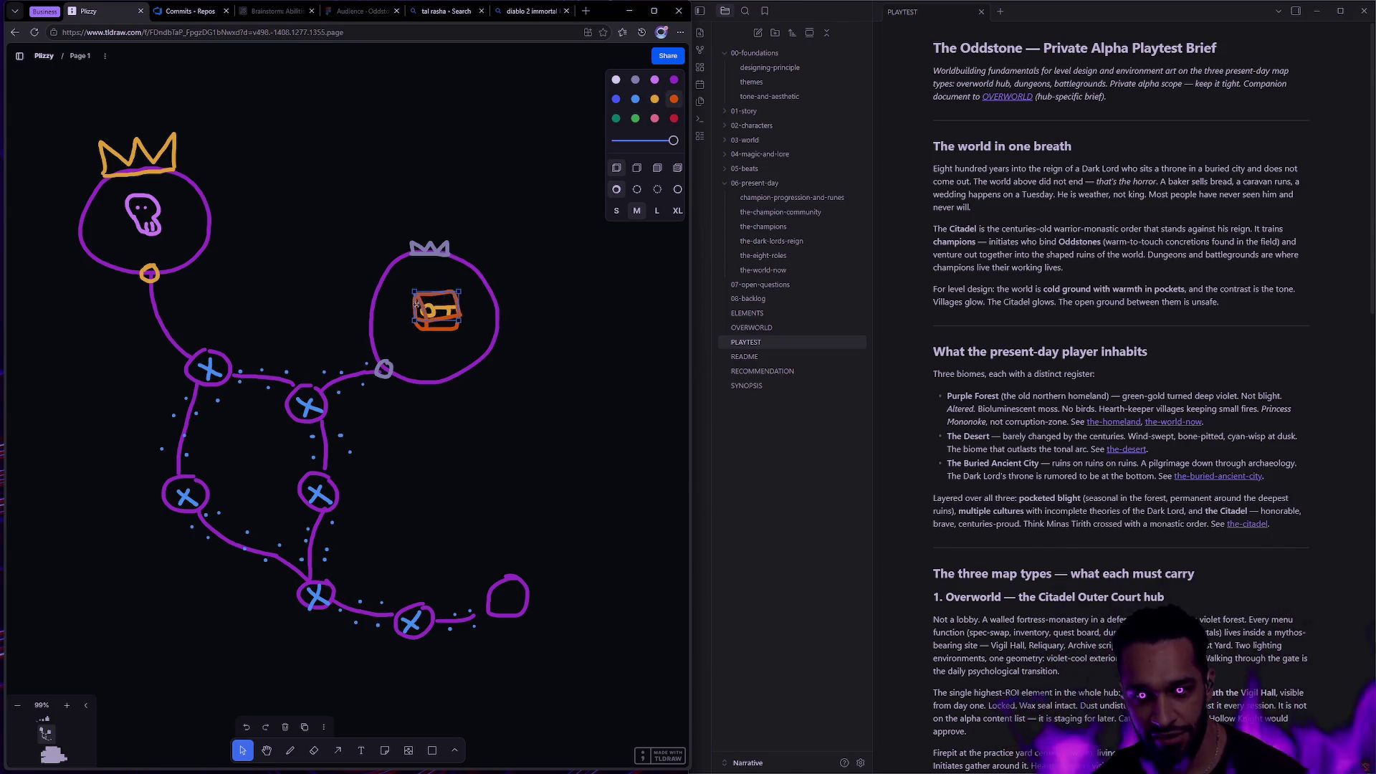
left_click_drag(441, 324, 422, 327)
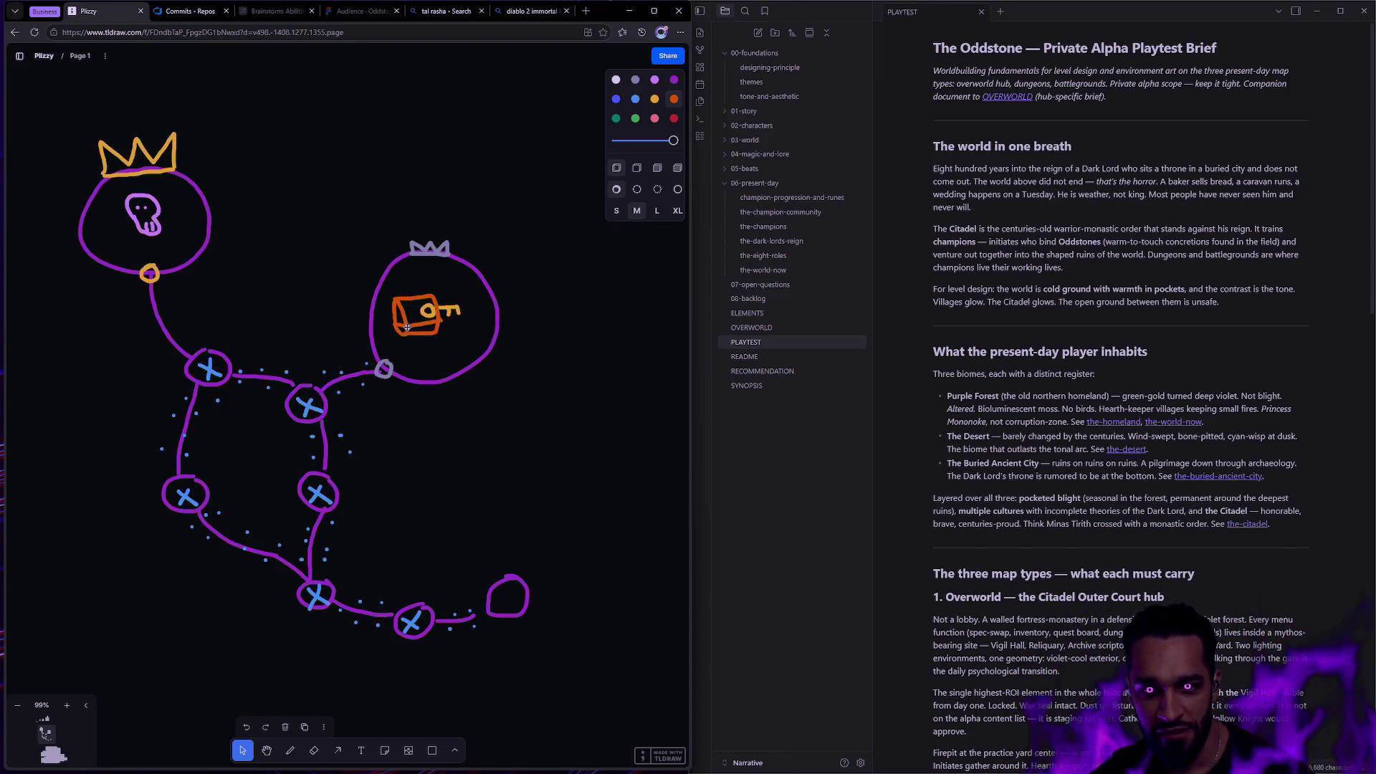
left_click(447, 308)
mouse_move(447, 307)
left_mouse_down()
mouse_move(436, 314)
mouse_move(456, 322)
mouse_move(426, 348)
mouse_move(306, 389)
mouse_move(190, 353)
mouse_move(107, 292)
left_mouse_up()
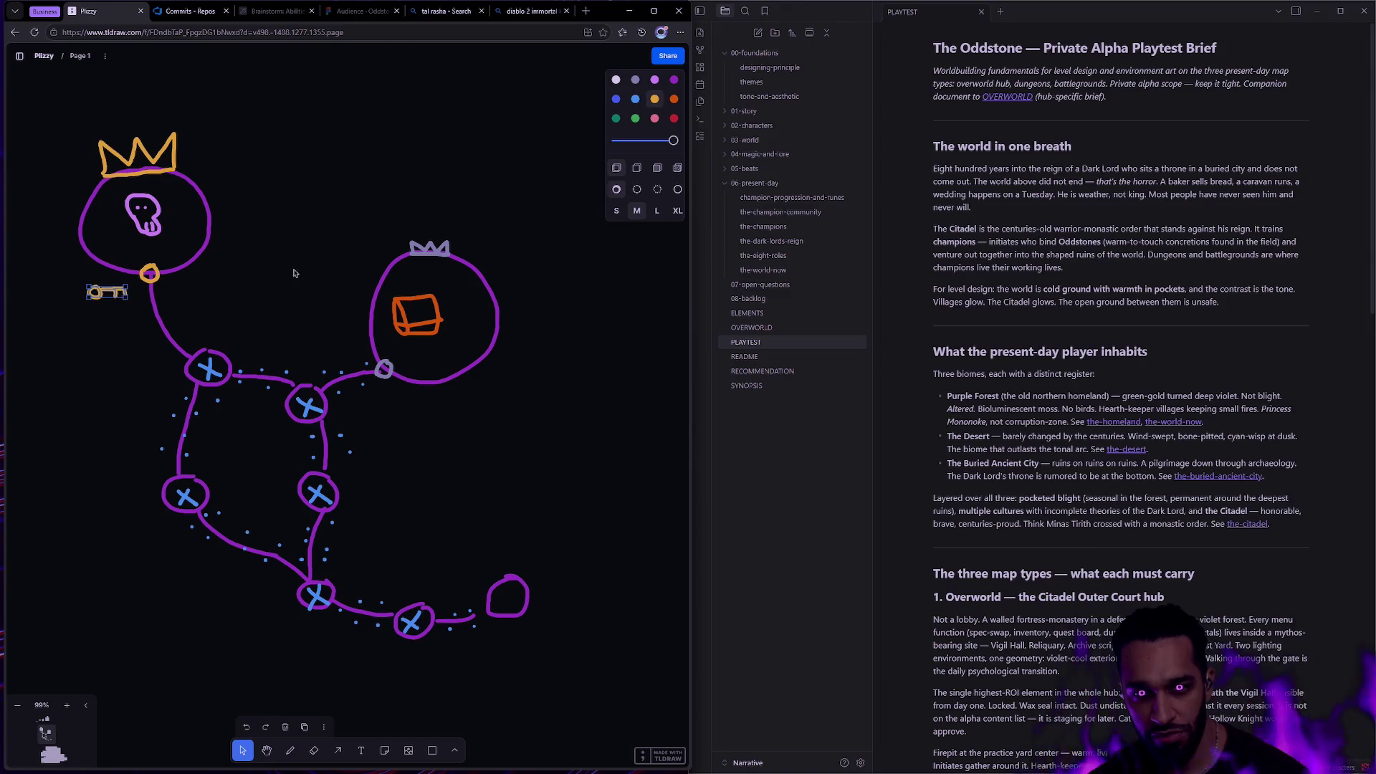
left_click(635, 99)
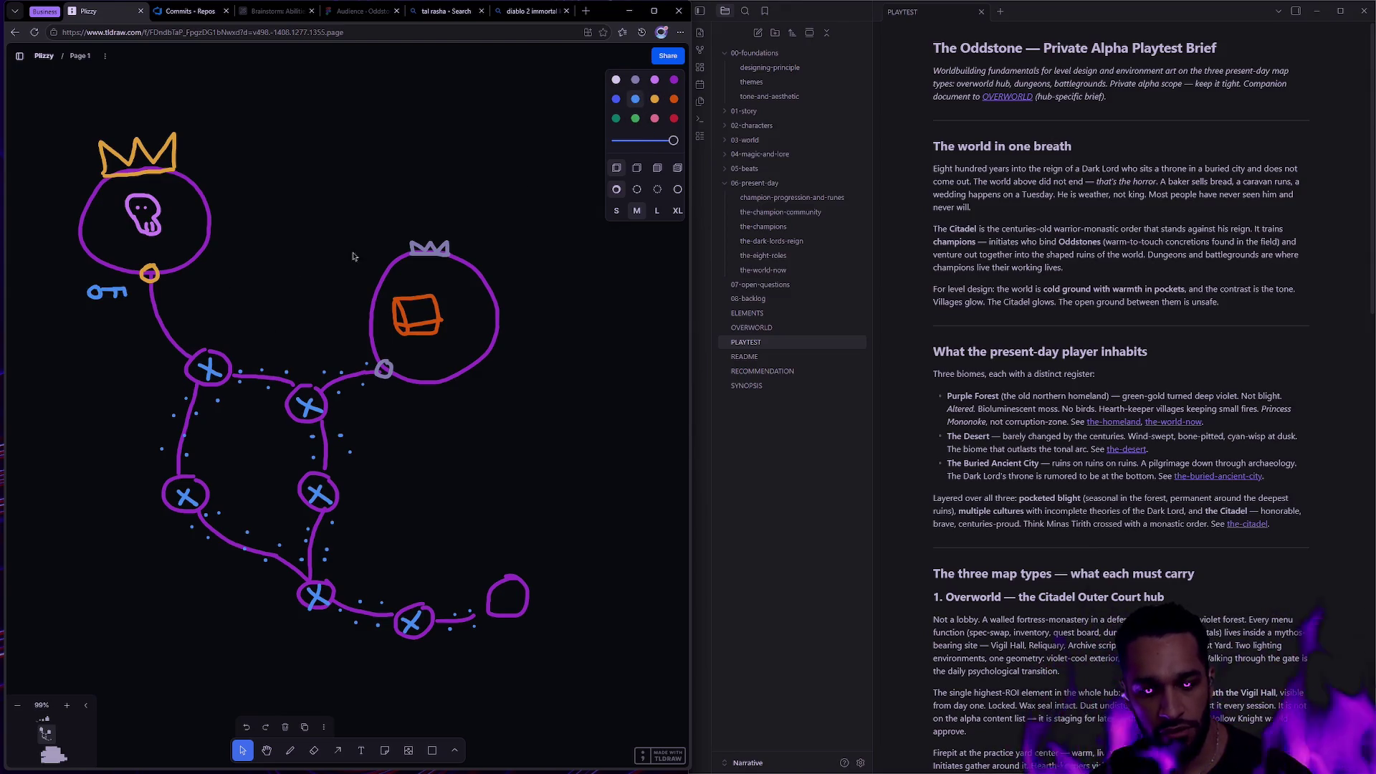
key("ctrl+z")
Centre the orange chest in the right room and handwrite '15 m' above the map.
key("d")
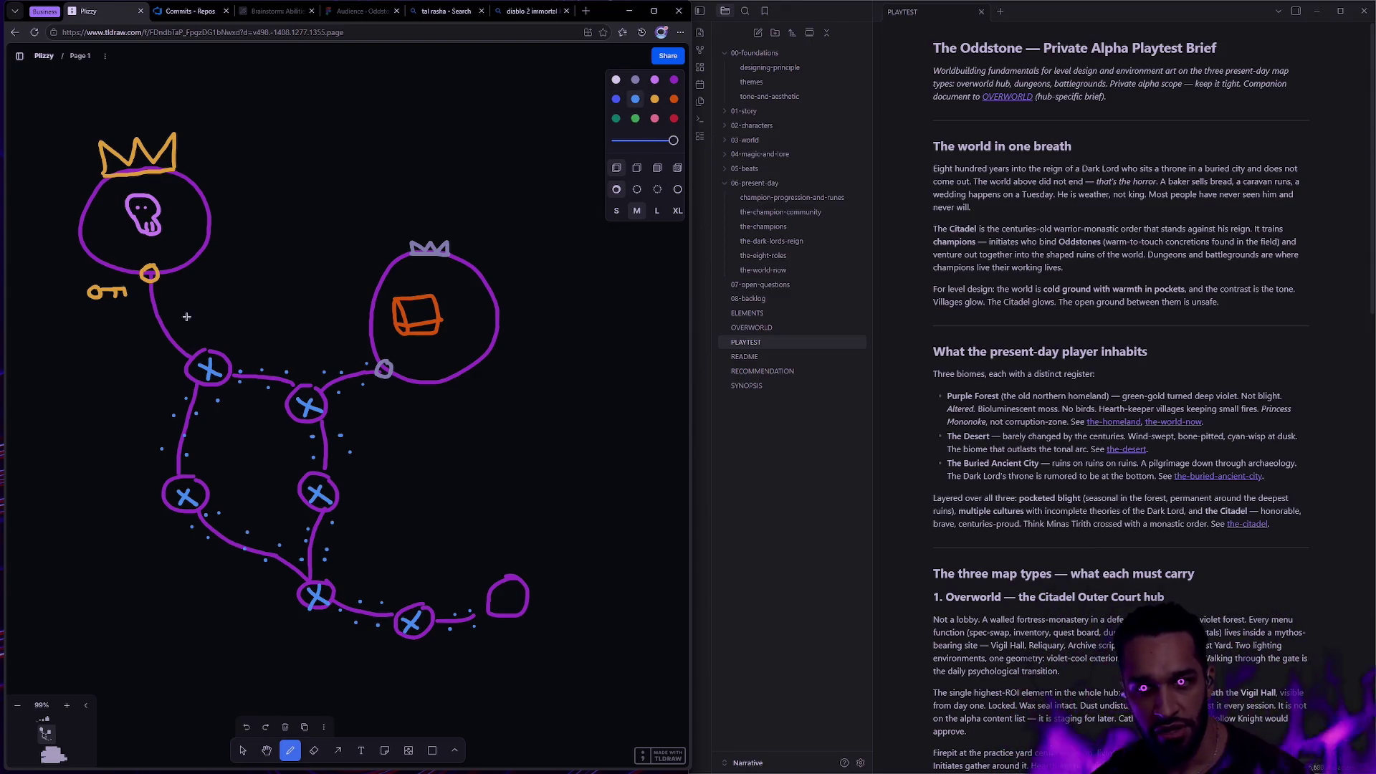
left_click(191, 341)
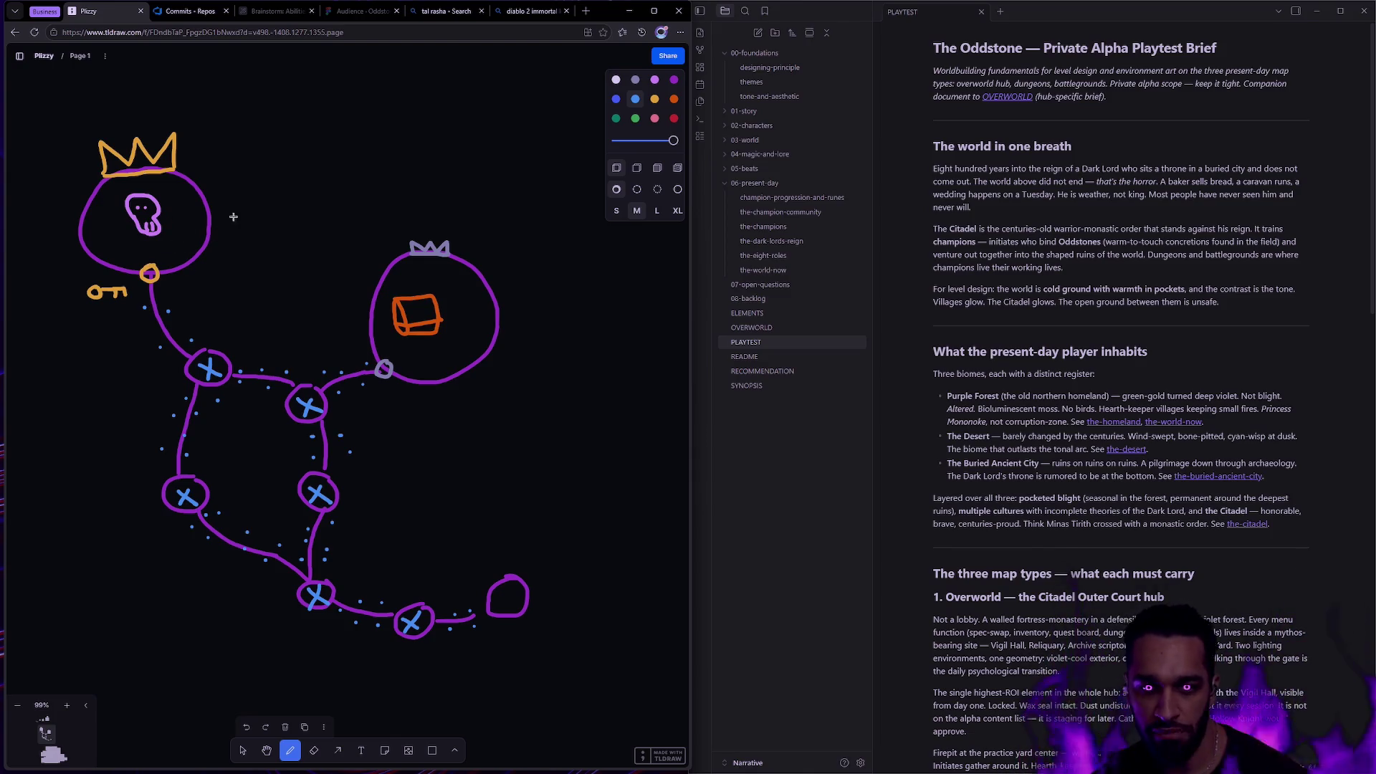
key("v")
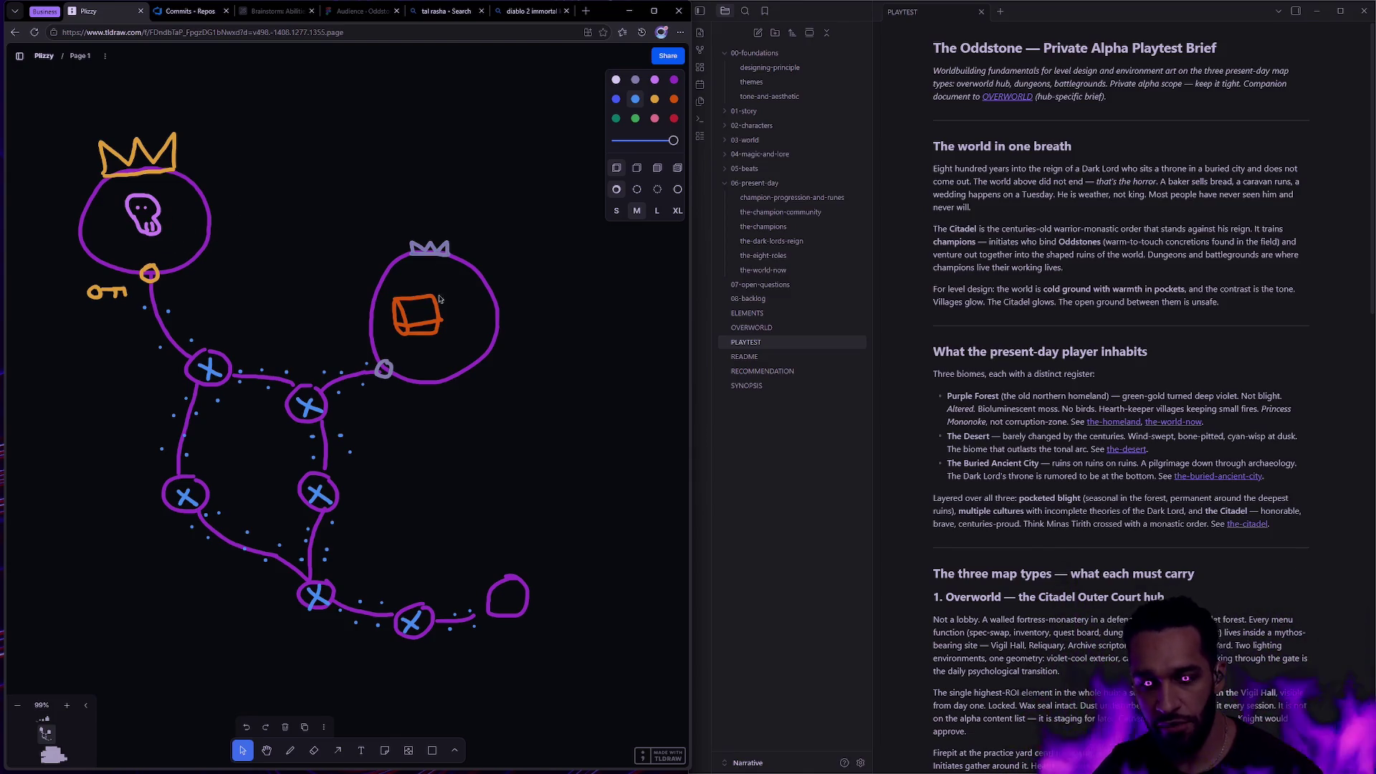
left_click(420, 320)
left_click_drag(420, 319, 432, 322)
key("Escape")
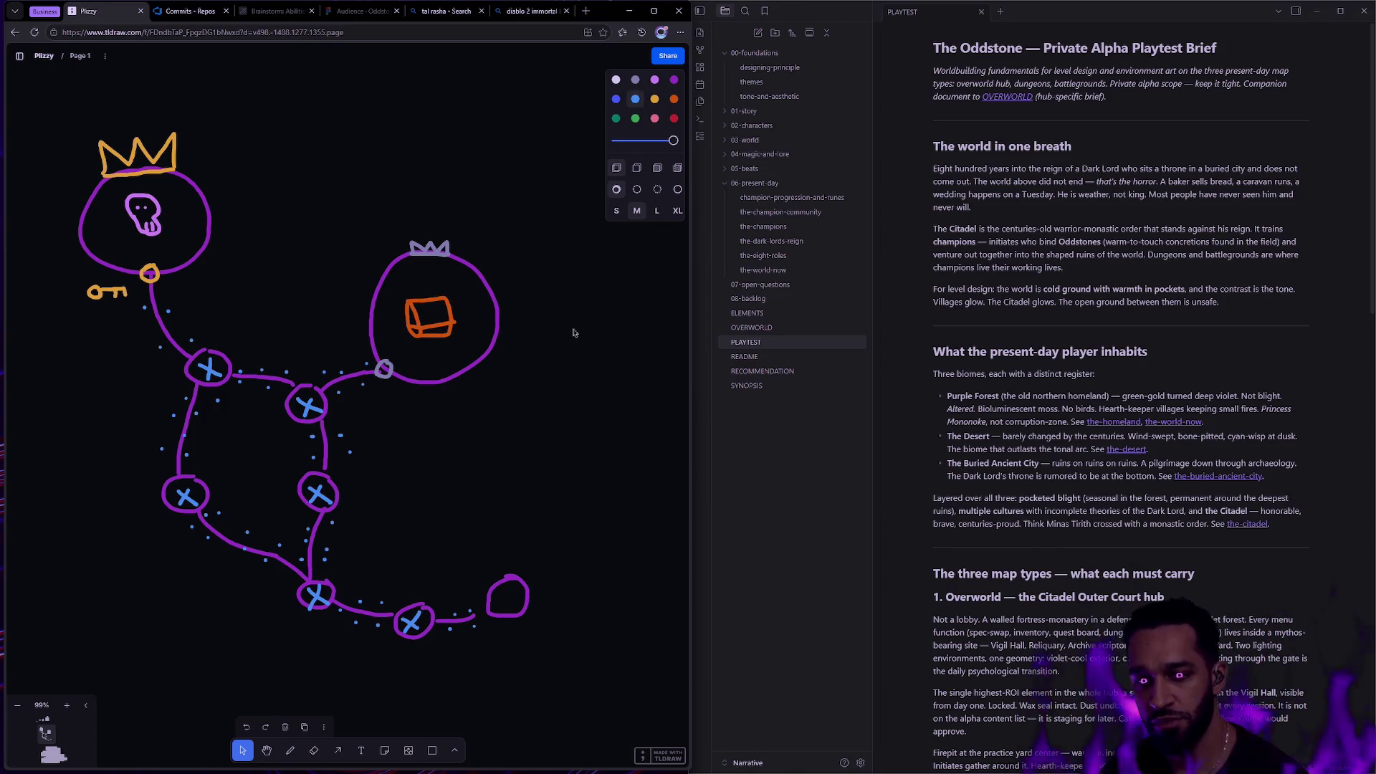
left_click_drag(58, 134, 546, 383)
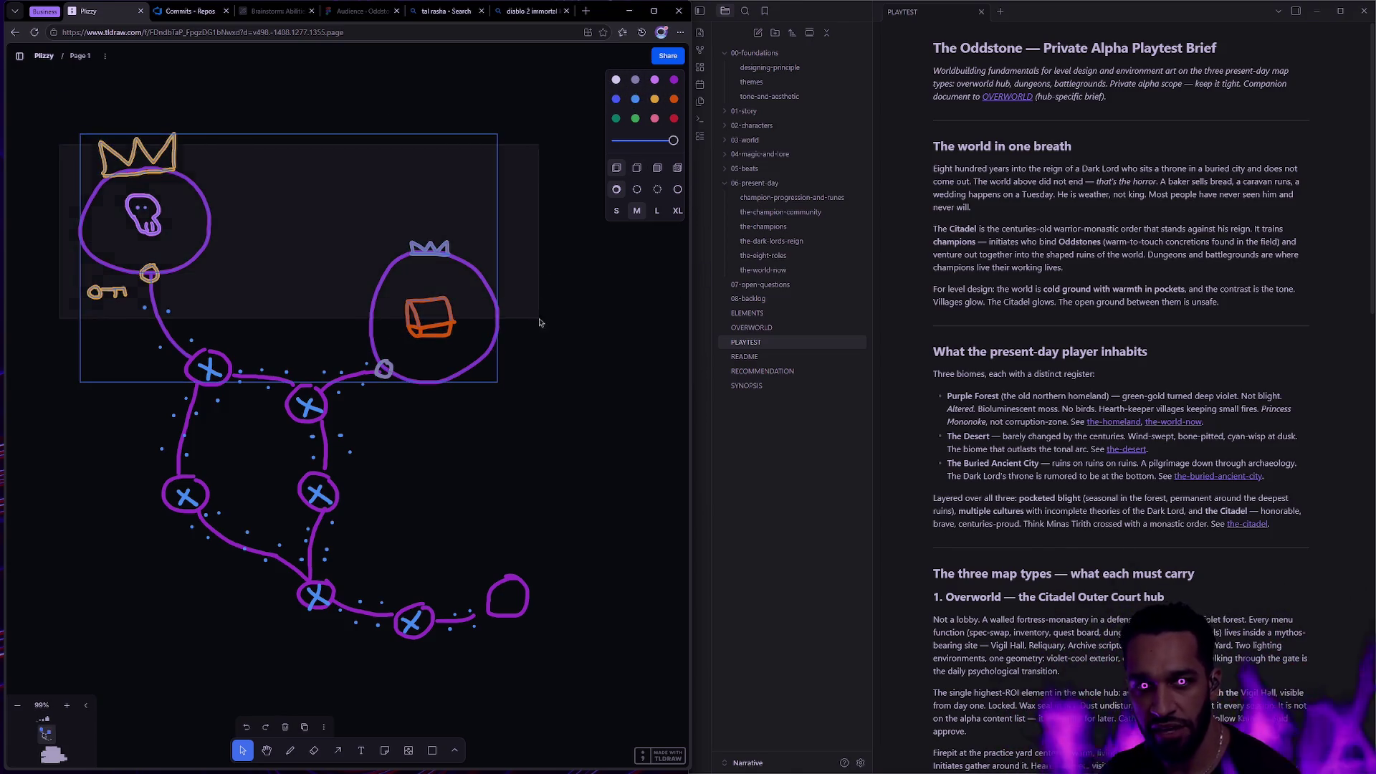
key("d")
mouse_move(337, 106)
left_mouse_down()
mouse_move(337, 137)
mouse_move(378, 106)
mouse_move(360, 139)
mouse_move(421, 132)
left_mouse_up()
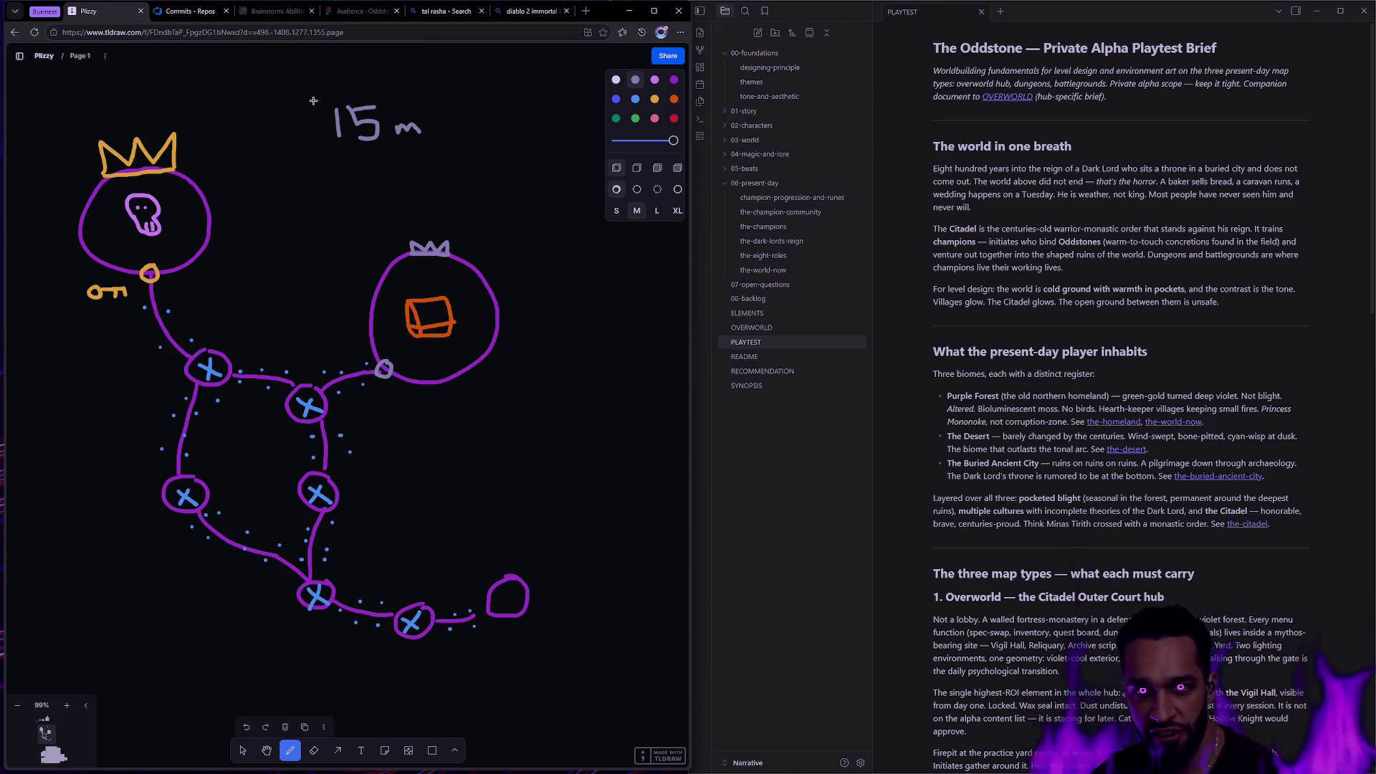
Loop the 15 m note and draw arrows toward the crowned circle and the chest circle.
mouse_move(319, 101)
left_mouse_down()
mouse_move(300, 143)
mouse_move(317, 95)
left_mouse_up()
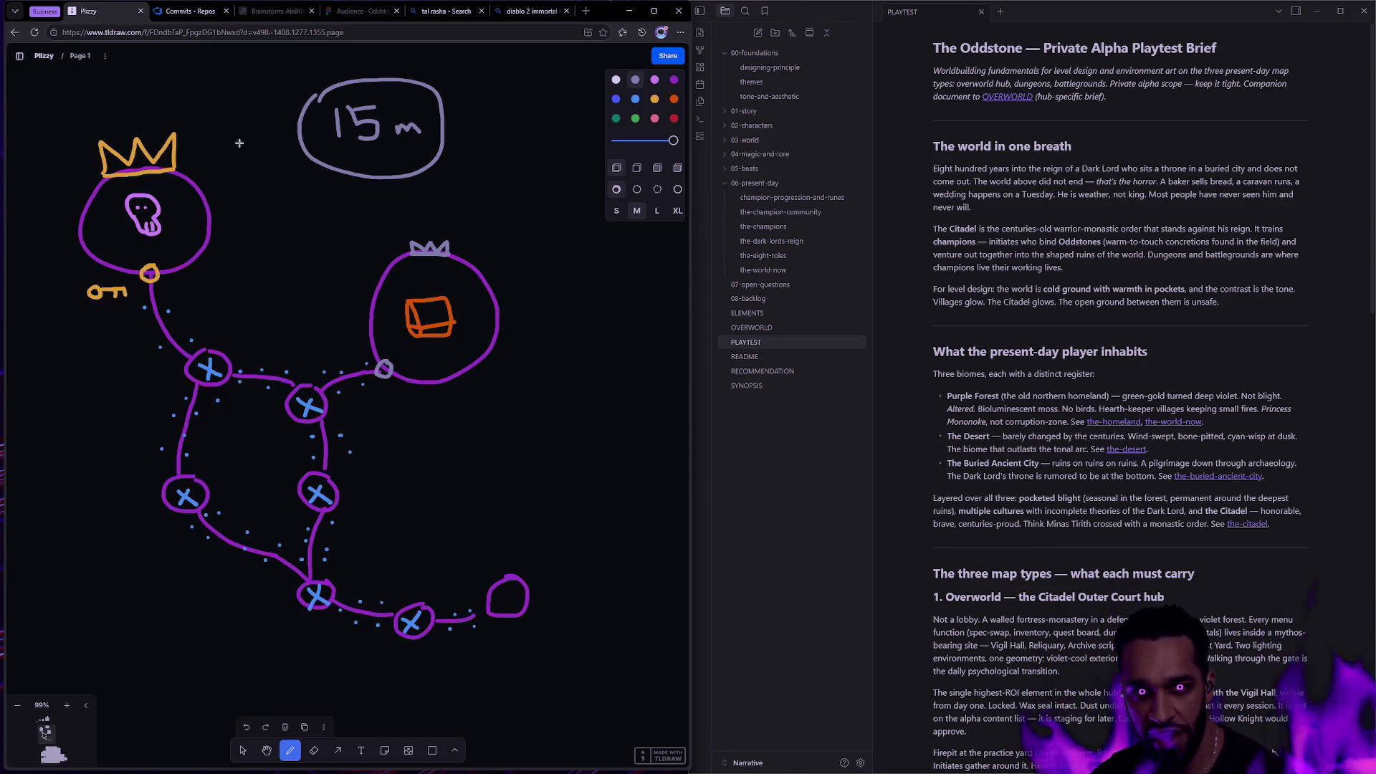
left_click_drag(239, 143, 209, 188)
mouse_move(209, 166)
left_mouse_down()
mouse_move(211, 187)
mouse_move(243, 188)
left_mouse_up()
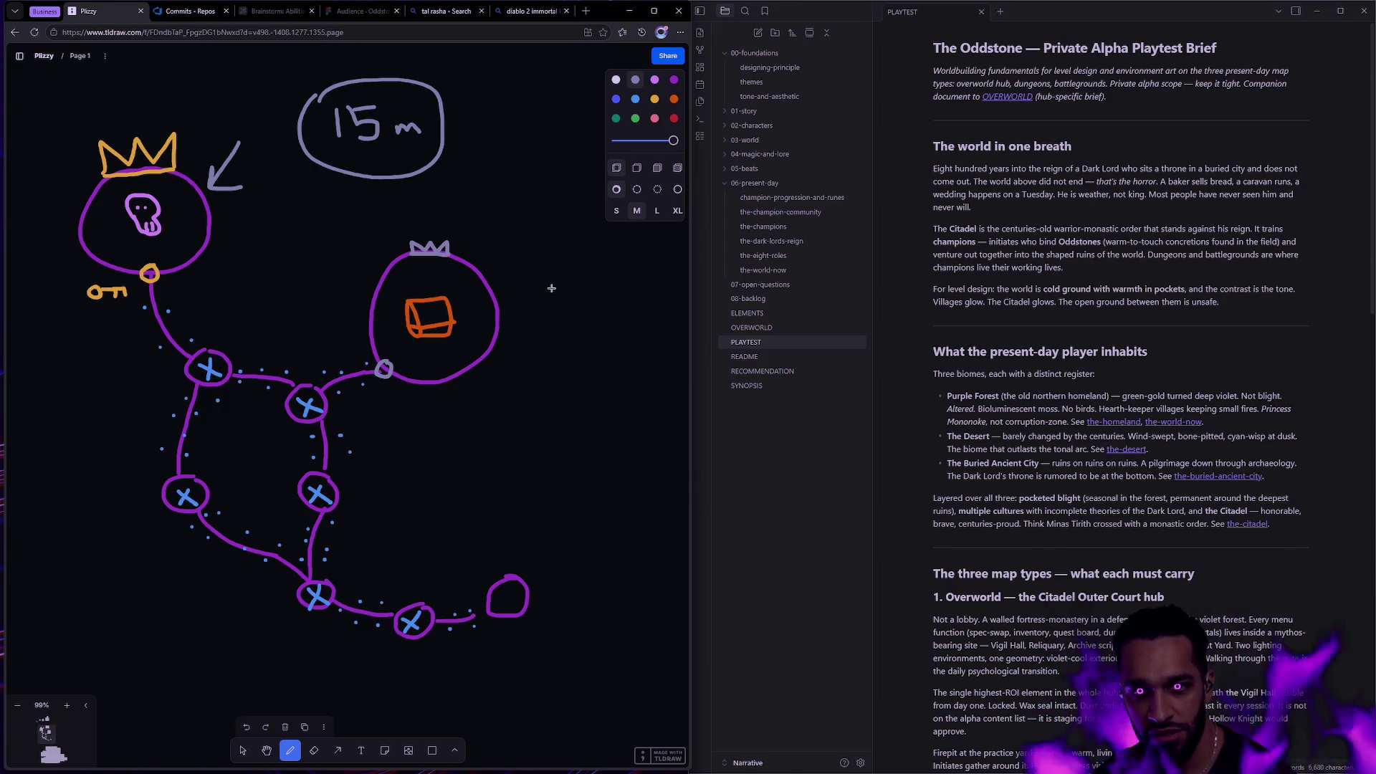
mouse_move(530, 218)
left_mouse_down()
mouse_move(500, 271)
mouse_move(539, 274)
left_mouse_up()
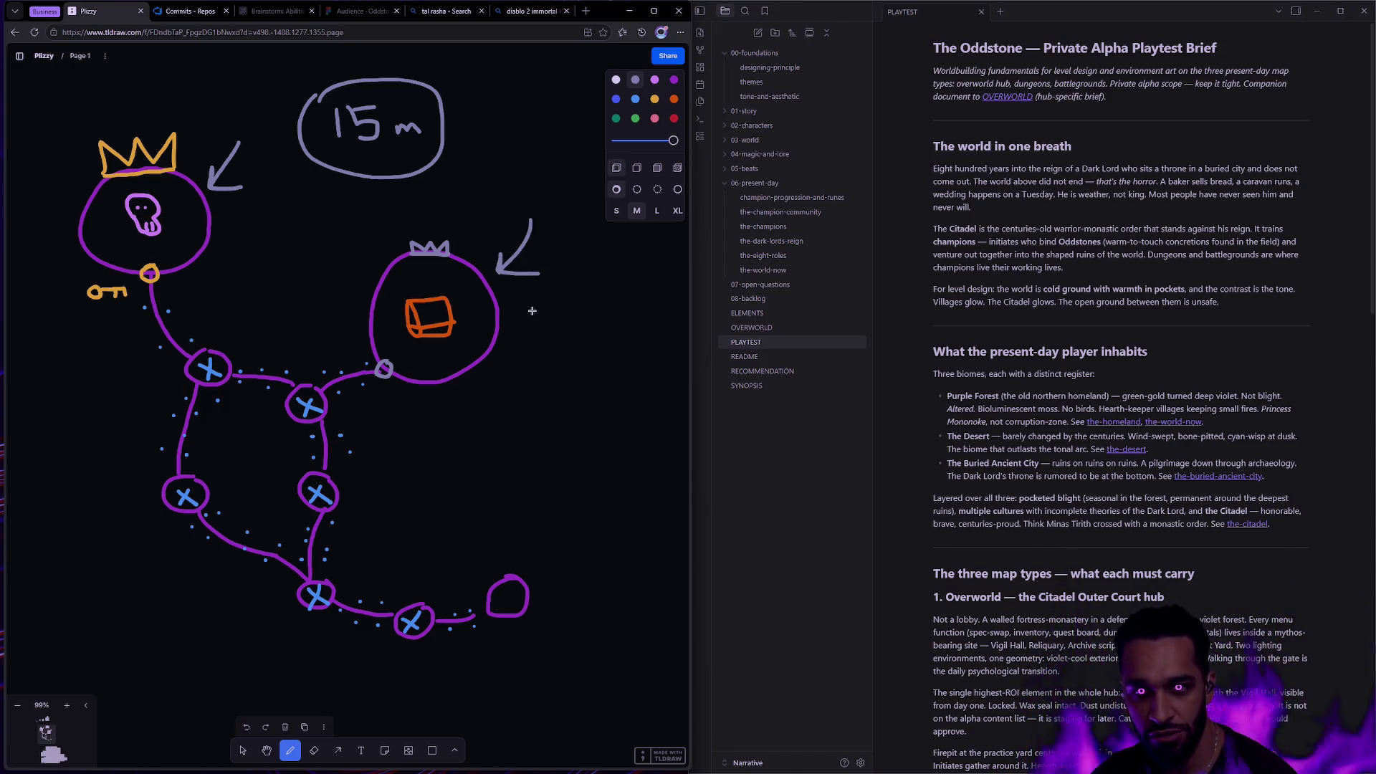
mouse_move(210, 330)
left_mouse_down()
mouse_move(362, 398)
mouse_move(437, 606)
mouse_move(185, 553)
left_mouse_up()
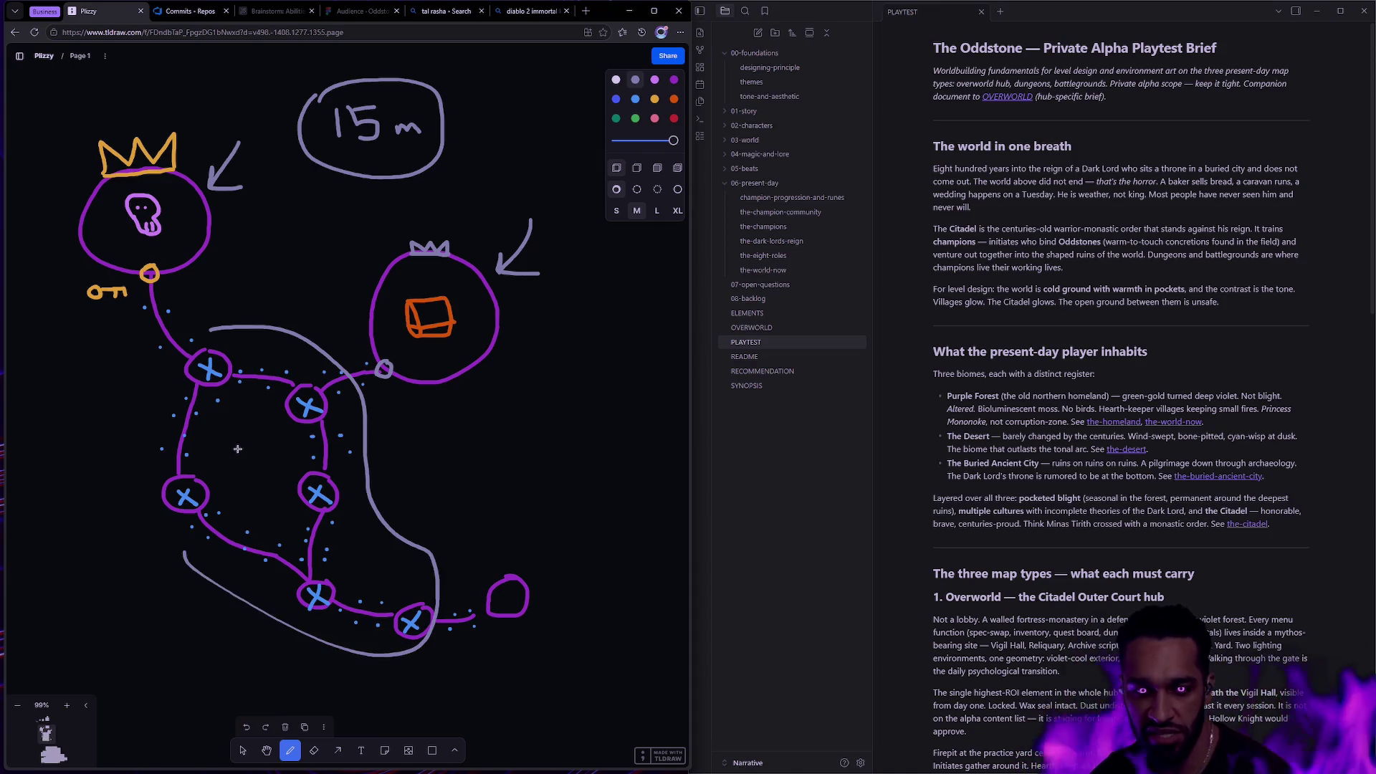
key("ctrl+z")
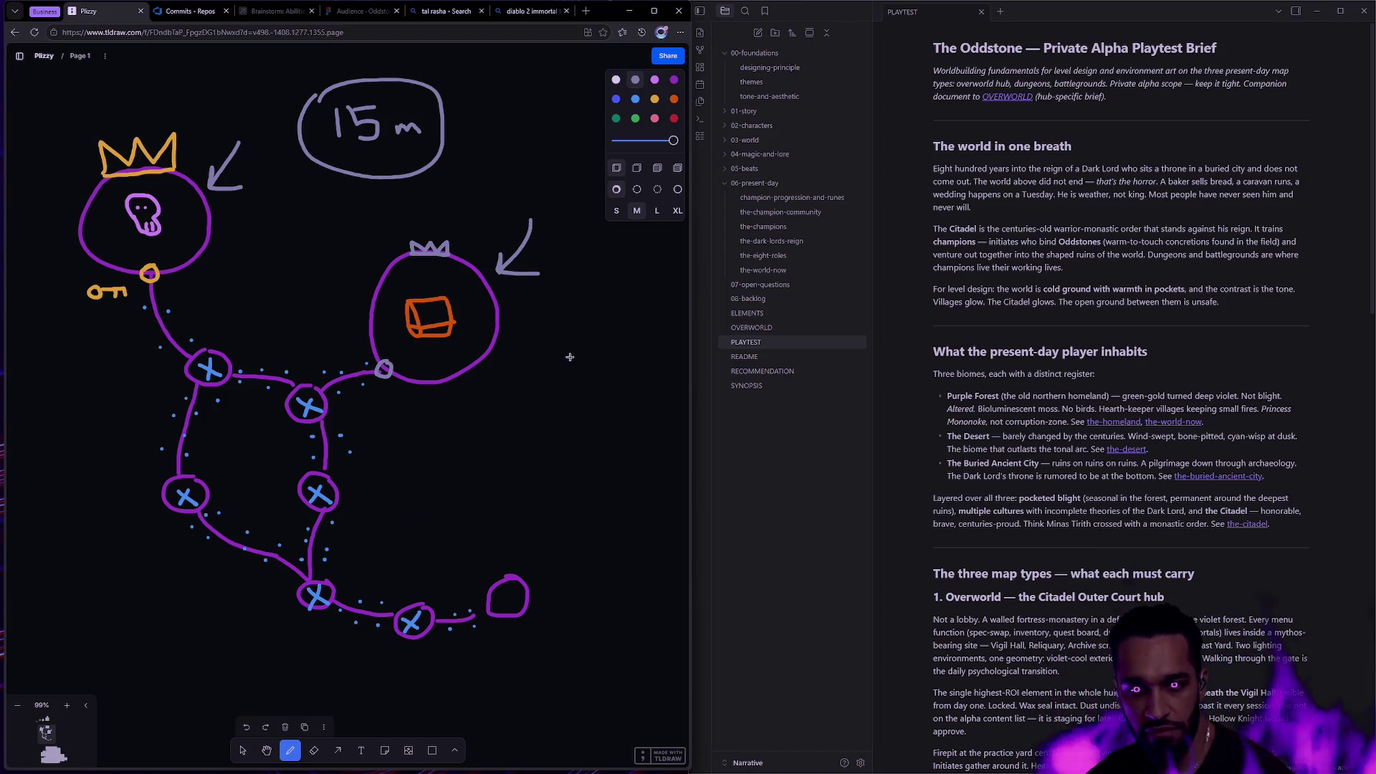
Delete the 15 m note and its arrow, then raise the key beside the circle's knob.
key("v")
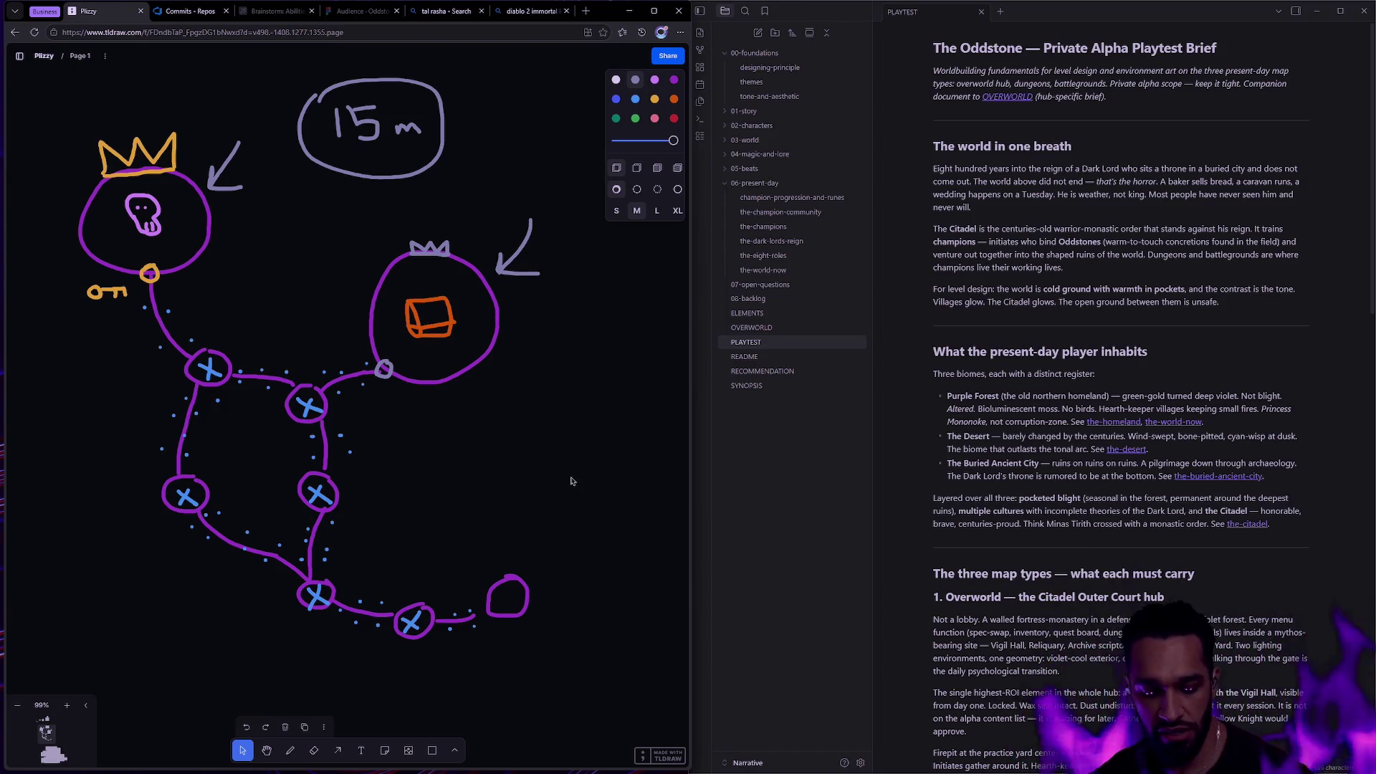
left_click_drag(528, 225, 275, 76)
key("Delete")
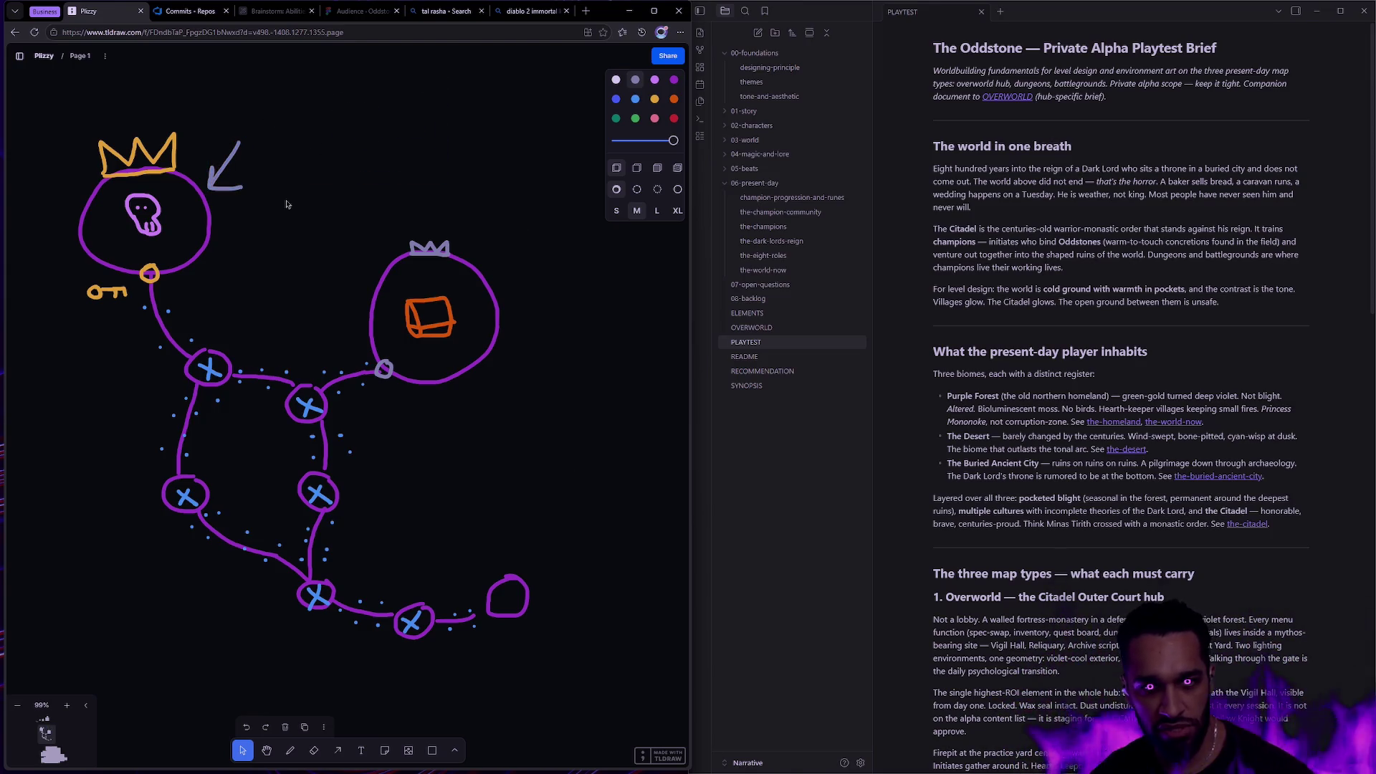
left_click_drag(280, 220, 228, 136)
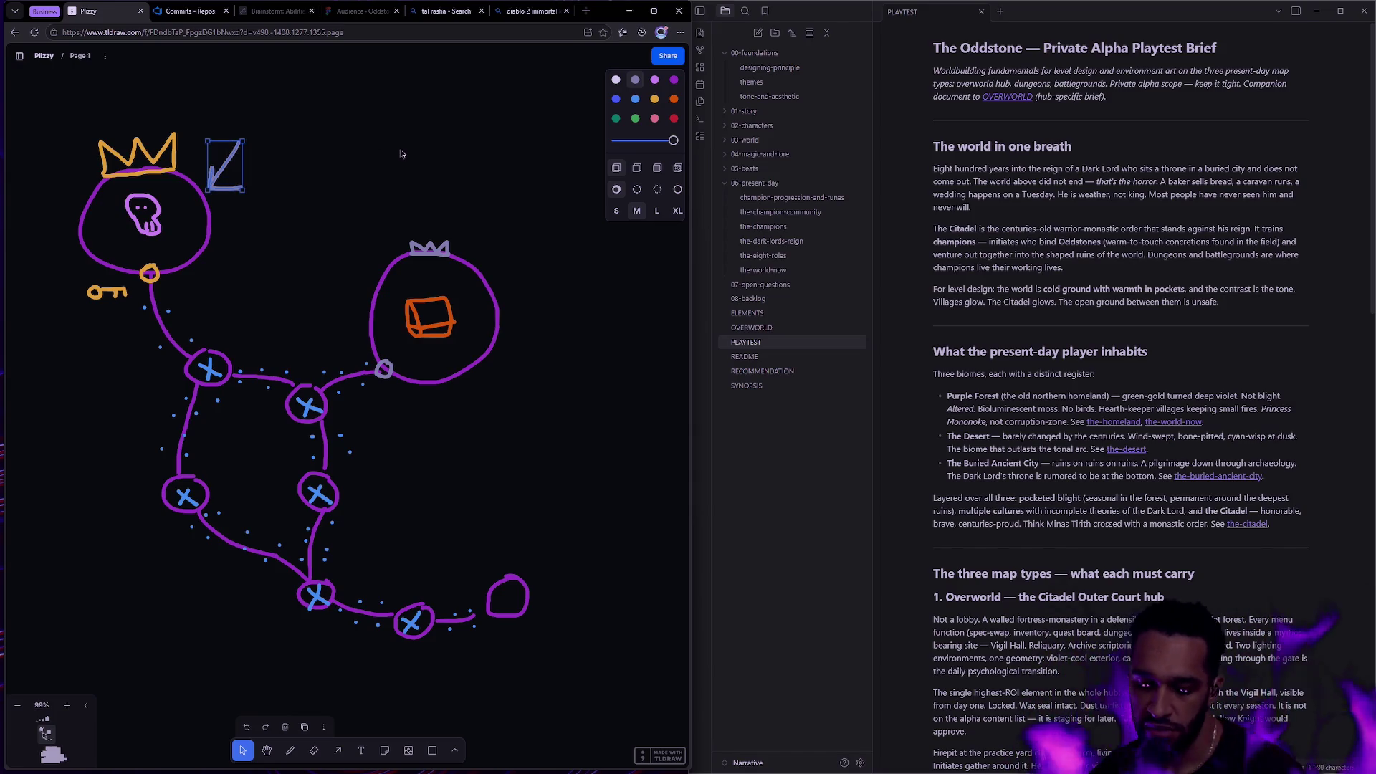
key("Delete")
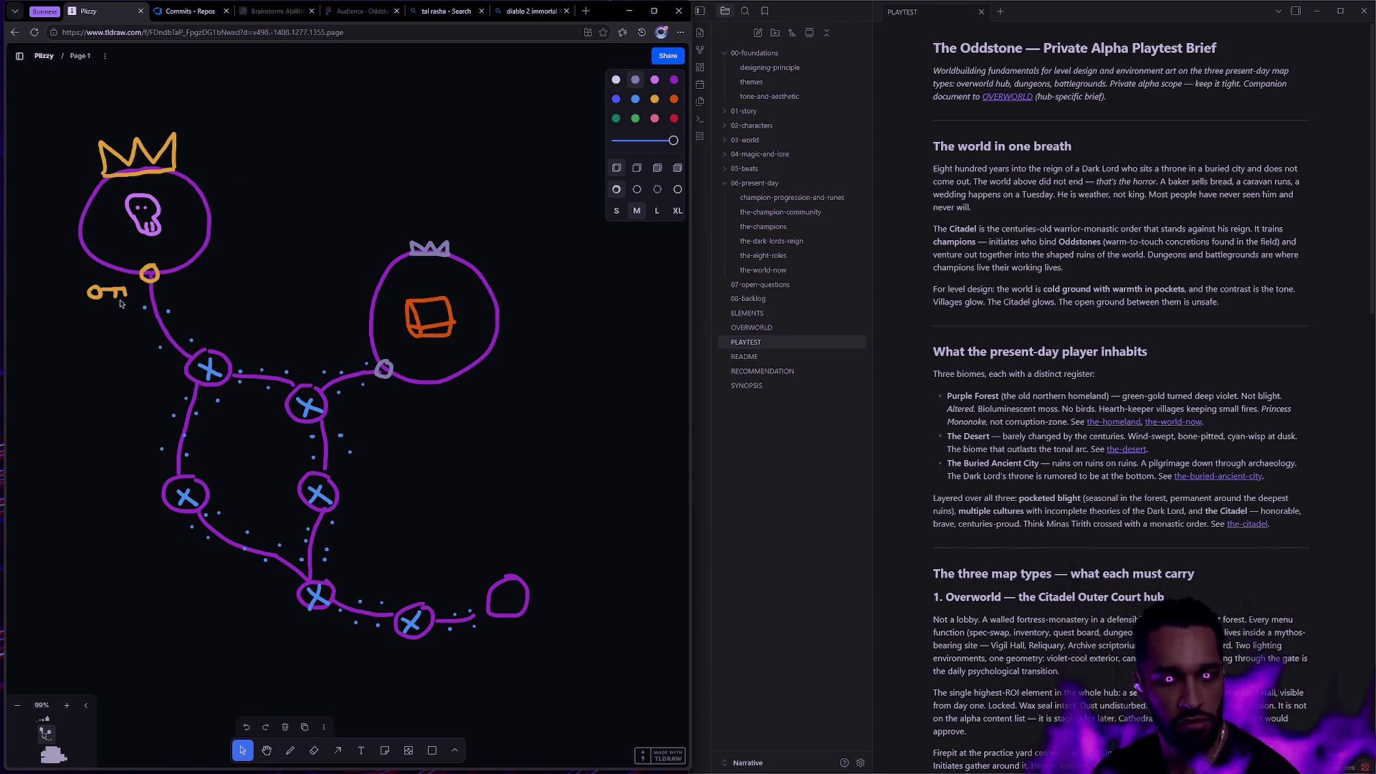
left_click(122, 293)
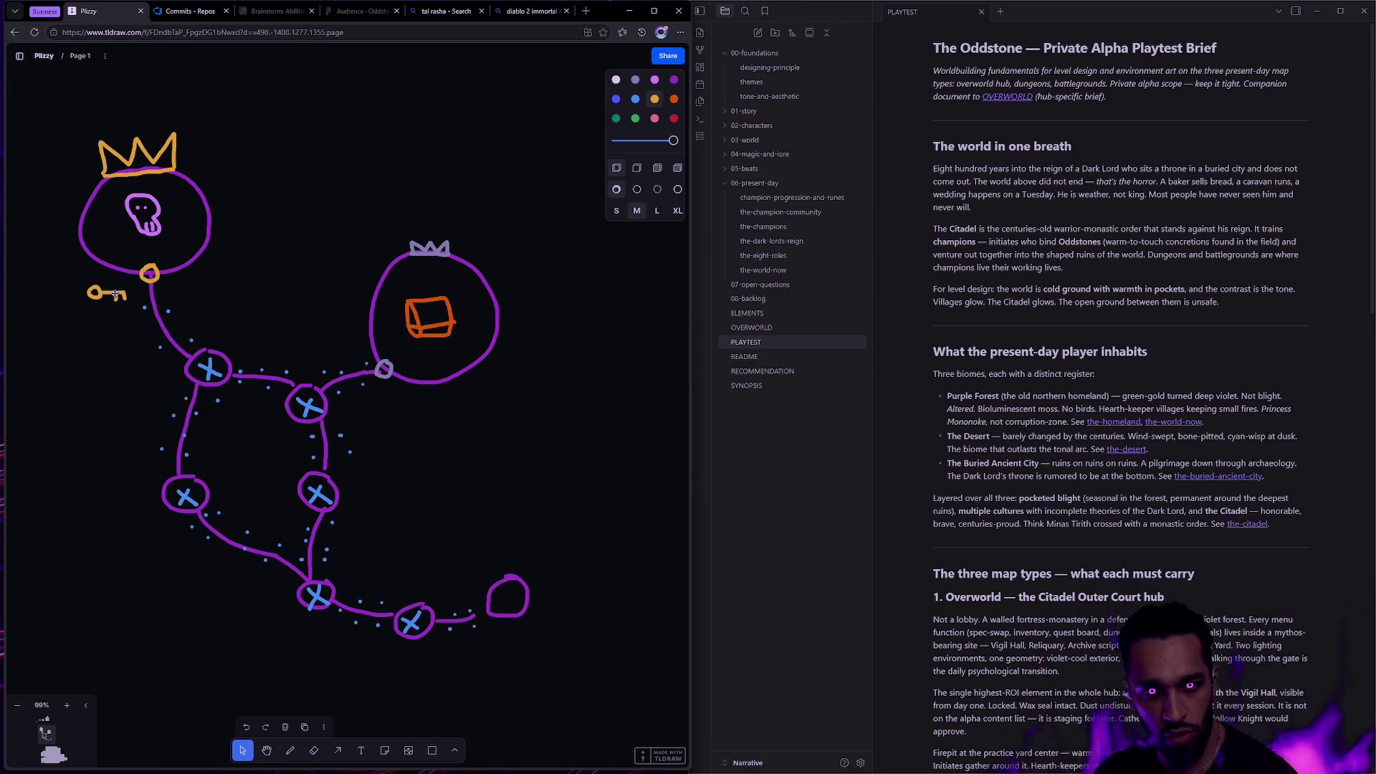
left_click_drag(78, 285, 80, 271)
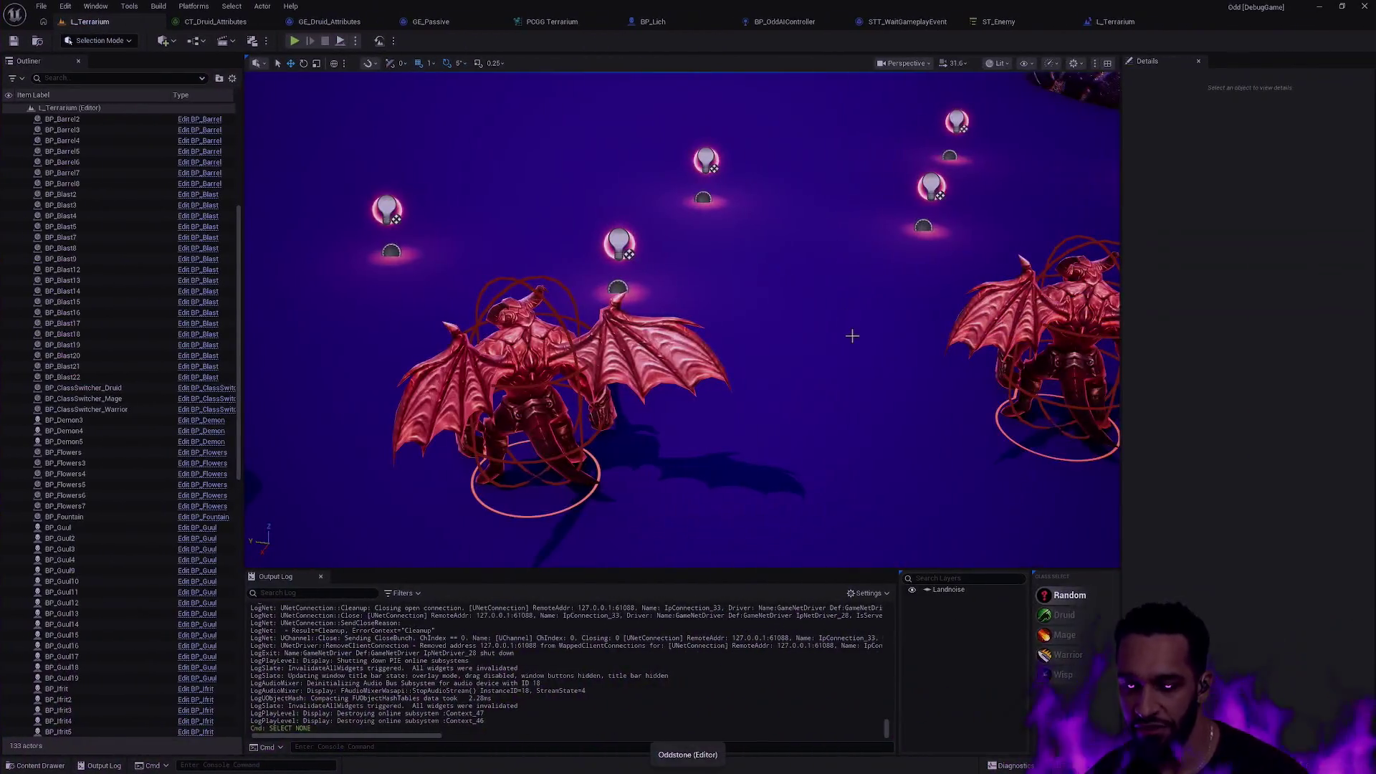
Pull the viewport camera back for a wide view of the Terrarium level.
left_click_drag(852, 335, 853, 480)
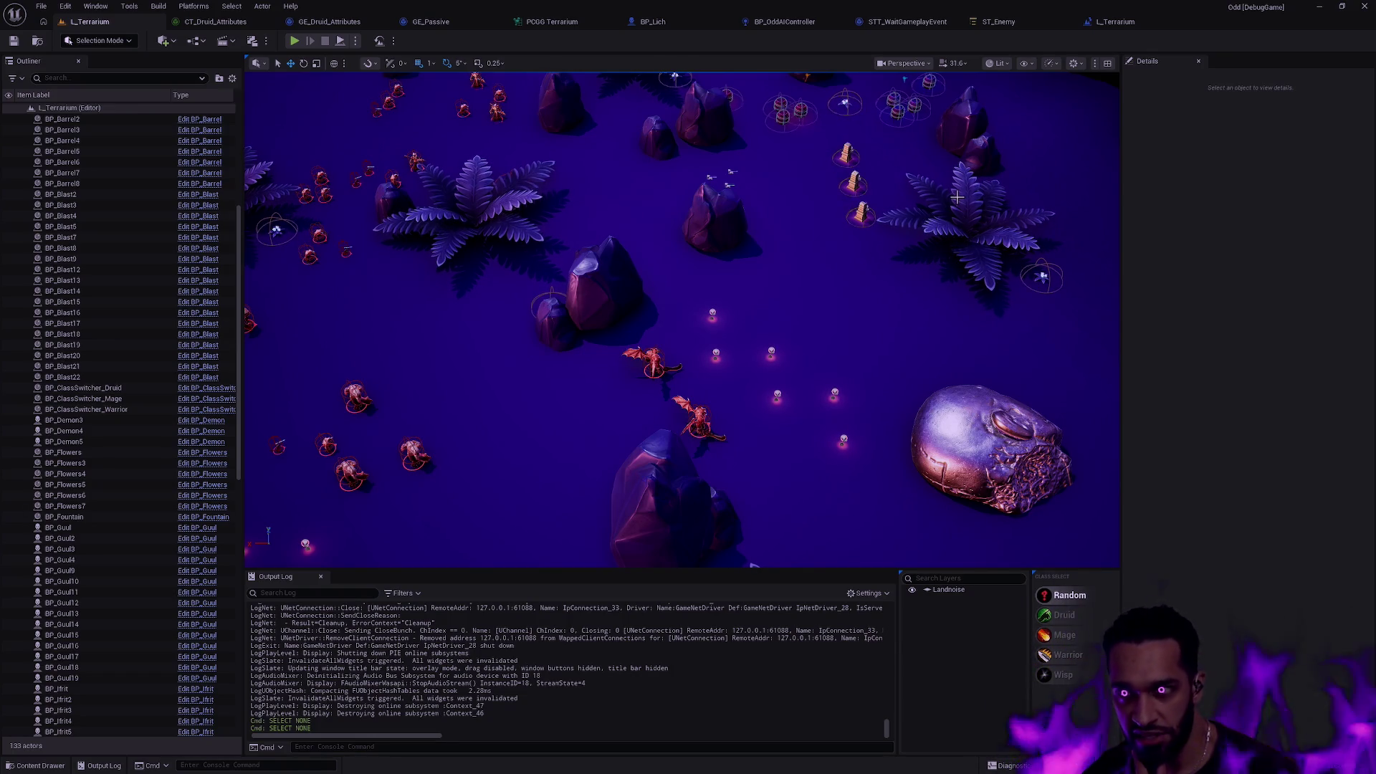
Go via the ST_Enemy tab to the BP_Lich Blueprint and browse to its death montage.
left_click(1022, 23)
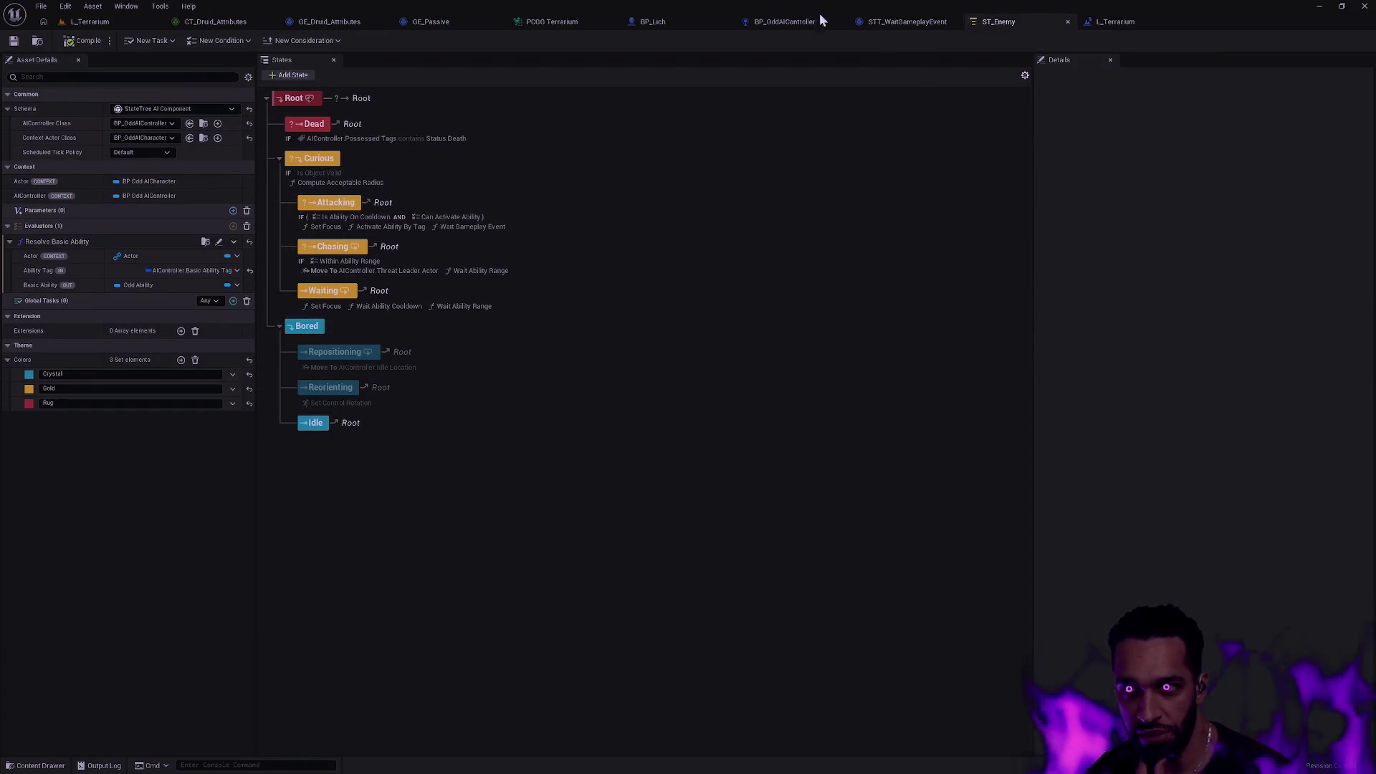
left_click(653, 22)
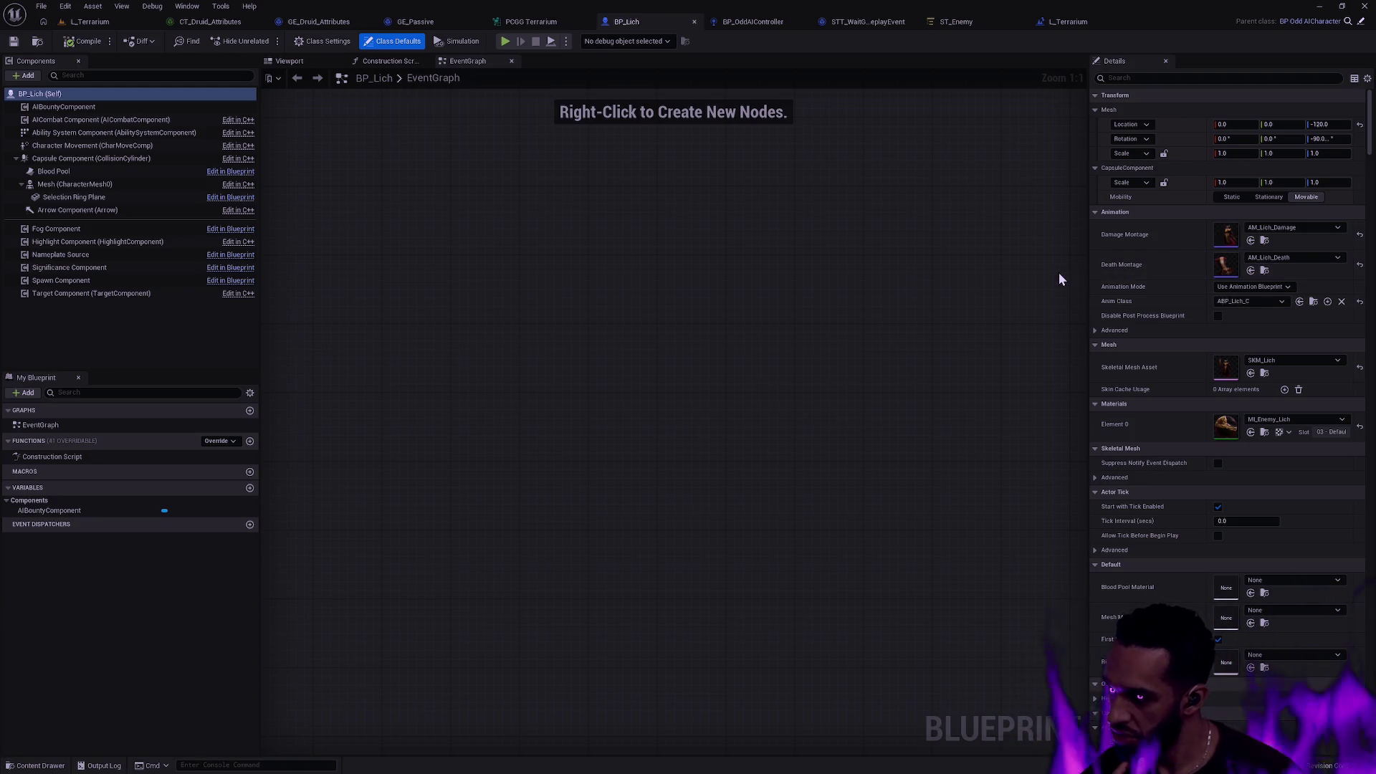
left_click(1265, 271)
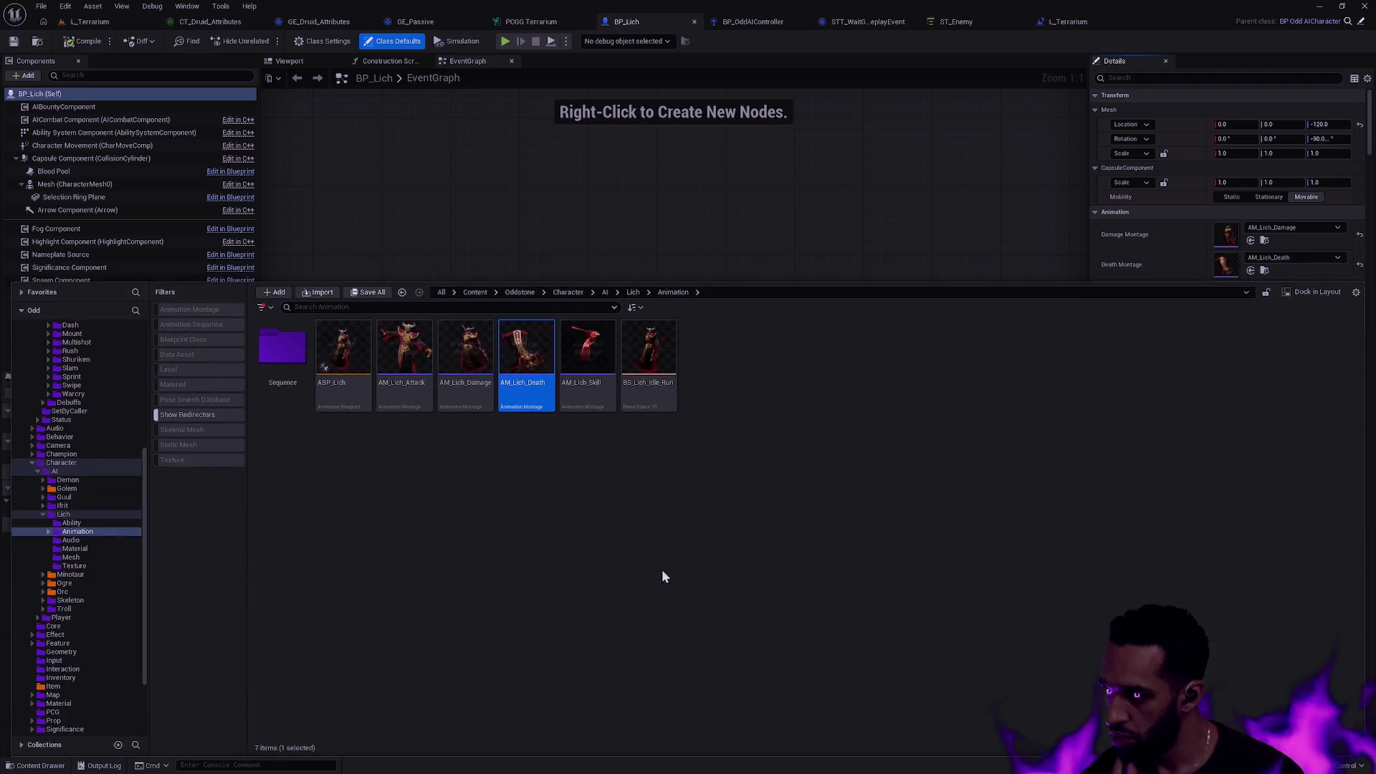
Preview the AM_Lich_Attack and AM_Lich_Skill montages, then return to the ST_Enemy state tree.
left_click(408, 389)
double_click(409, 389)
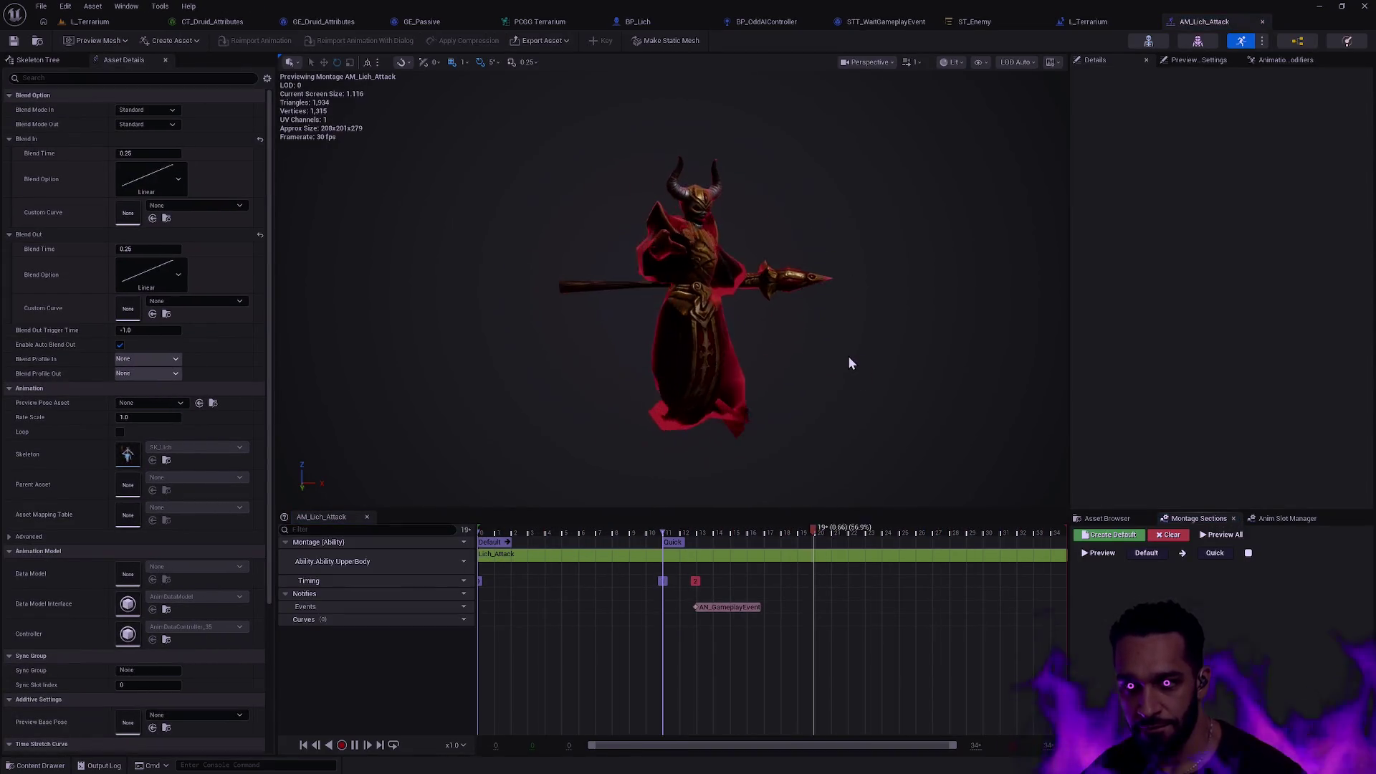
key("ctrl+space")
double_click(587, 570)
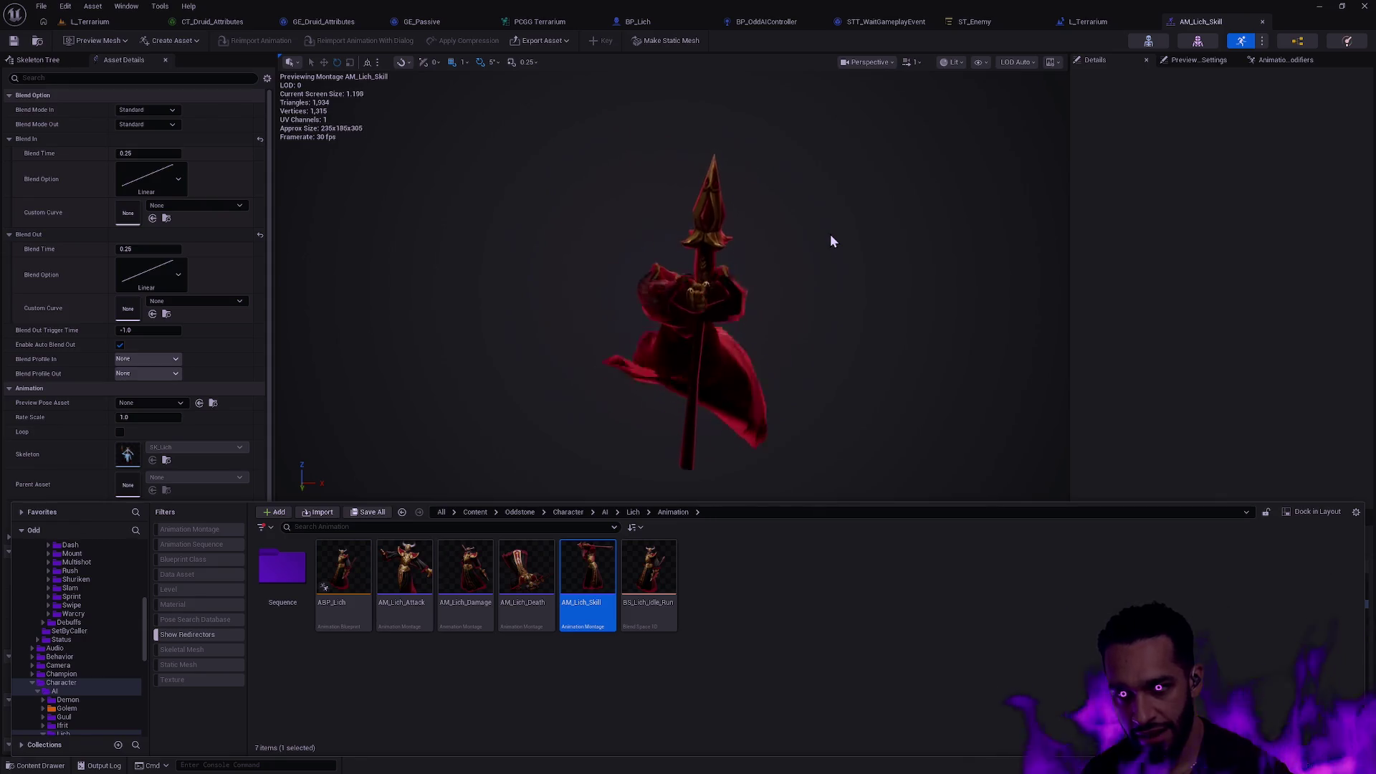
left_click(850, 25)
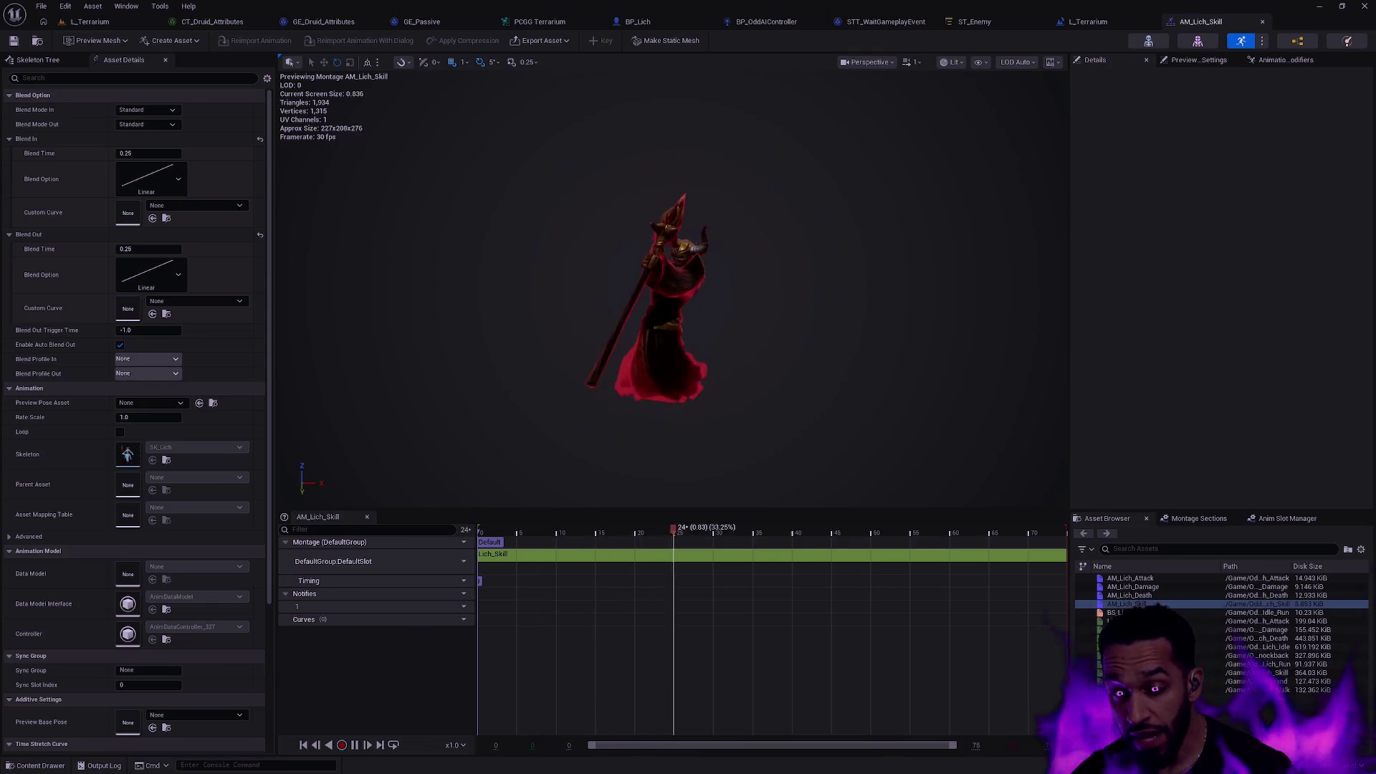
left_click(960, 28)
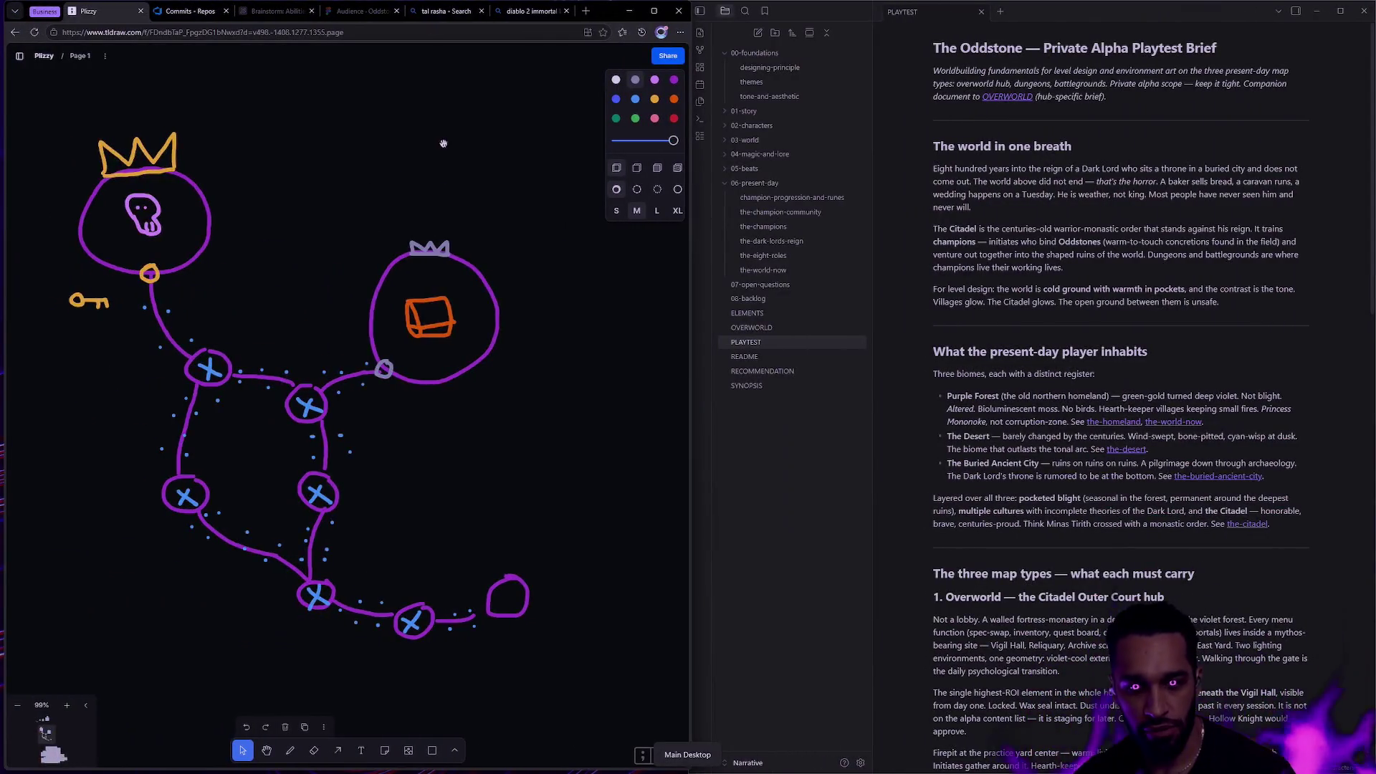
left_click_drag(444, 144, 442, 283)
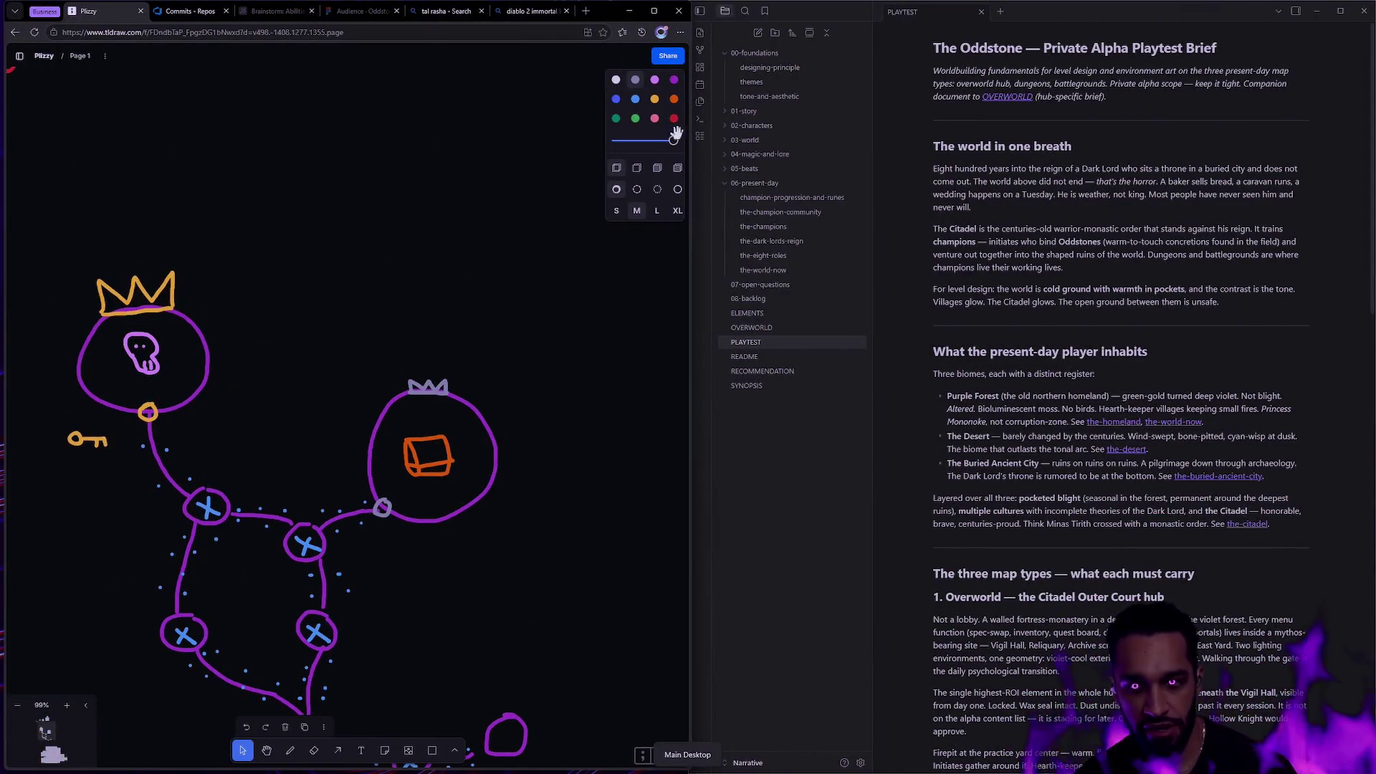
Draw a large ellipse above the skull drawing and colour it red.
key("o")
left_click_drag(331, 131, 473, 275)
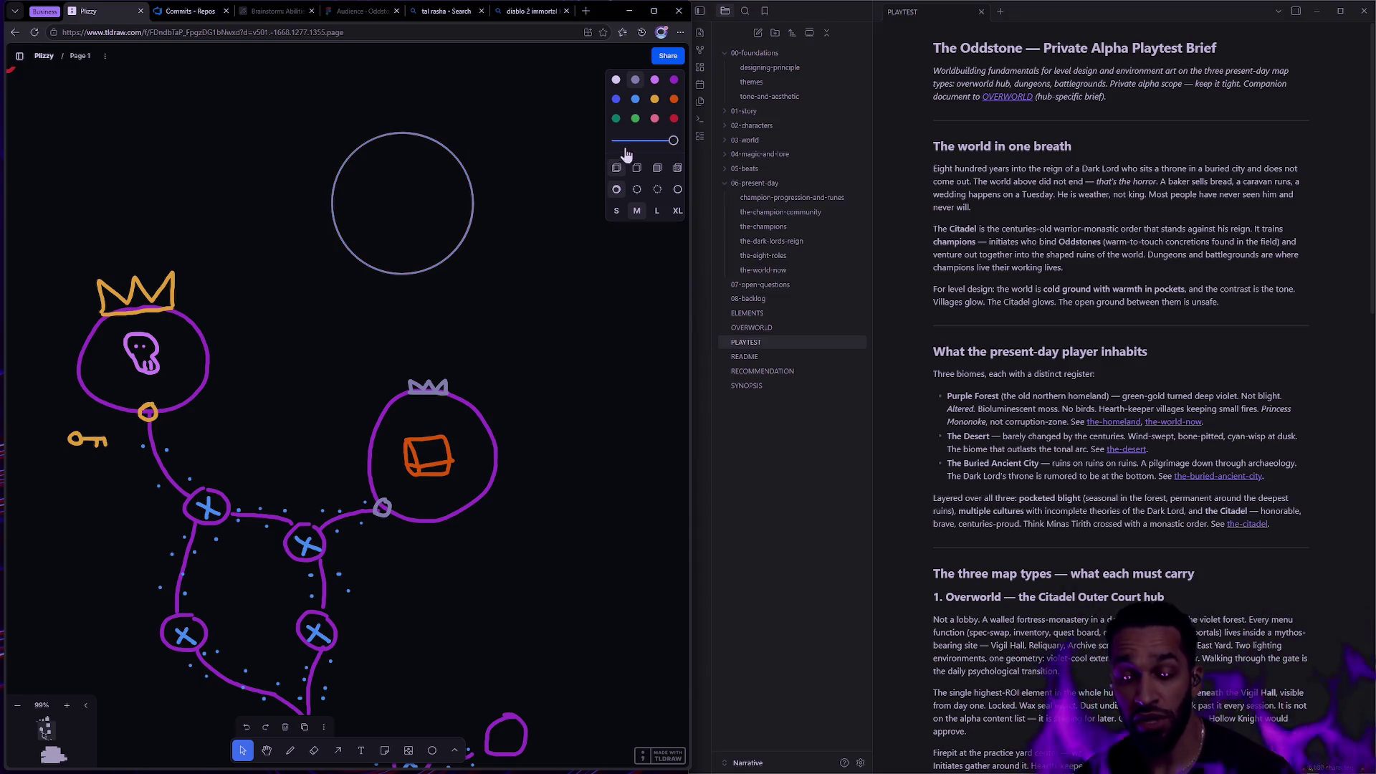
scroll(232, 321, "up", 5)
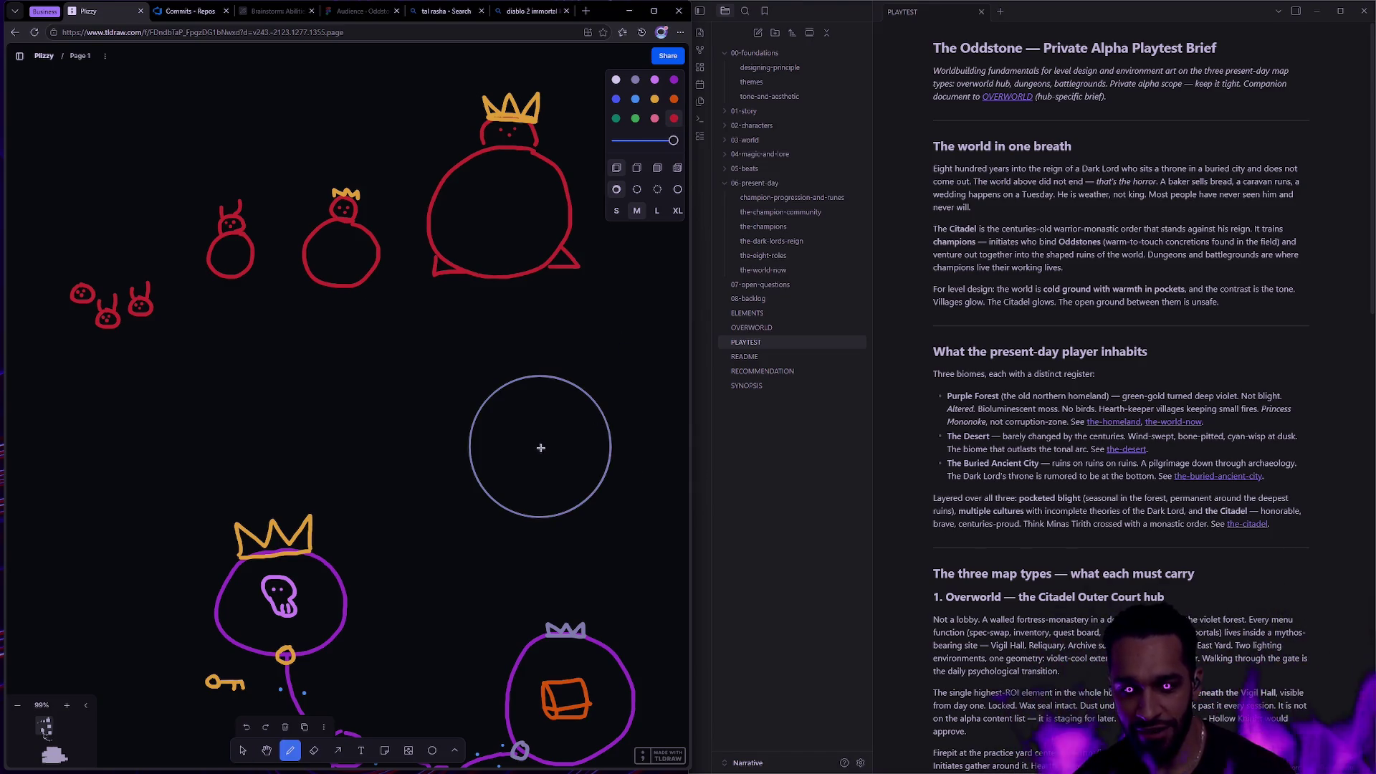
scroll(633, 415, "down", 3)
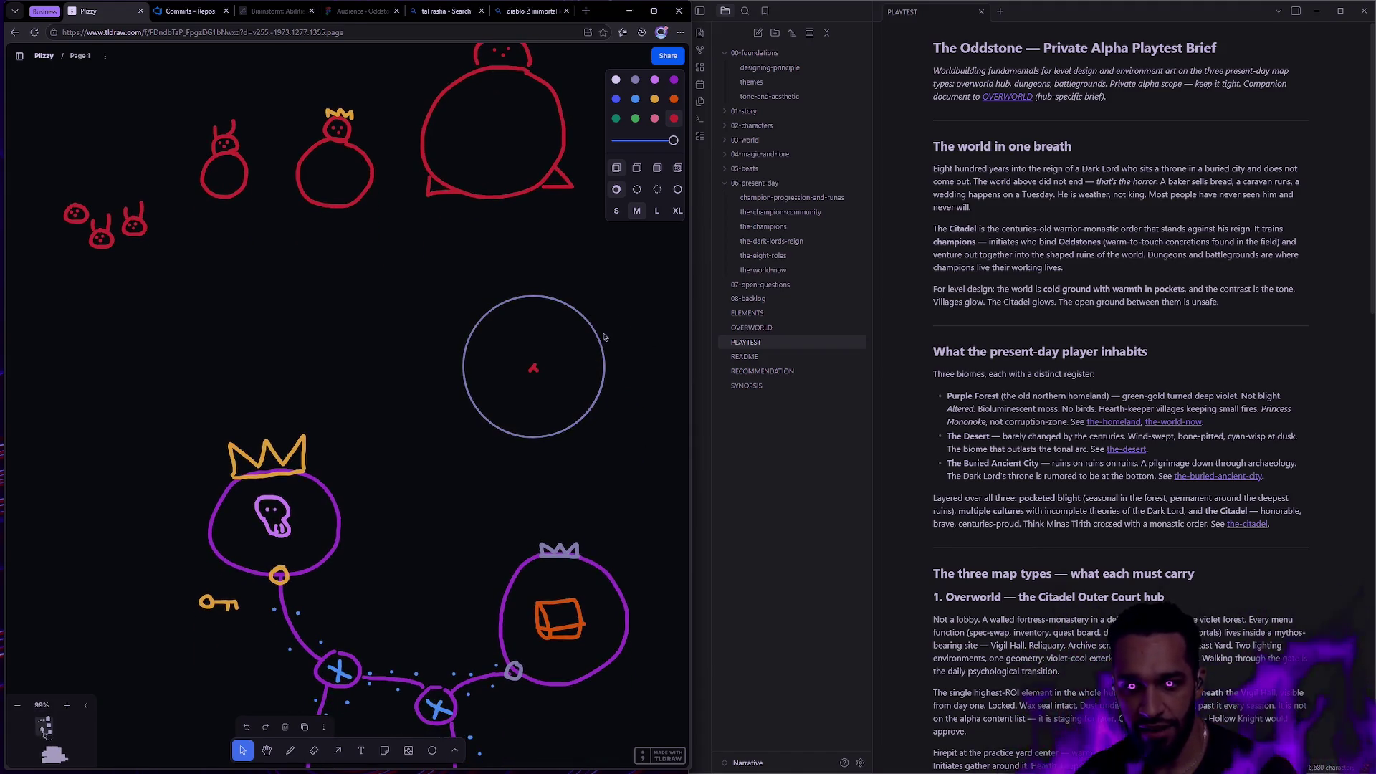
left_click(604, 337)
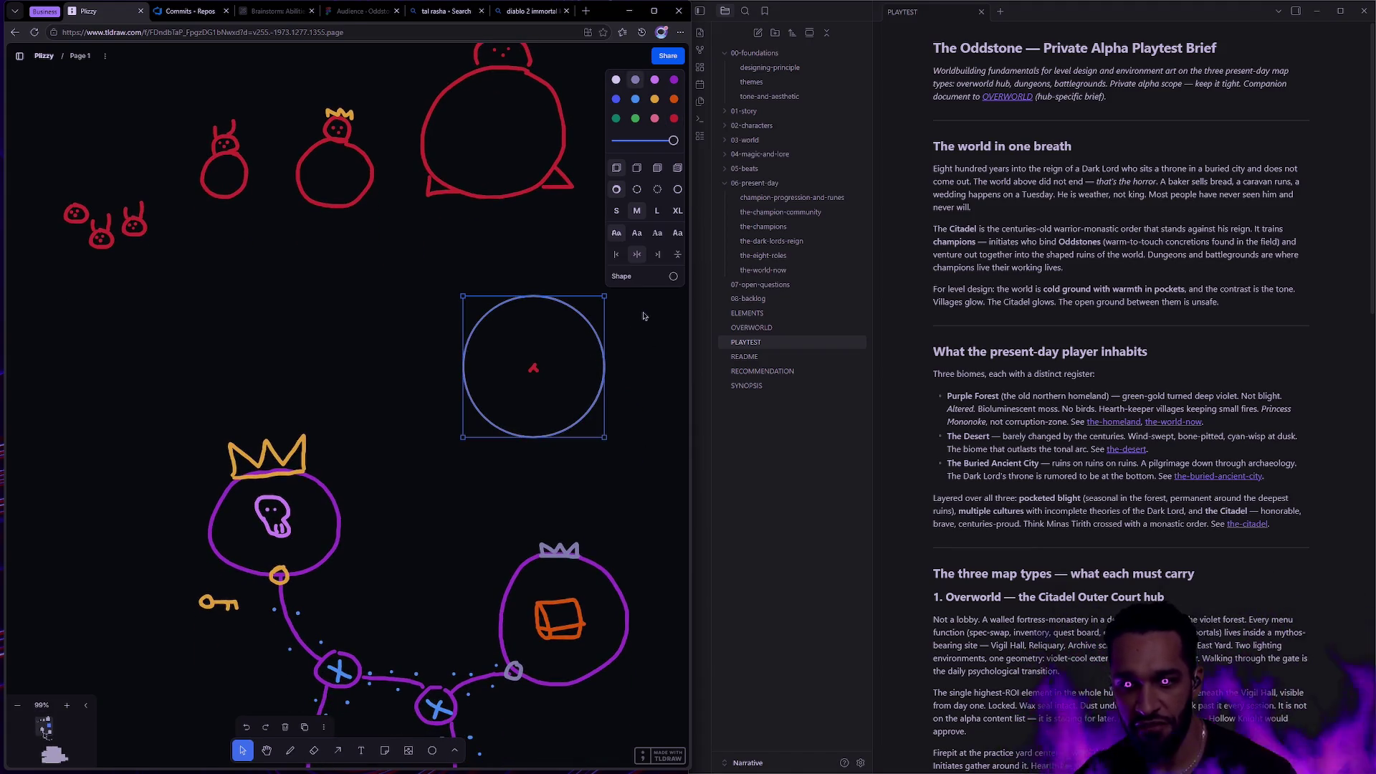
left_click(673, 119)
Duplicate the red circle and shrink the copy into a small ring around the mark.
scroll(630, 359, "up", 5)
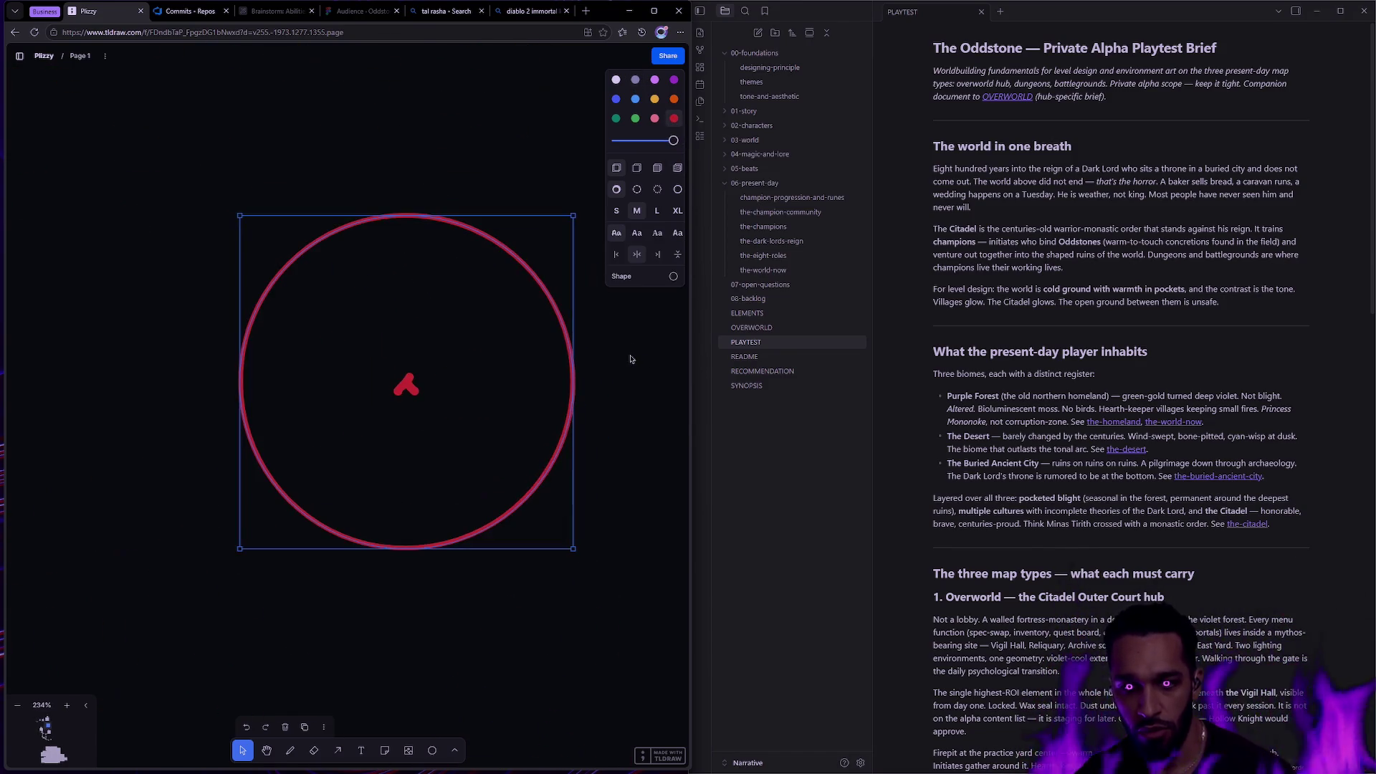
scroll(631, 358, "up", 2)
scroll(617, 368, "left", 2)
key("Escape")
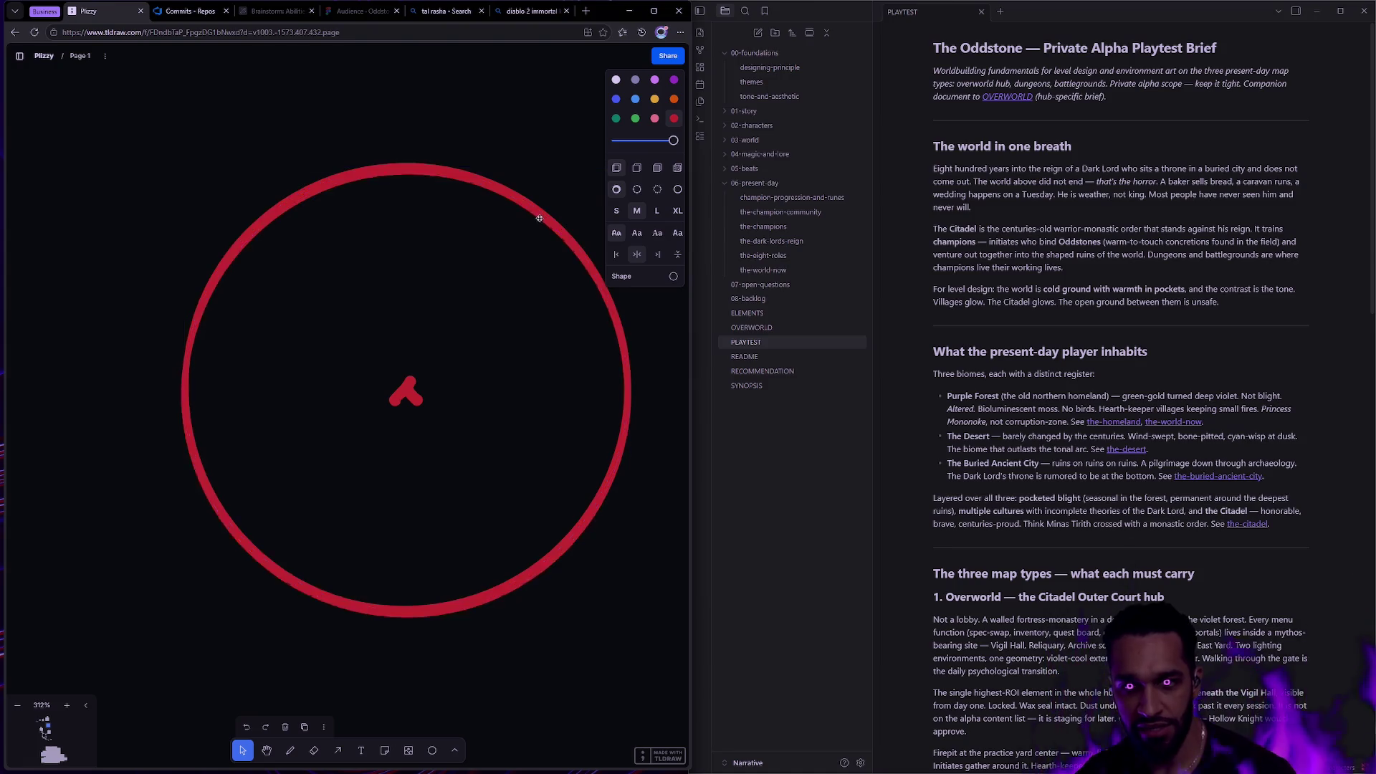
left_click_drag(539, 218, 467, 218)
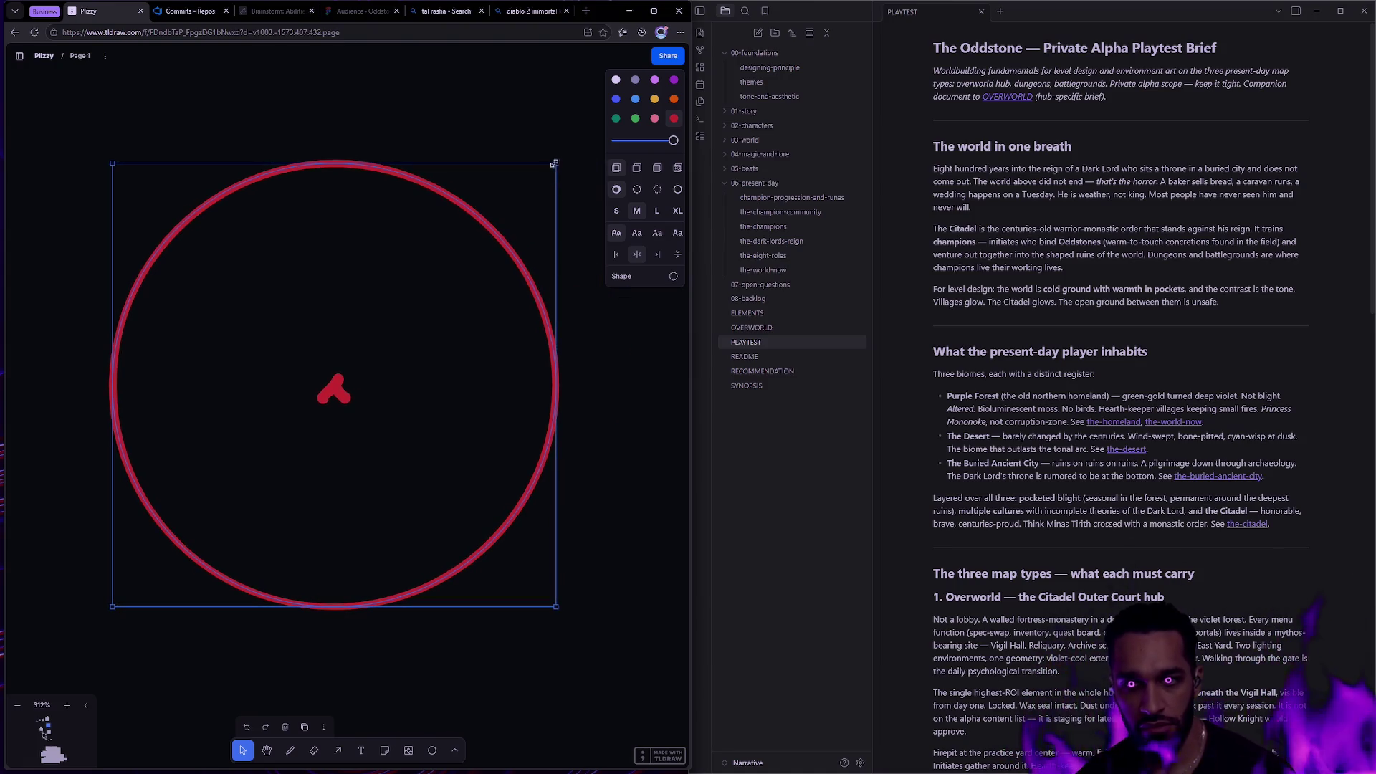
mouse_move(554, 164)
left_mouse_down()
mouse_move(349, 380)
mouse_move(560, 247)
left_mouse_up()
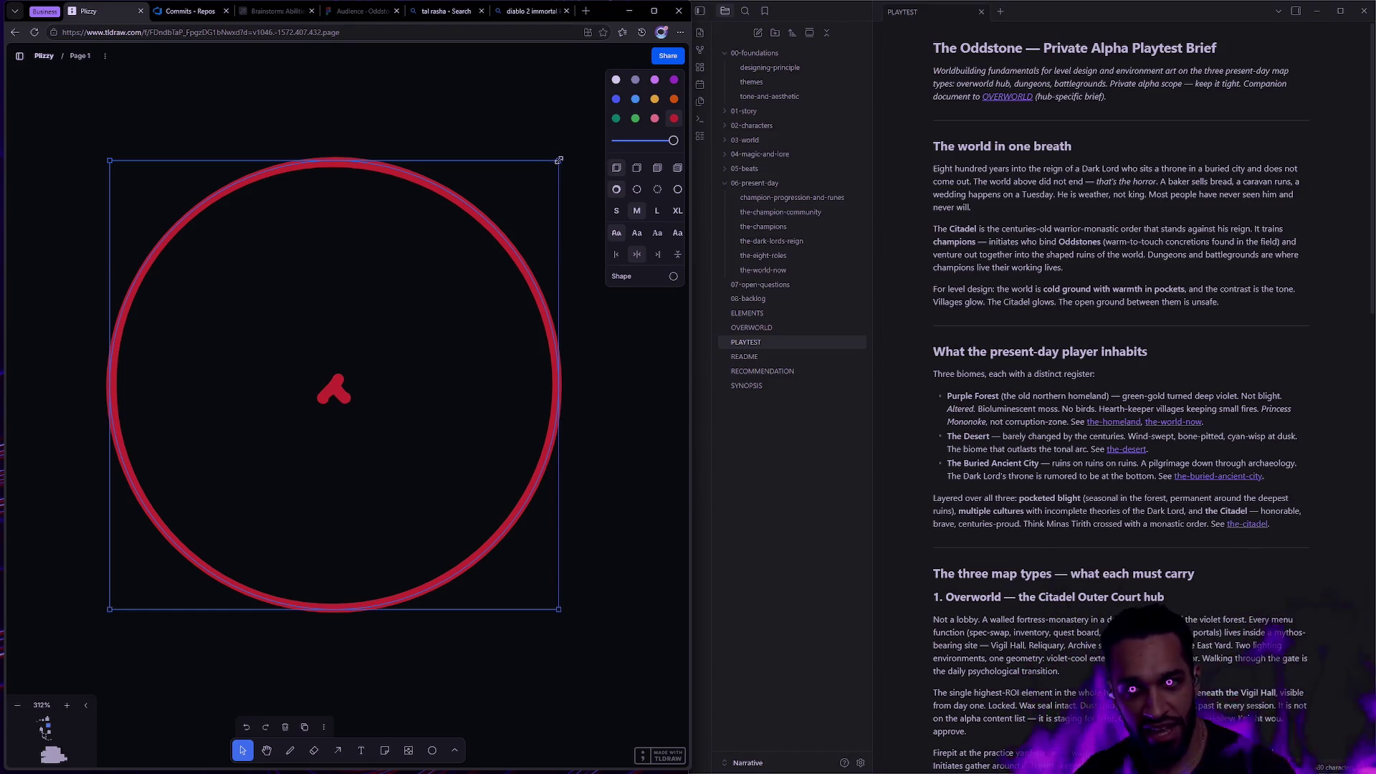
mouse_move(559, 161)
left_mouse_down()
mouse_move(350, 379)
mouse_move(551, 275)
mouse_move(391, 369)
mouse_move(396, 381)
left_mouse_up()
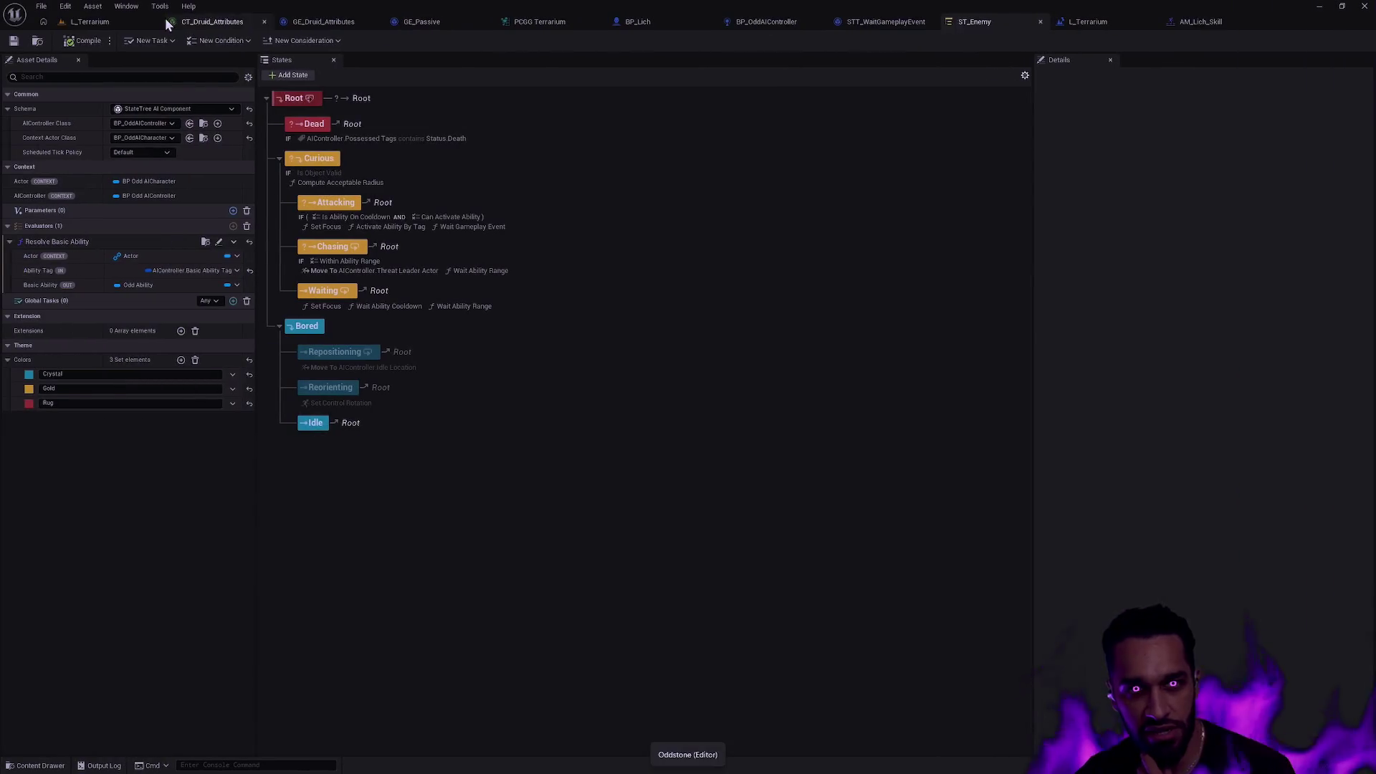
Play L_Terrarium fullscreen and walk the character down to the three class pillars.
left_click(76, 24)
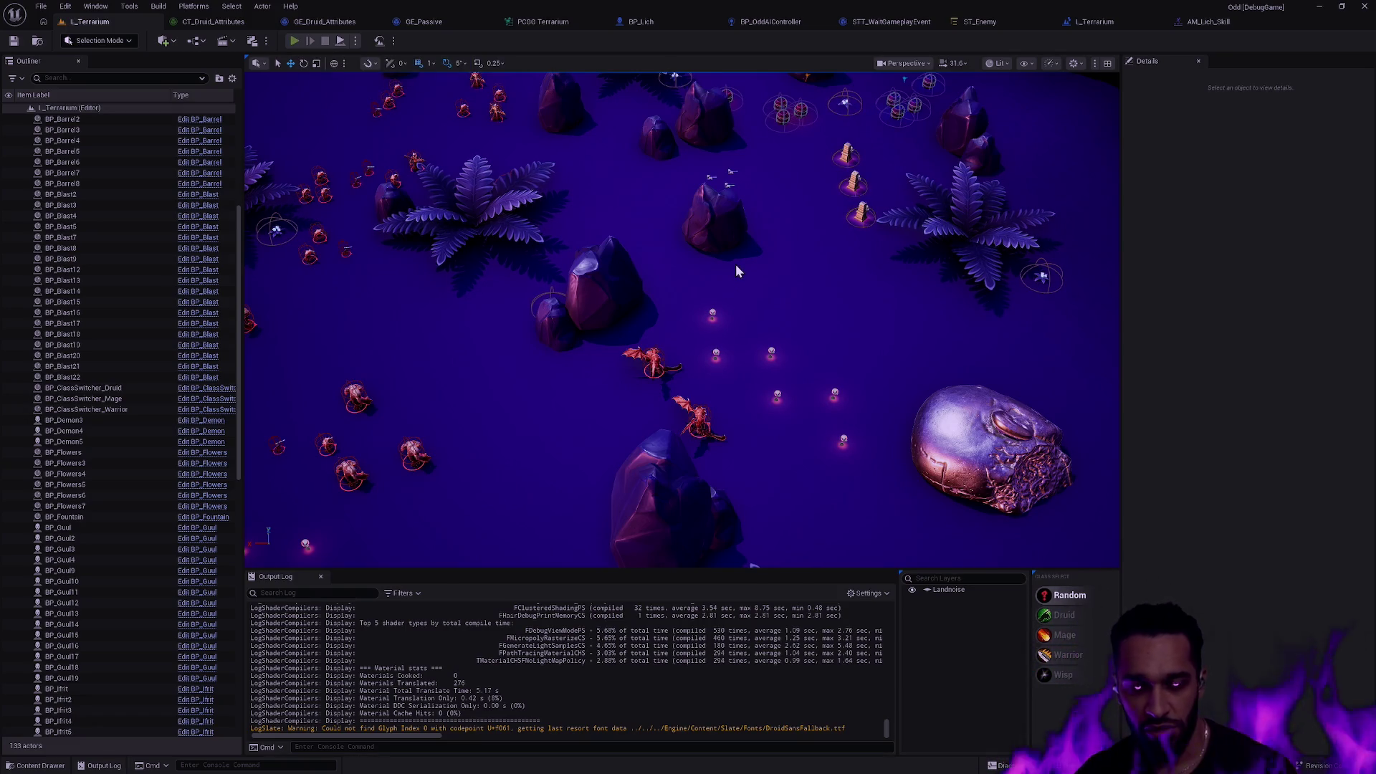
key("alt+p")
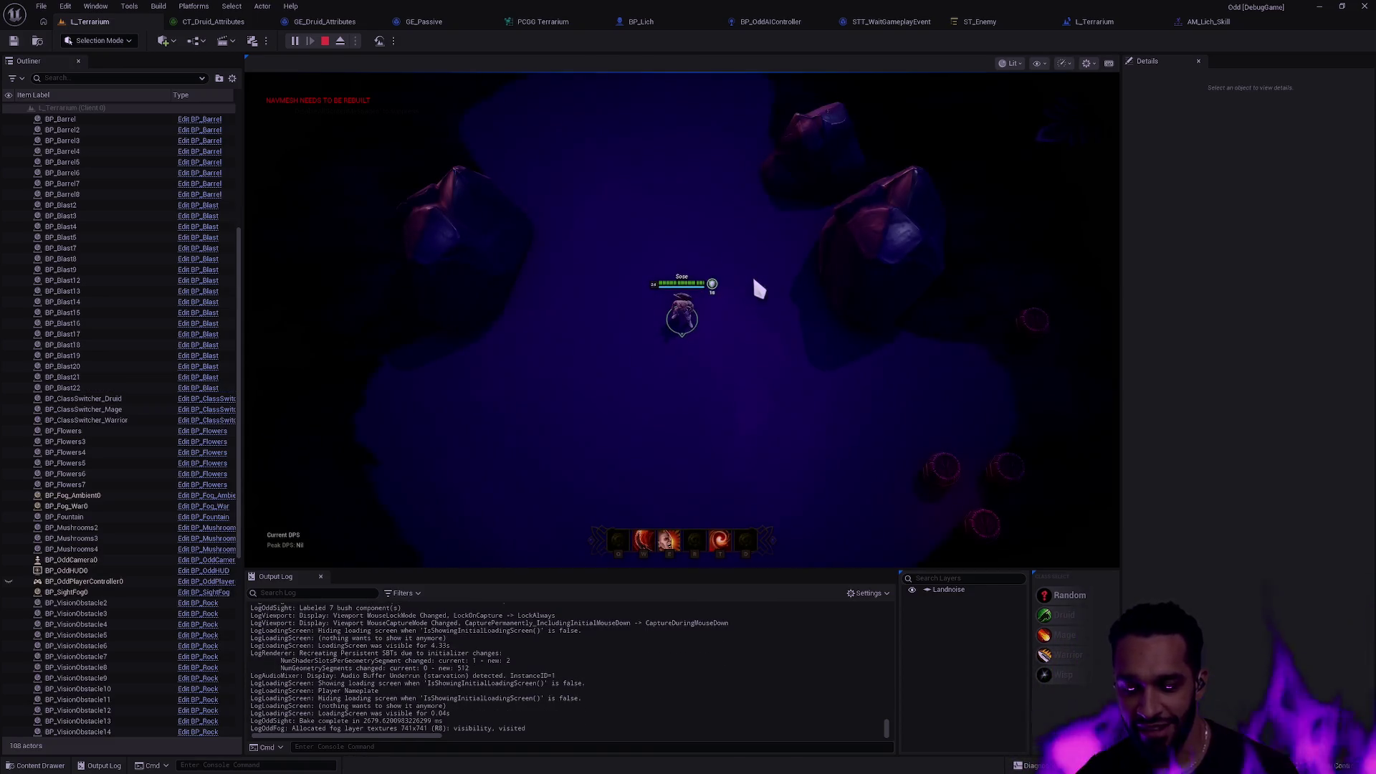
right_click(692, 159)
key("q")
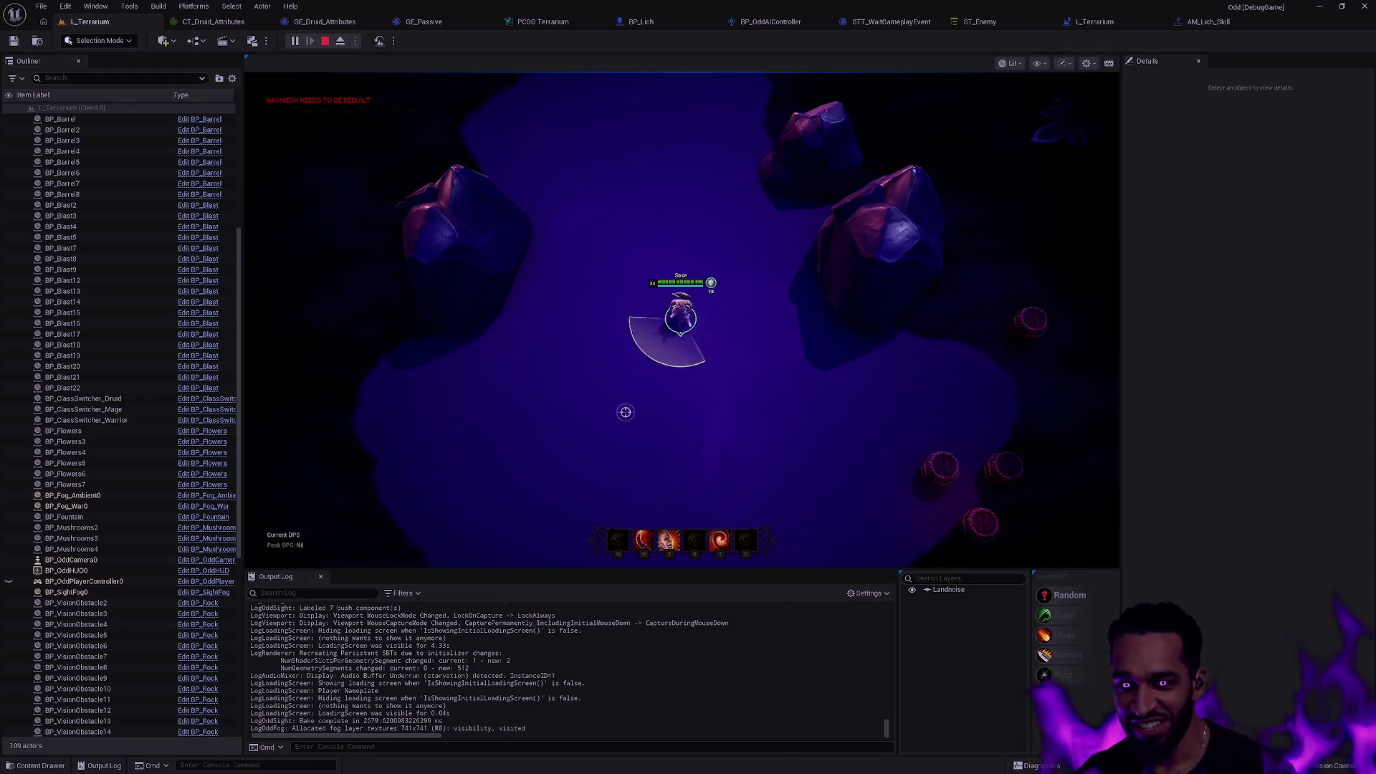
key("F11")
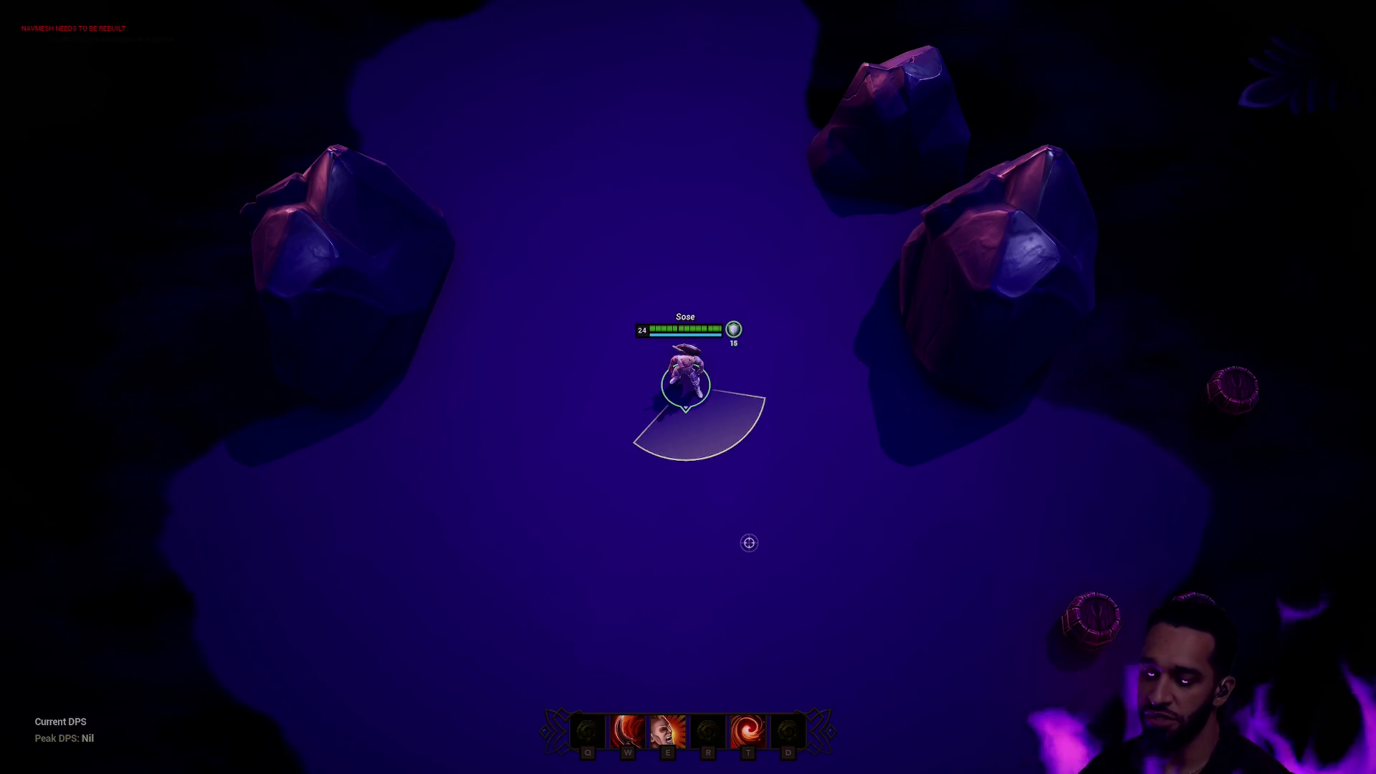
left_click(704, 545)
left_click(623, 477)
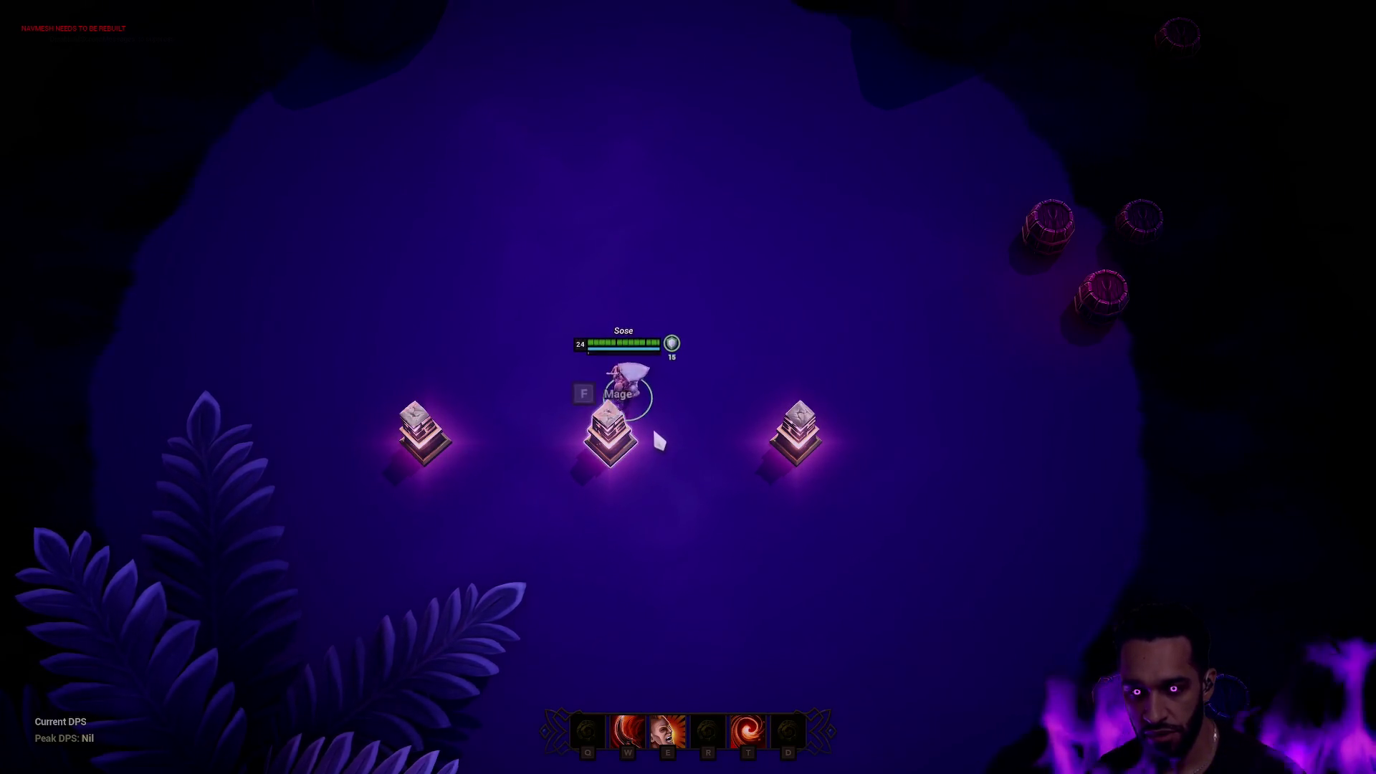
Switch to the Mage class and cast its targeted ranged ability twice.
key("f")
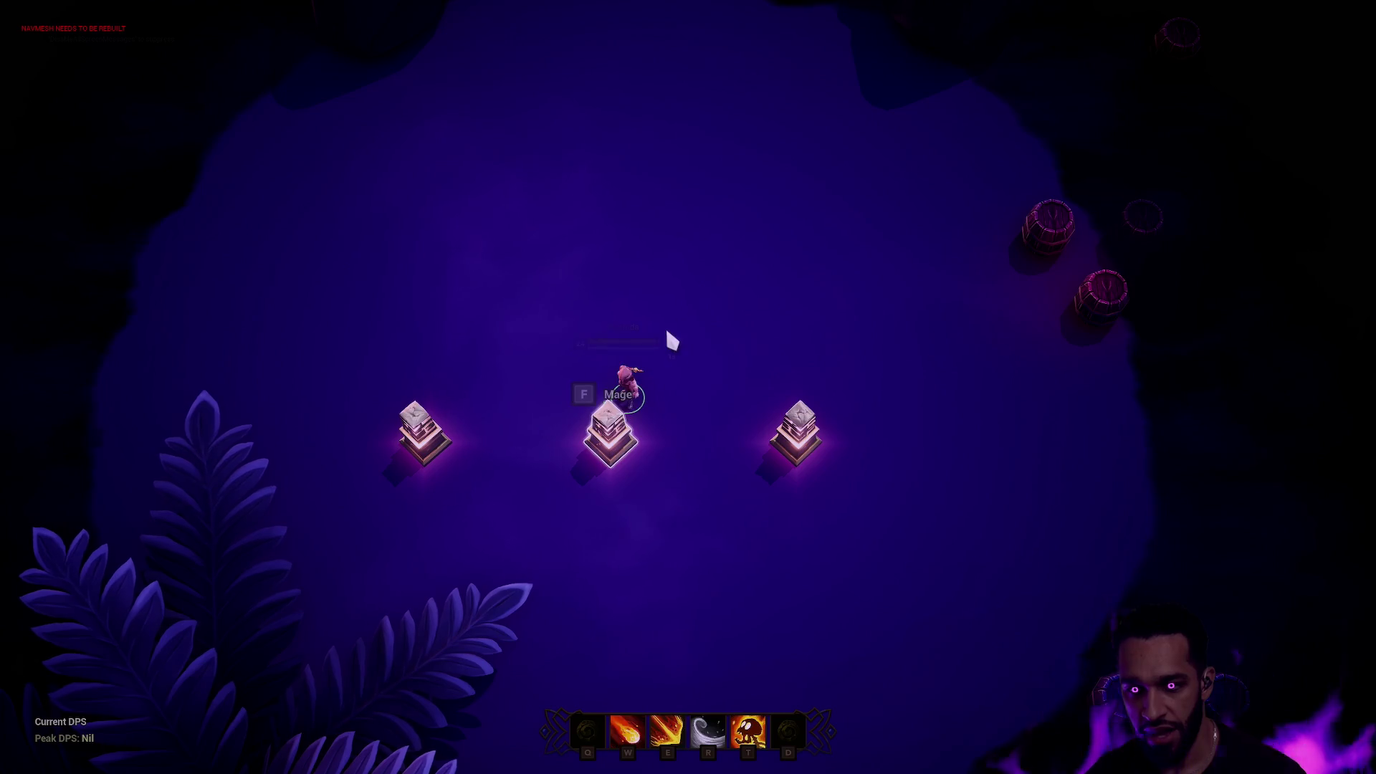
left_click(566, 341)
key("e")
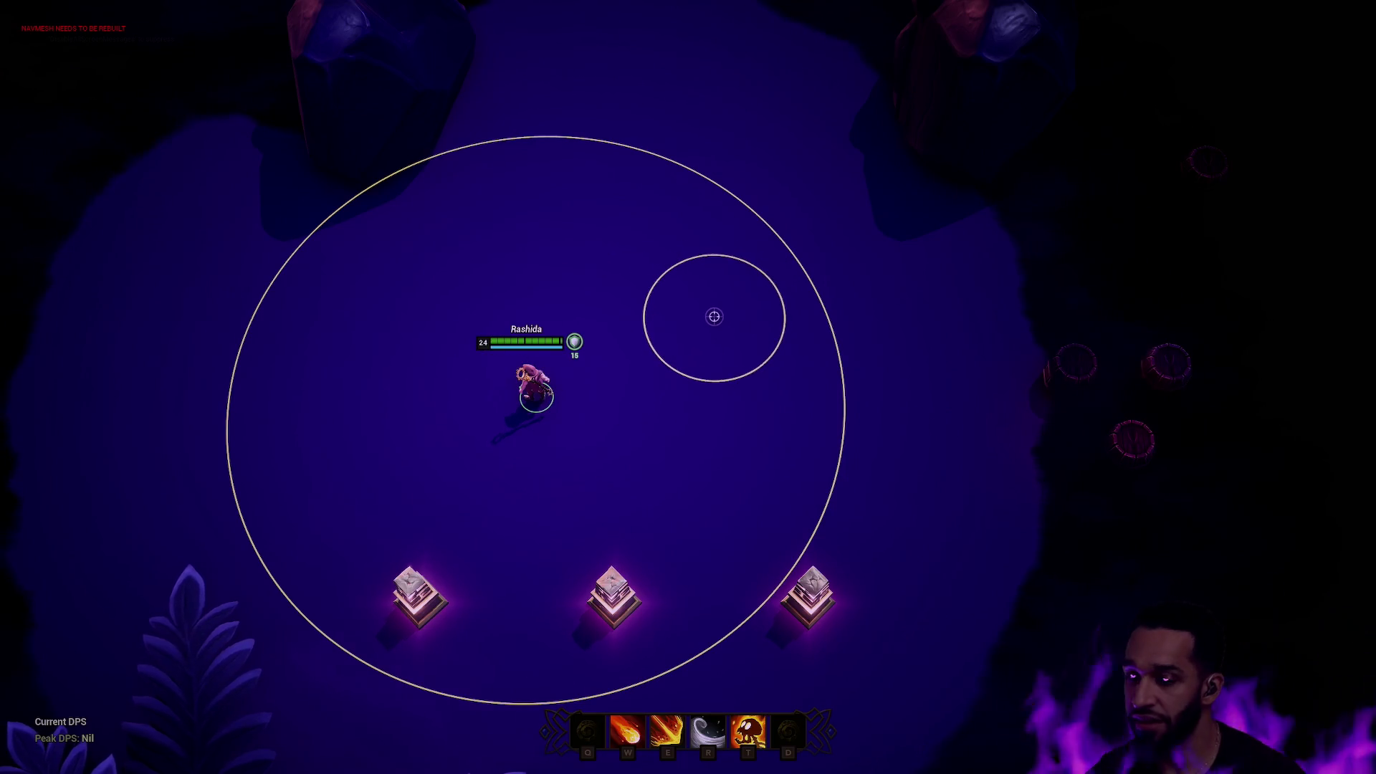
left_click(713, 313)
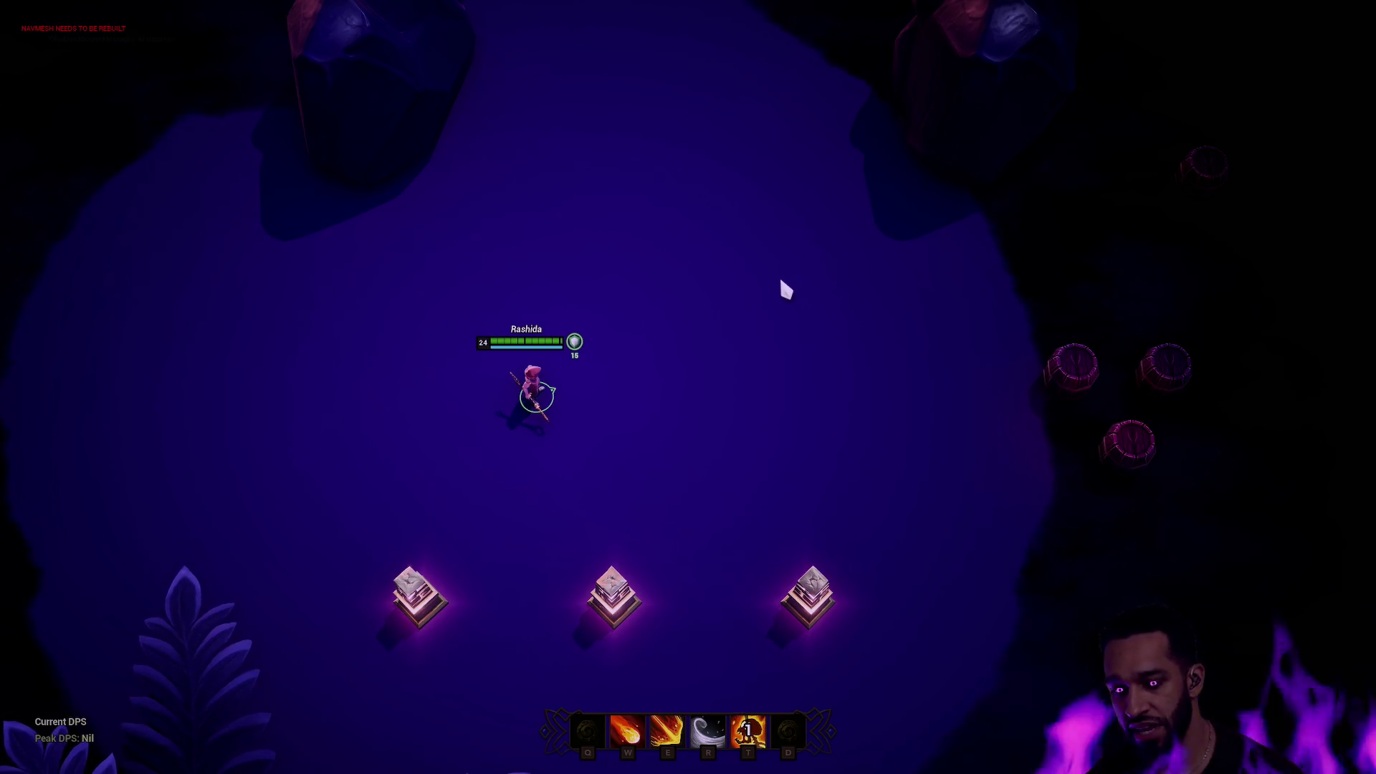
key("t")
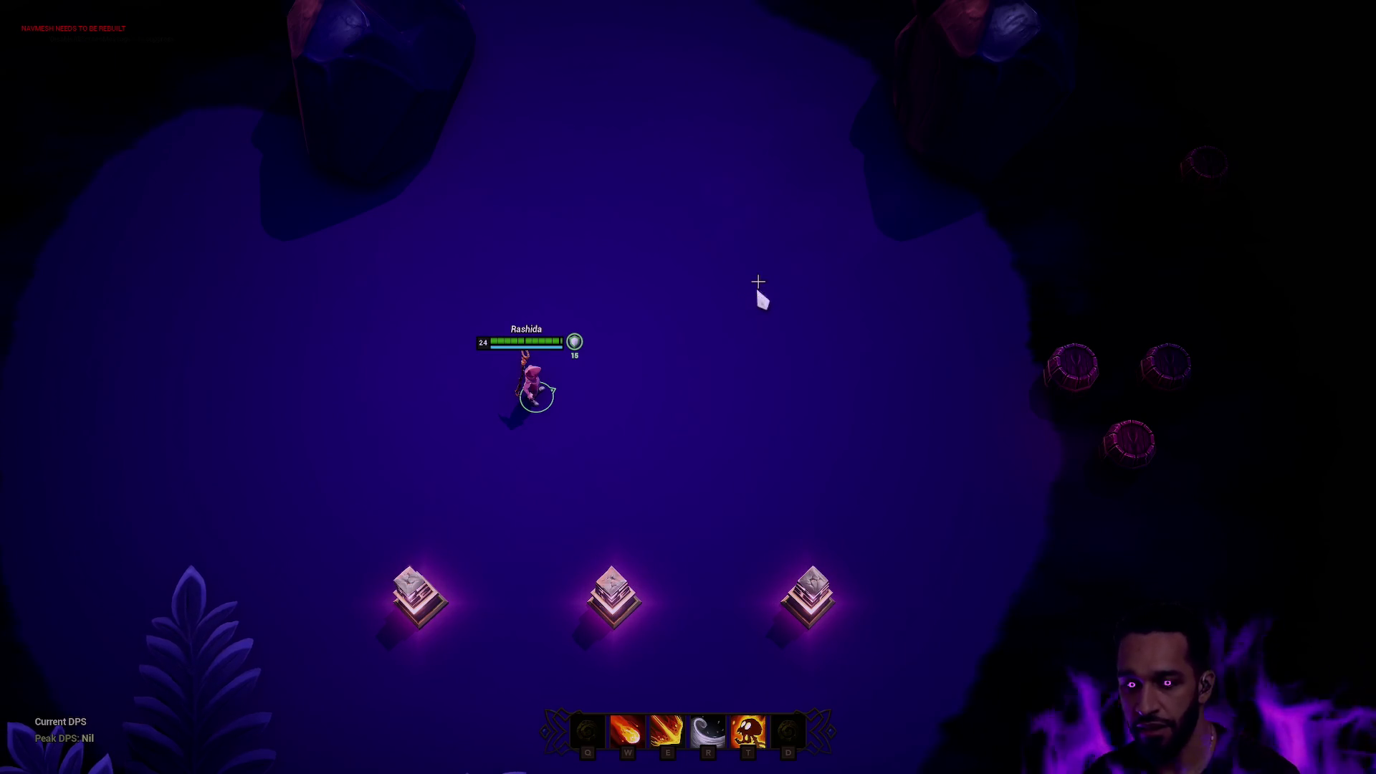
key("alt+Tab")
key("ctrl+super+Left")
key("ctrl+super+Left")
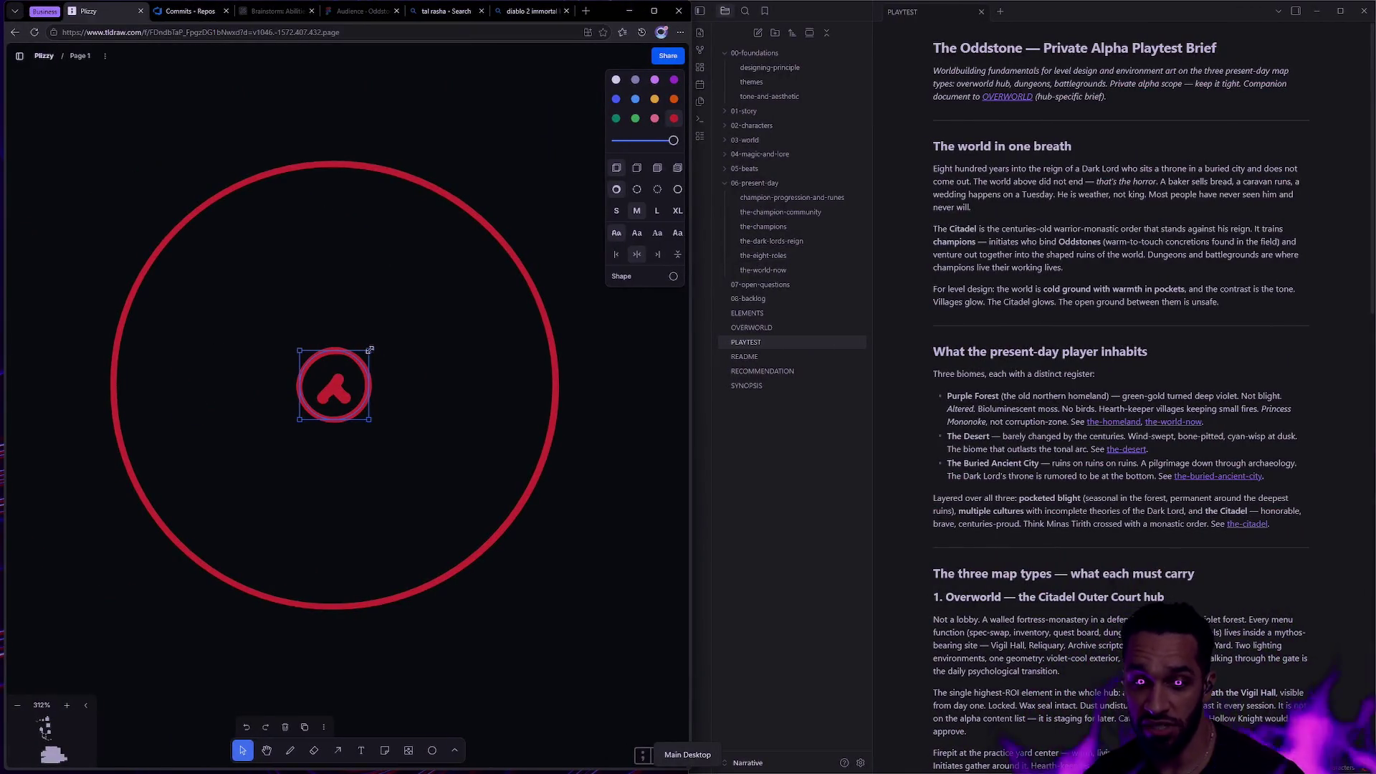
Shrink the inner red ring away to nothing, leaving the single large circle.
mouse_move(371, 349)
left_mouse_down()
mouse_move(340, 380)
mouse_move(555, 273)
left_mouse_up()
left_click(574, 196)
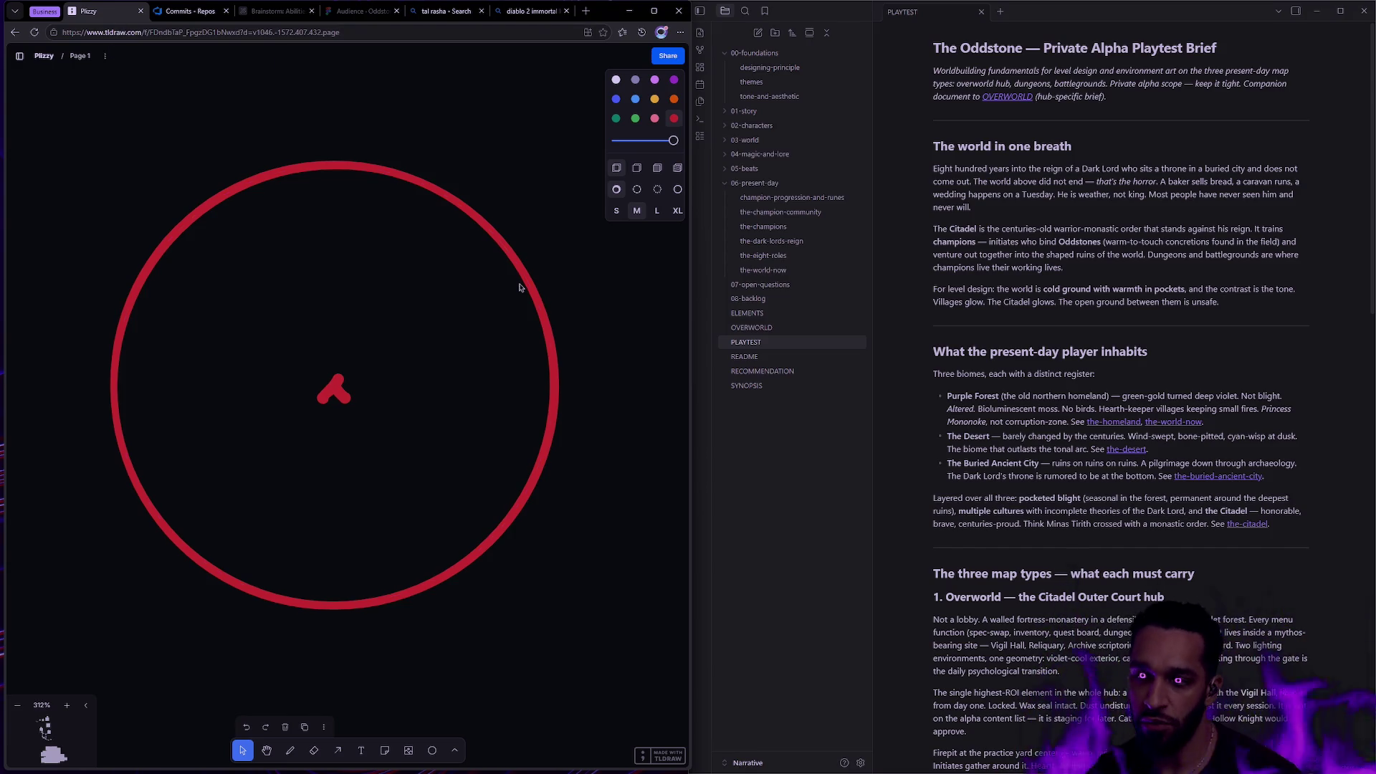
key("ctrl+super+Right")
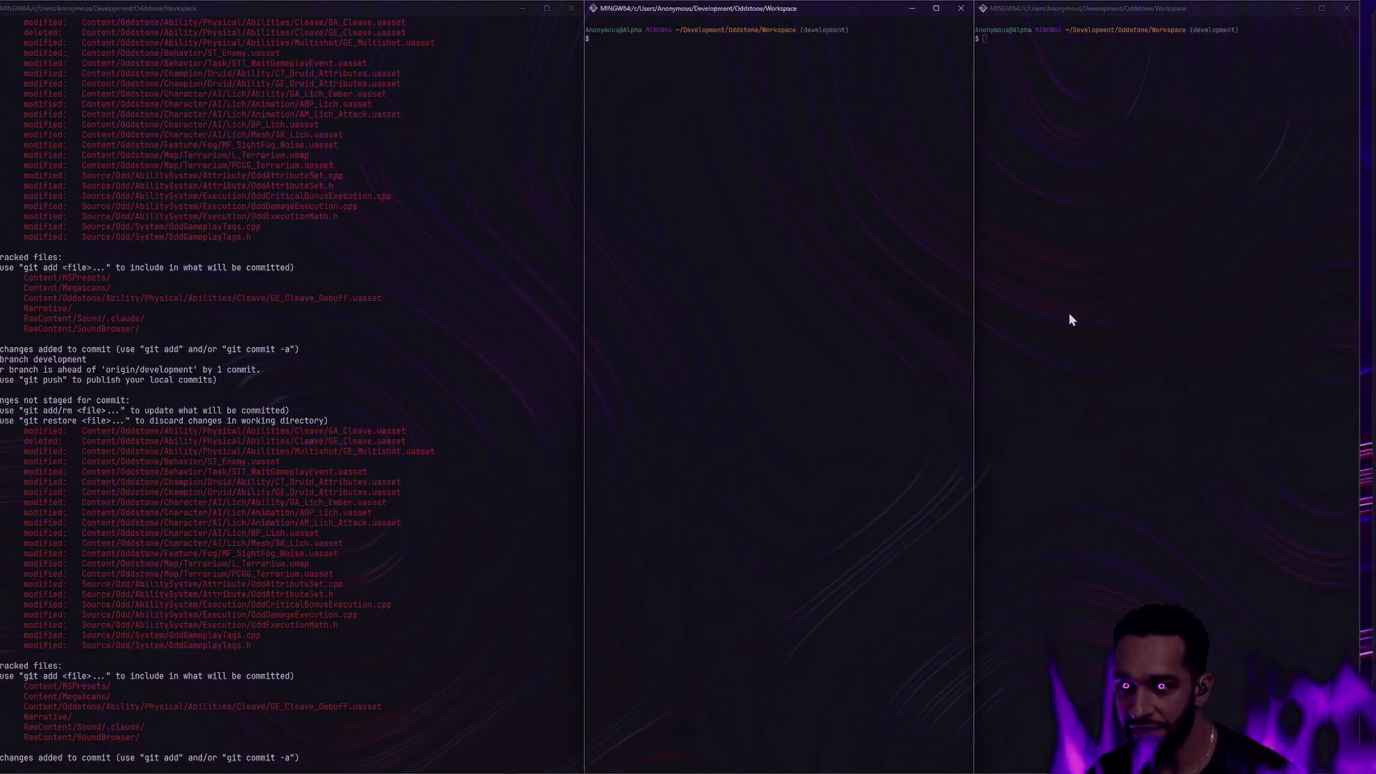
Move from the Git Bash desktop to the next virtual desktop, where Rider is open.
key("ctrl+super+Right")
key("ctrl+super+Right")
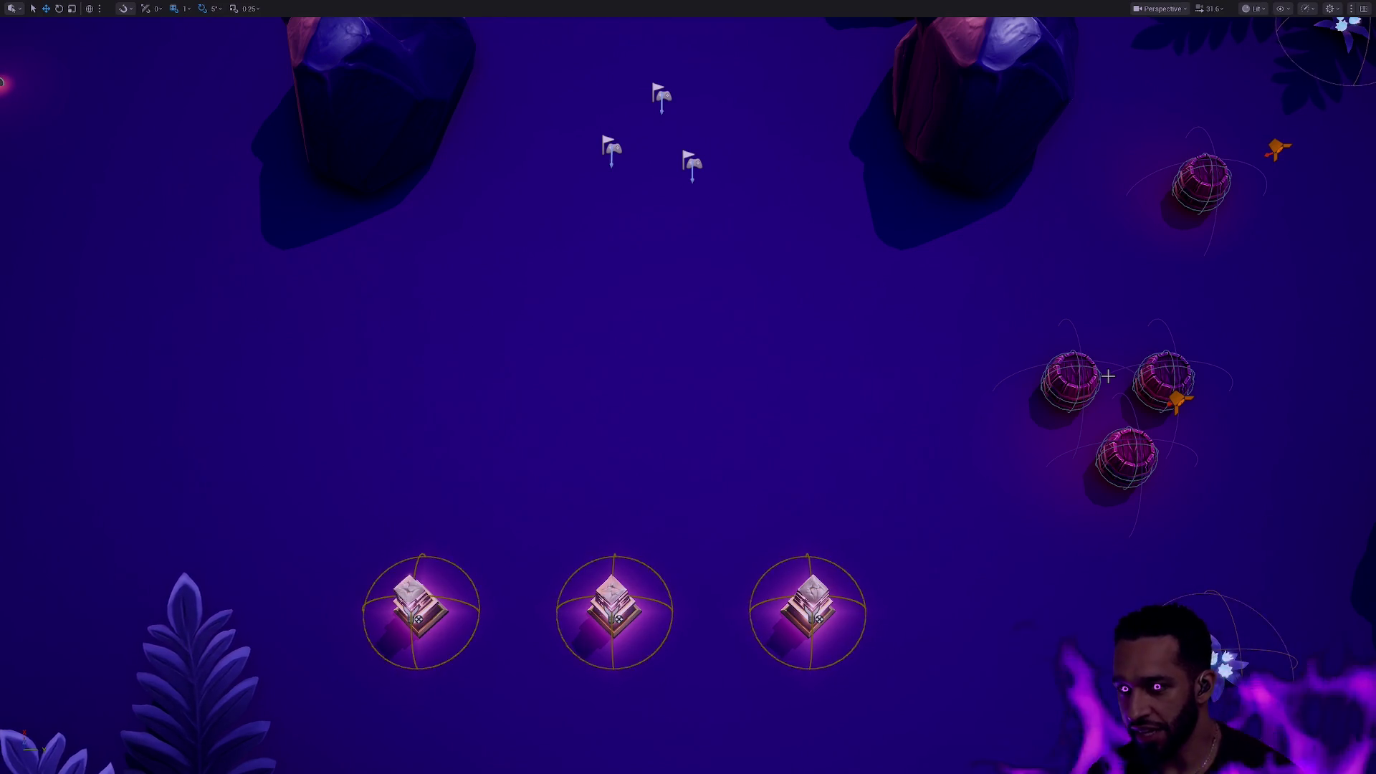
Leave full-screen, pan over the pillars and orbs, and show the ST_Enemy state tree.
key("F11")
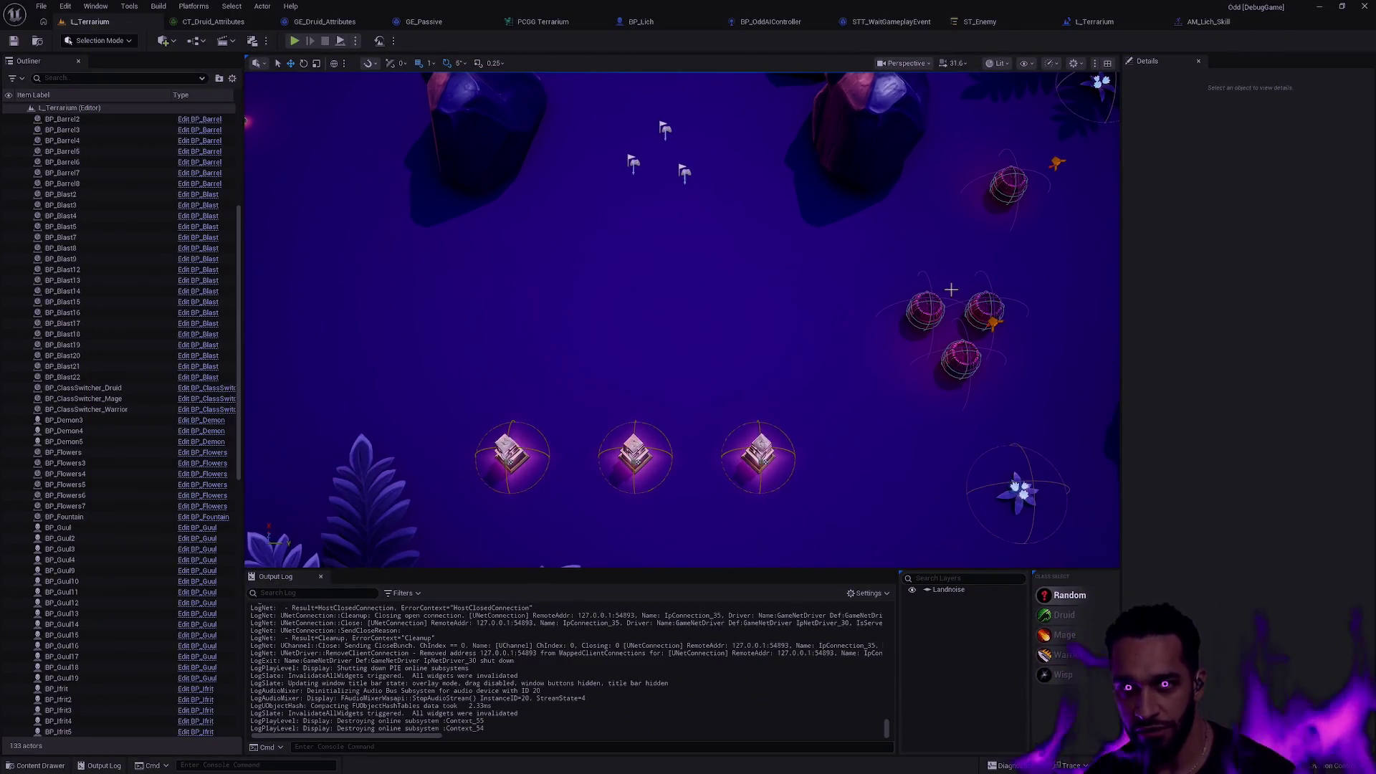
mouse_move(792, 150)
left_mouse_down()
mouse_move(817, 308)
mouse_move(788, 359)
mouse_move(777, 205)
left_mouse_up()
left_click(974, 21)
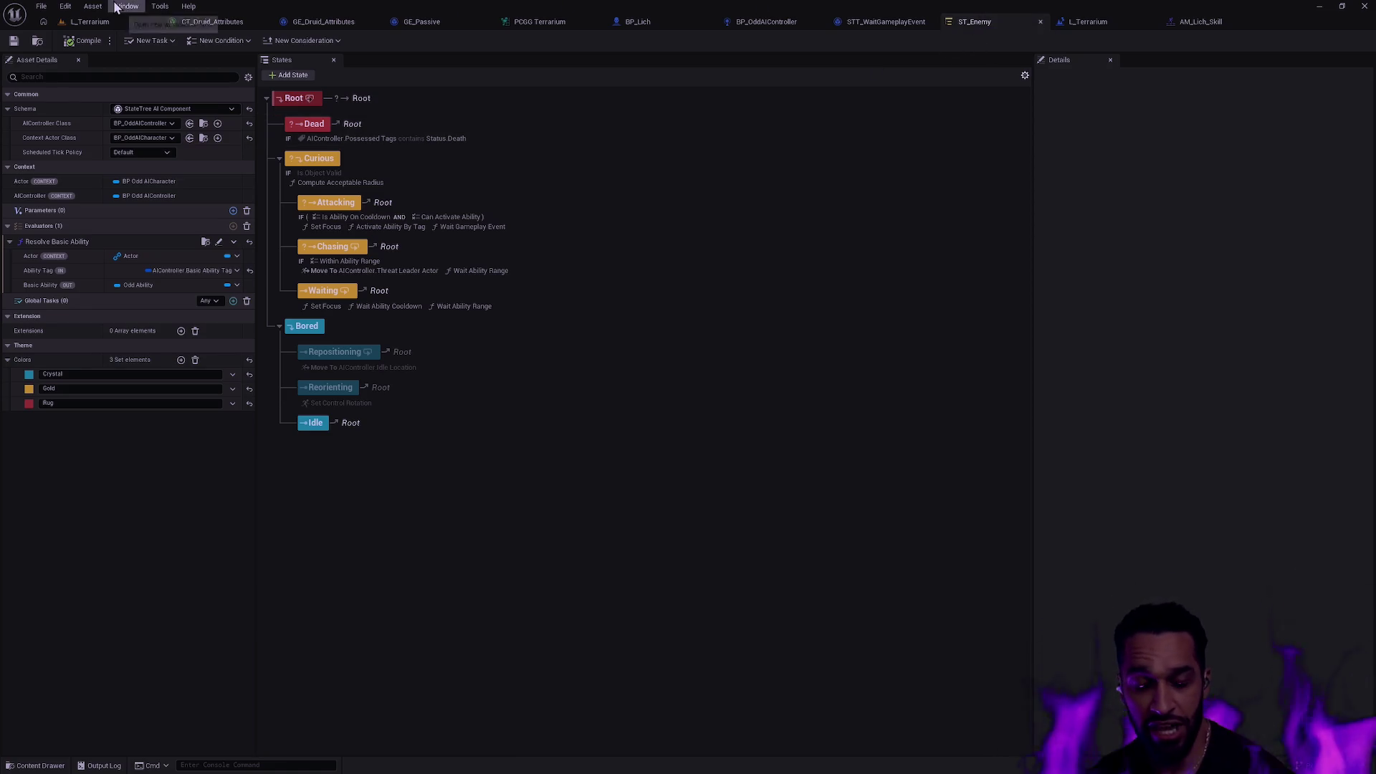
In L_Terrarium, fire the Q, W and R abilities at the barrels, then stop the play session.
left_click(85, 22)
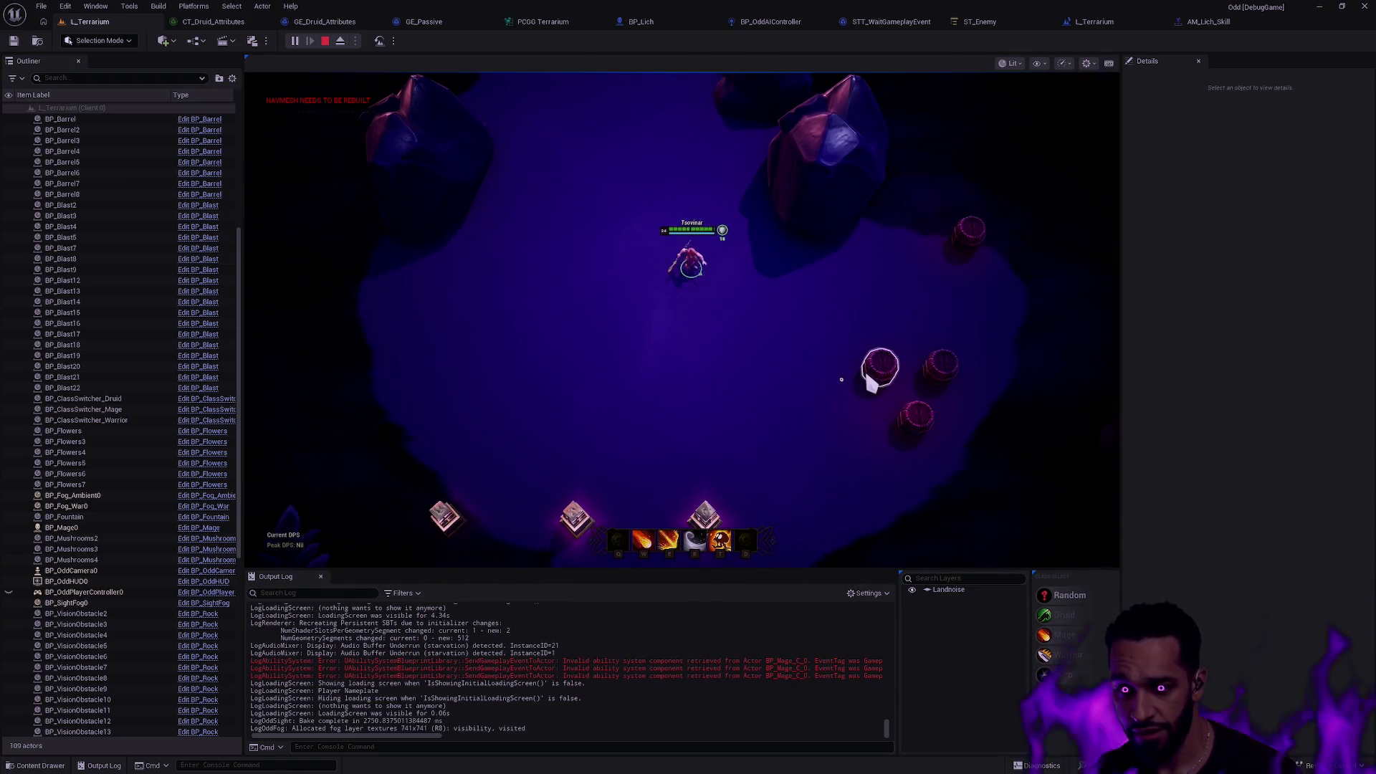
key("q")
key("w")
key("r")
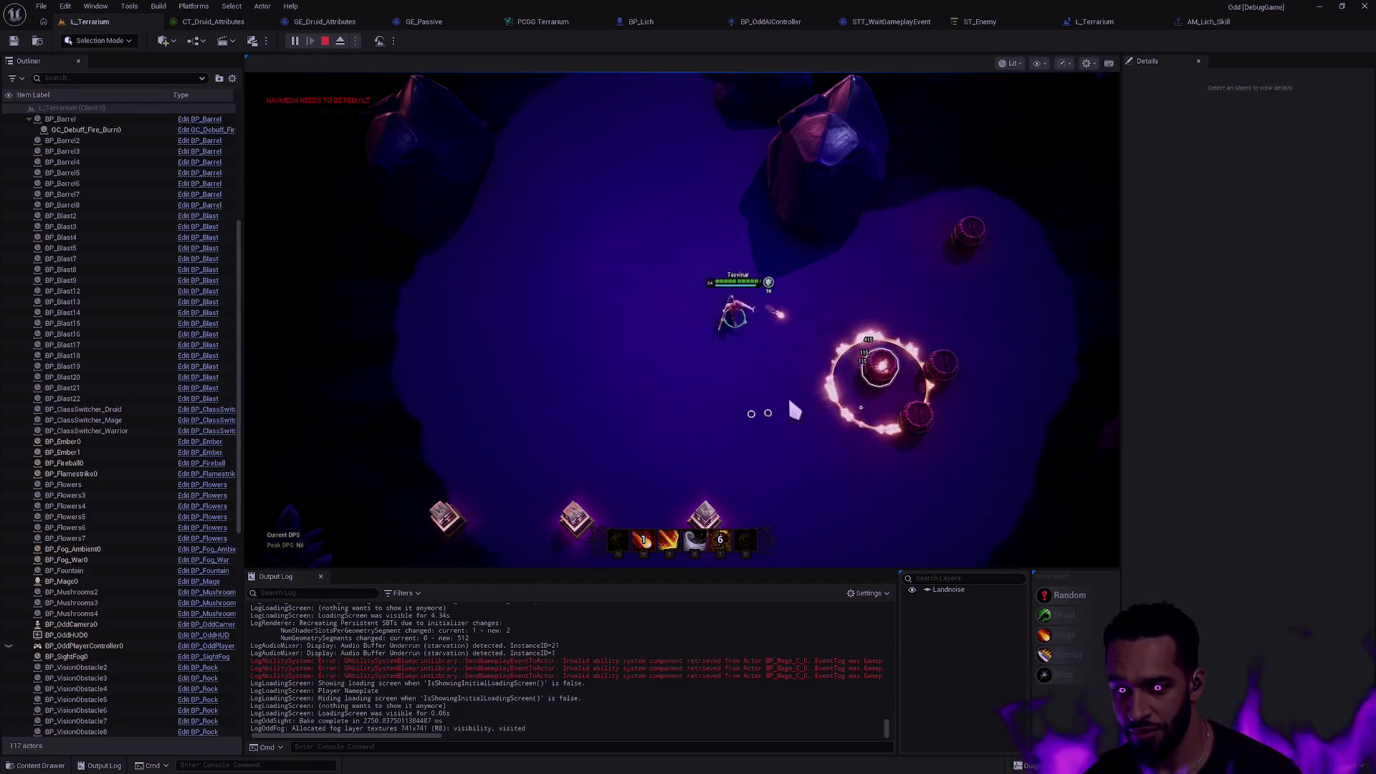
key("w")
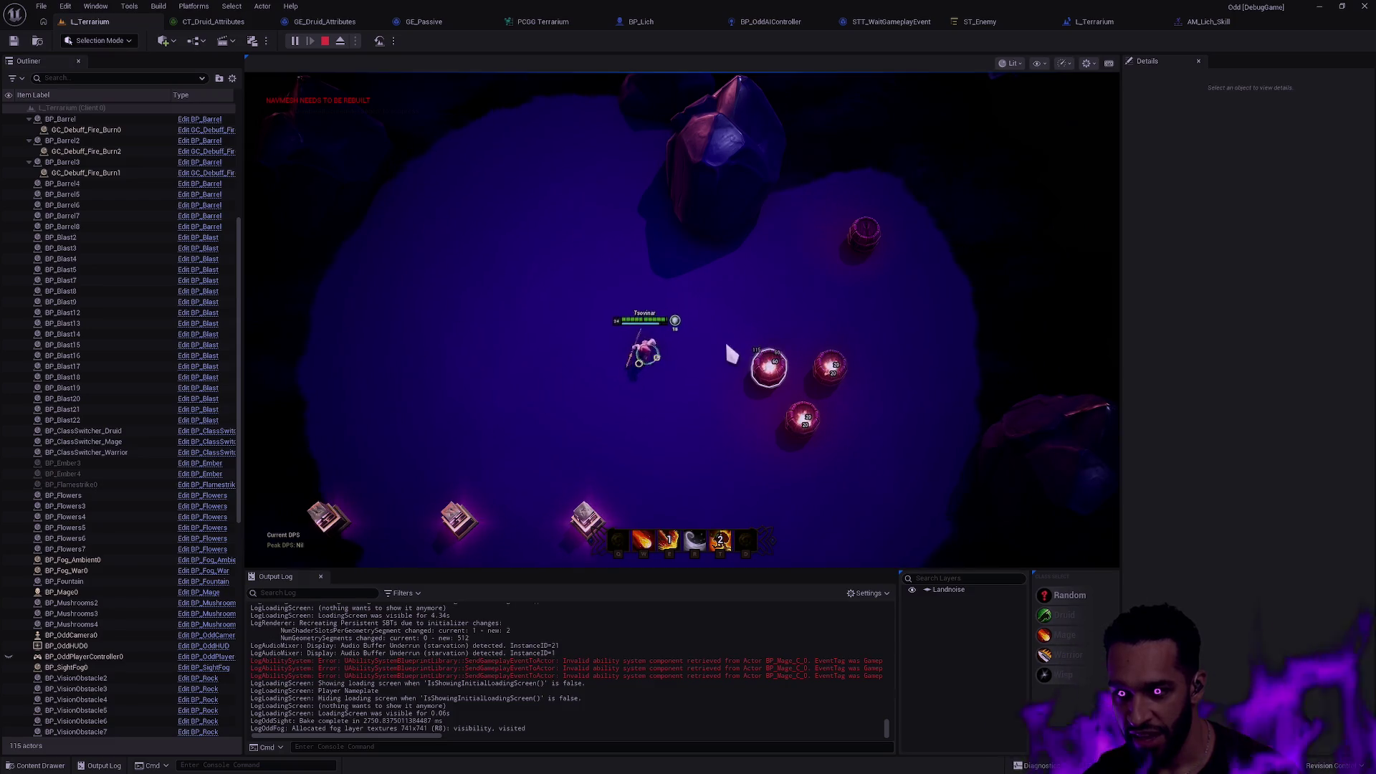
key("Escape")
key("F11")
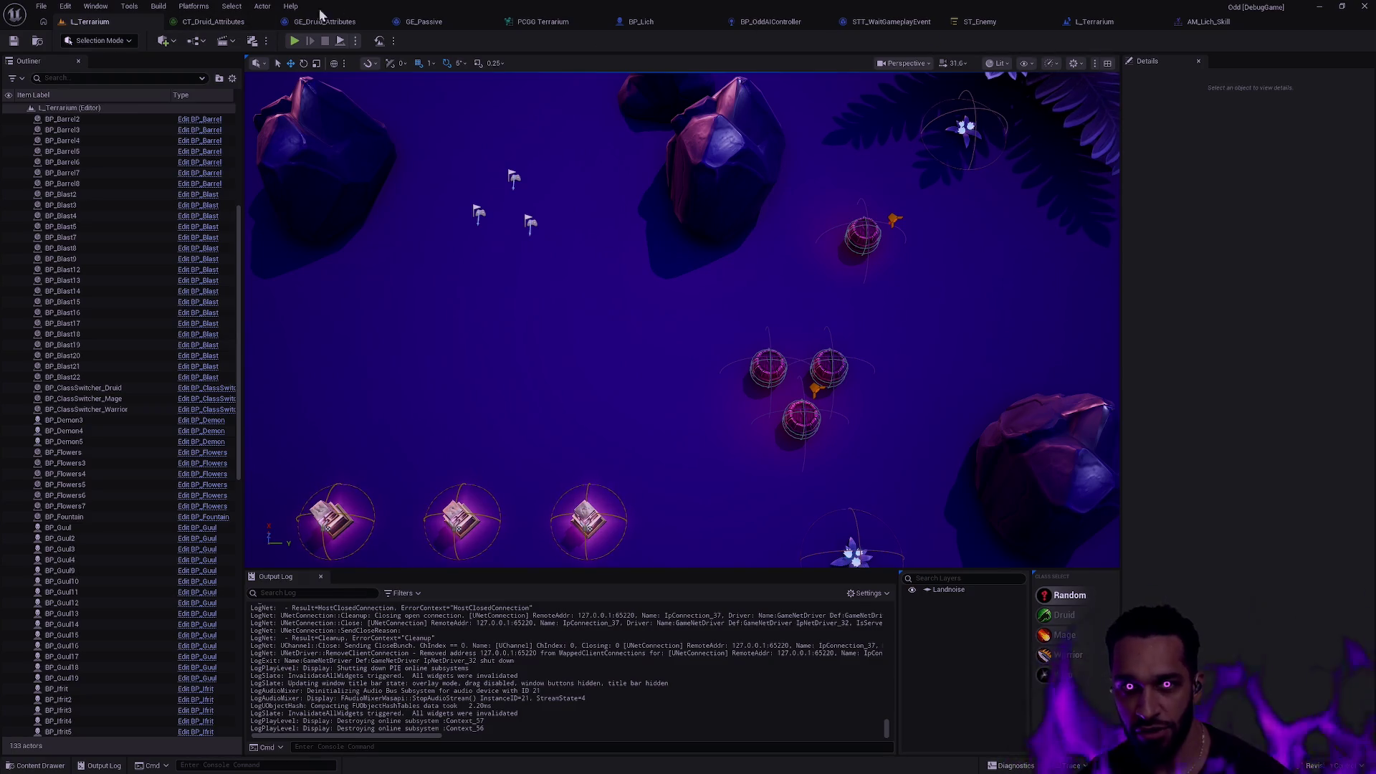
Compare CT_Druid_Attributes with GE_Druid_Attributes, select the Stamina row, then switch to Rider.
left_click(212, 21)
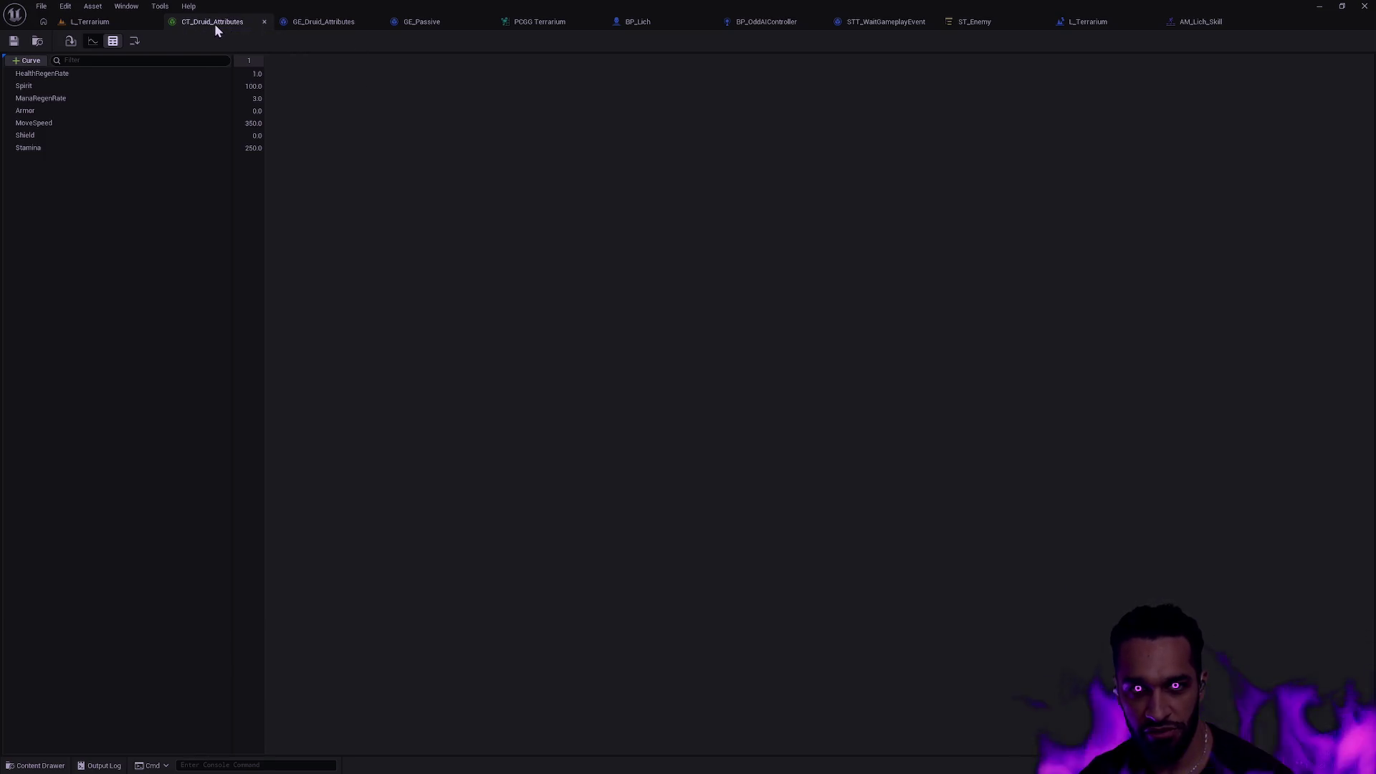
left_click(304, 21)
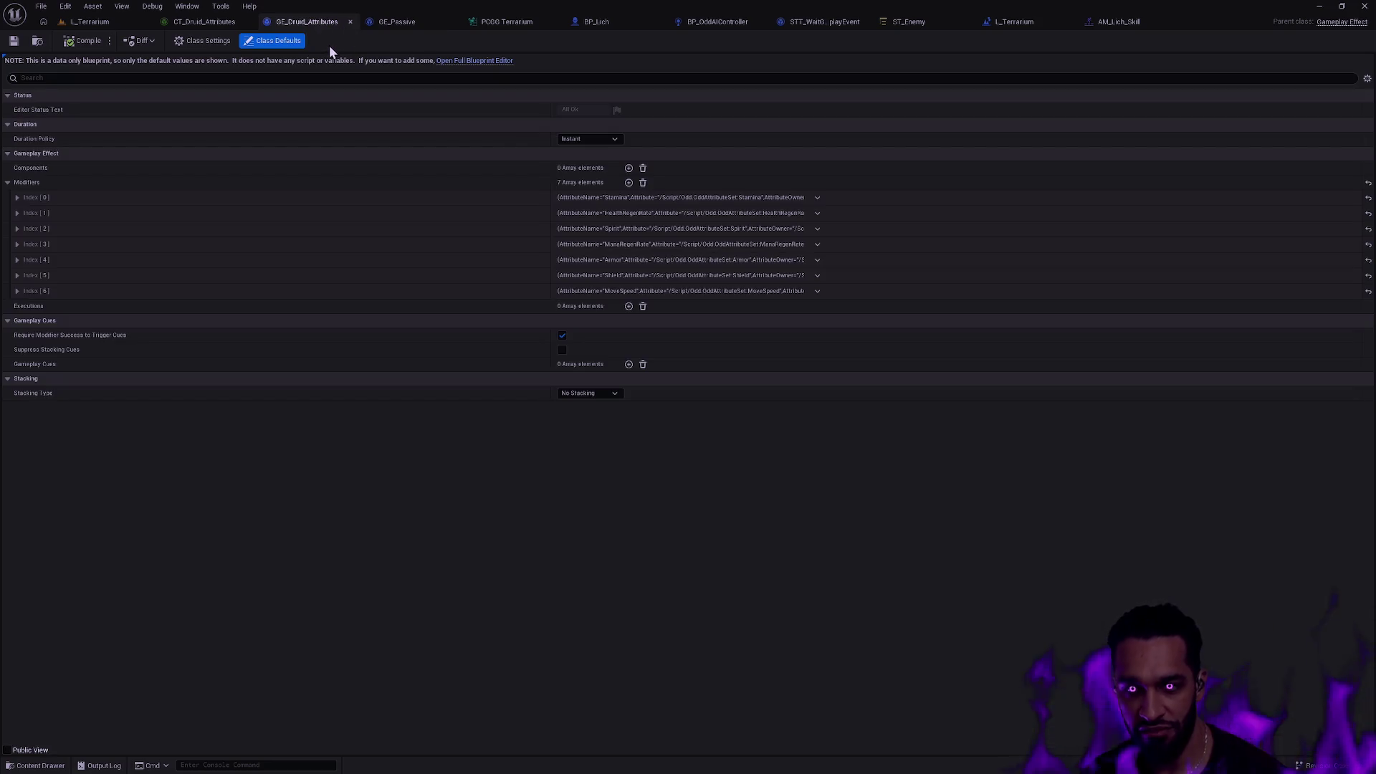
left_click(215, 24)
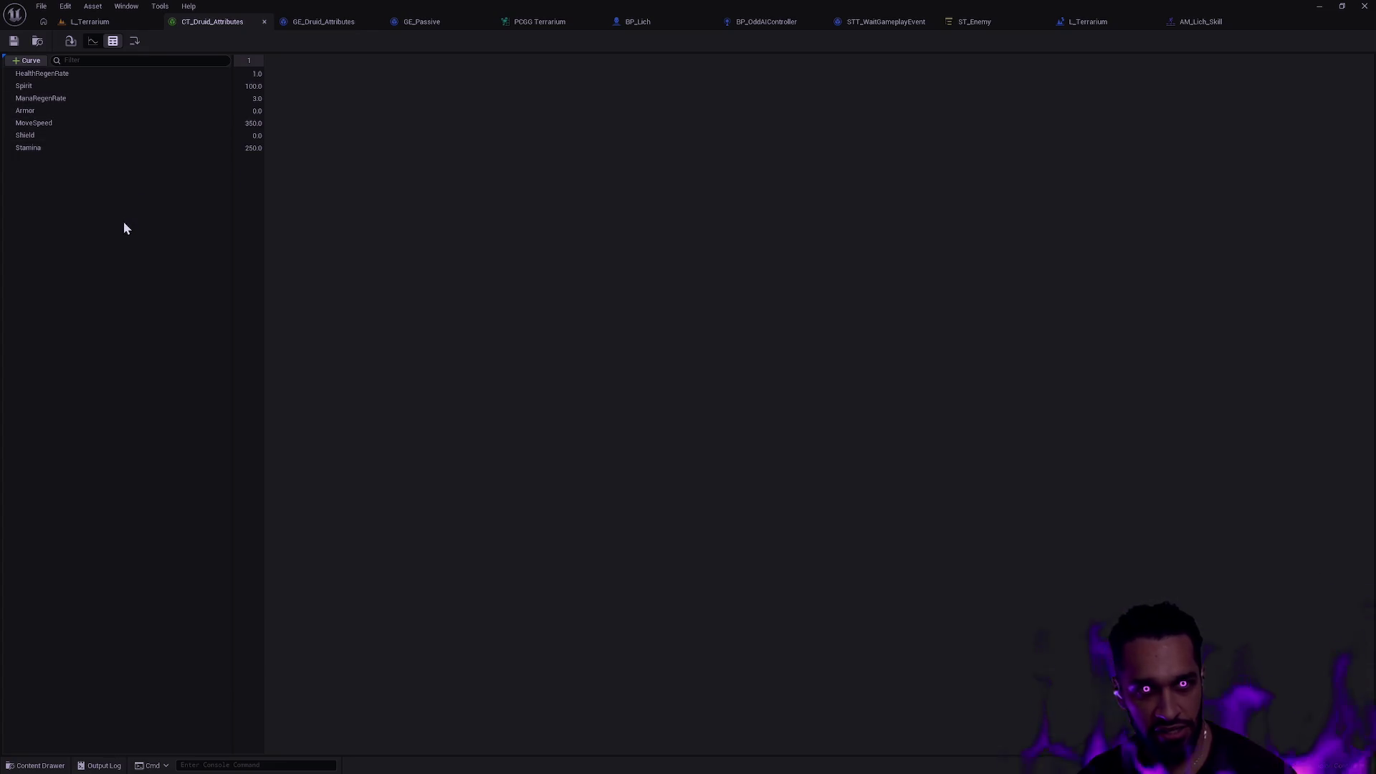
left_click(67, 148)
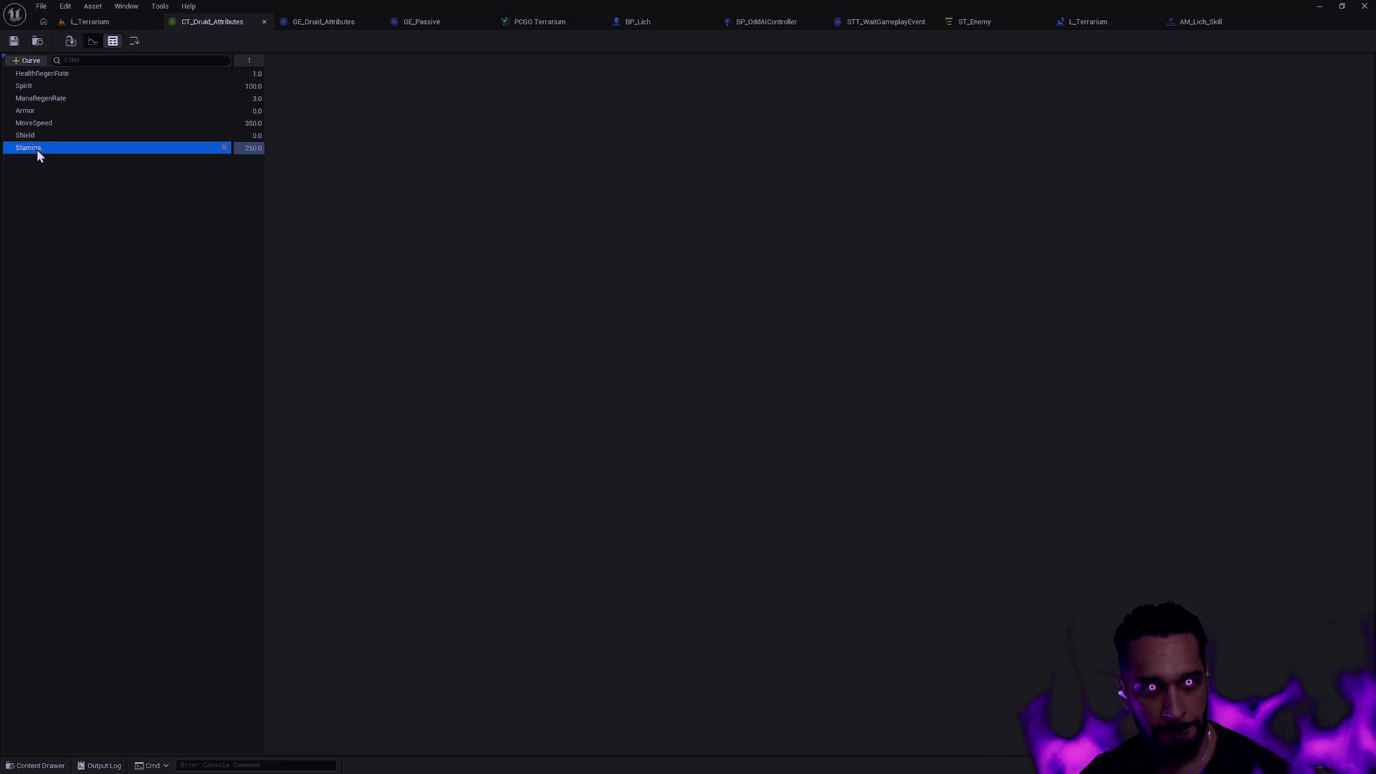
key("alt+Tab")
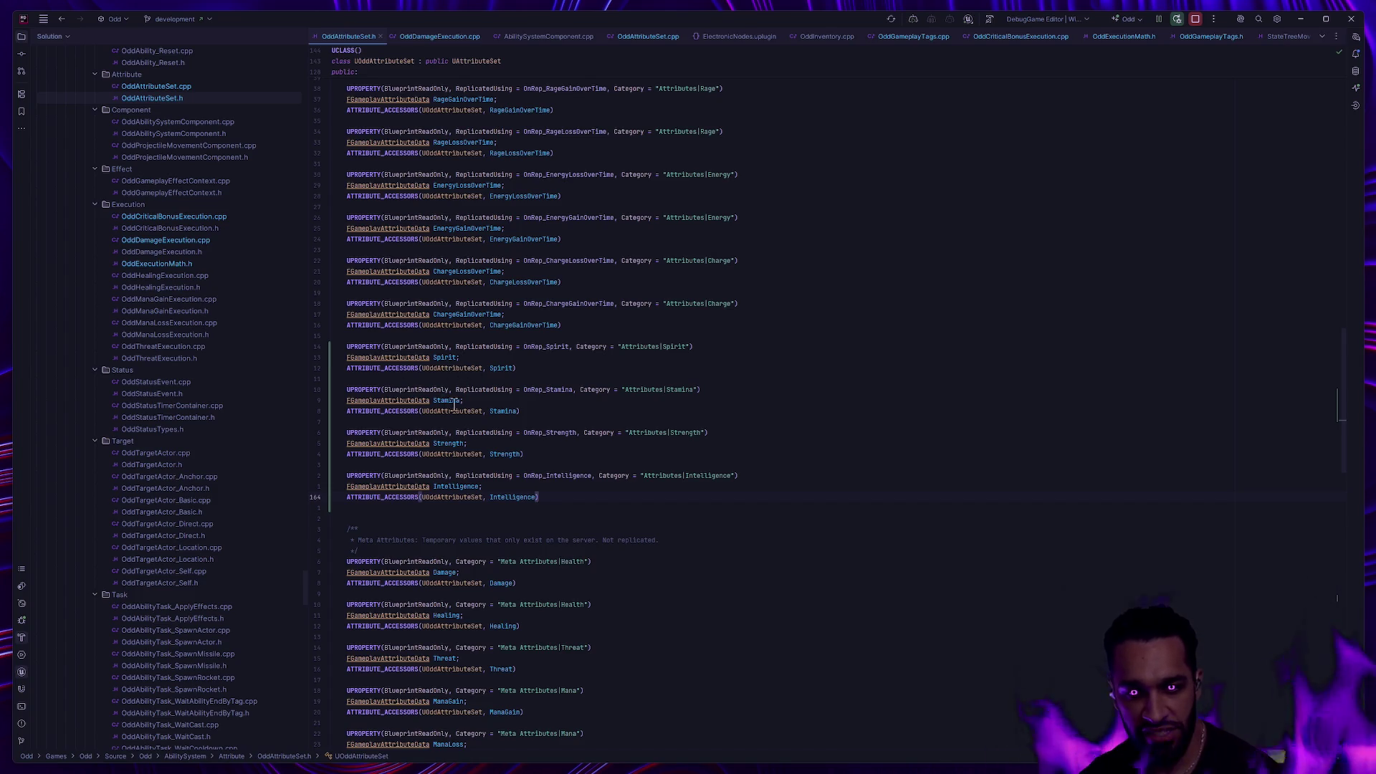
Select the Spirit–Intelligence declarations in OddAttributeSet.h, put the caret on Strength, then return to Unreal.
mouse_move(437, 491)
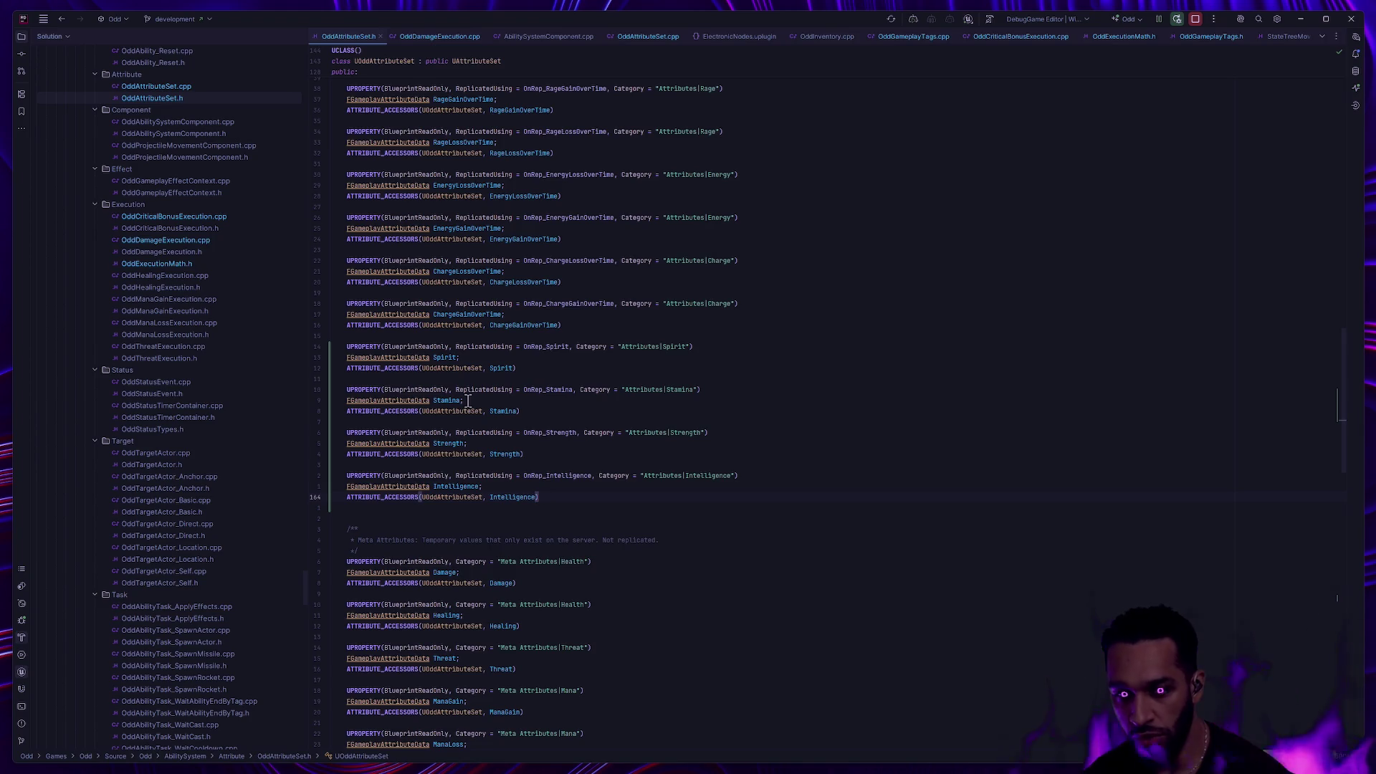
mouse_move(450, 445)
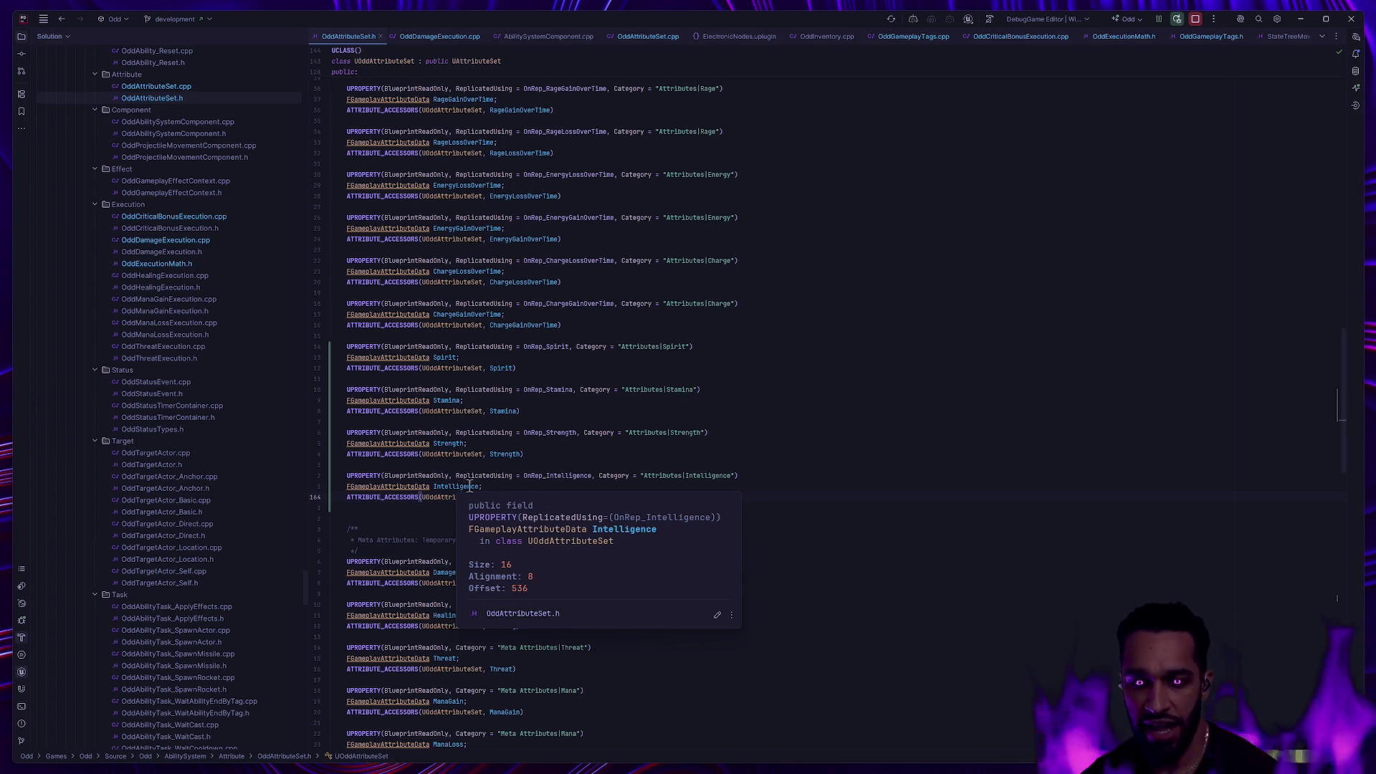
left_click_drag(530, 501, 261, 336)
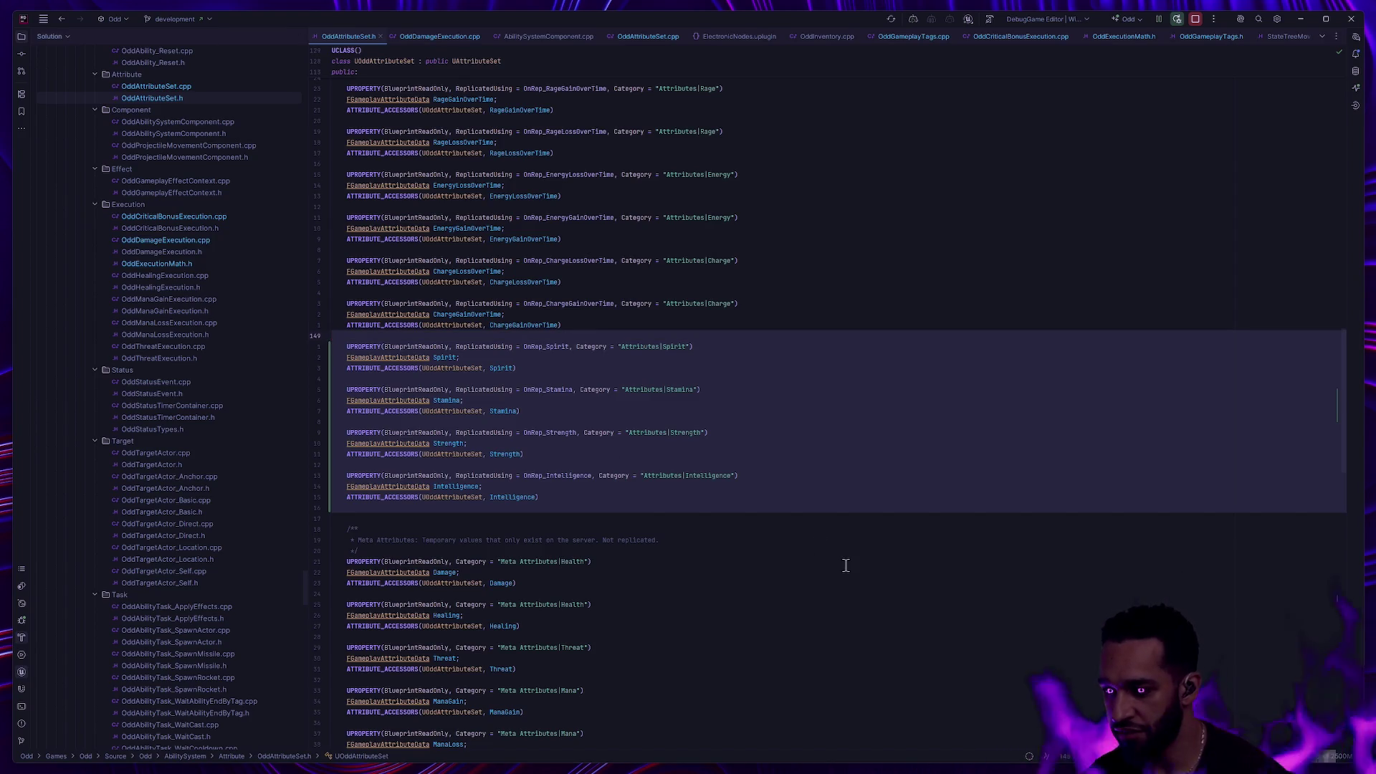
left_click(792, 517)
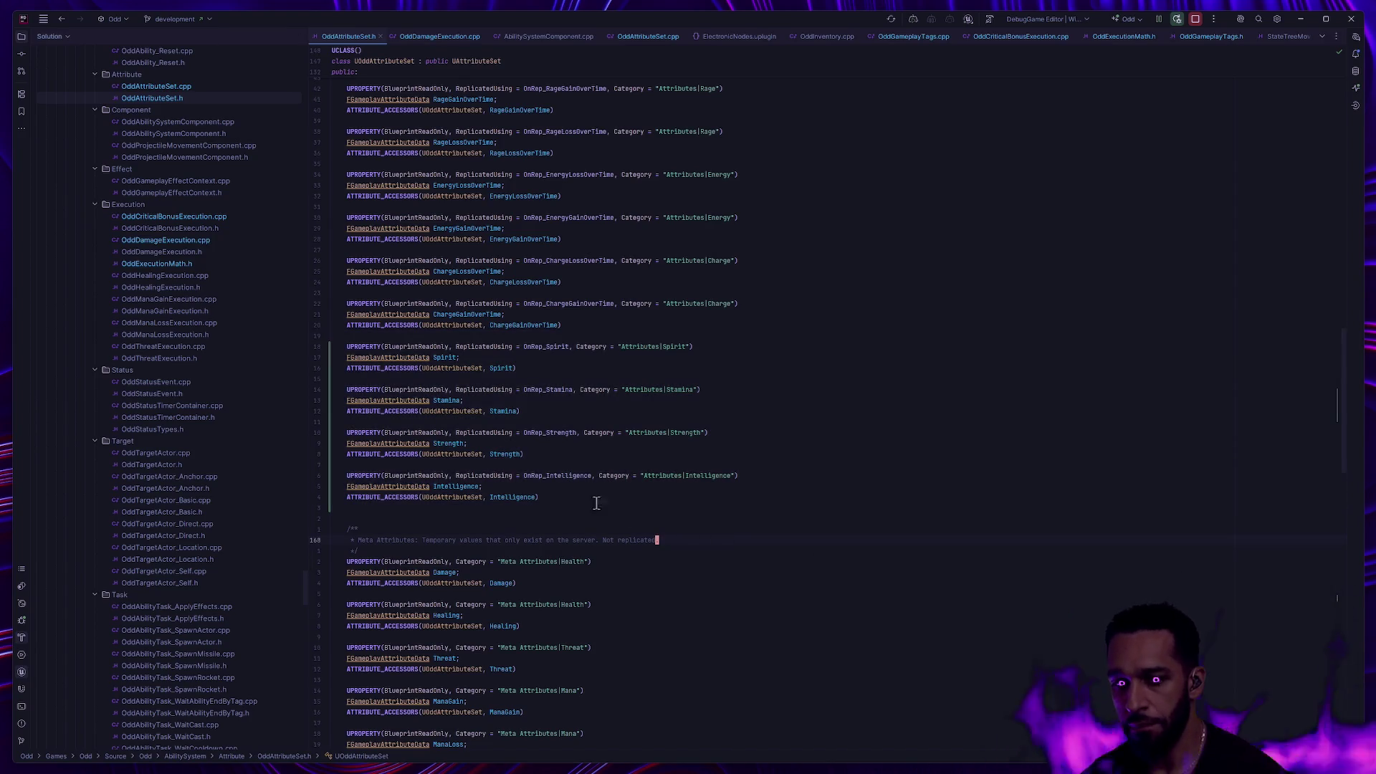
mouse_move(570, 504)
left_mouse_down()
mouse_move(313, 485)
mouse_move(299, 342)
mouse_move(286, 350)
left_mouse_up()
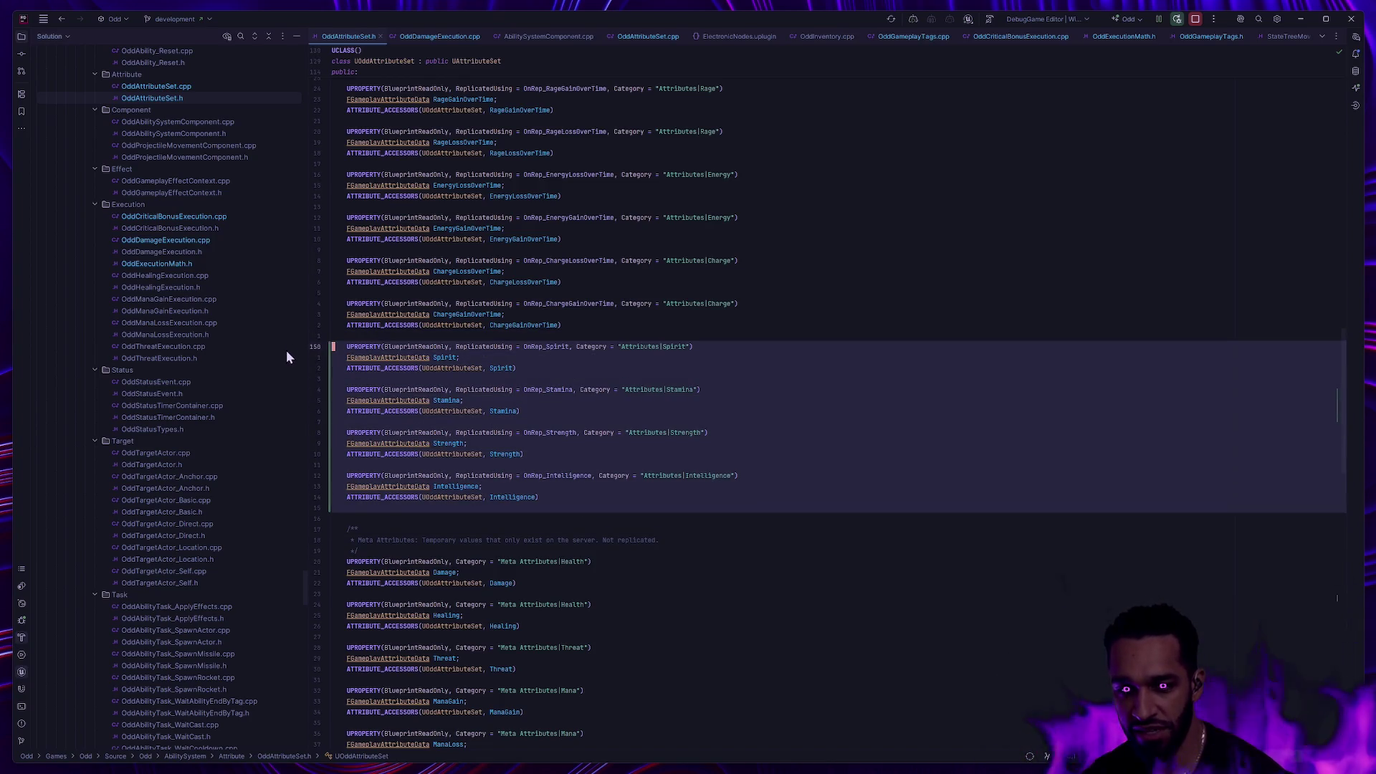
left_click(638, 507)
mouse_move(599, 526)
left_mouse_down()
mouse_move(262, 332)
mouse_move(269, 349)
left_mouse_up()
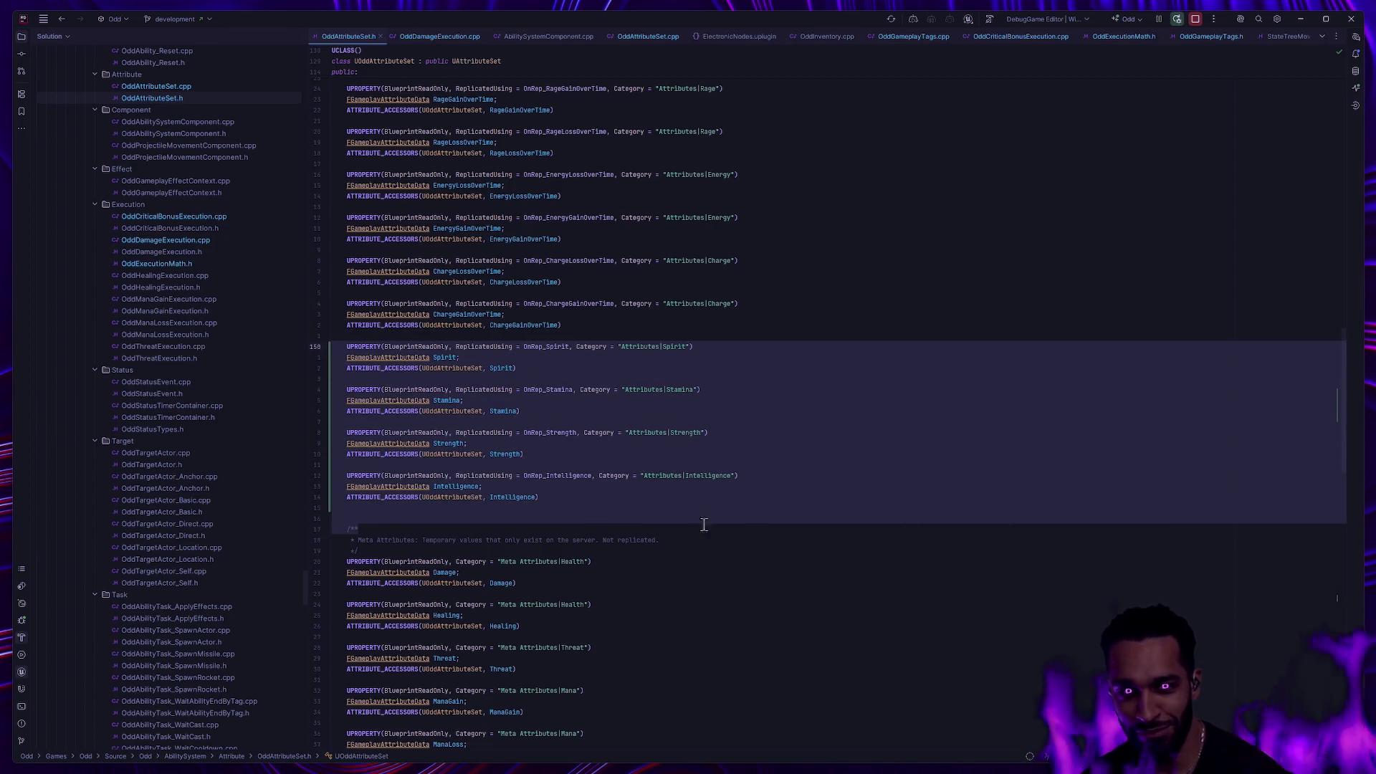
scroll(526, 452, "down", 3)
left_click(490, 324)
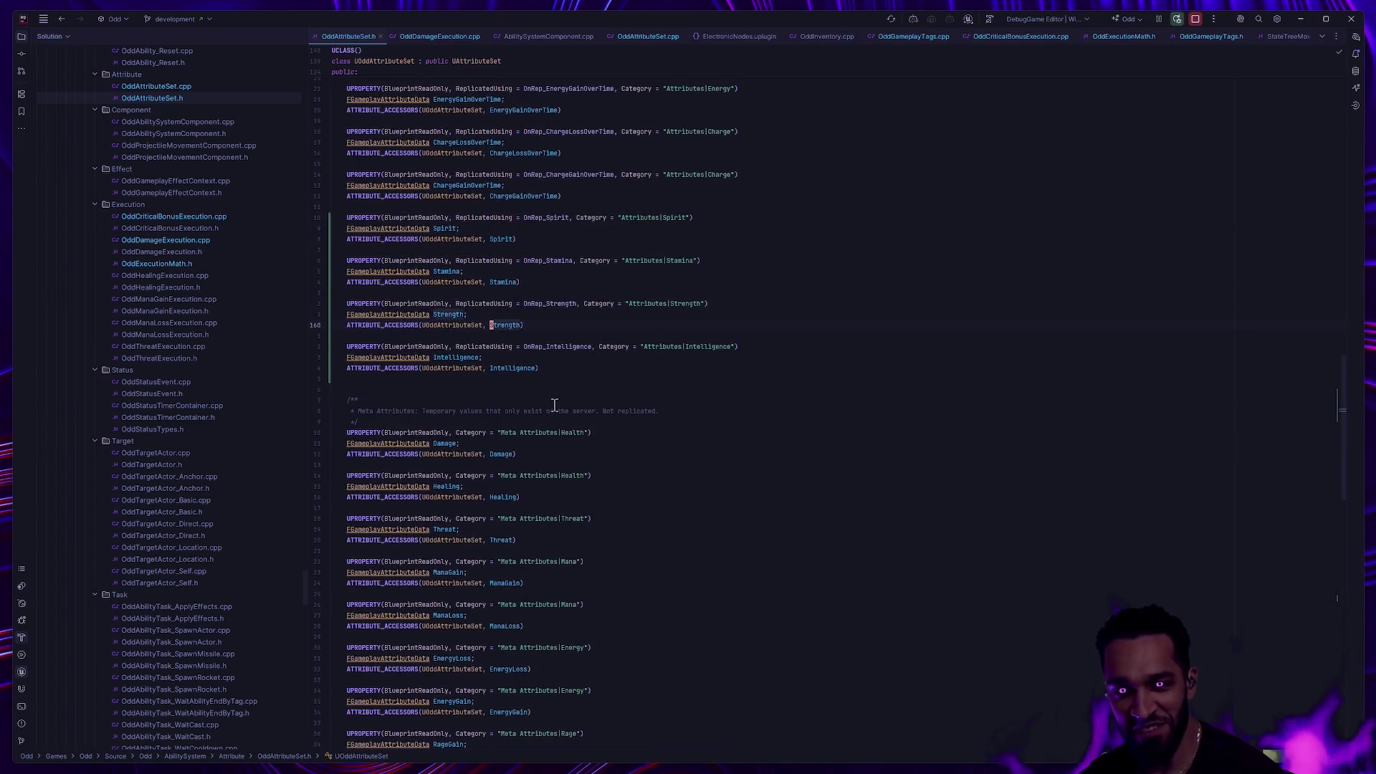
key("alt+Tab")
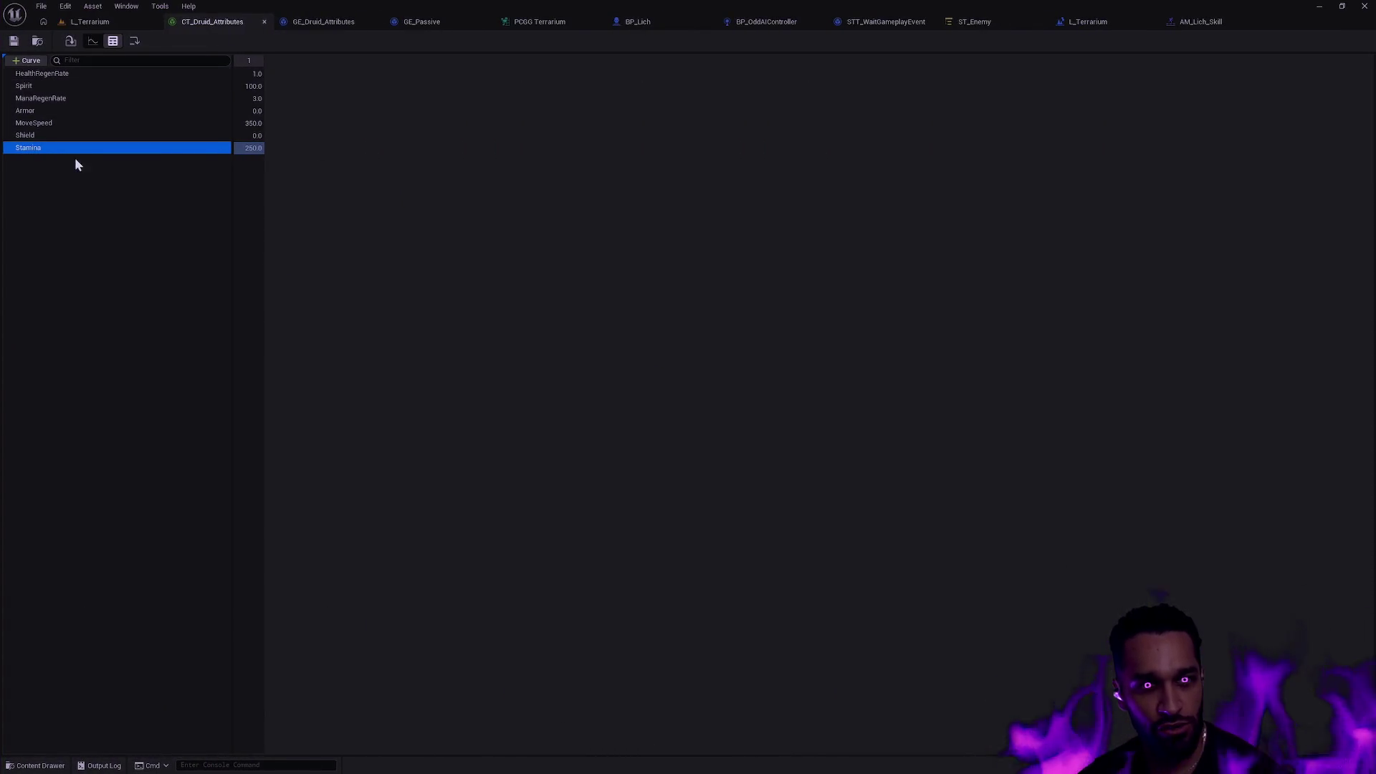
Recheck GE_Druid_Attributes and the CT_Druid_Attributes Spirit row, then bring up the AM_Lich_Skill montage.
left_click(290, 22)
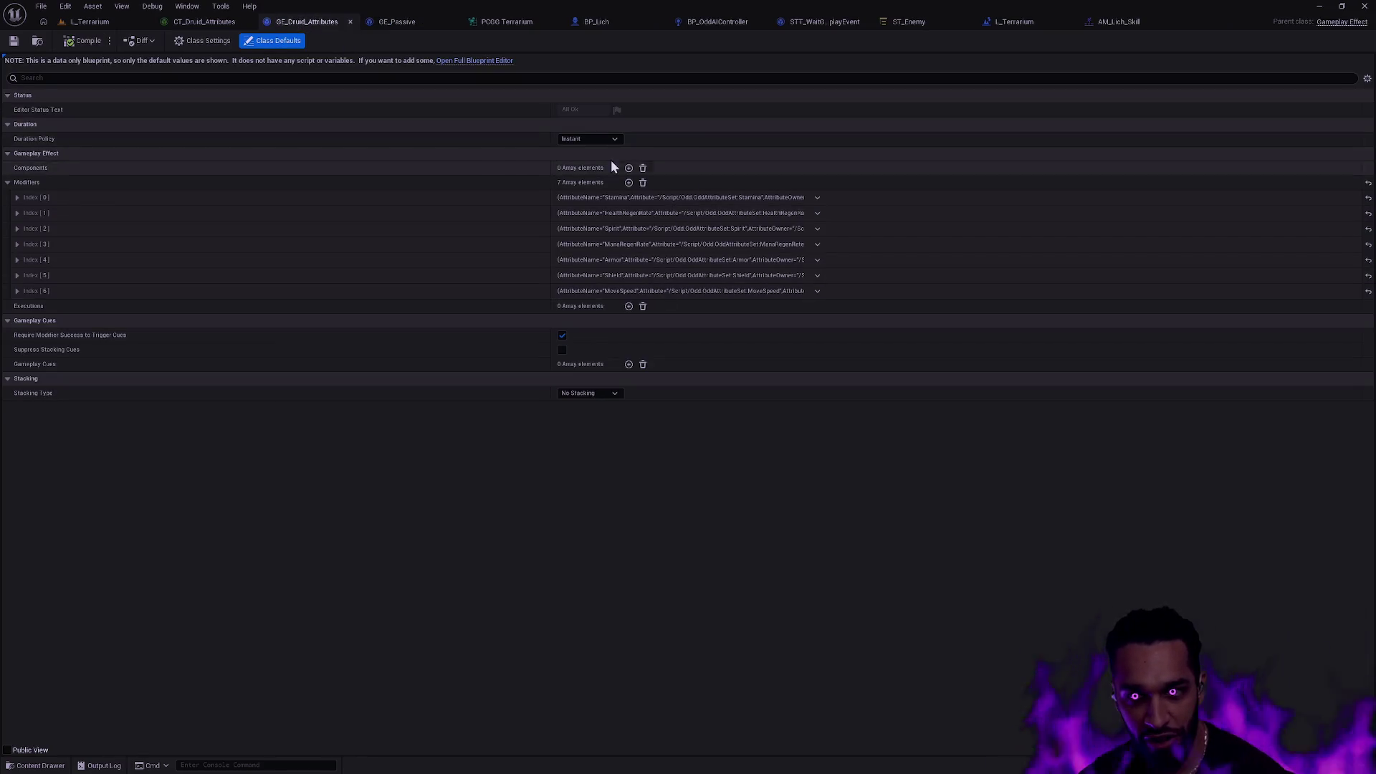
left_click(208, 21)
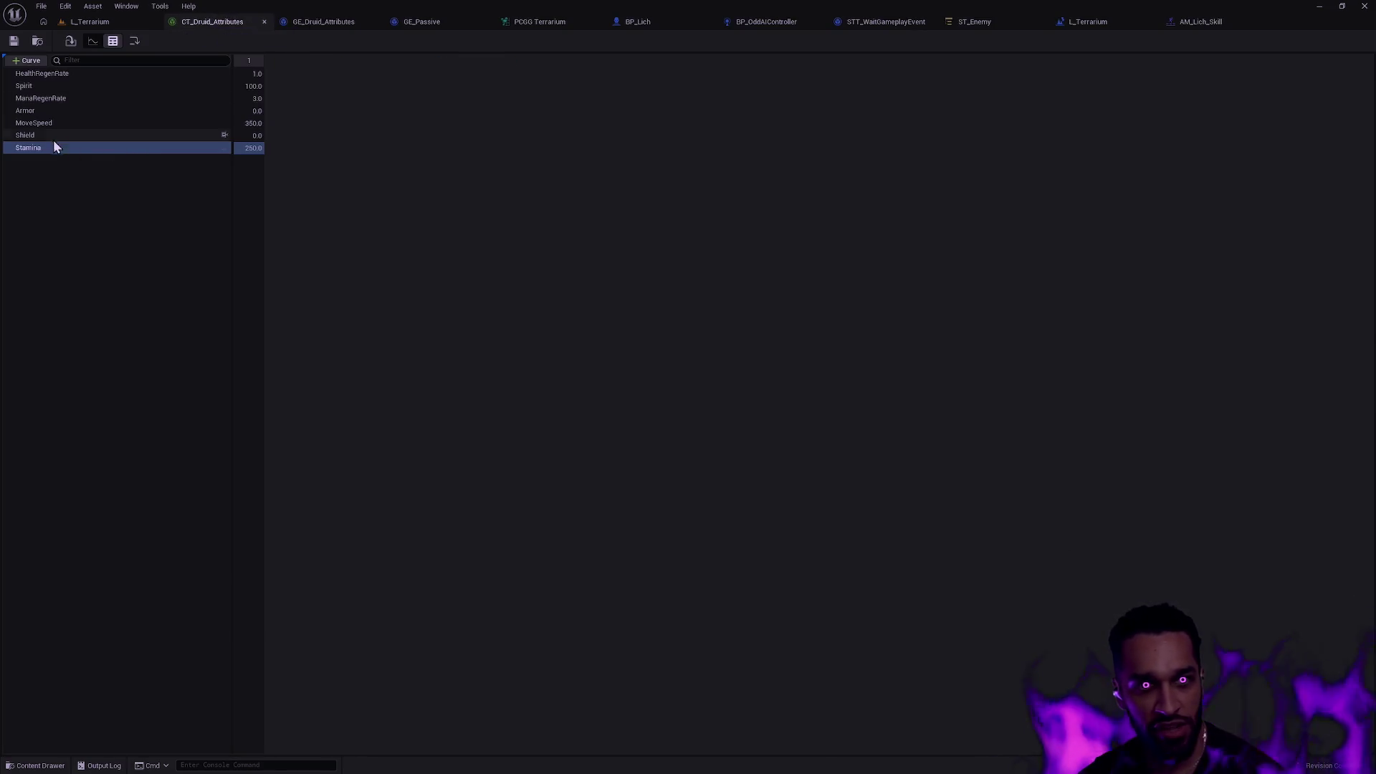
left_click(42, 86)
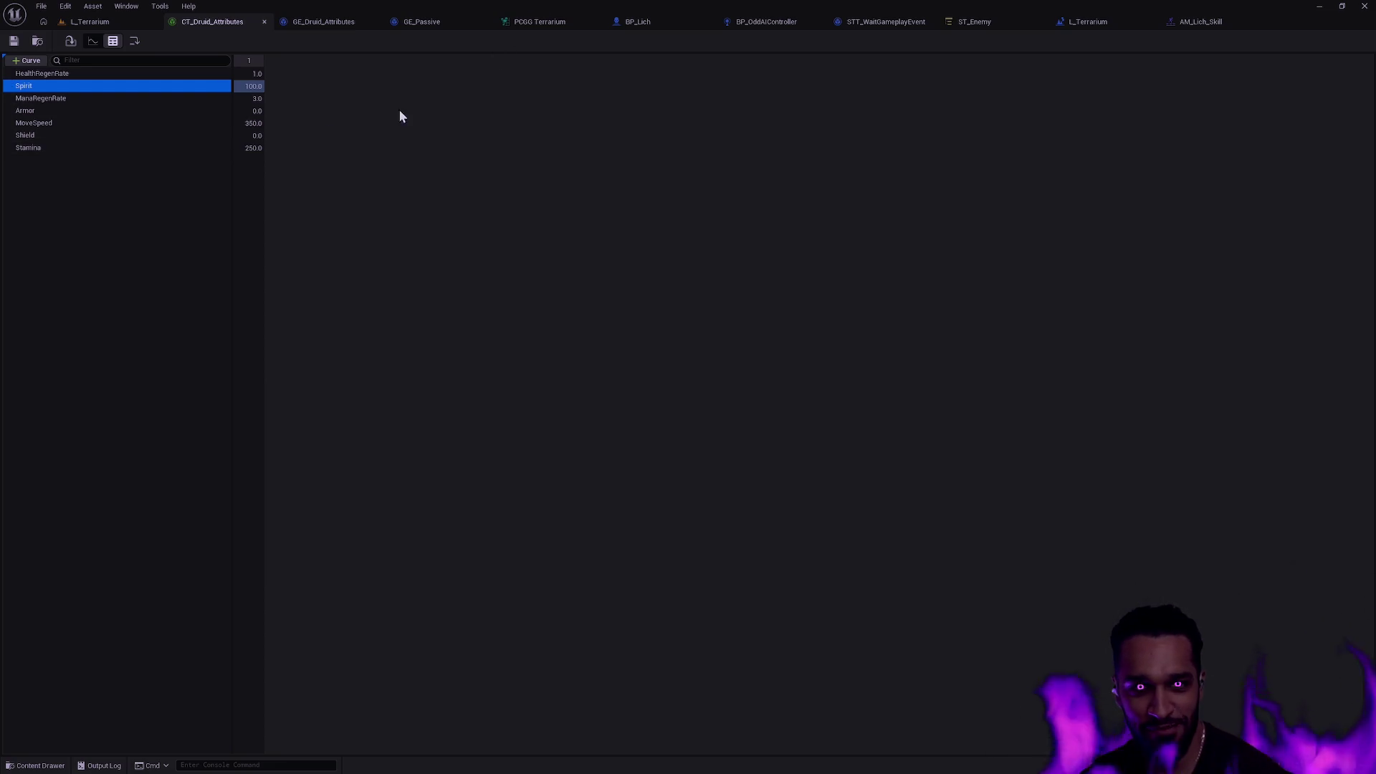
left_click(244, 188)
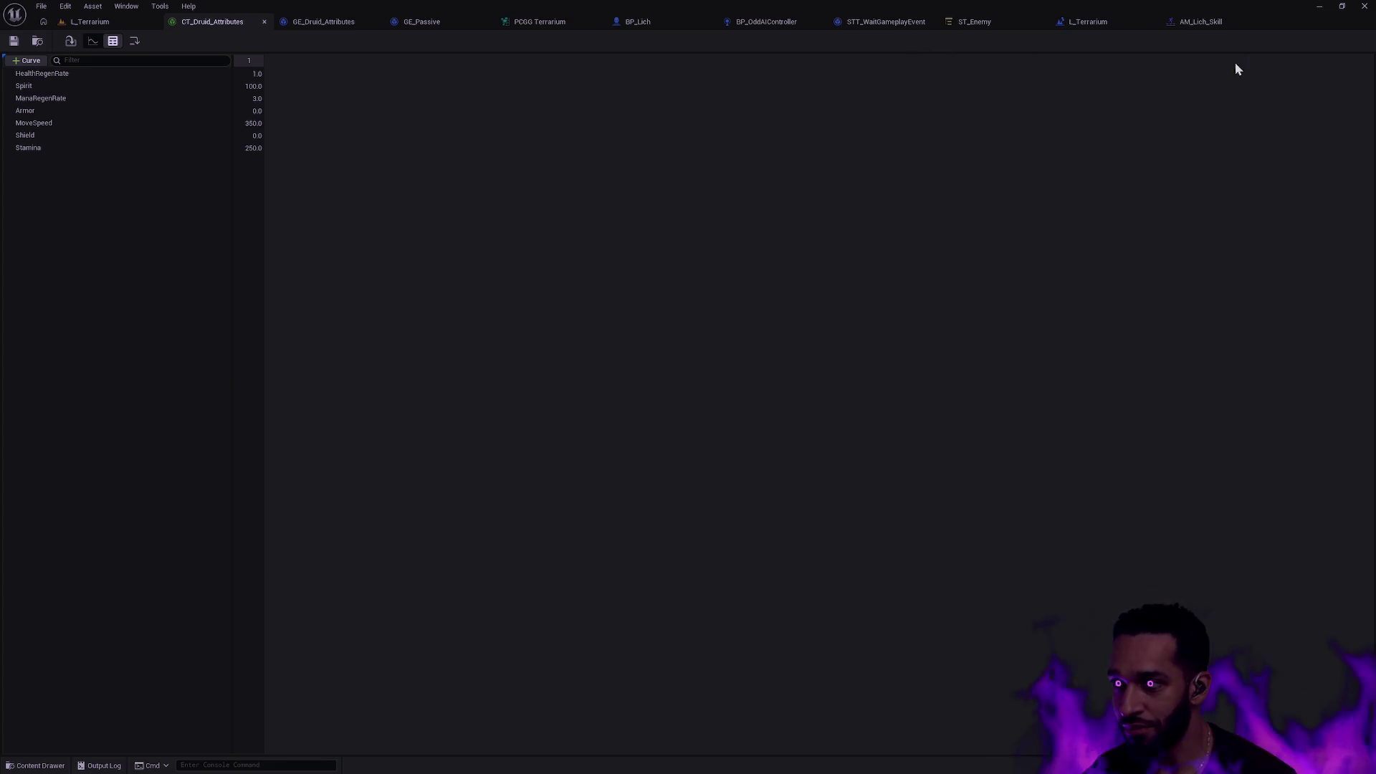
left_click(1241, 25)
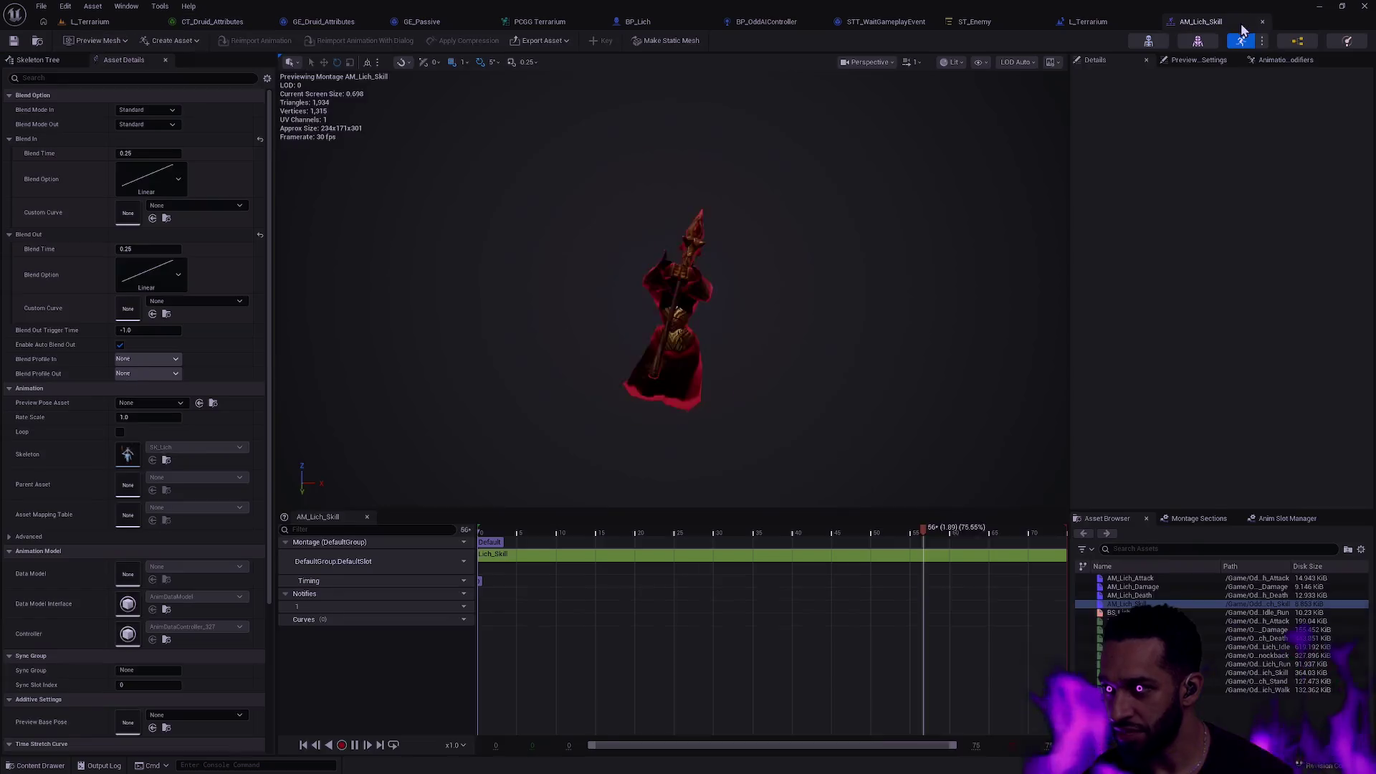
Close the AM_Lich_Skill, L_Terrarium level blueprint, ST_Enemy and STT_WaitGameplayEvent editors.
left_click(1262, 21)
left_click(1181, 21)
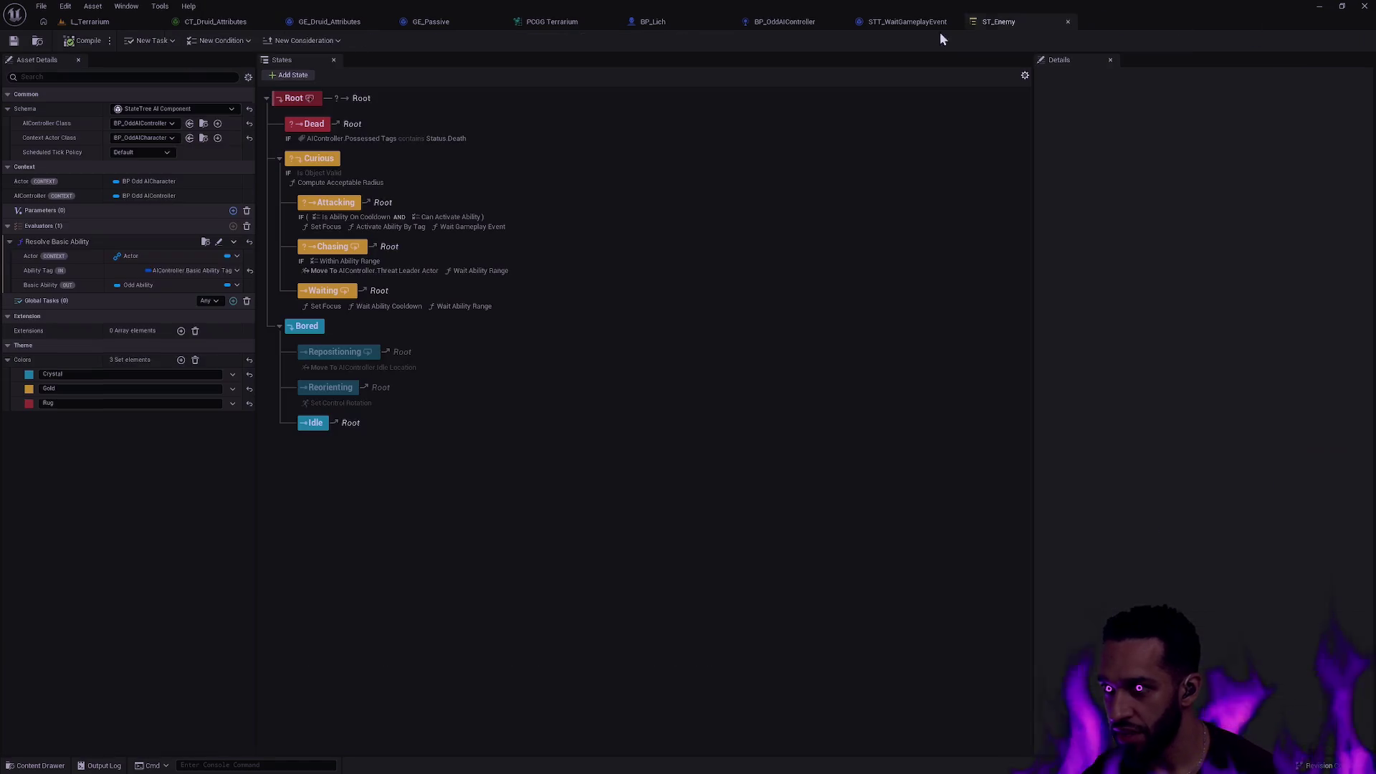
left_click(1068, 22)
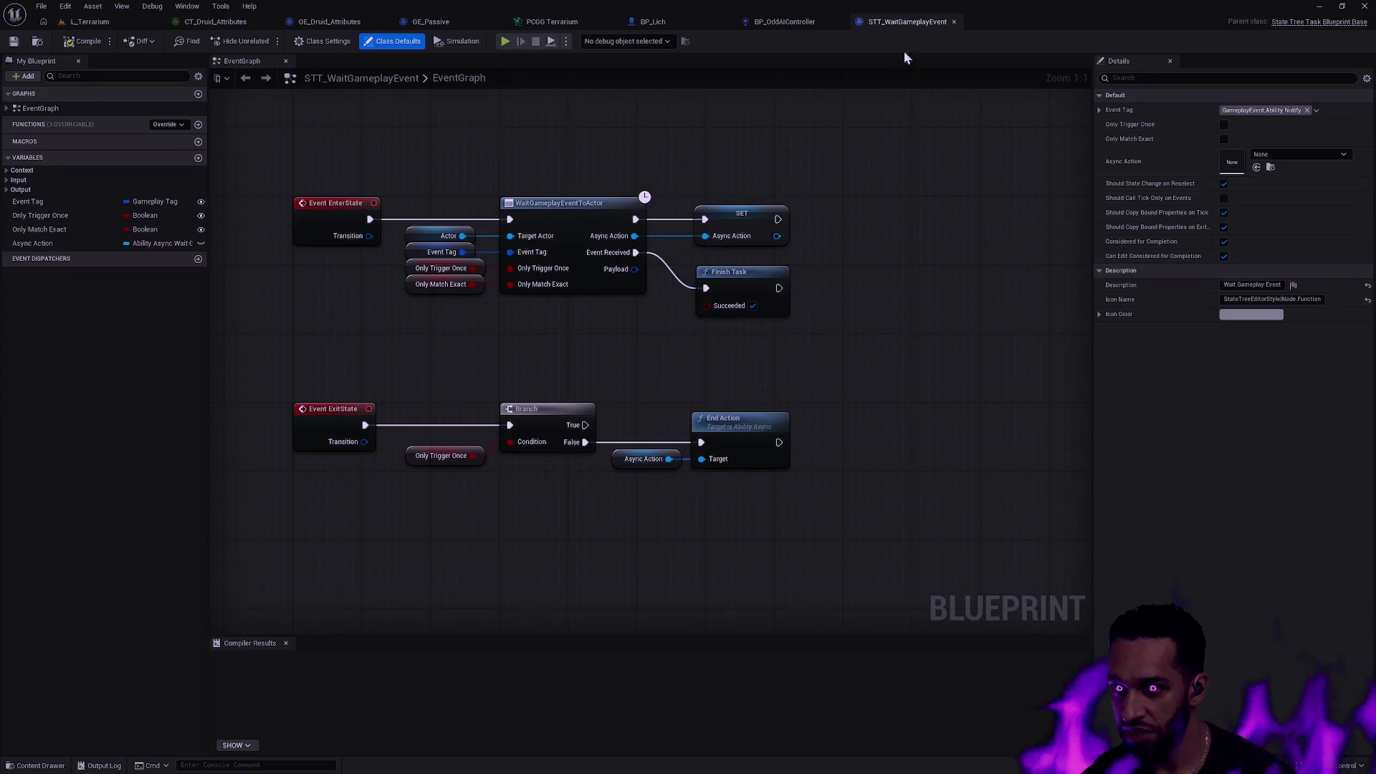
mouse_move(873, 226)
left_mouse_down()
mouse_move(912, 239)
mouse_move(947, 280)
left_mouse_up()
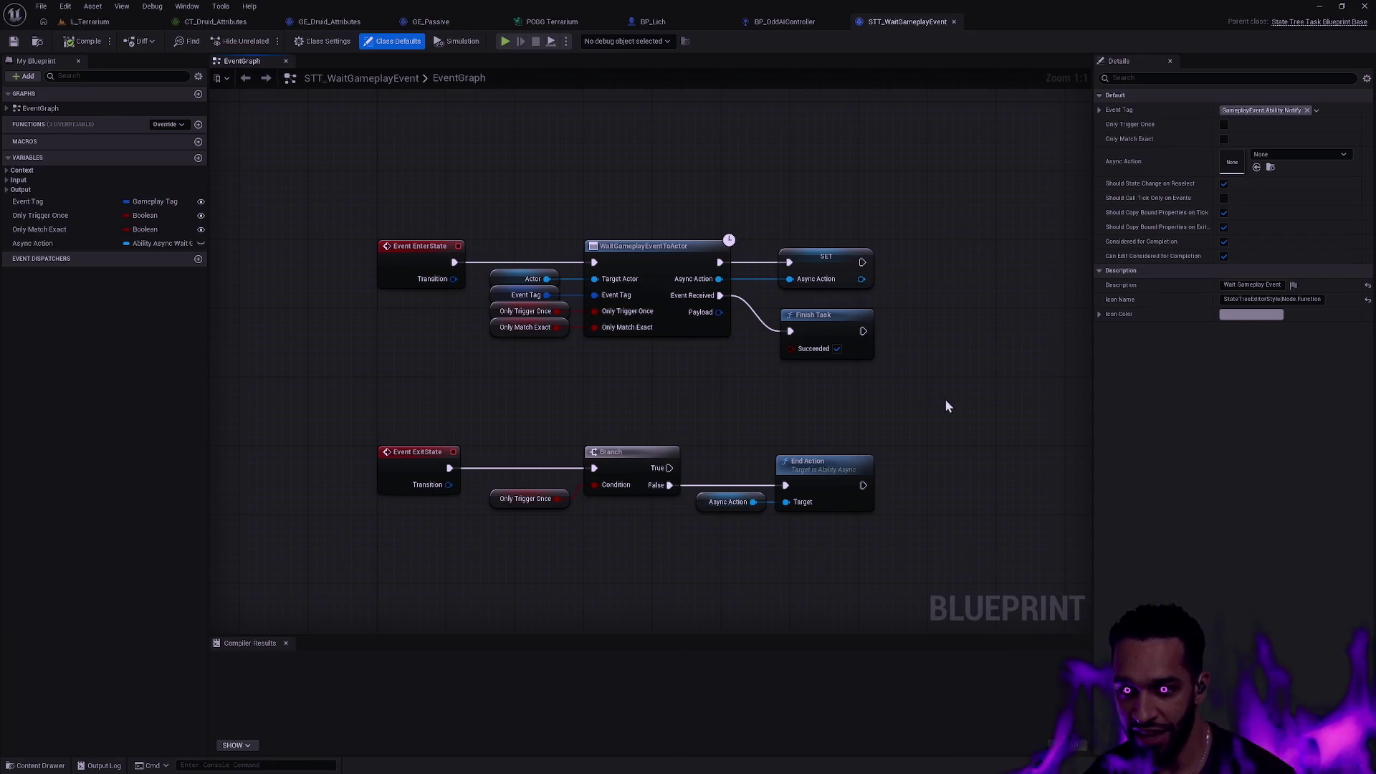
left_click_drag(890, 358, 745, 190)
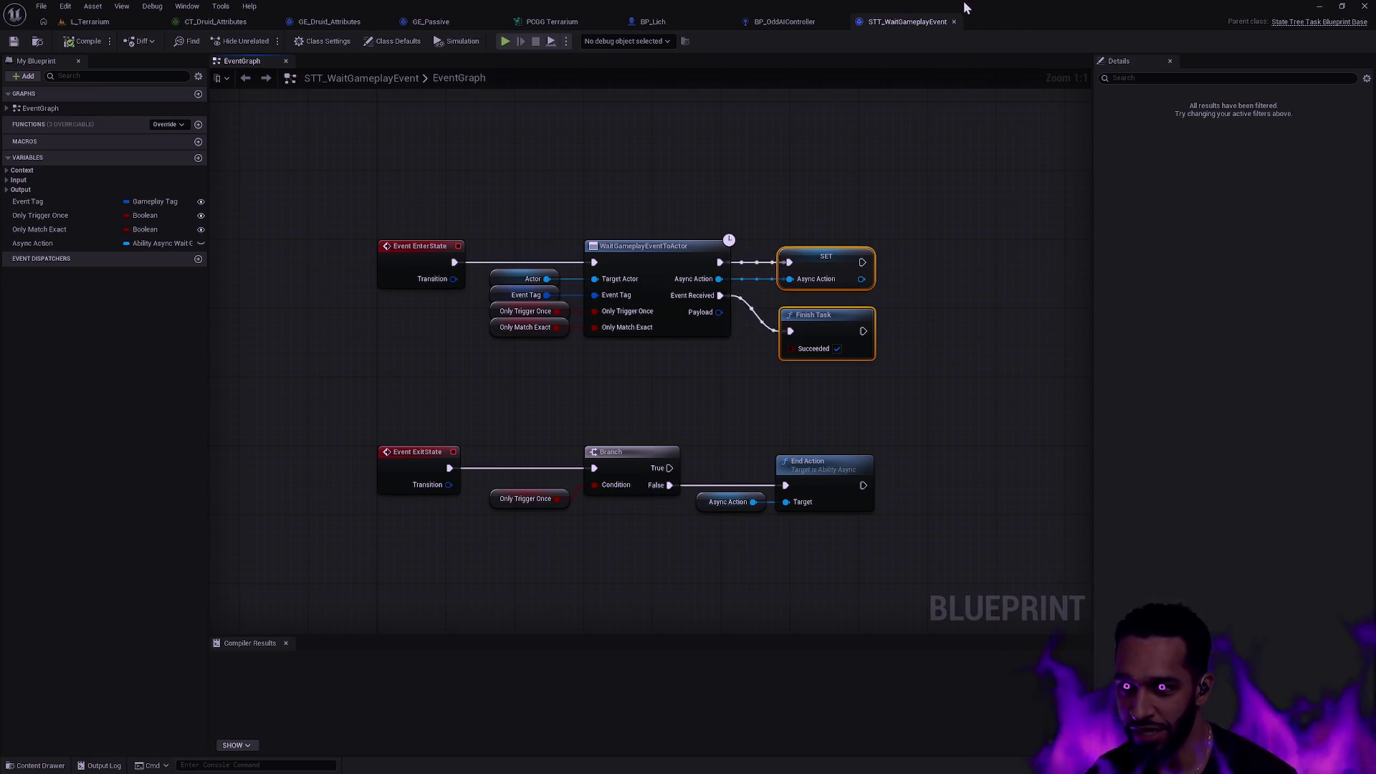
left_click(953, 21)
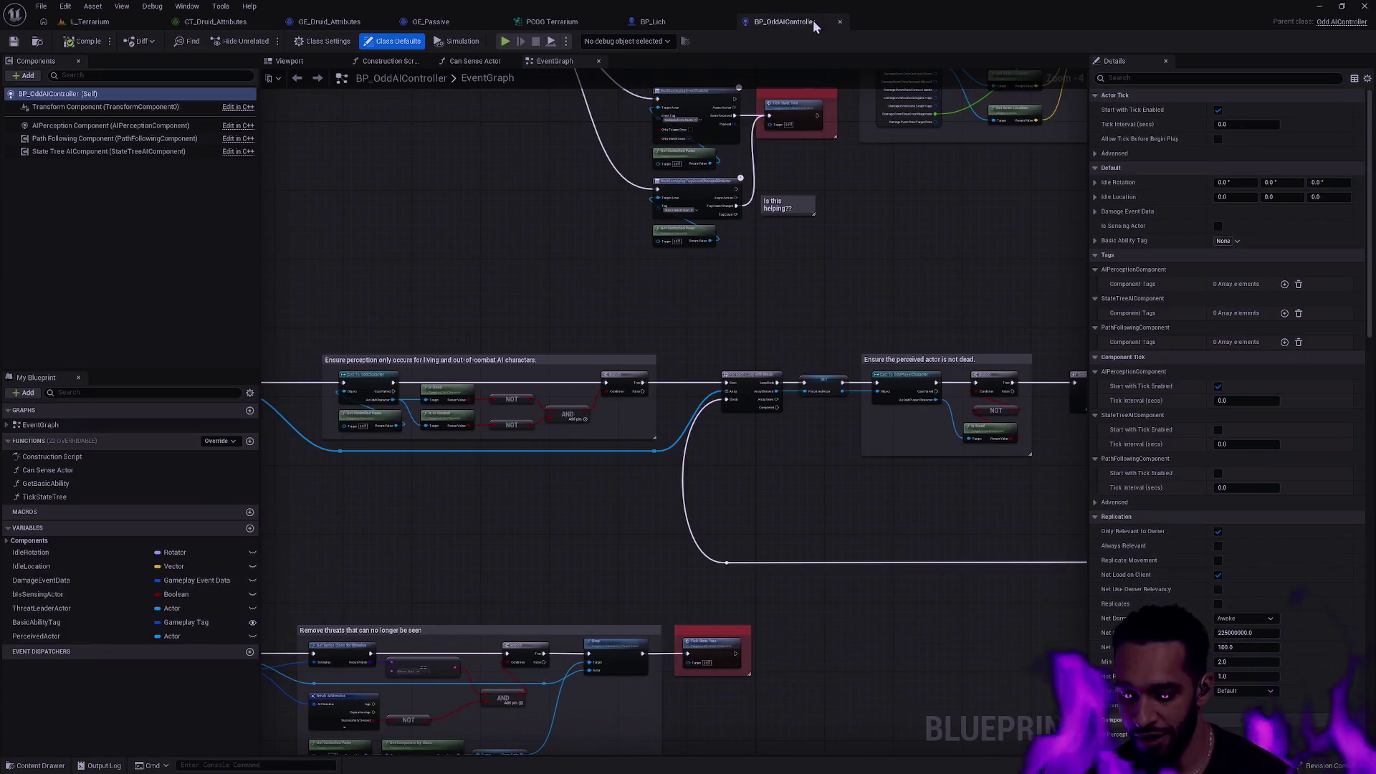
Glance at BP_Lich, then close BP_Lich, BP_OddAIController, PCGG Terrarium and GE_Passive.
left_click(663, 22)
left_click(777, 22)
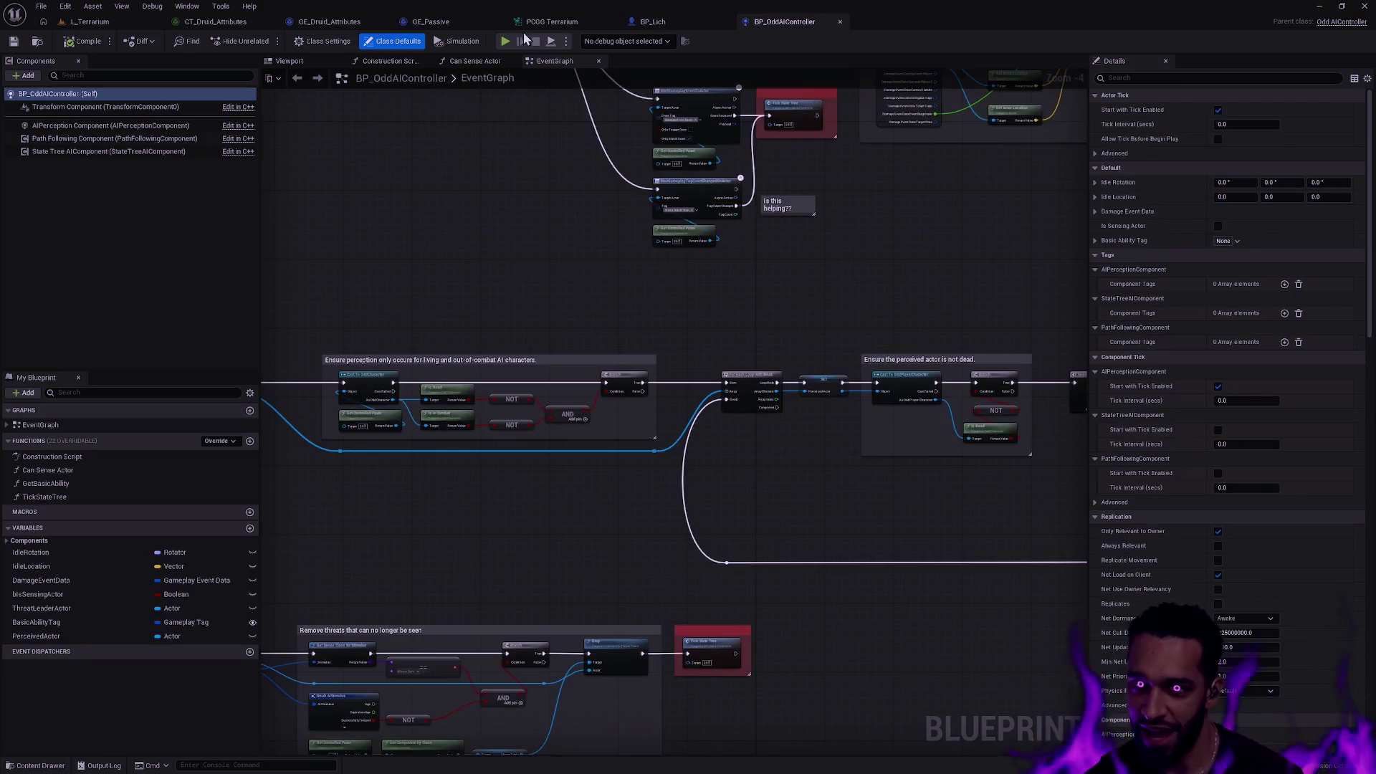
left_click(666, 22)
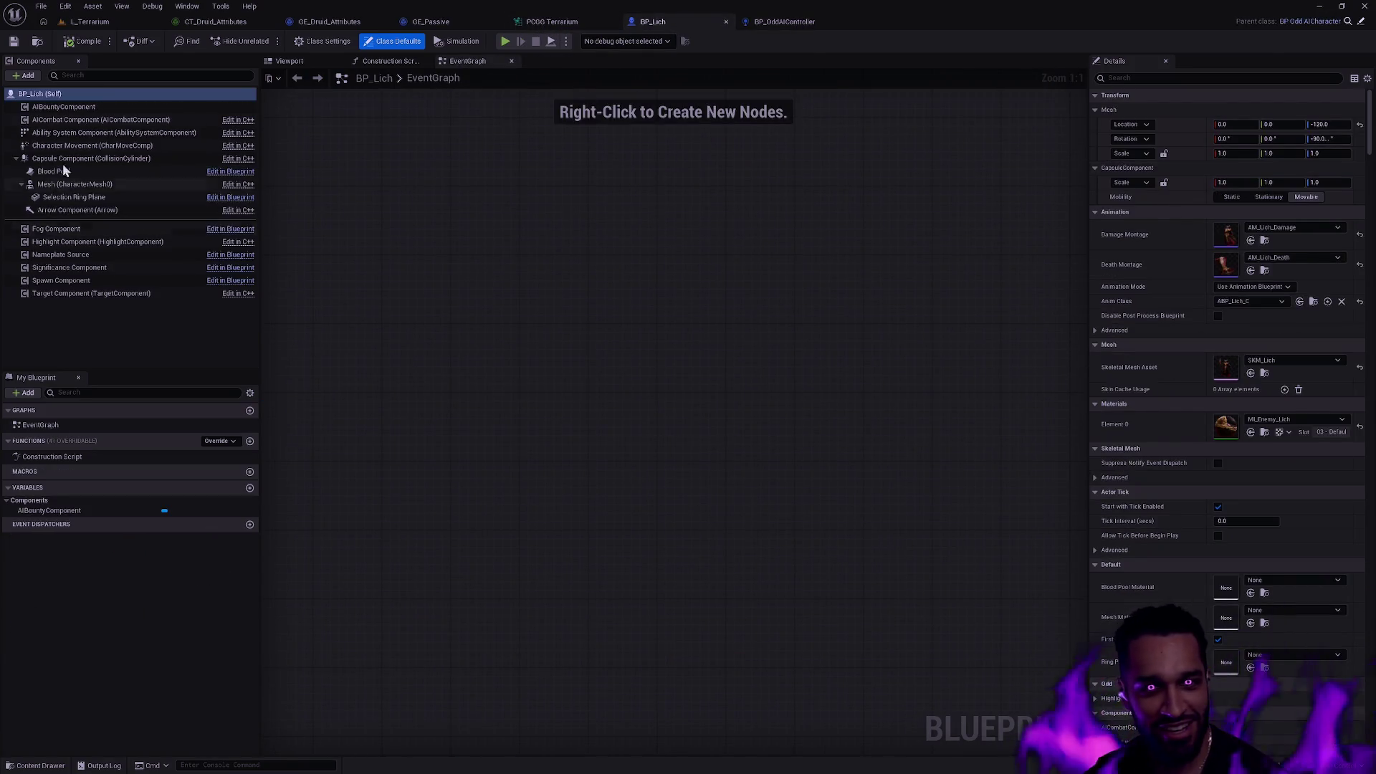
left_click(286, 60)
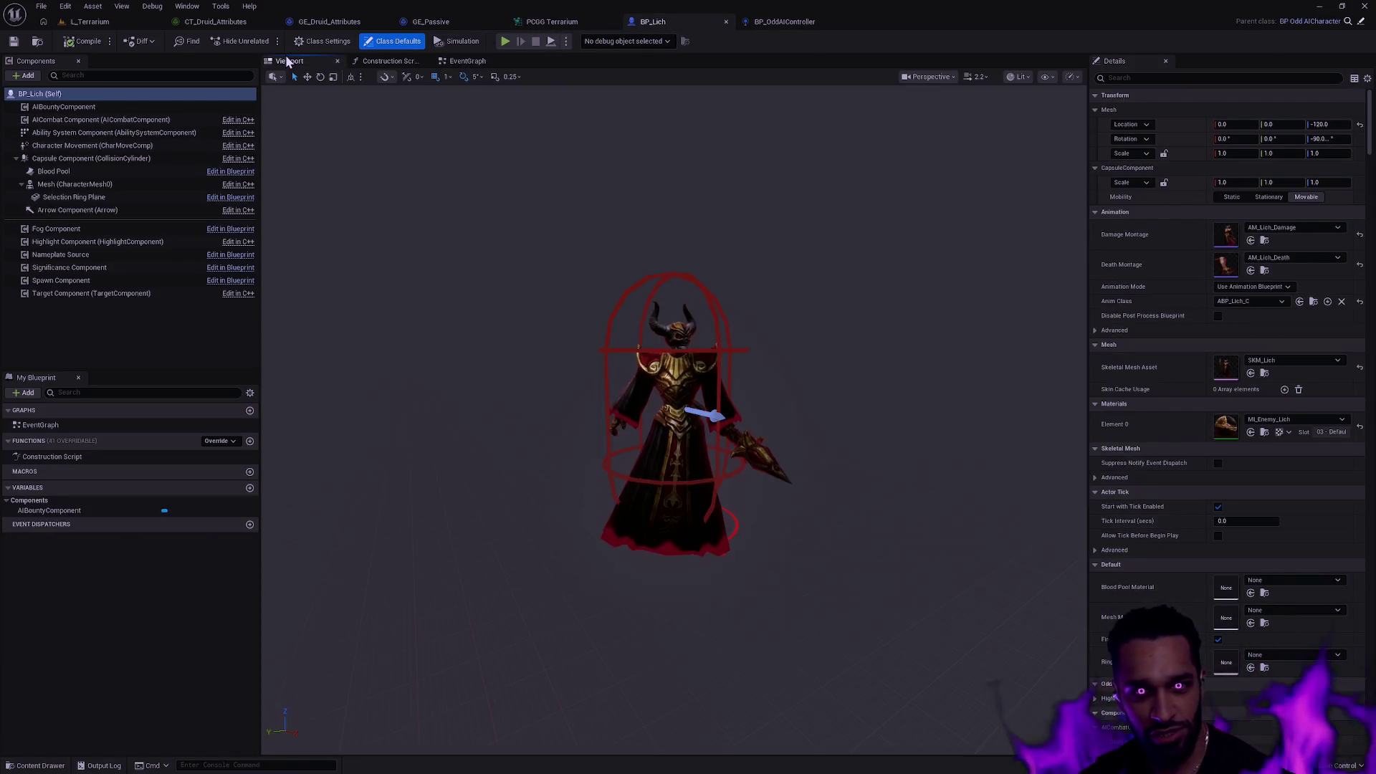
left_click(726, 21)
left_click(717, 22)
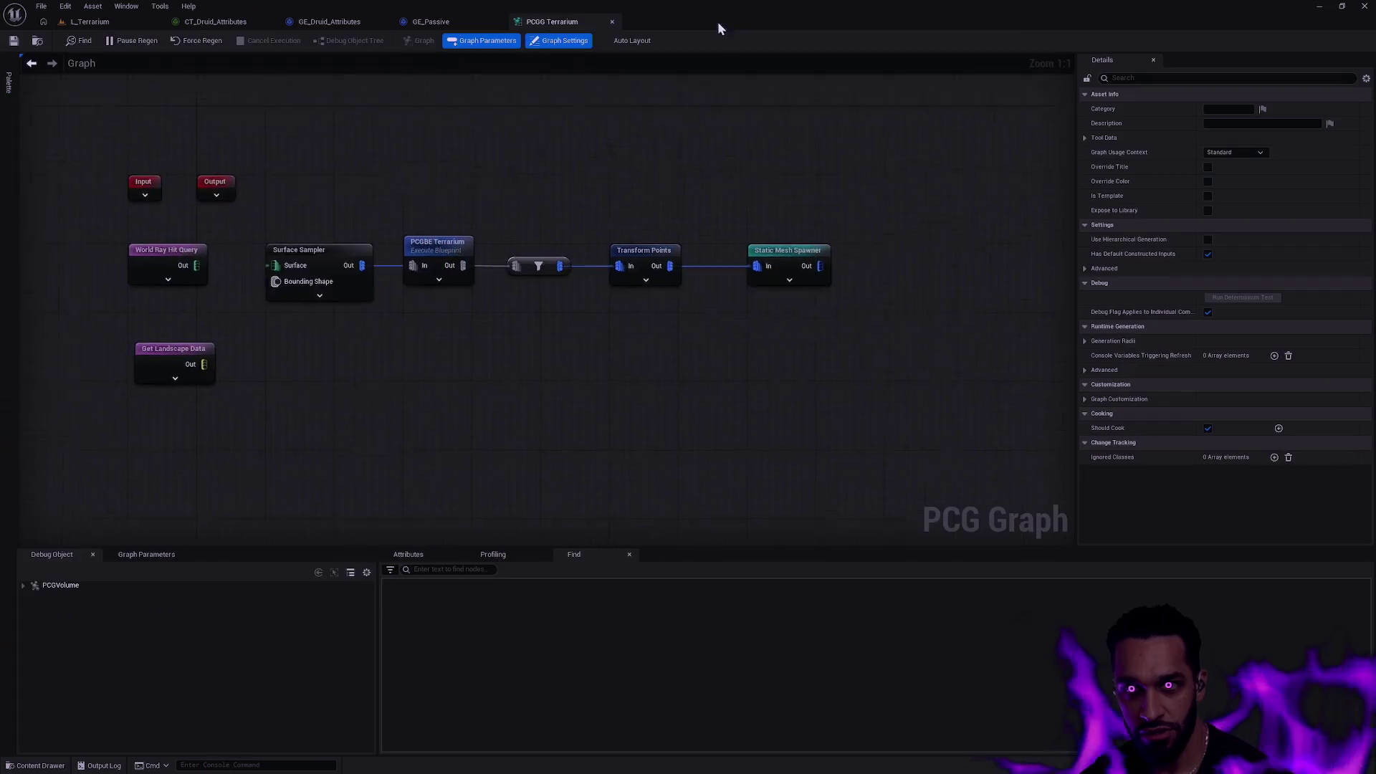
left_click(613, 22)
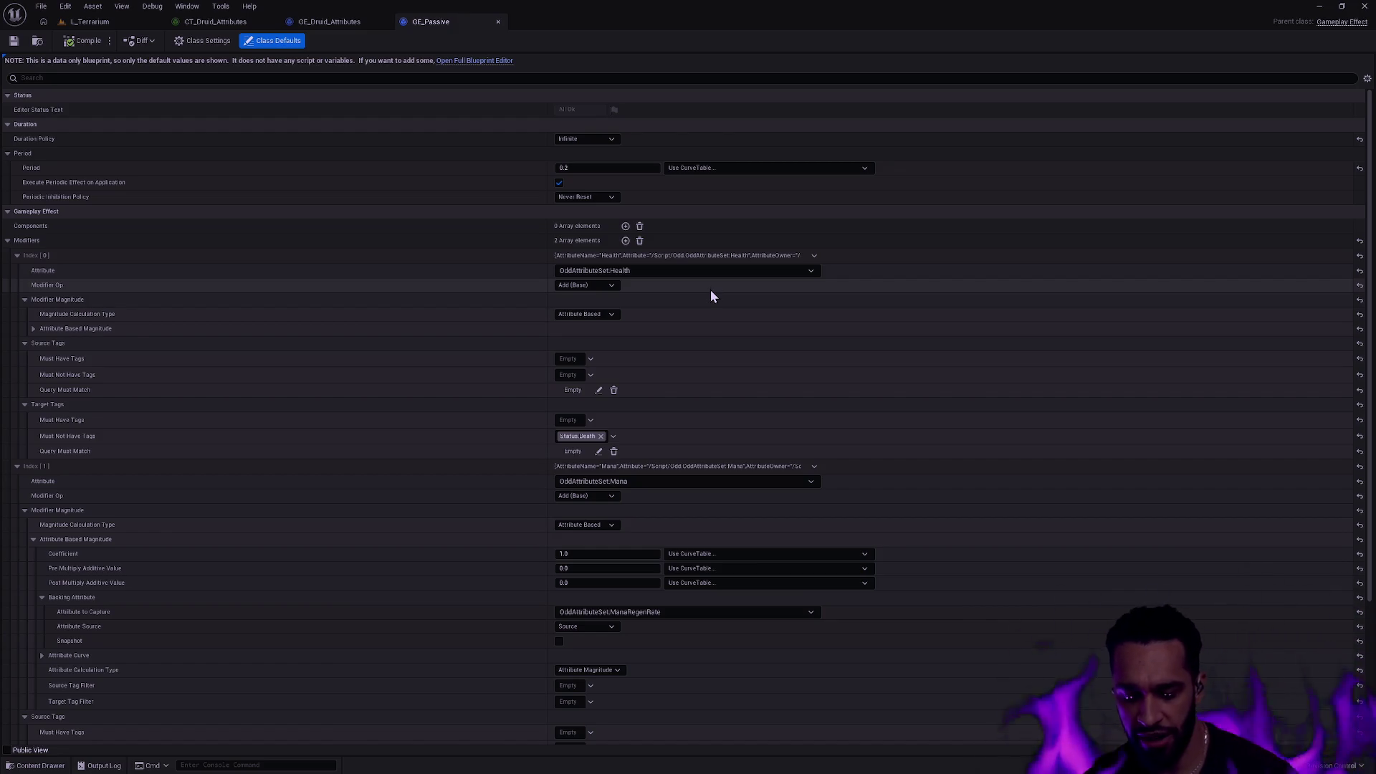
left_click(498, 22)
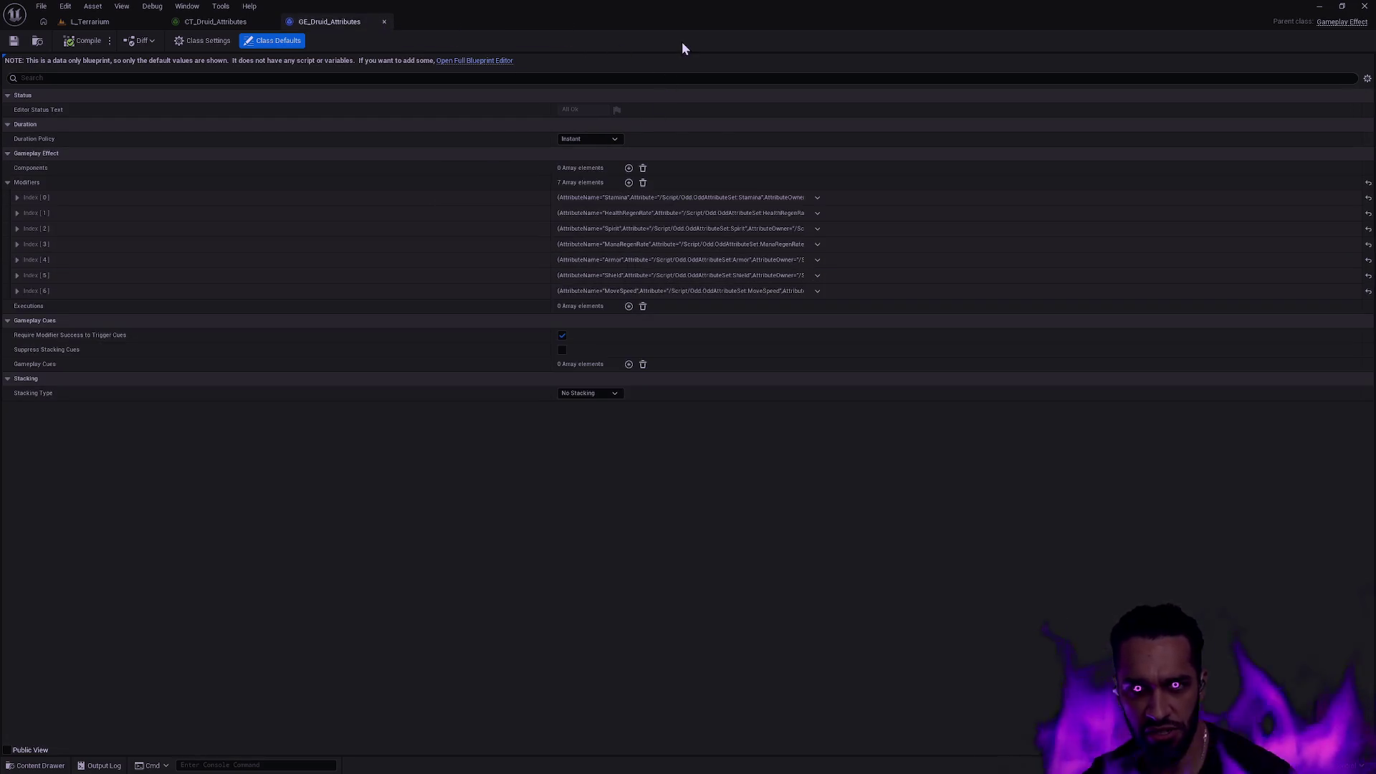
Open CT_Warrior_Attributes and GE_Warrior_Attributes through the Ctrl+P asset search.
key("ctrl+p")
type("oT_")
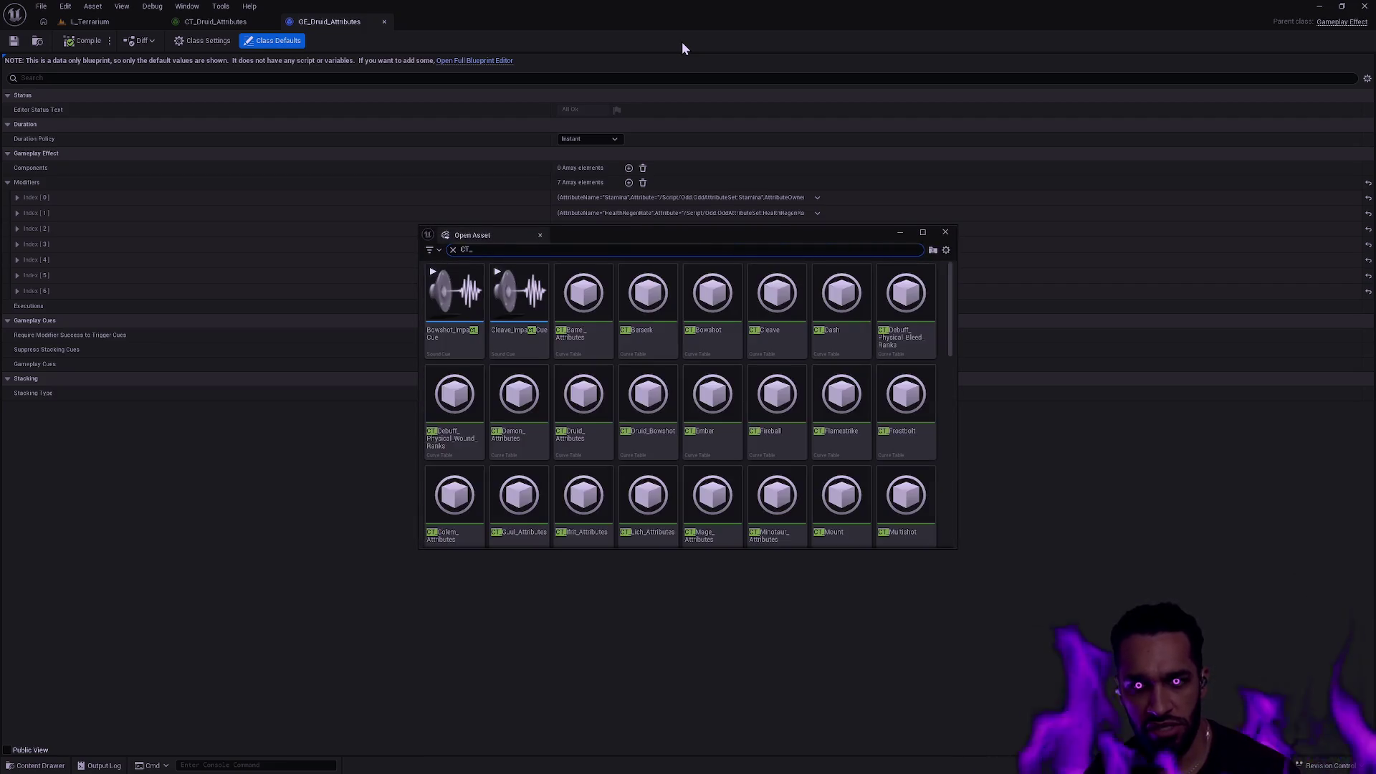
type("Warrior")
key("Return")
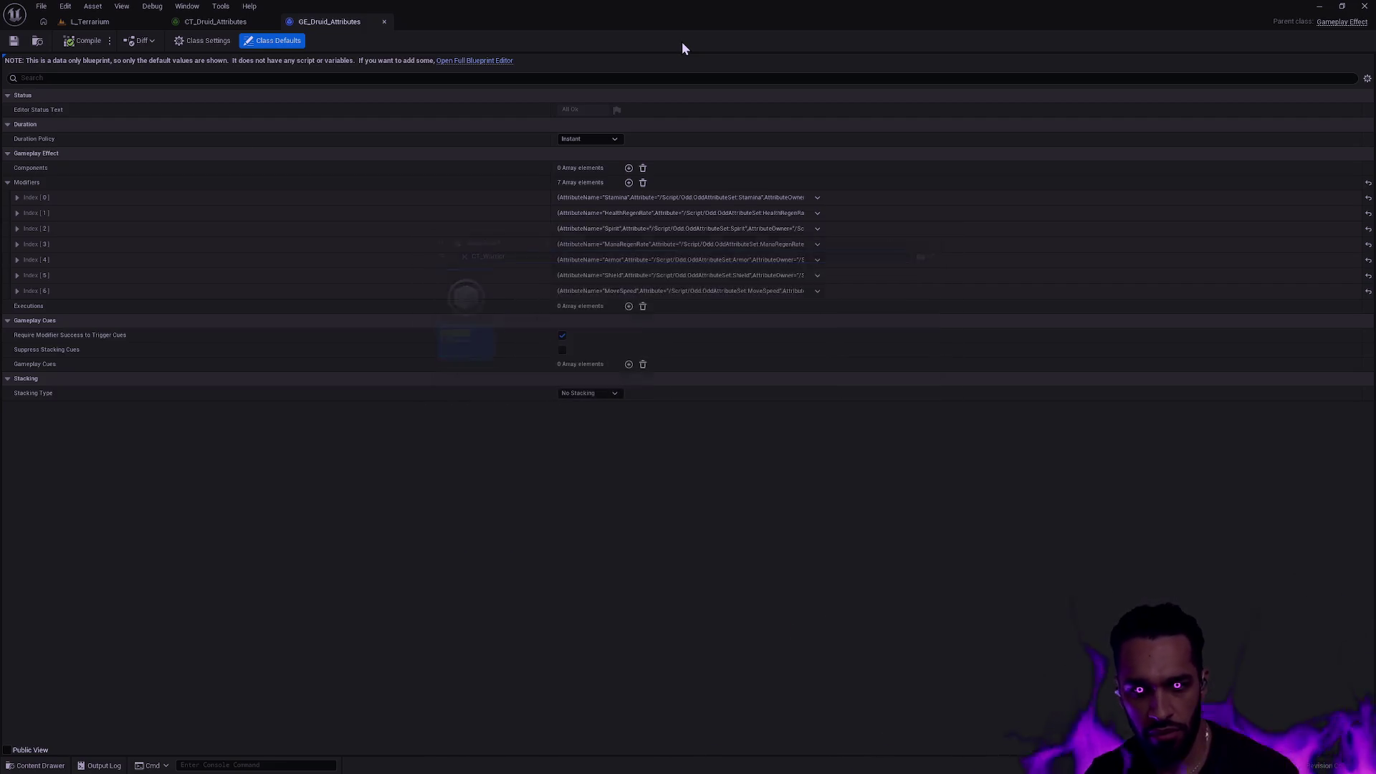
key("ctrl+p")
type("GE_")
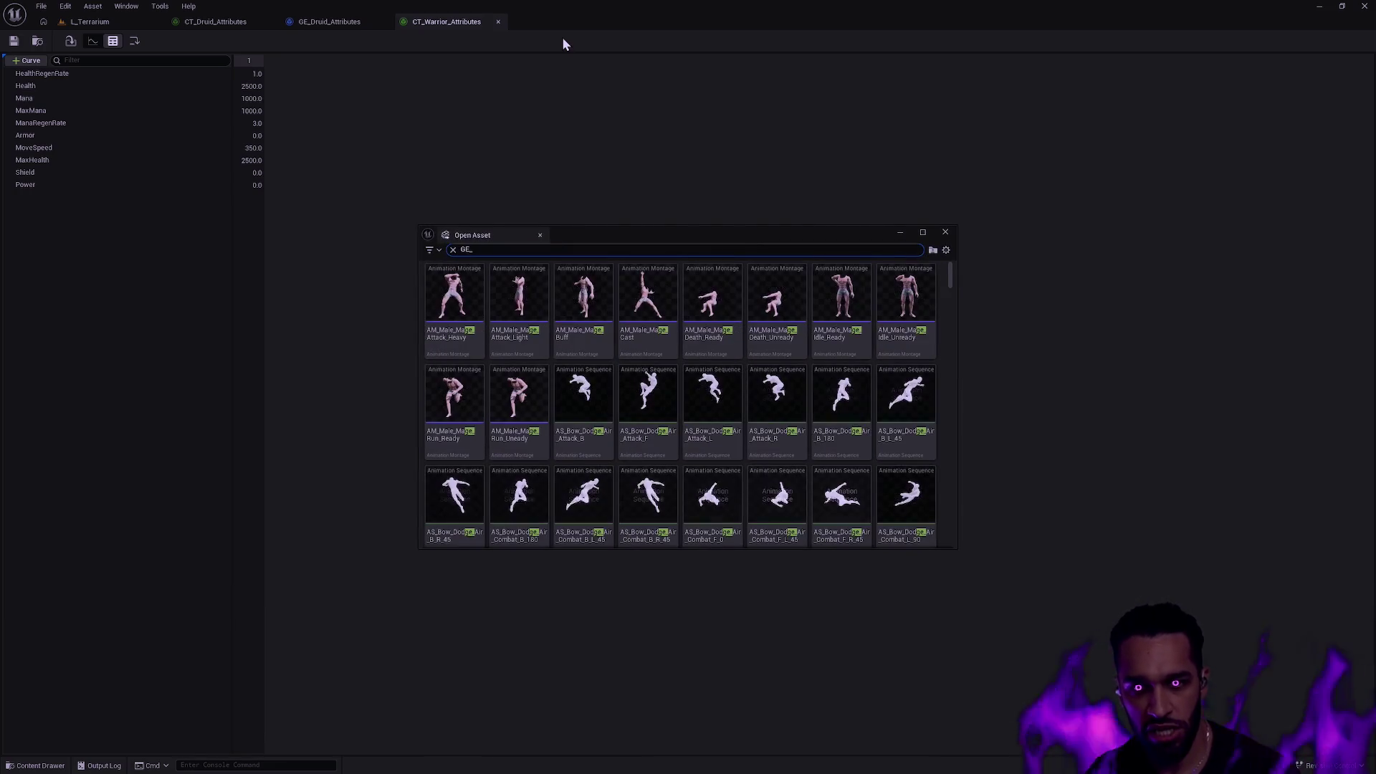
type("Warrior")
key("Return")
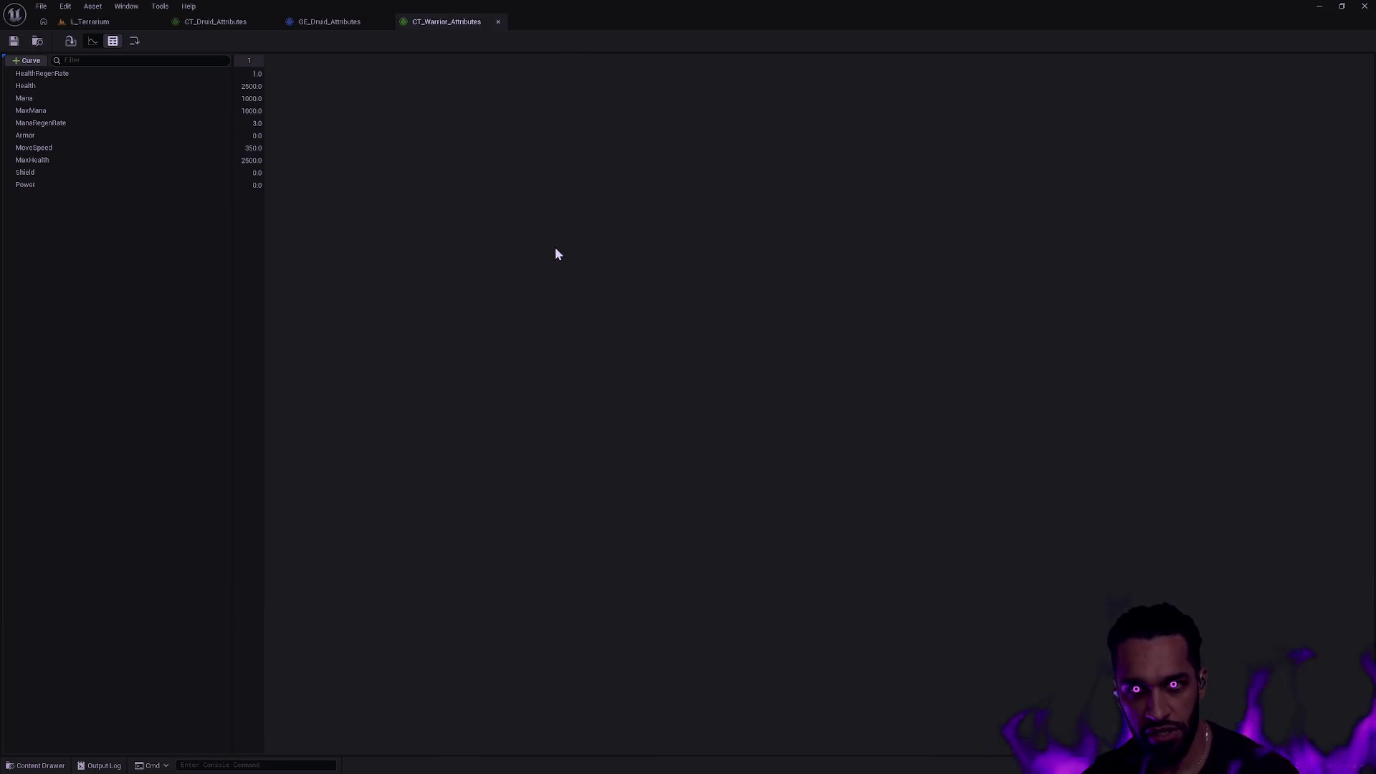
Open CT_Mage_Attributes and GE_Mage_Attributes, then bring CT_Druid_Attributes back to front.
key("ctrl+p")
type("CT_Mage")
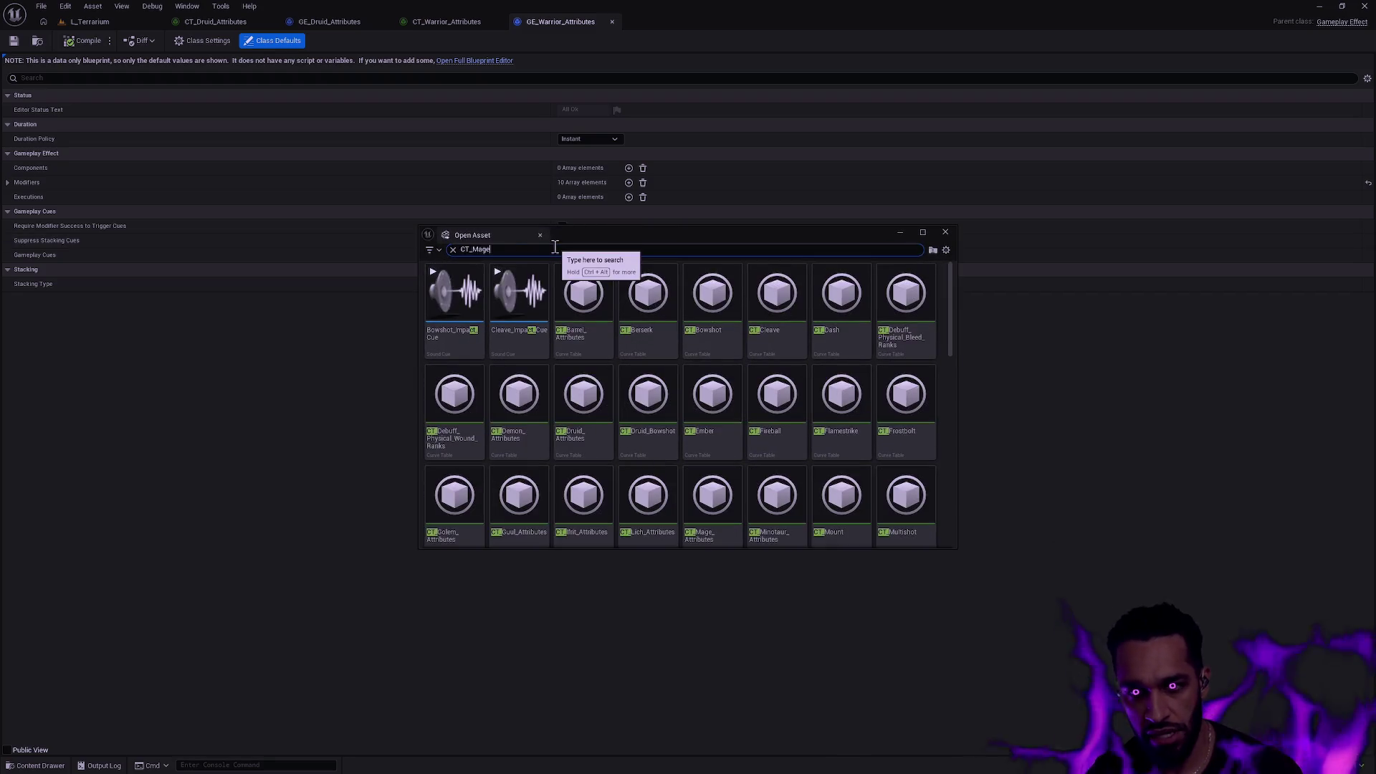
key("Return")
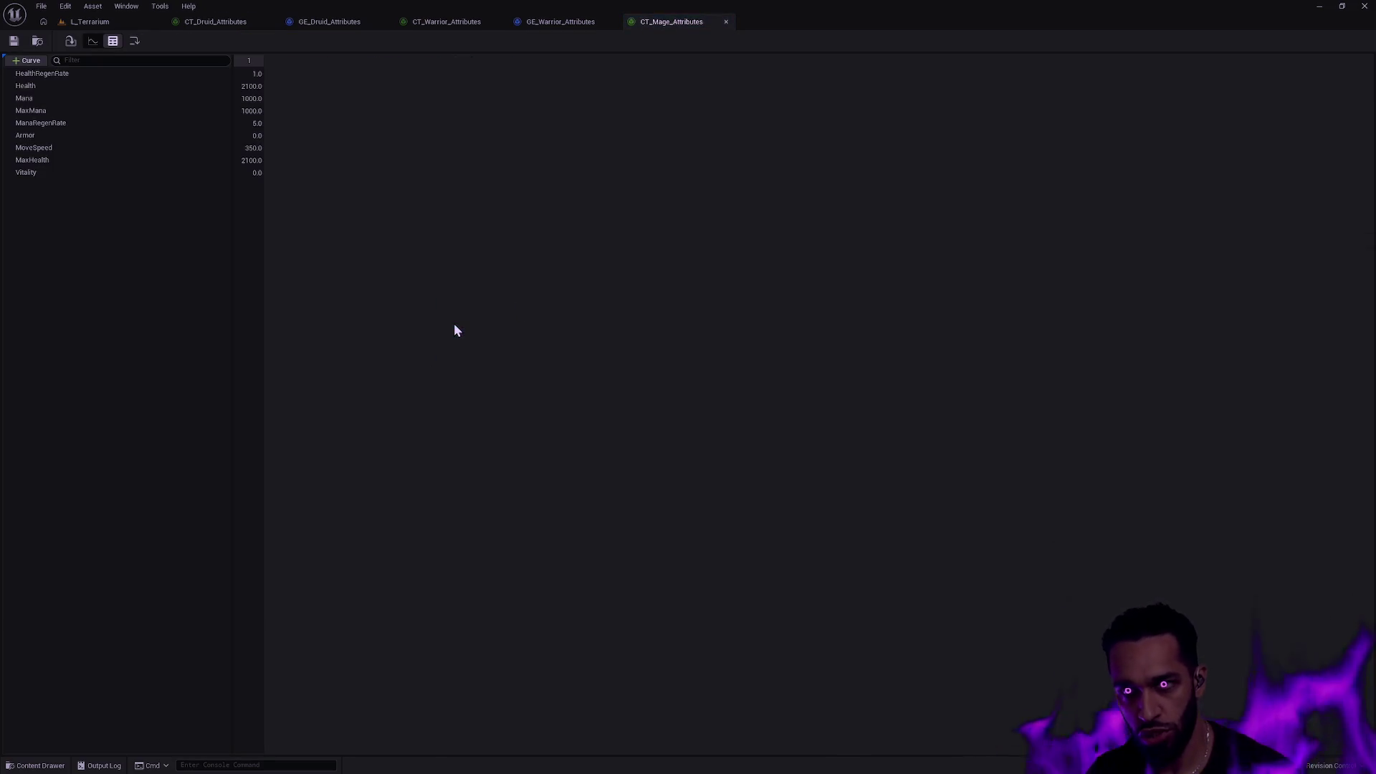
key("ctrl+p")
type("GE_Mage")
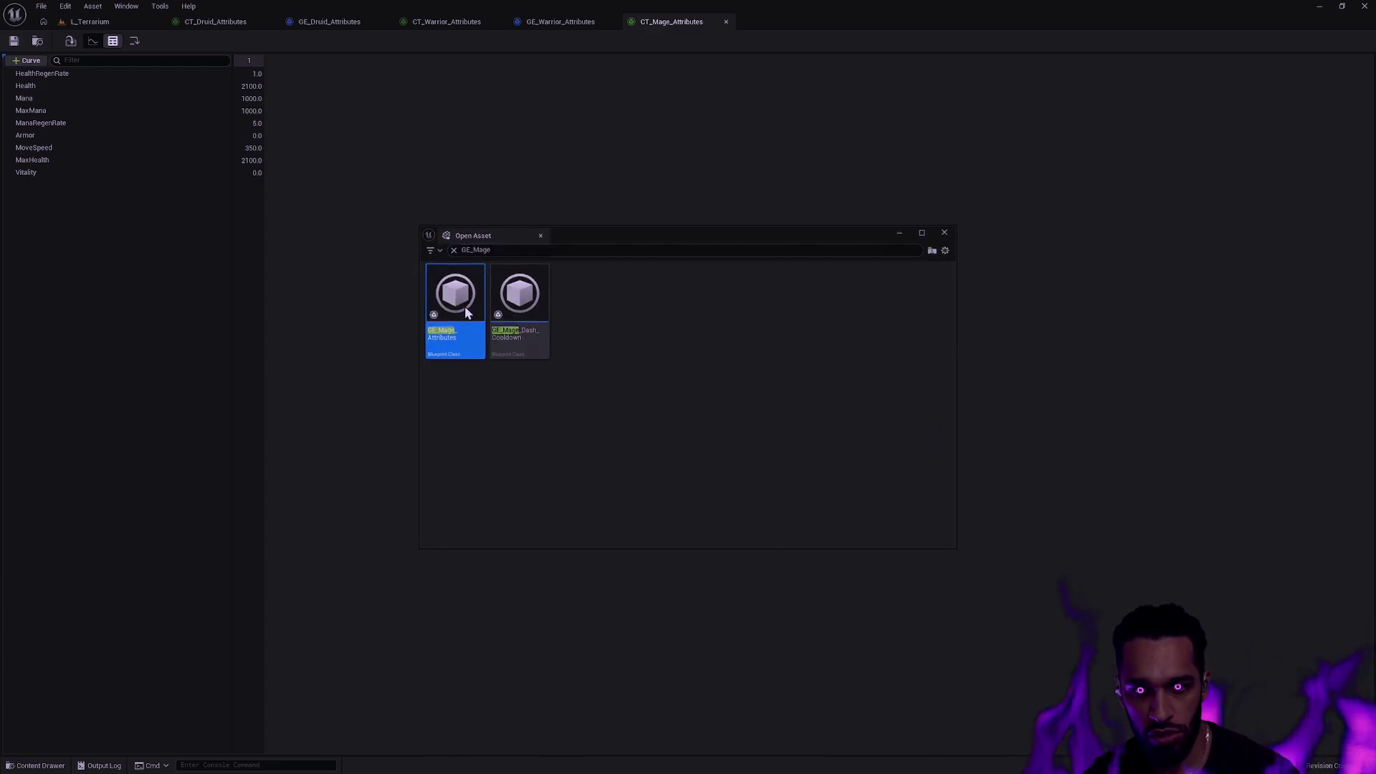
key("Return")
left_click(239, 22)
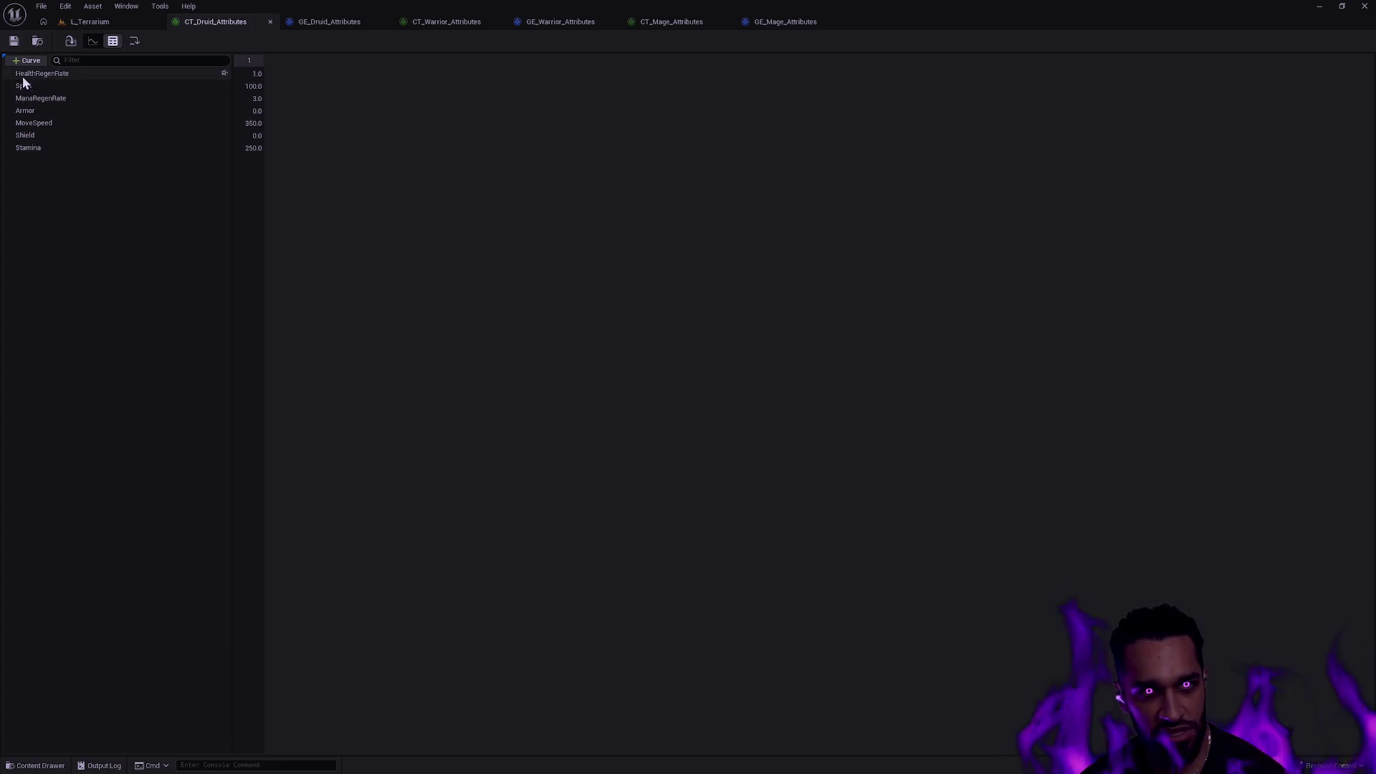
Inspect the ManaRegenRate, Armor, MoveSpeed, Shield and Stamina rows of CT_Druid_Attributes.
left_click(62, 100)
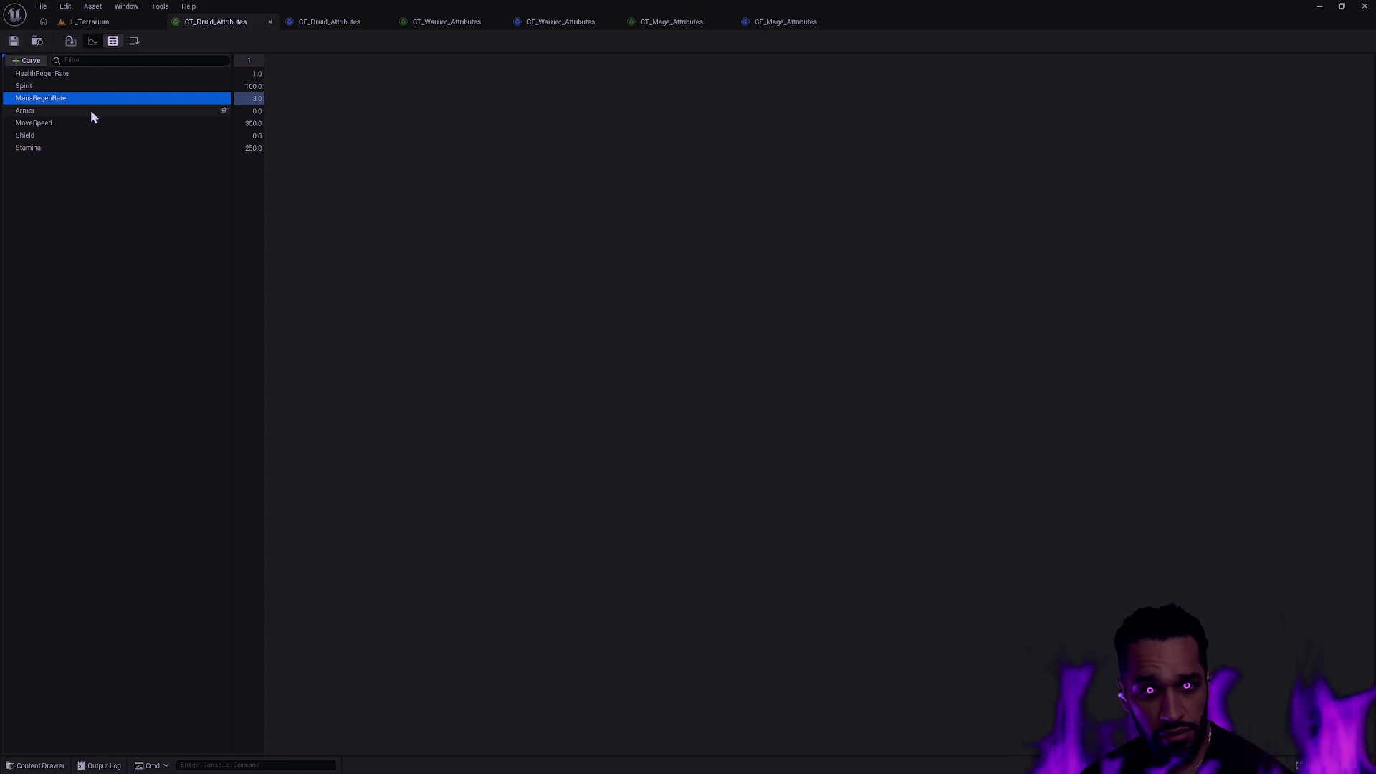
left_click(60, 111)
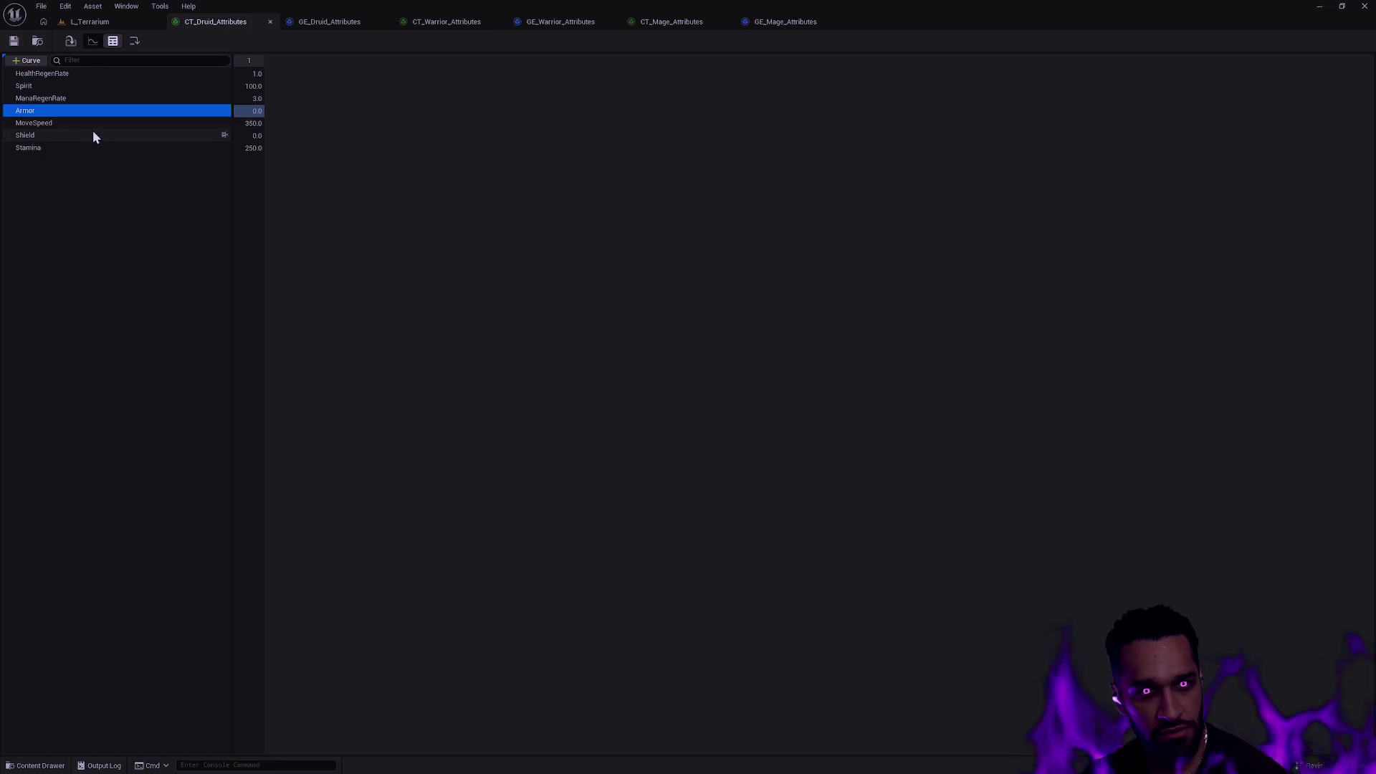
left_click(66, 126)
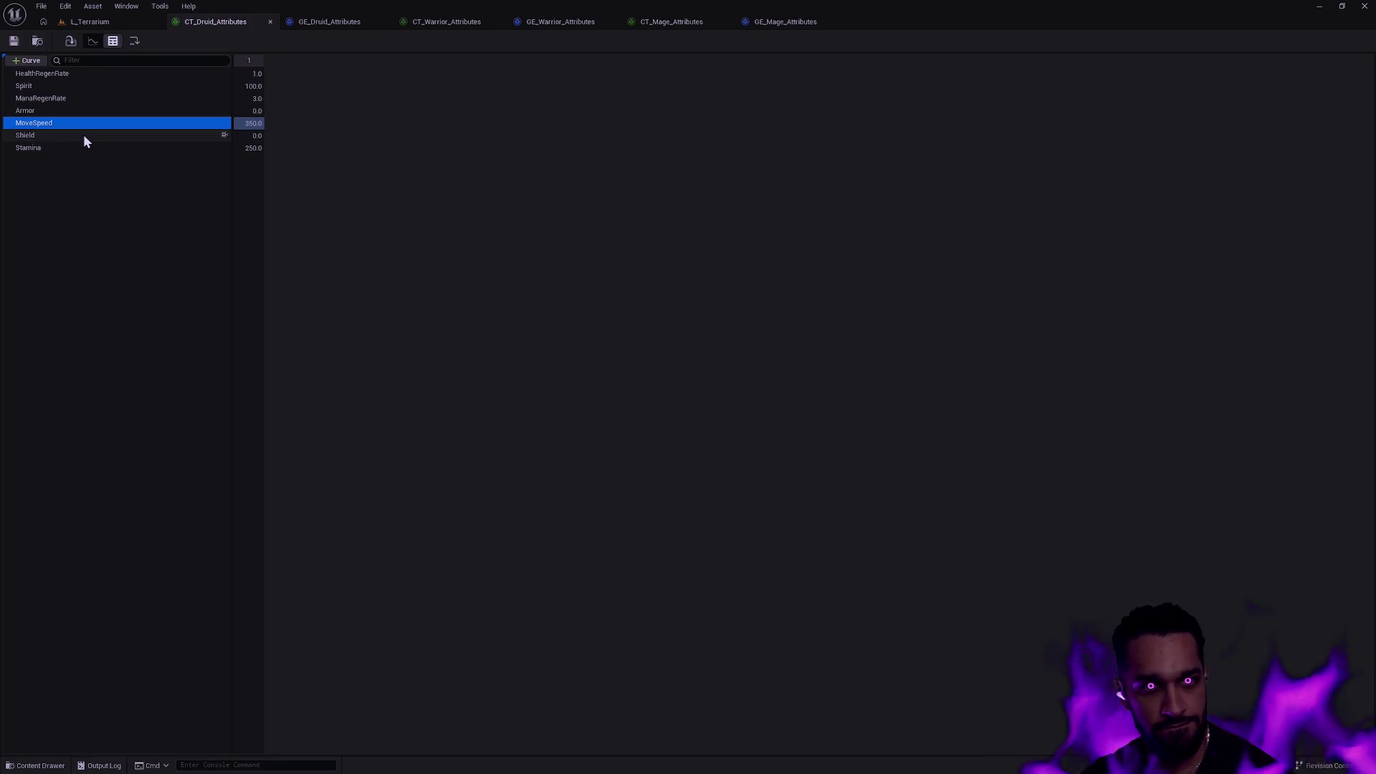
left_click(83, 135)
left_click(75, 147)
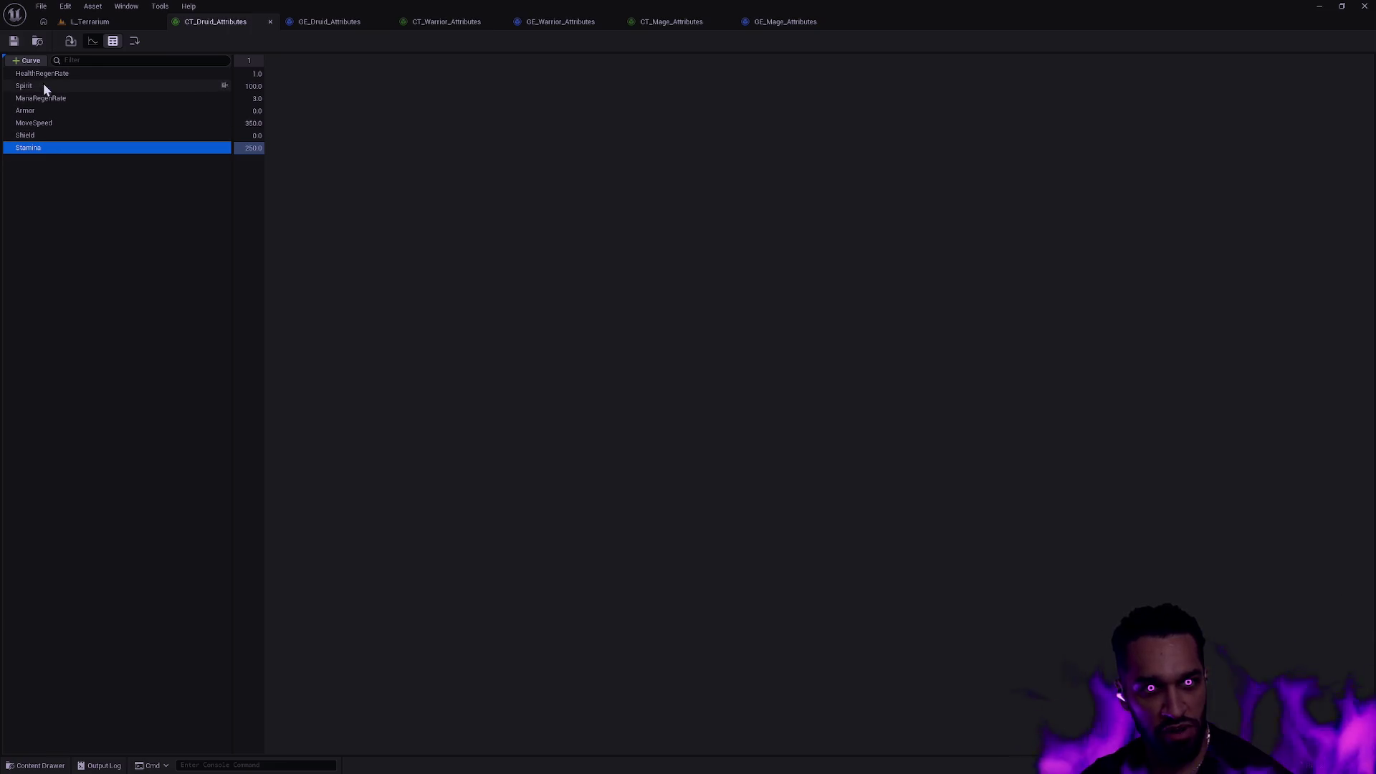
left_click(62, 191)
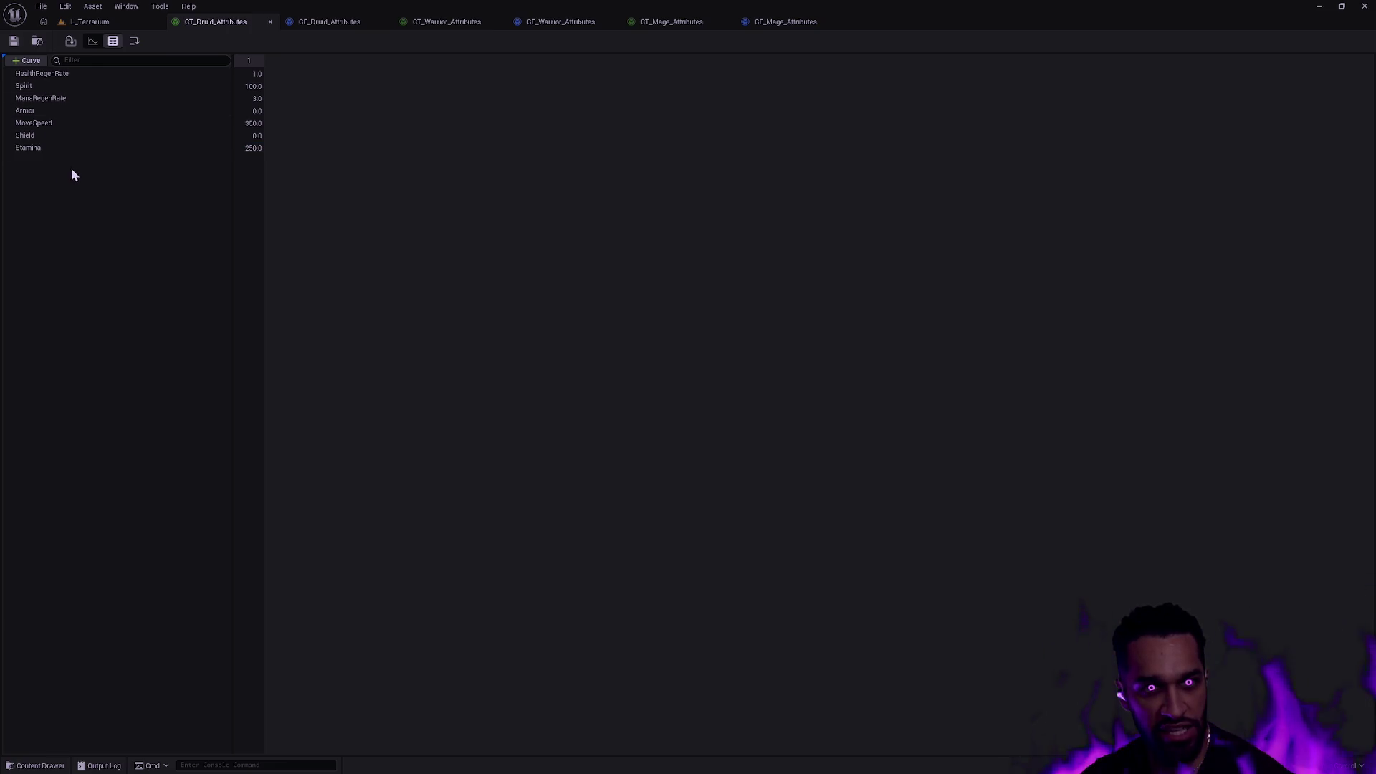
Add a new curve row and name it Intelligence.
left_click(35, 63)
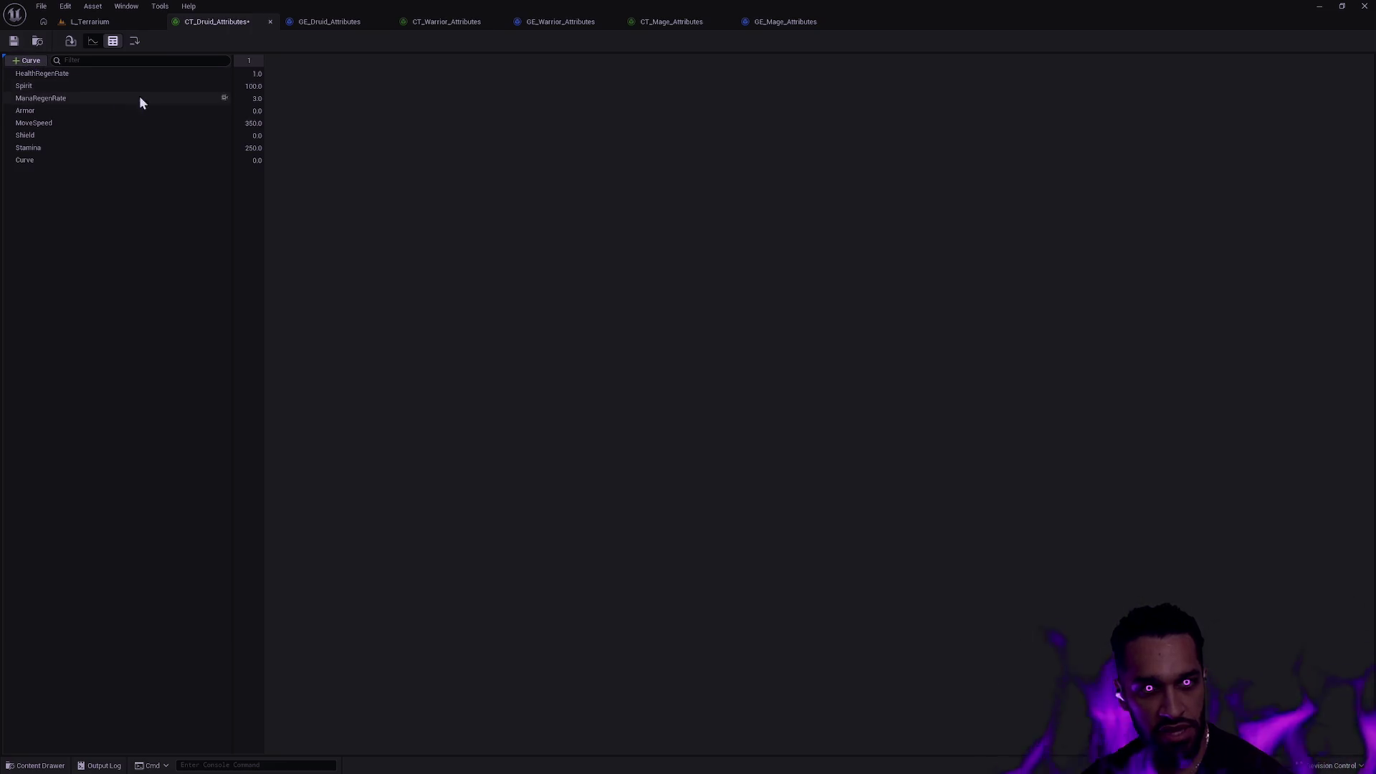
double_click(40, 161)
type("Intelligence")
key("Return")
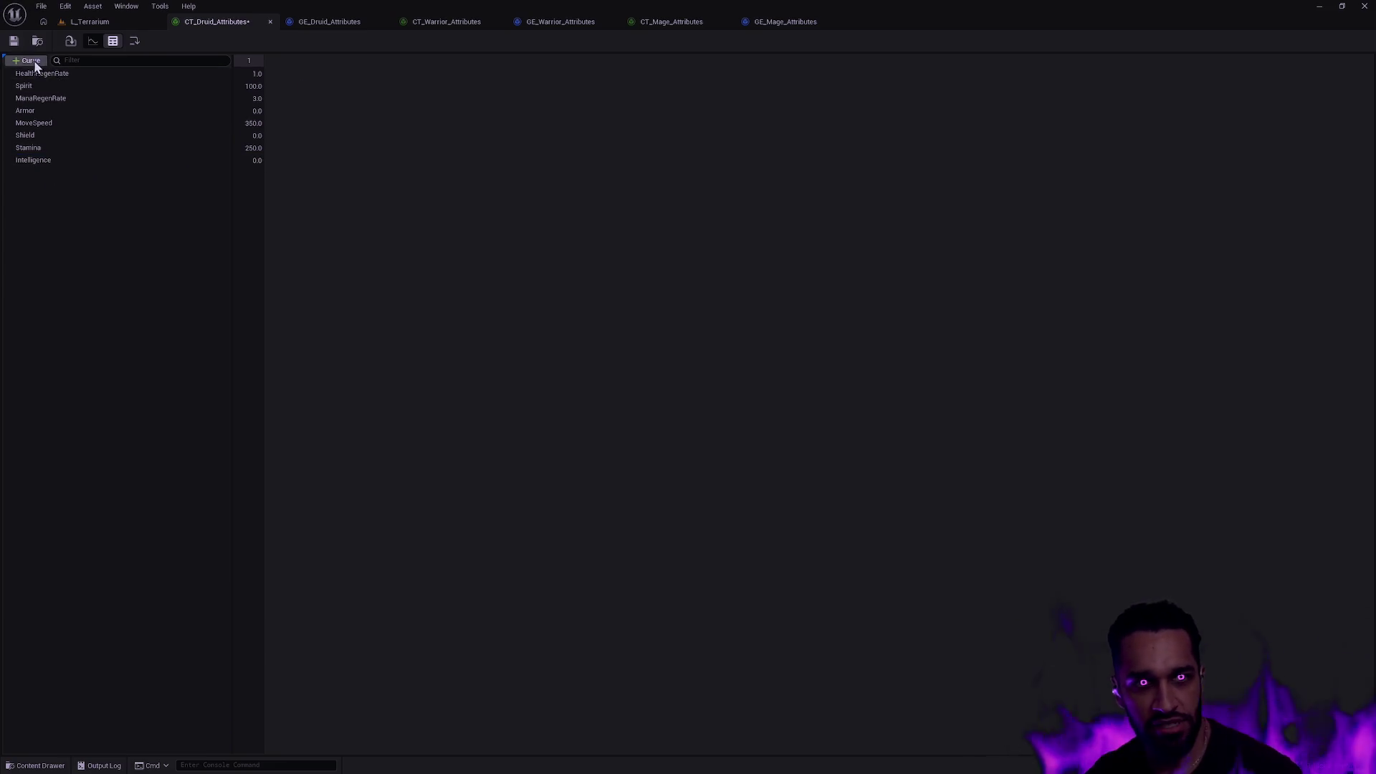
Add another curve row named Strength to CT_Druid_Attributes.
left_click(29, 60)
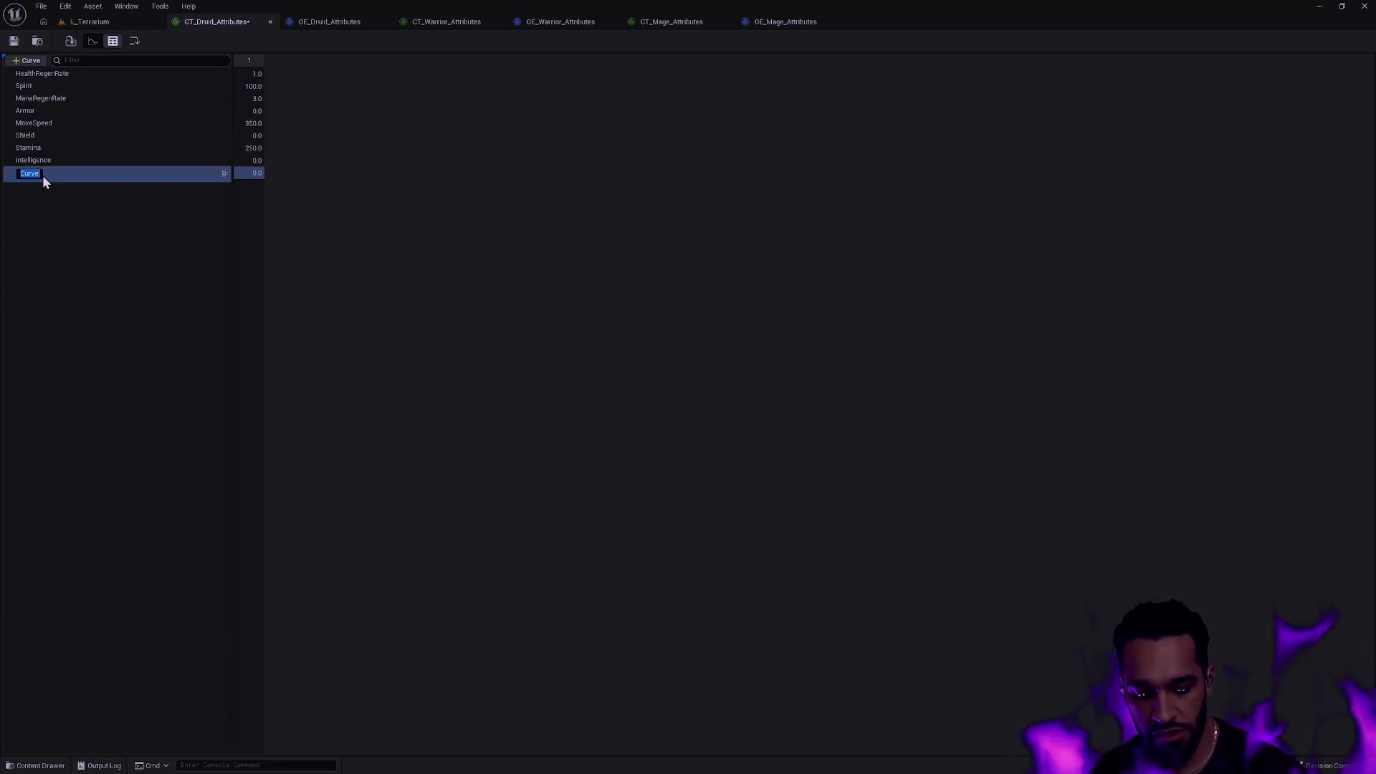
type("Strength")
key("Return")
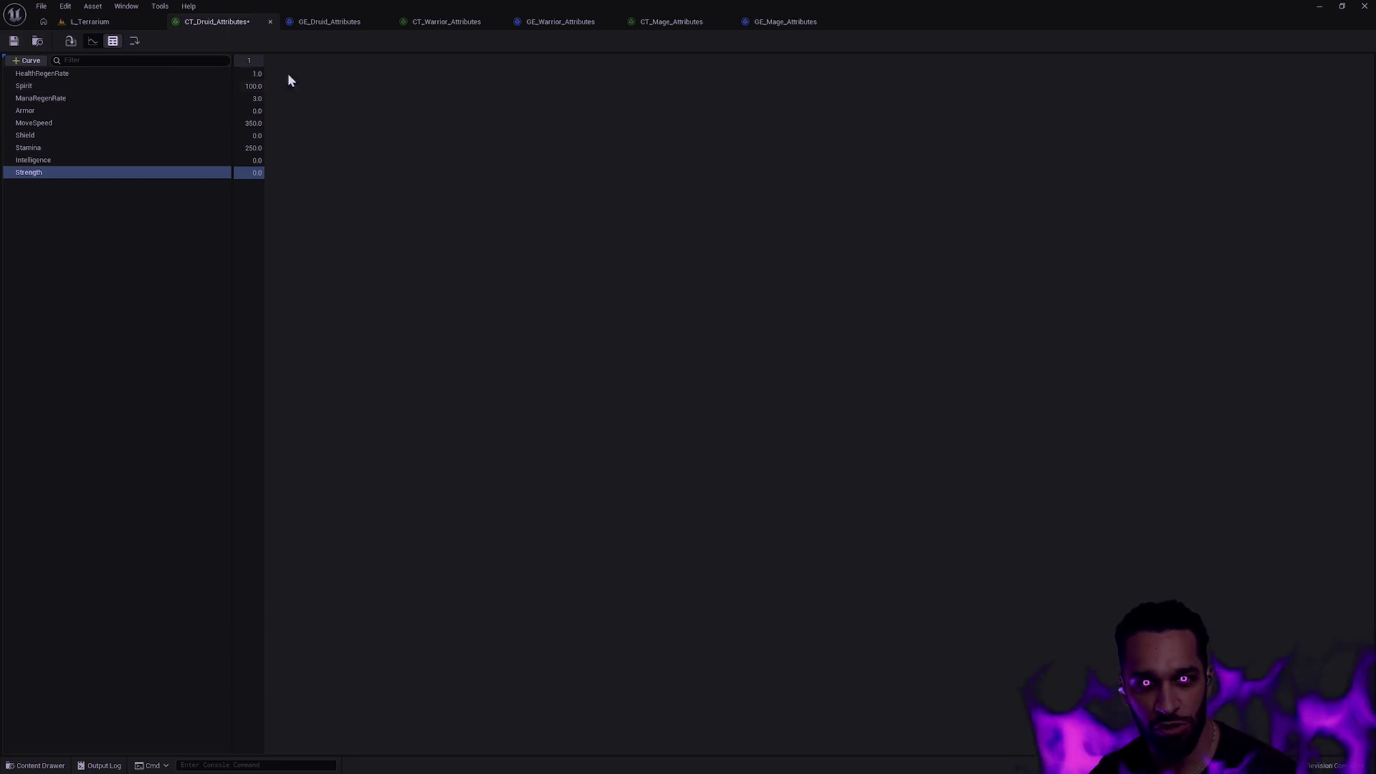
After a brief look at L_Terrarium, start editing the Spirit and Stamina value cells.
left_click(96, 20)
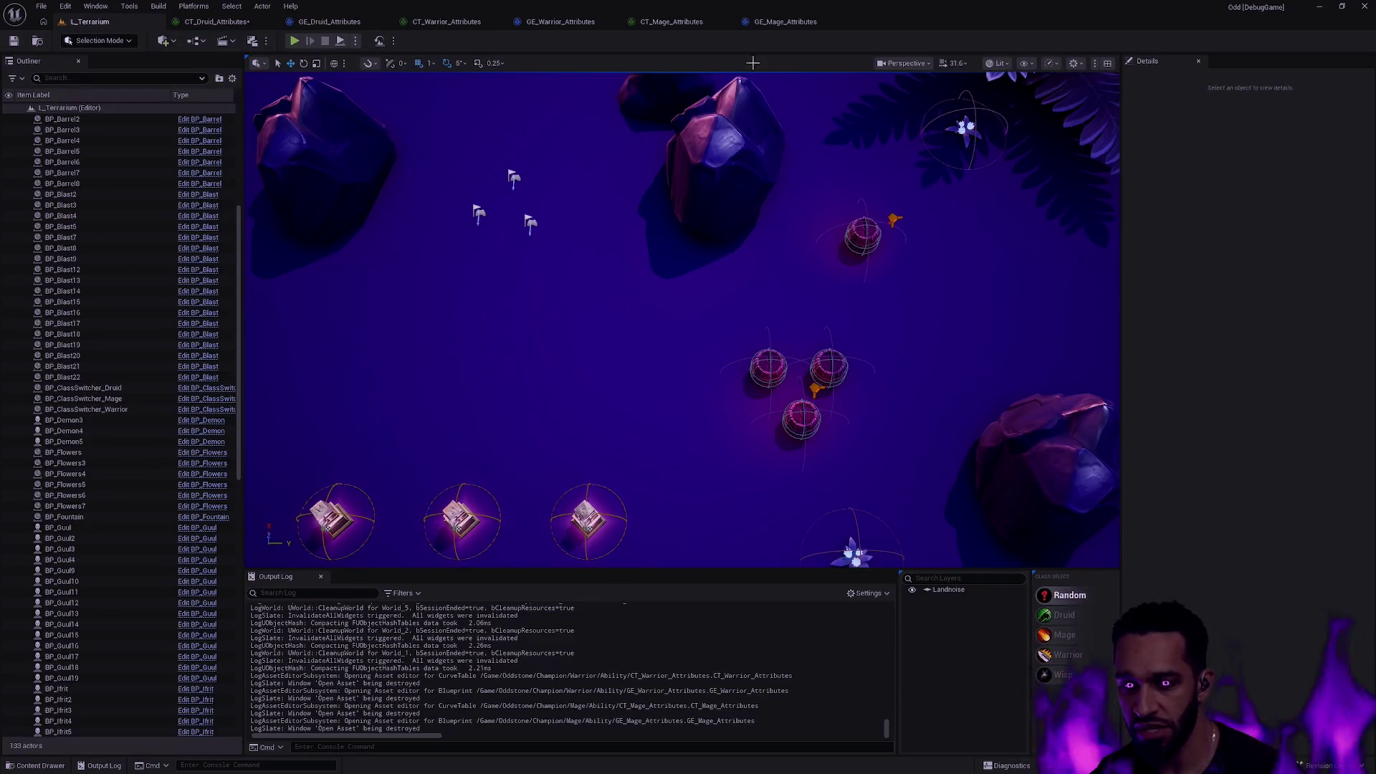
left_click(215, 22)
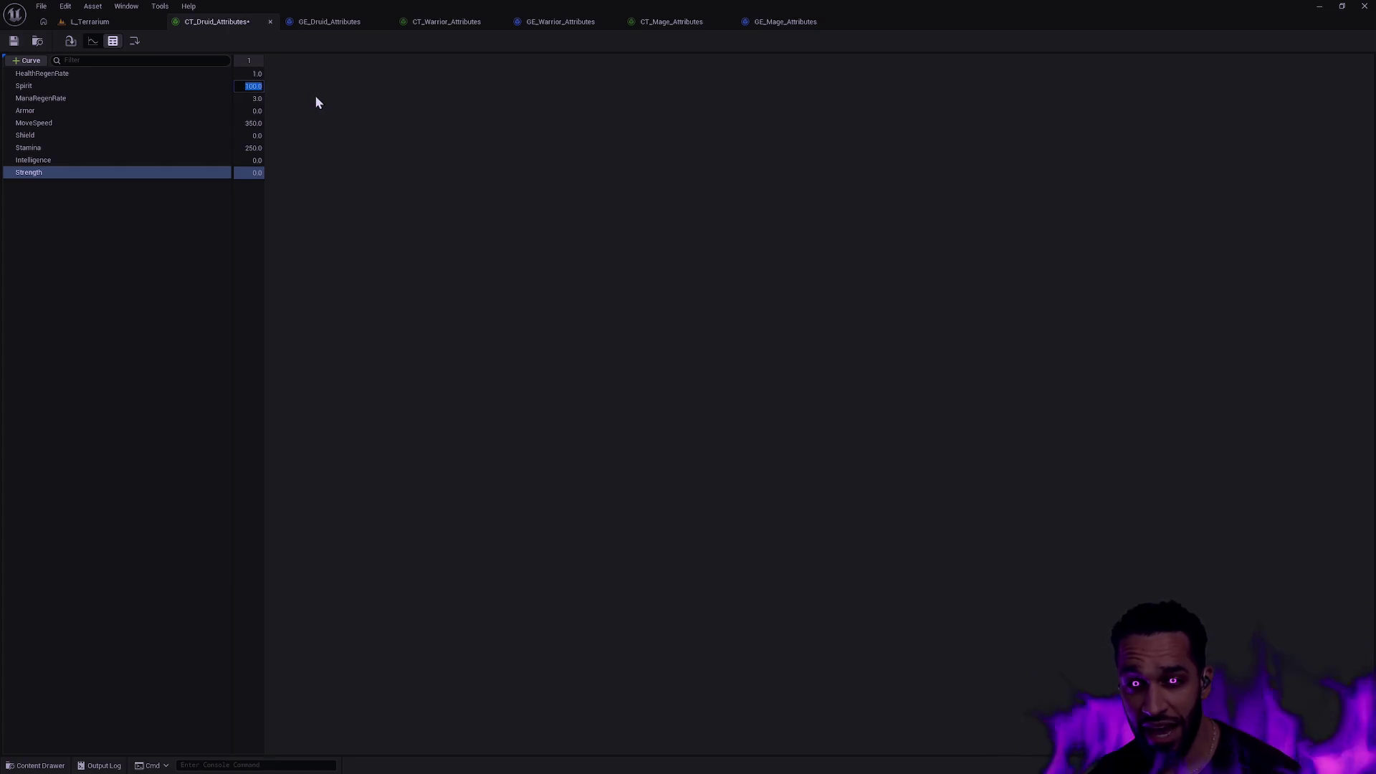
key("Right")
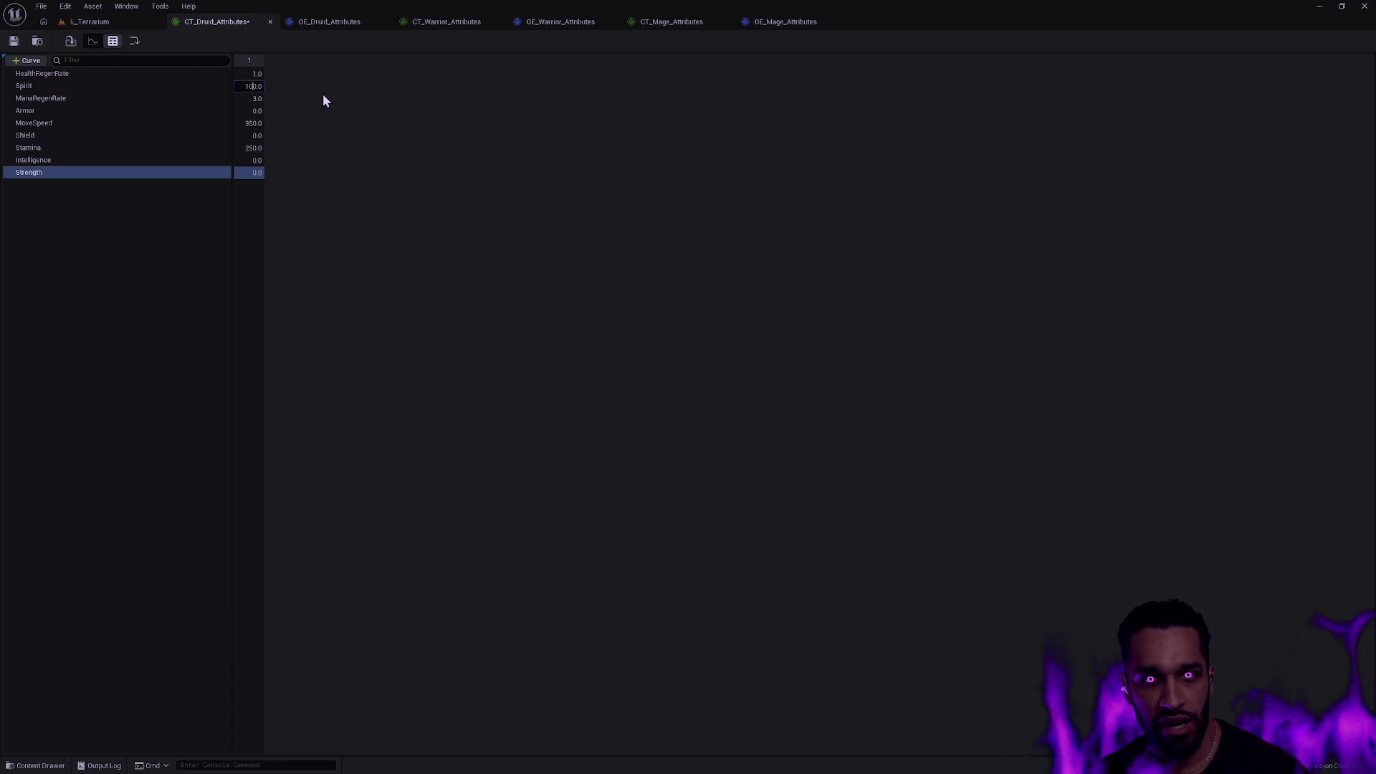
left_click(246, 148)
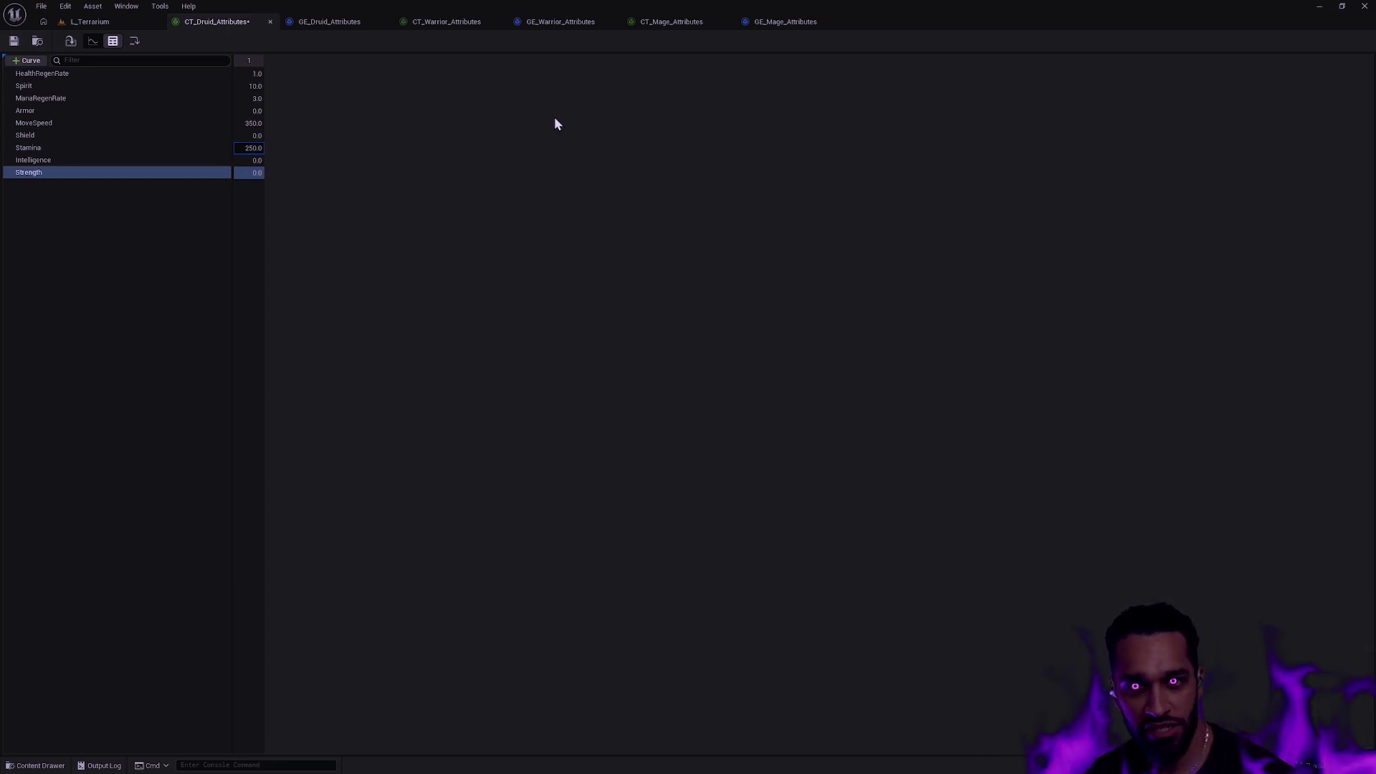
Confirm the Stamina edit, then search 'Cleave' and open the GC_Cleave_Impact gameplay cue.
key("Return")
key("ctrl+p")
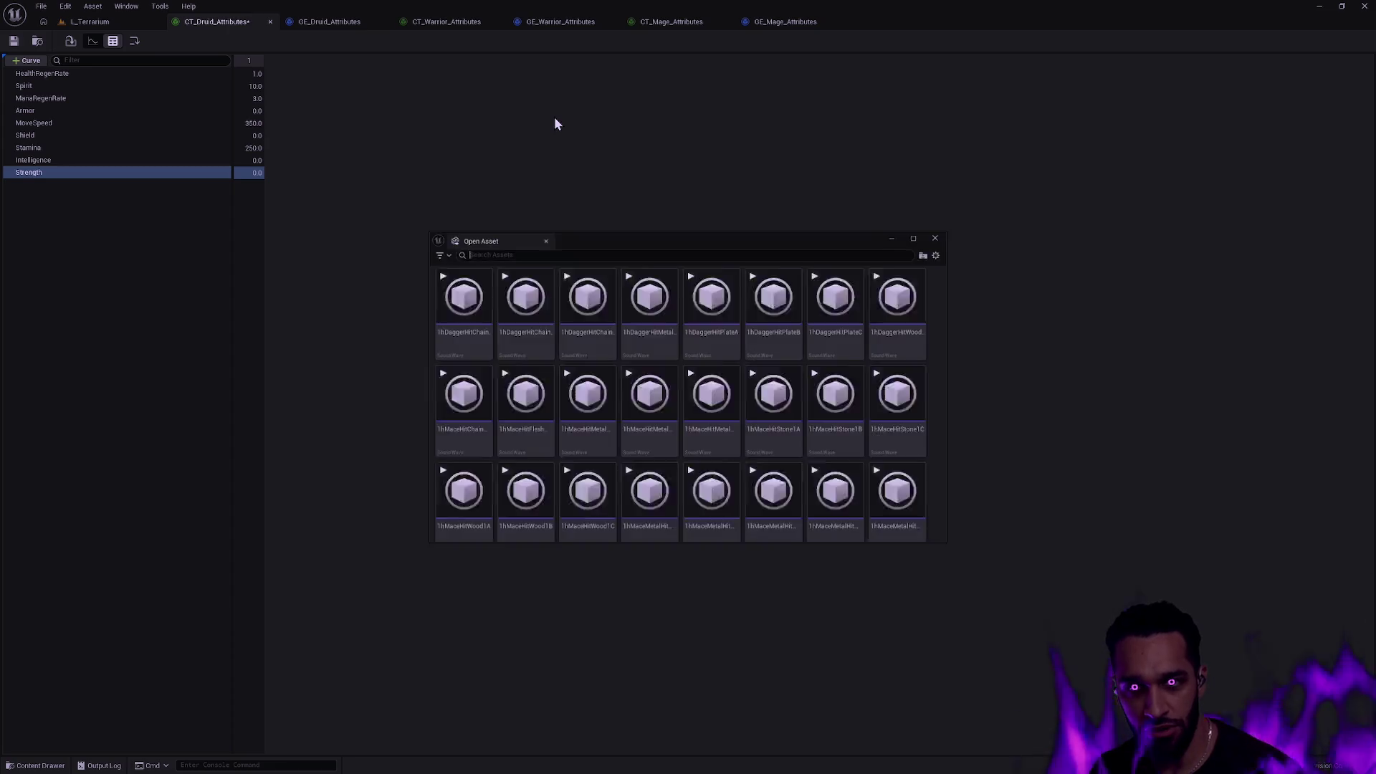
type("Cleave")
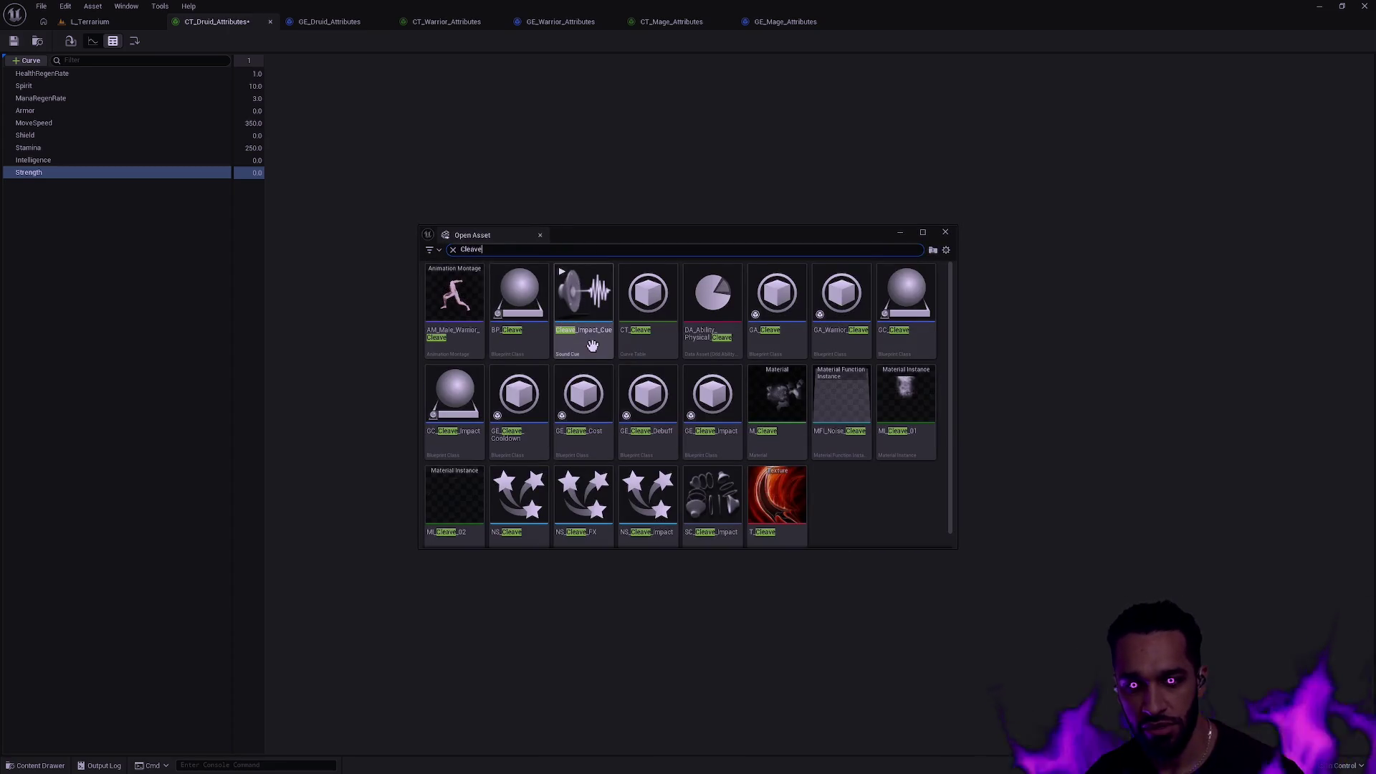
mouse_move(858, 380)
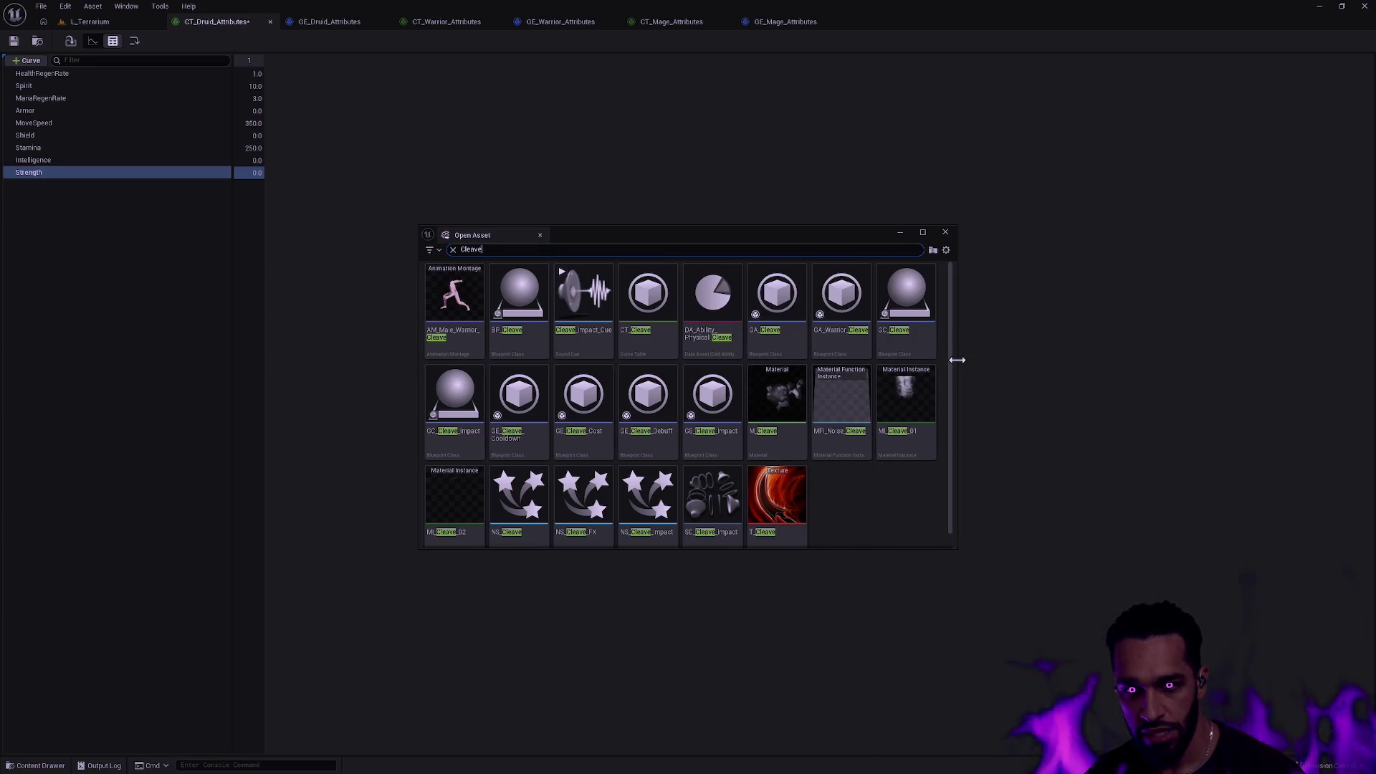
mouse_move(797, 385)
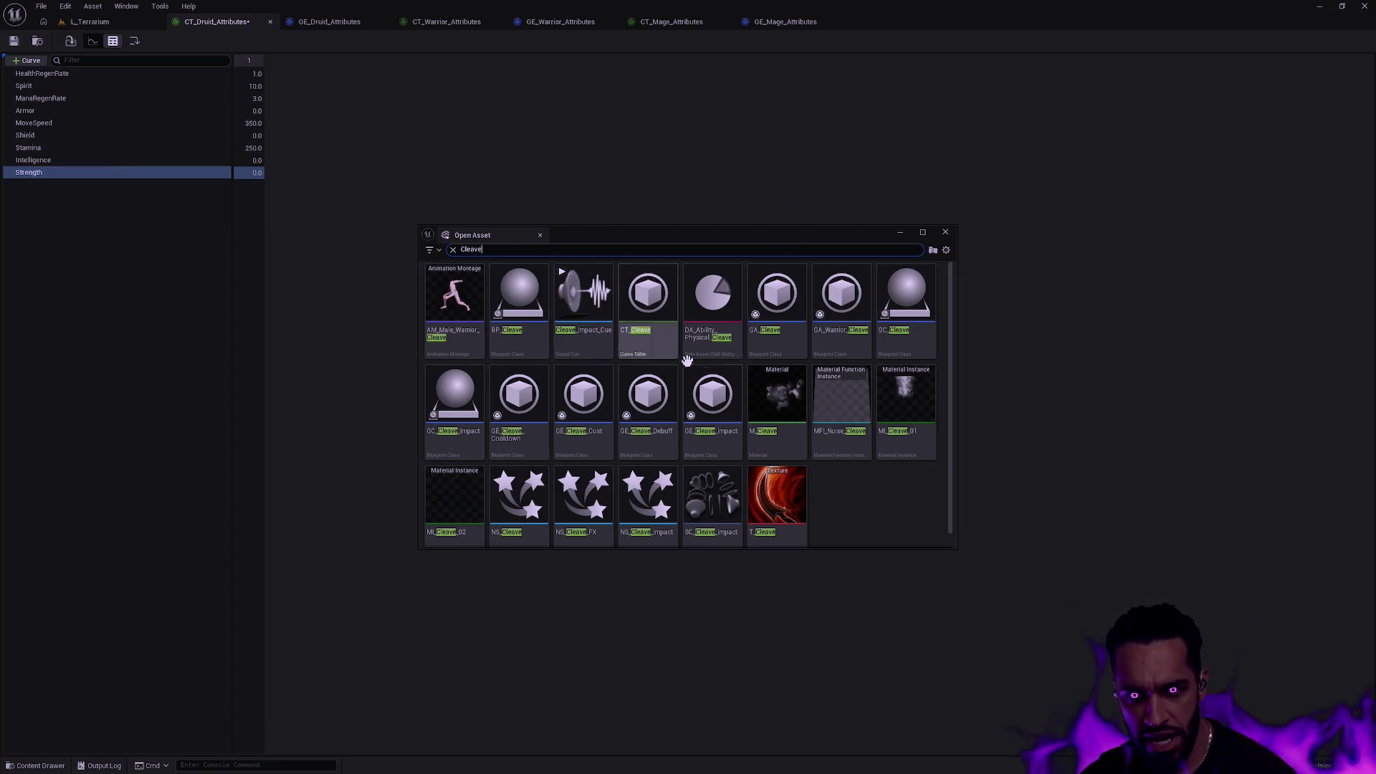
mouse_move(670, 500)
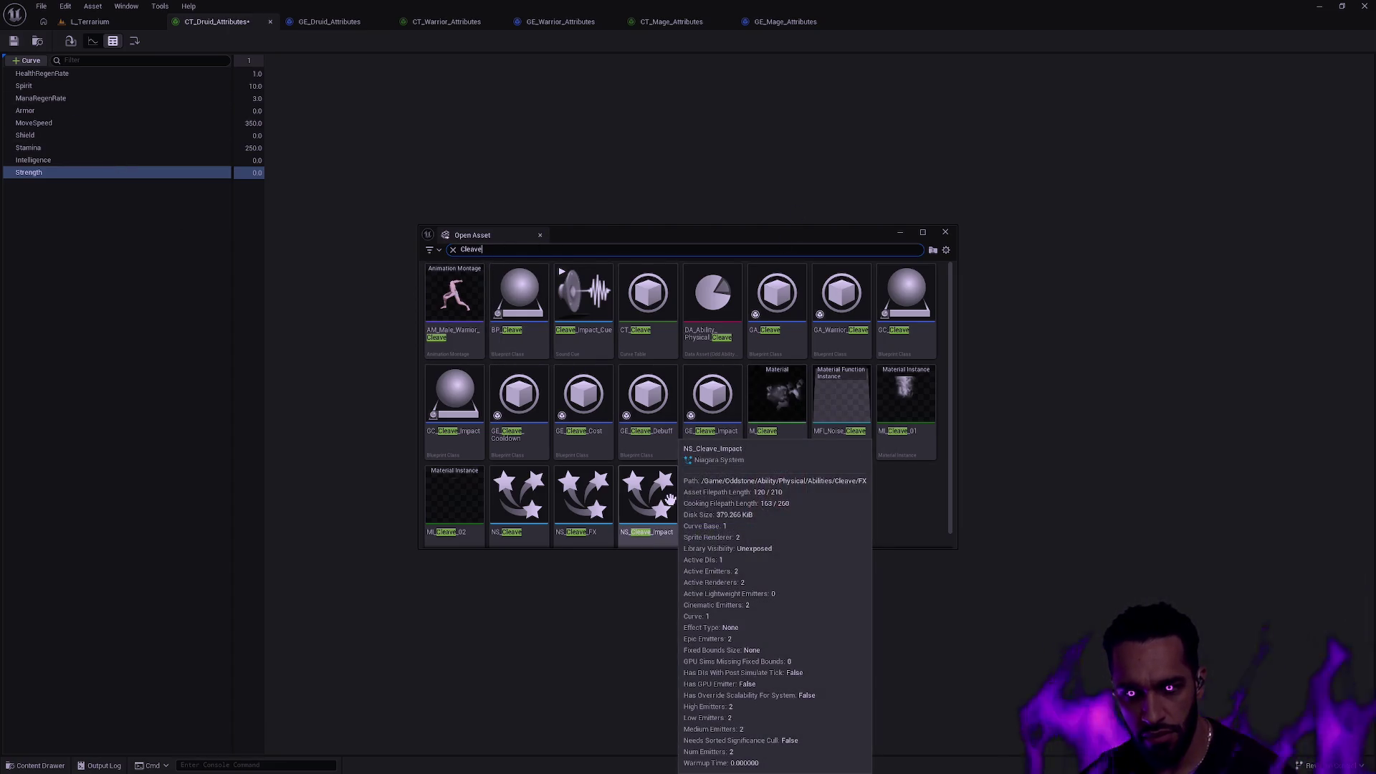
double_click(470, 450)
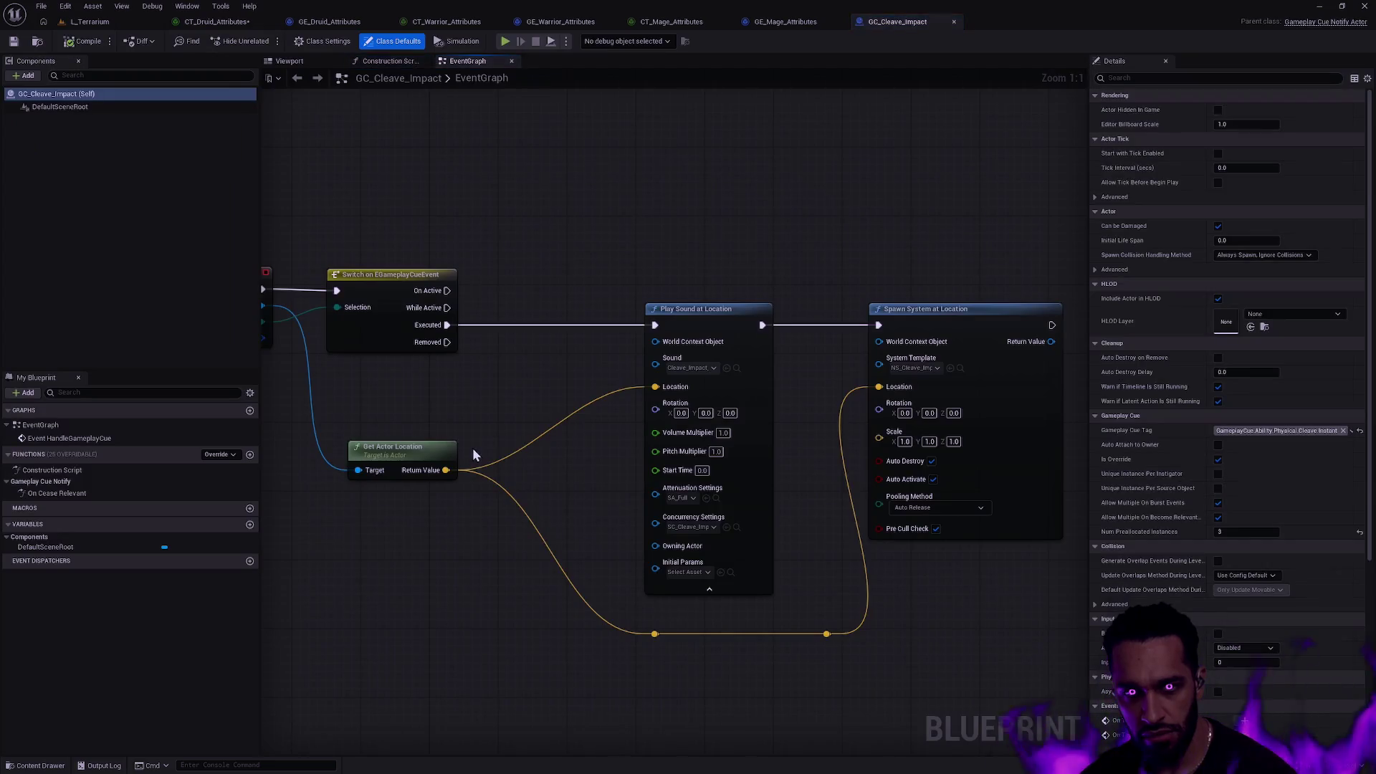
Close GC_Cleave_Impact and open the GE_Cleave_Impact gameplay effect via a 'GE_CLeave' asset search.
left_click(951, 22)
key("ctrl+p")
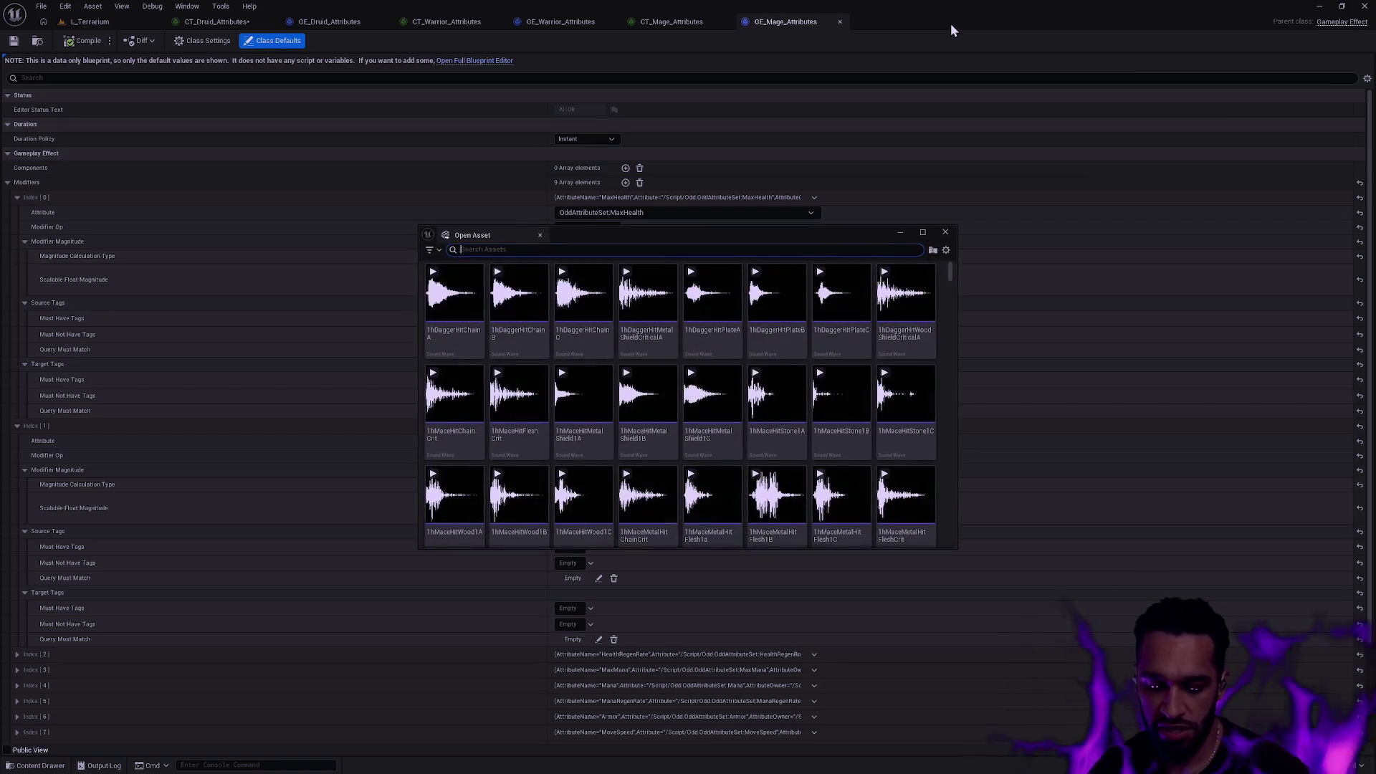
type("GE_CLeave")
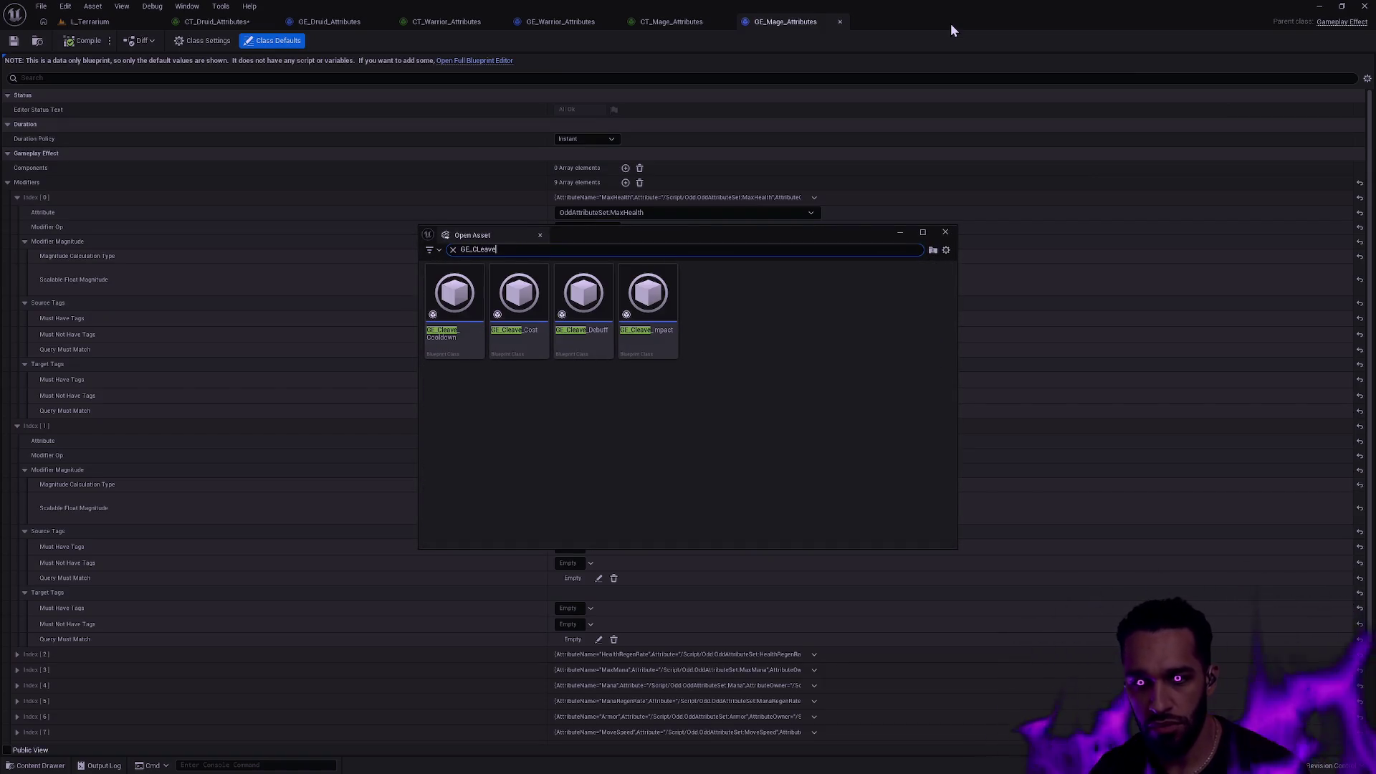
double_click(660, 328)
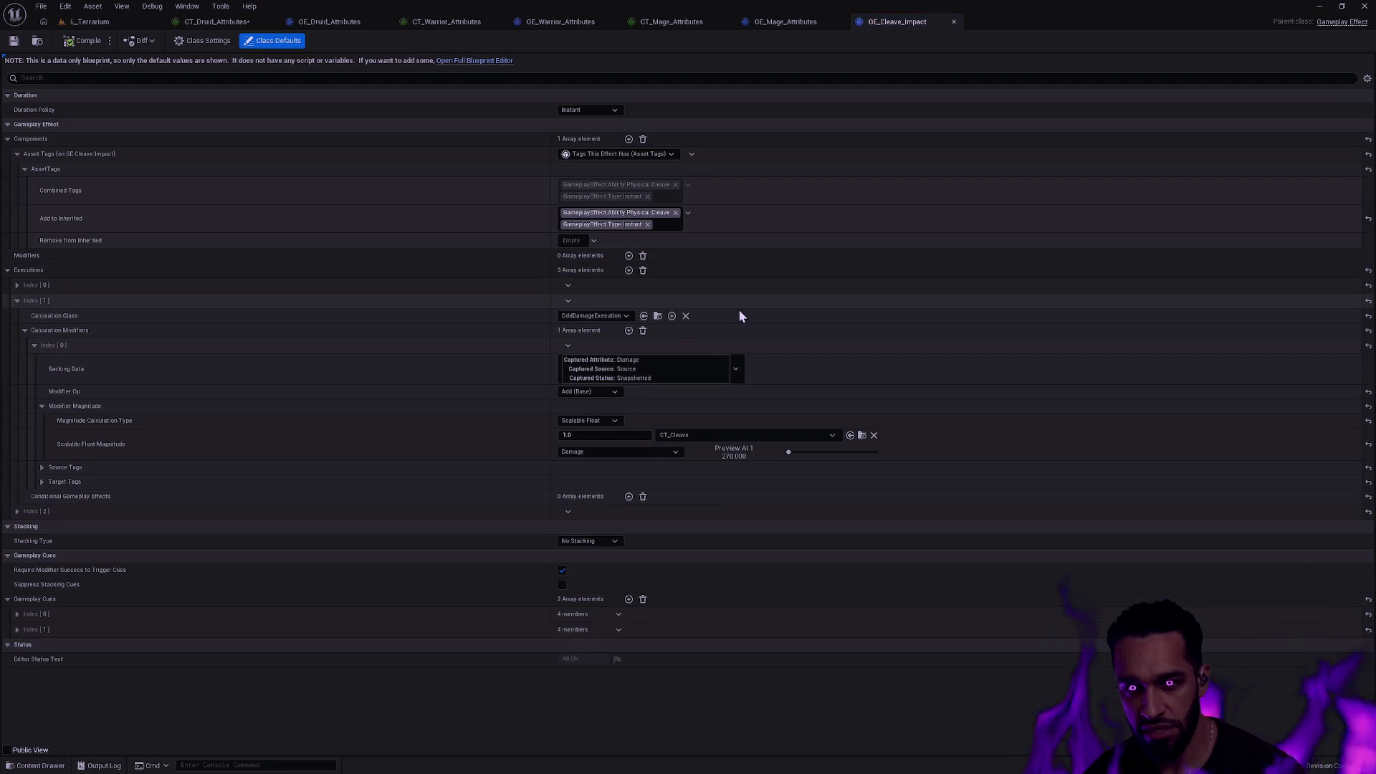
Search for 'CT_Cleave' and open the CT_Cleave curve table.
key("ctrl+p")
type("CT_Cleave")
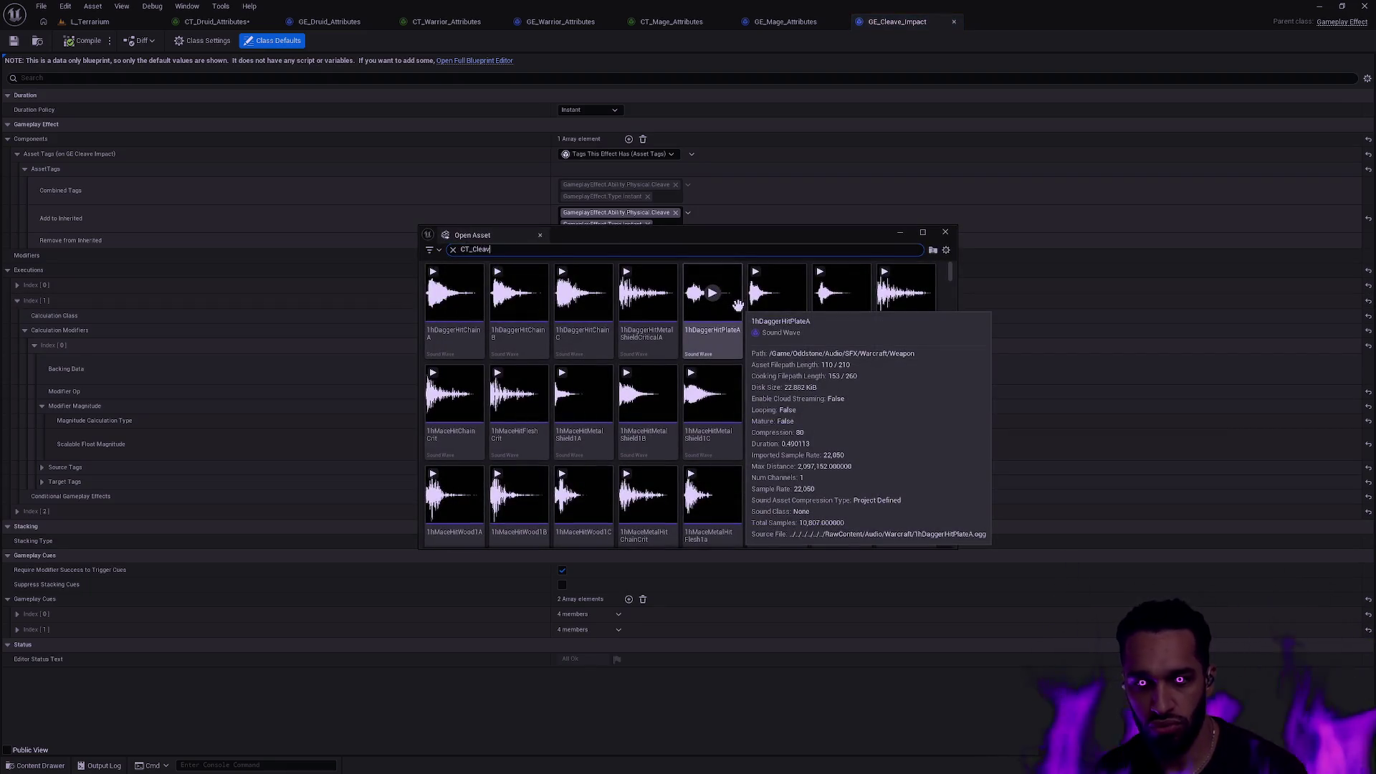
key("Return")
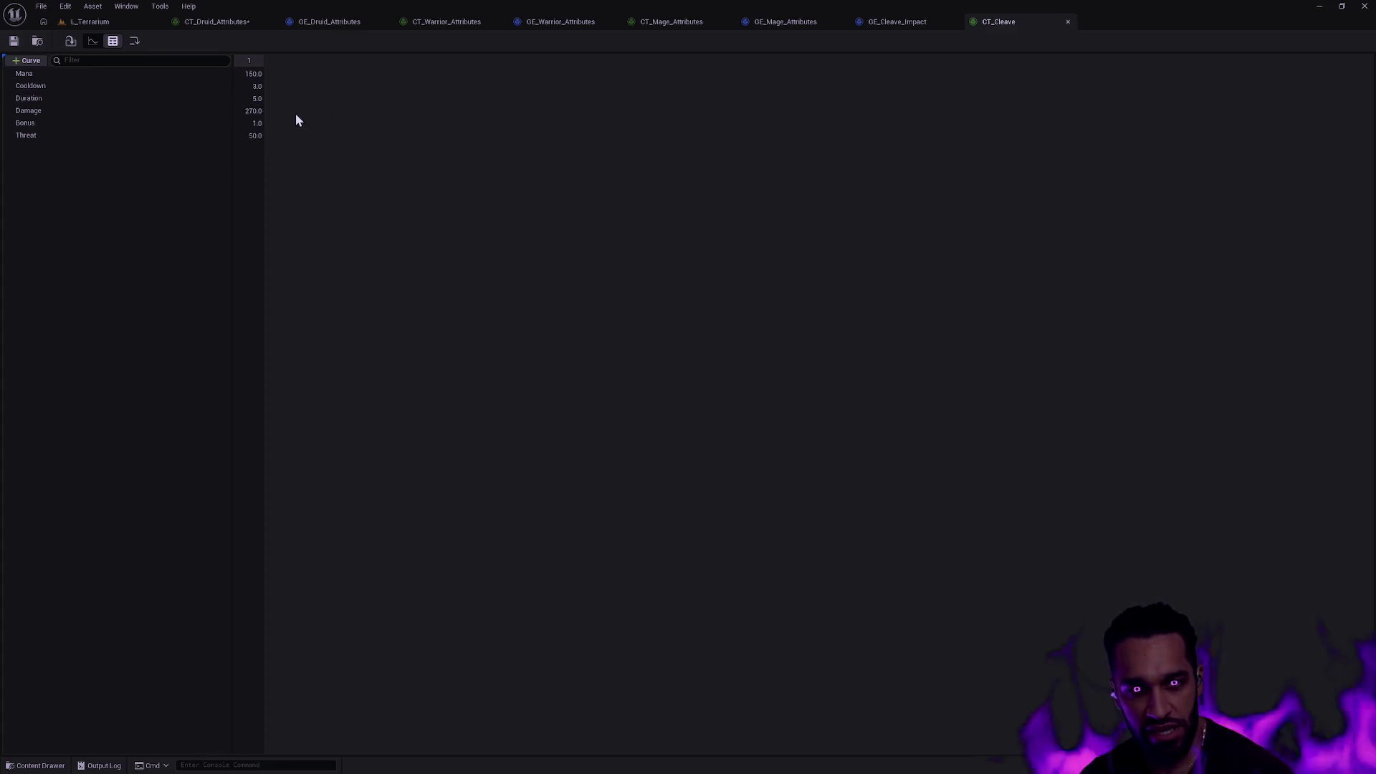
Switch to CT_Druid_Attributes and begin editing the Stamina value of 250.
left_click(224, 22)
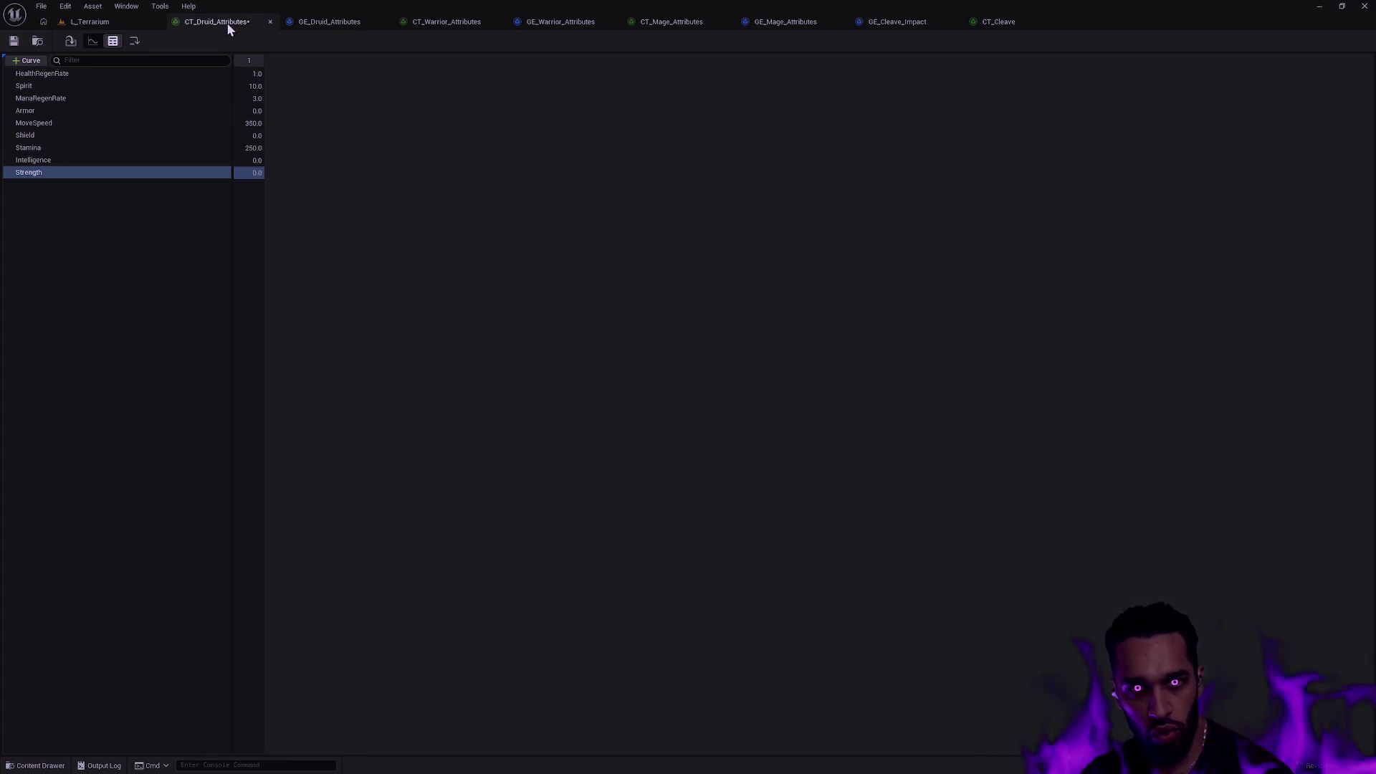
left_click(258, 148)
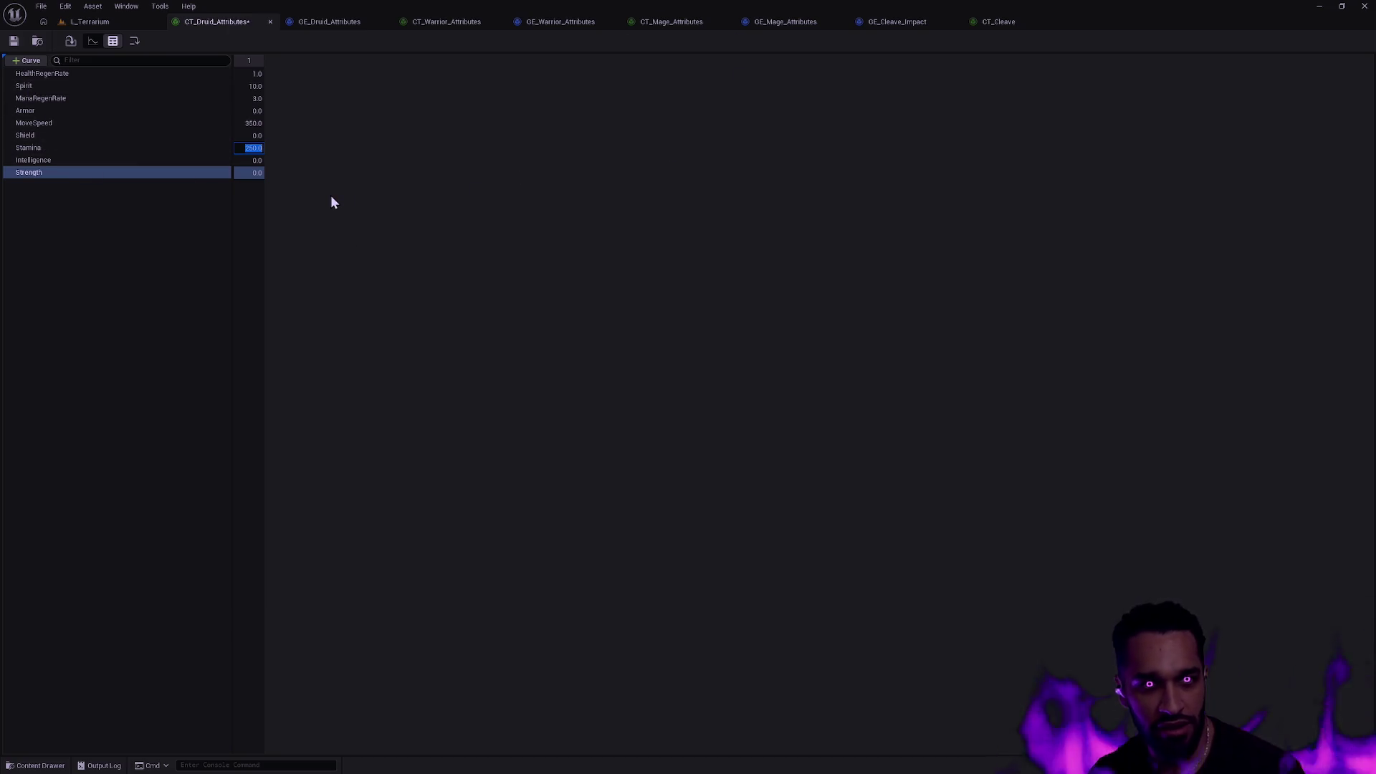
Change the Stamina value and resume the debugger after the ensure stop.
key("Left")
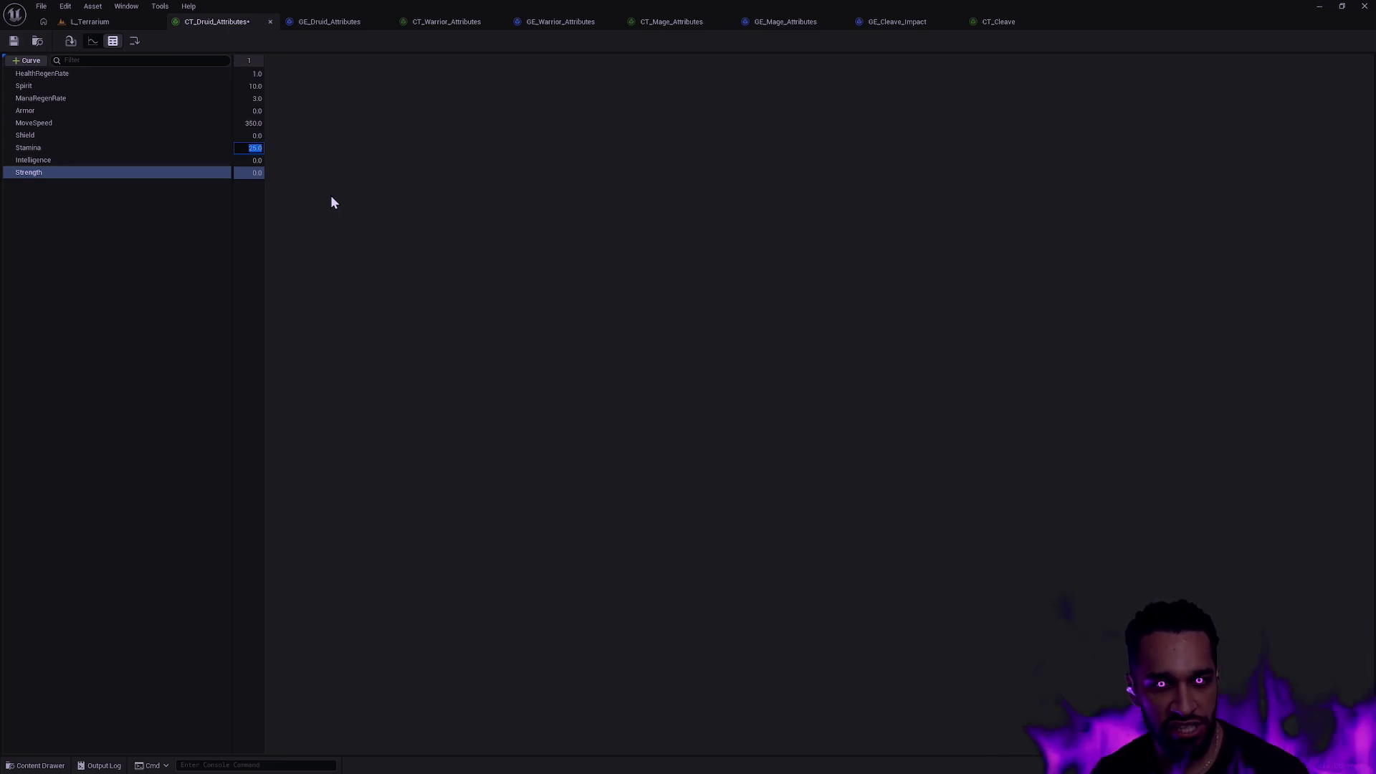
key("Return")
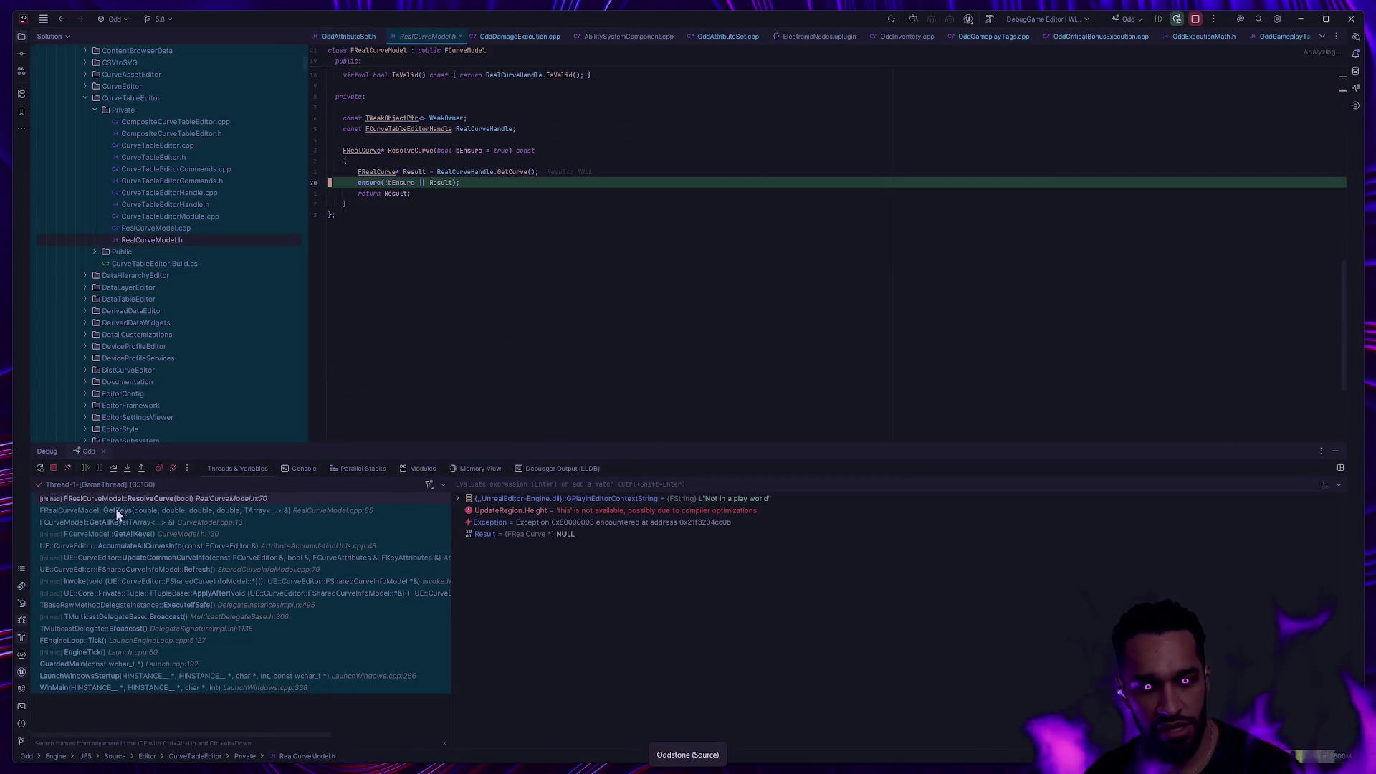
left_click(85, 468)
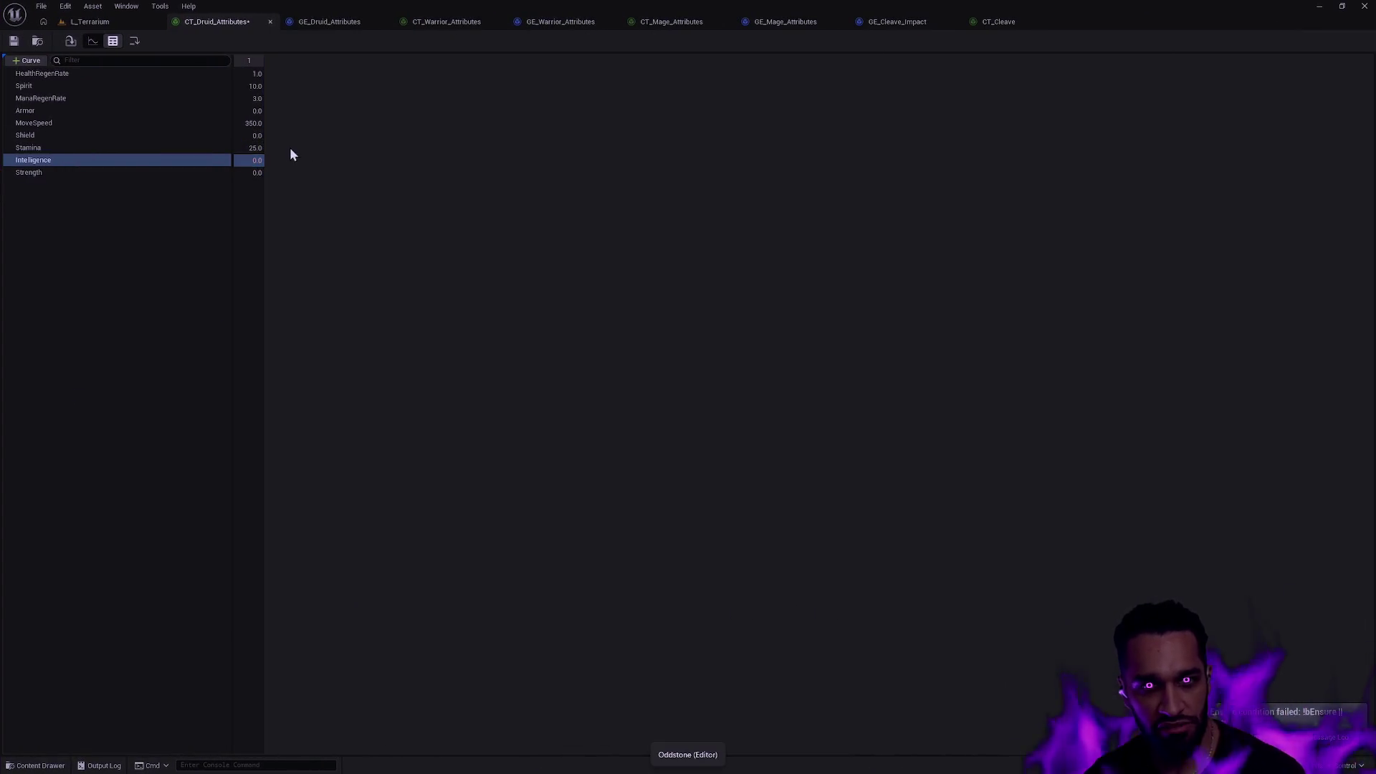
Set Druid Stamina, Intelligence and Strength to 10, save the table, and view GE_Druid_Attributes.
left_click(134, 117)
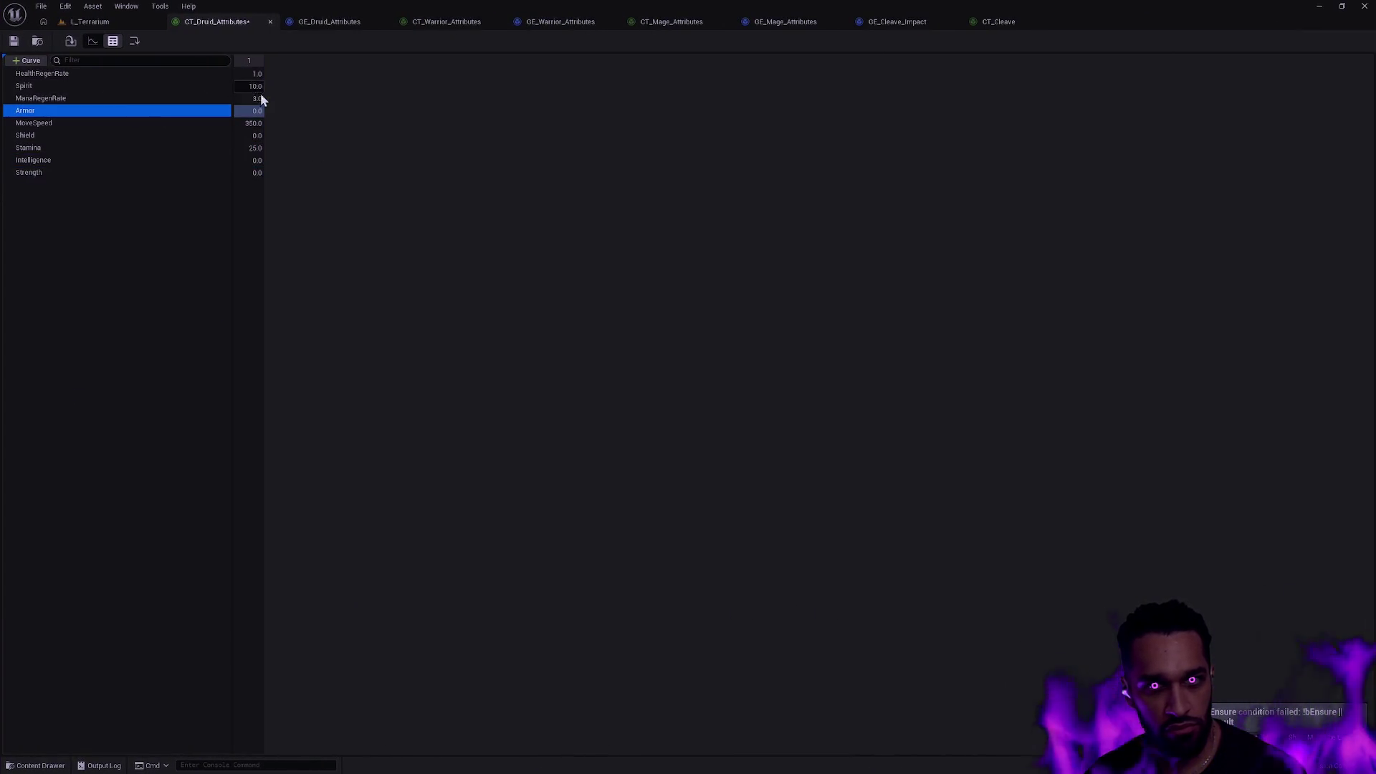
left_click(253, 123)
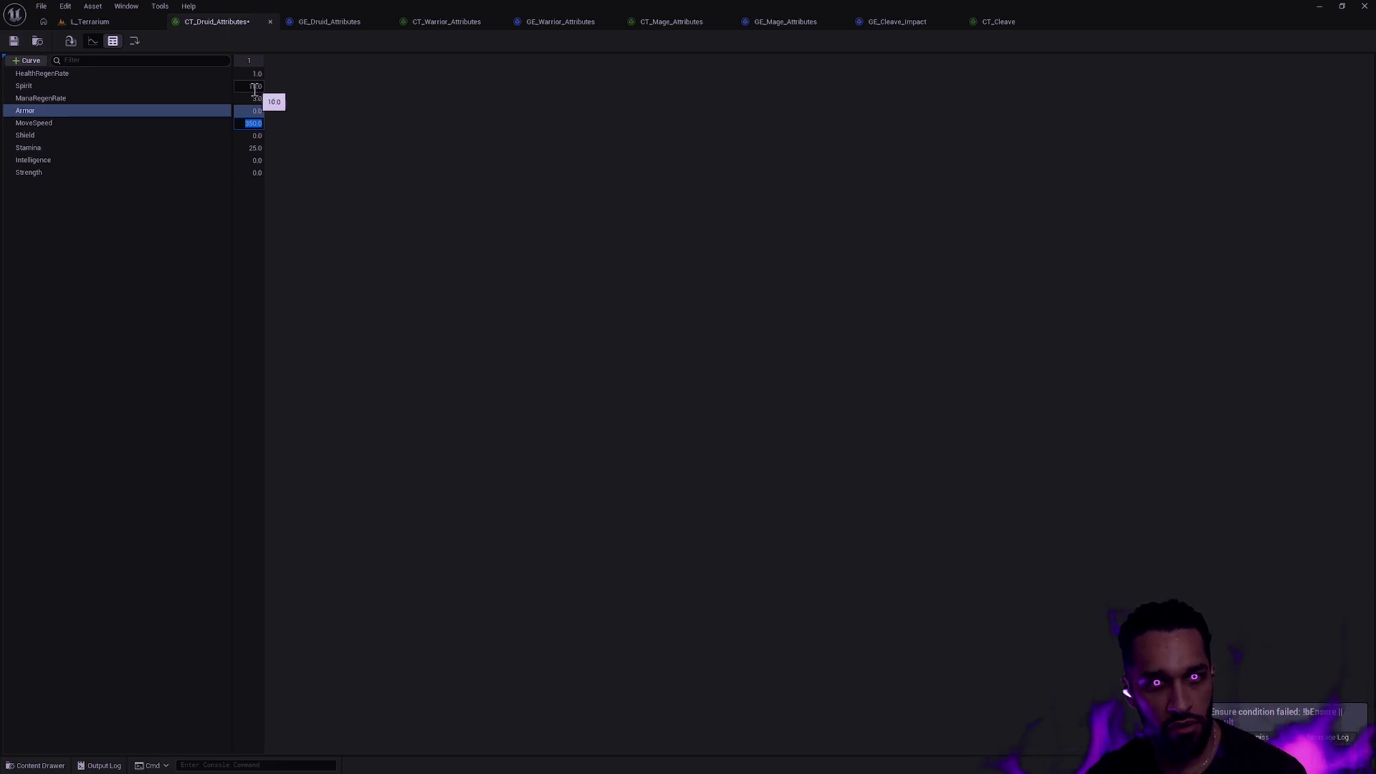
left_click(289, 166)
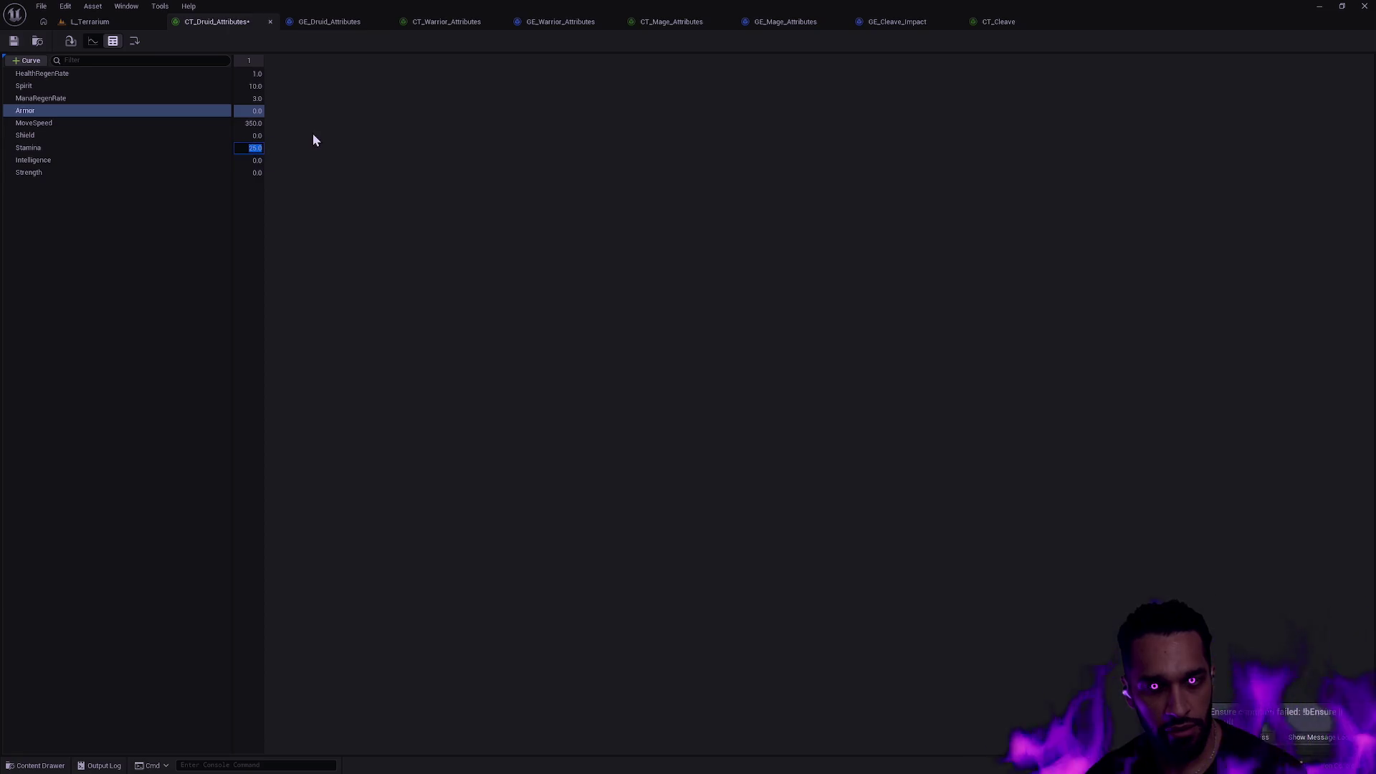
type("10")
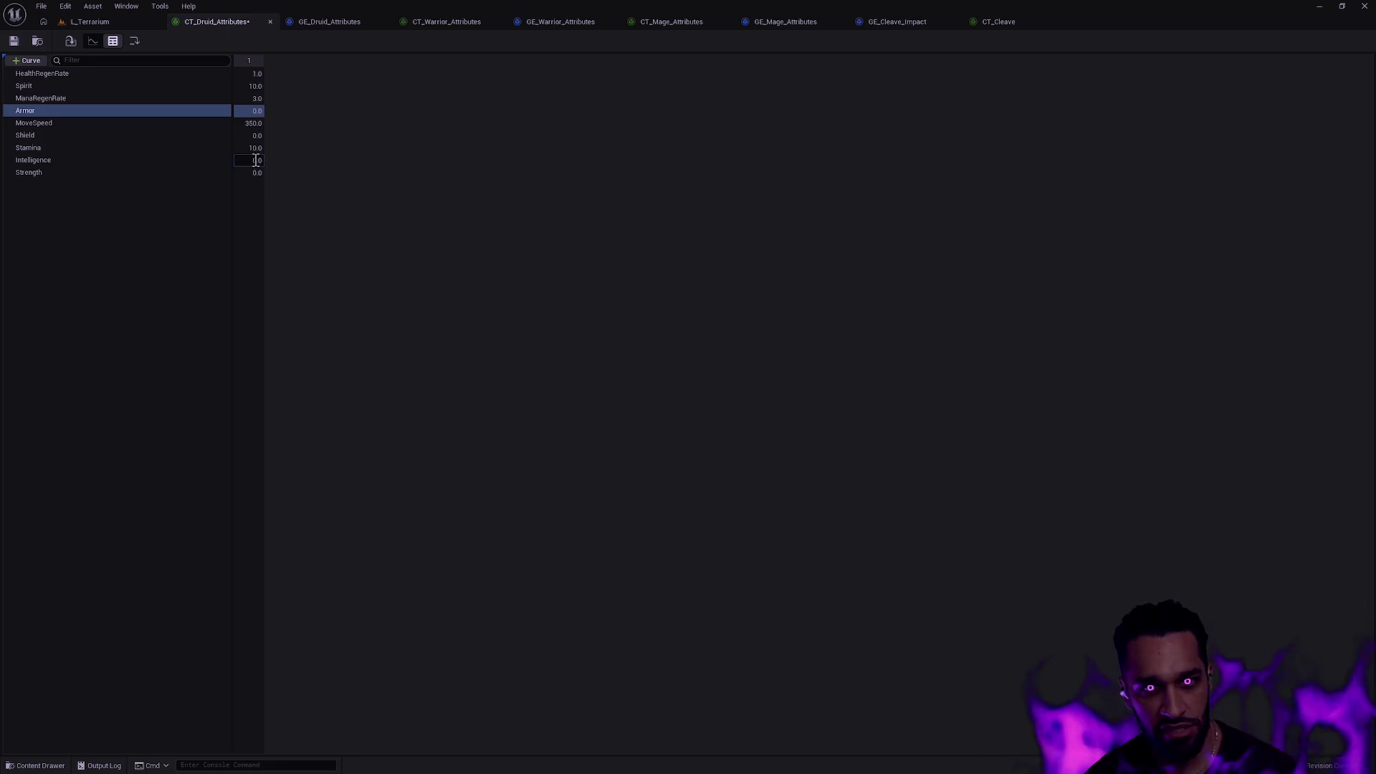
left_click(255, 172)
left_click(322, 175)
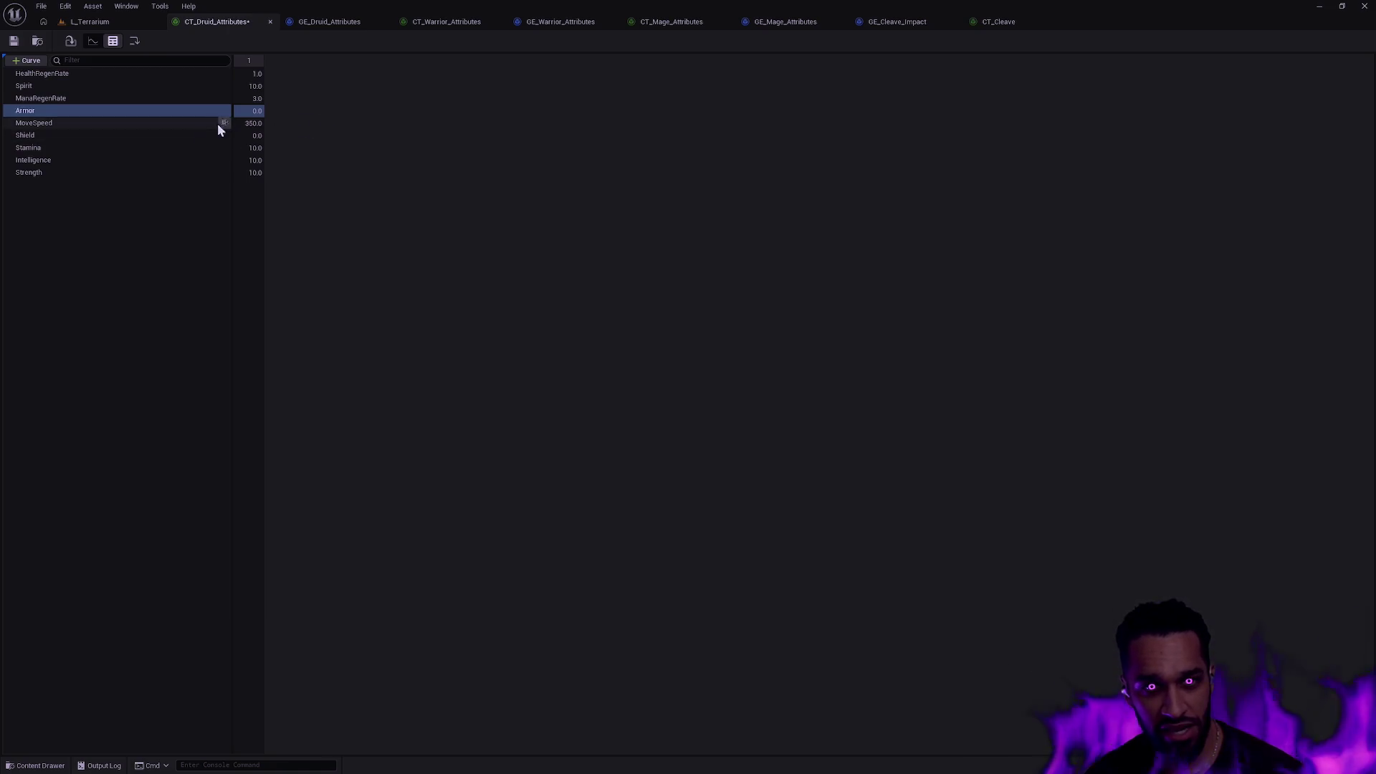
left_click(14, 41)
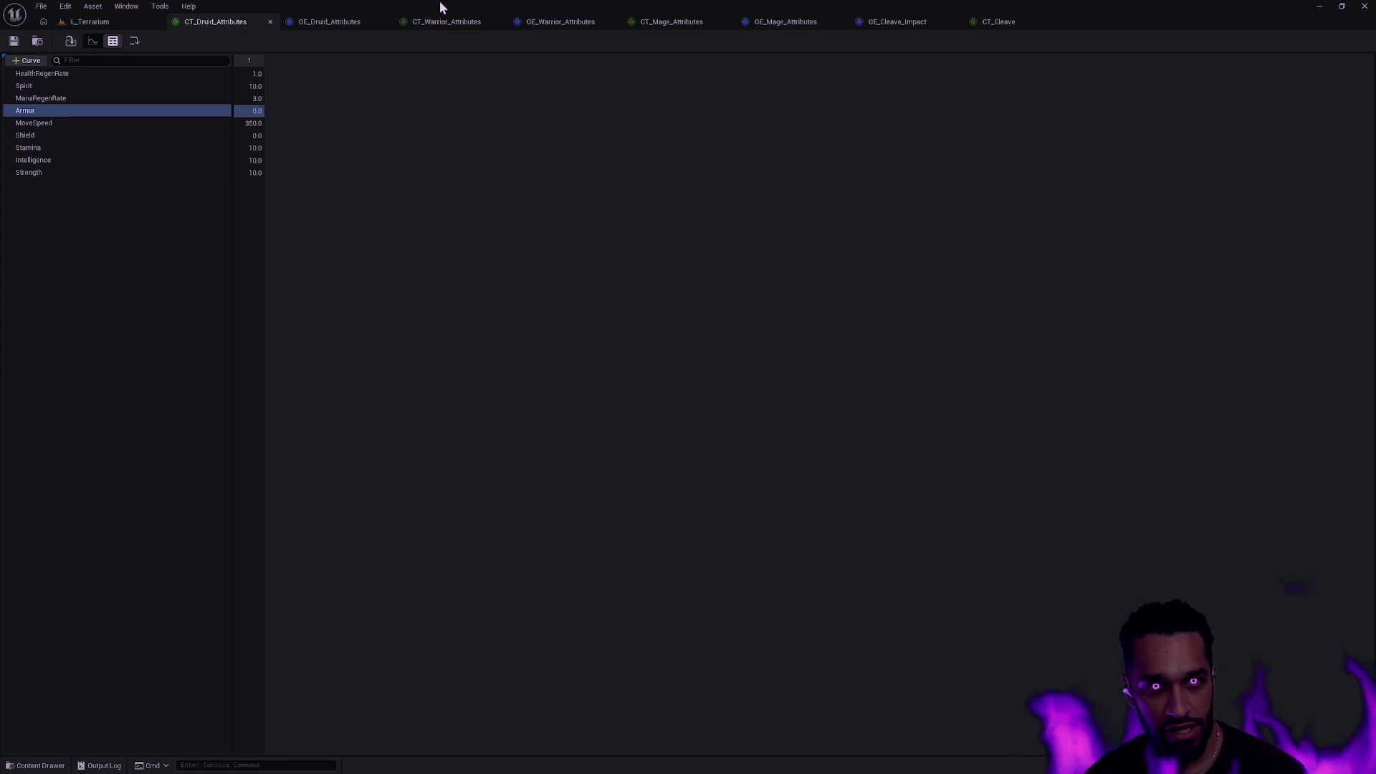
left_click(333, 25)
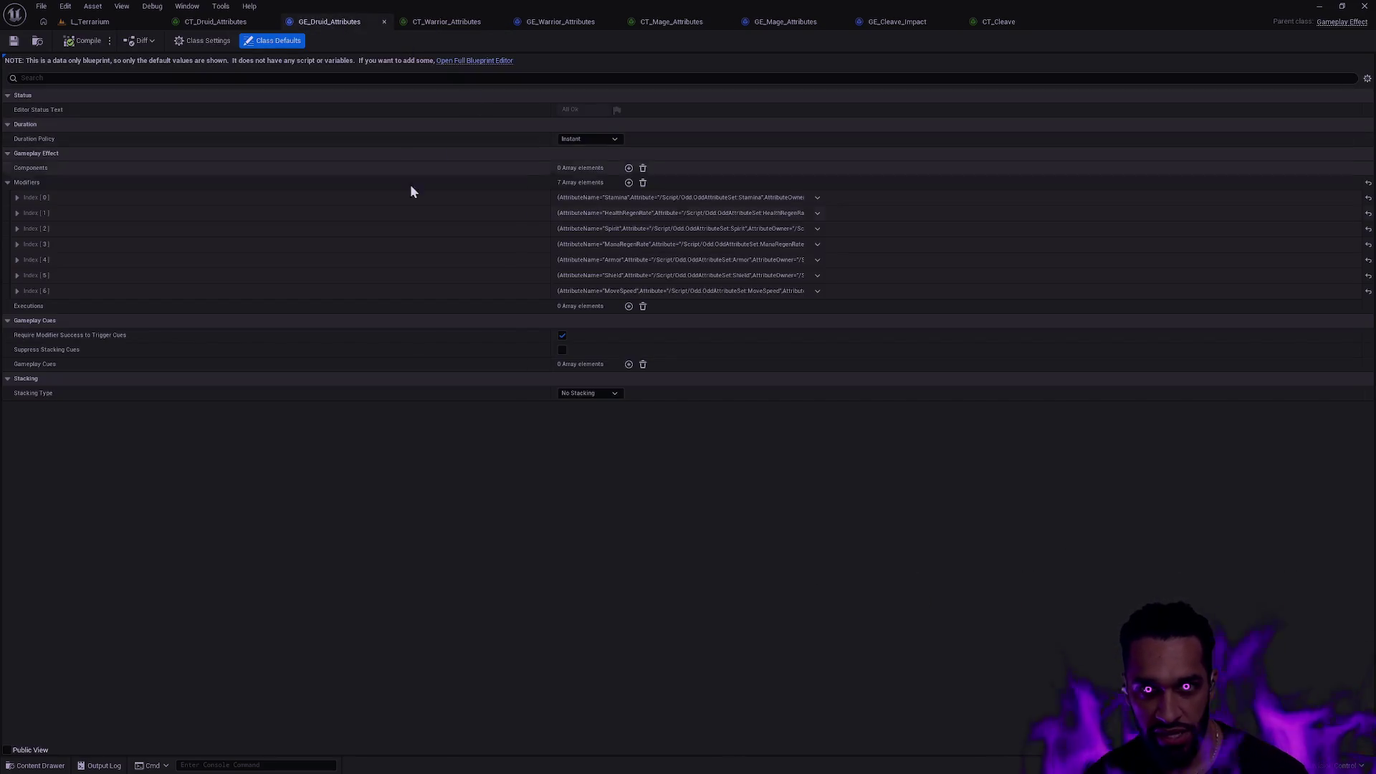
Expand all modifier entries in GE_Druid_Attributes to inspect them.
left_click(8, 185, "shift")
scroll(412, 265, "down", 5)
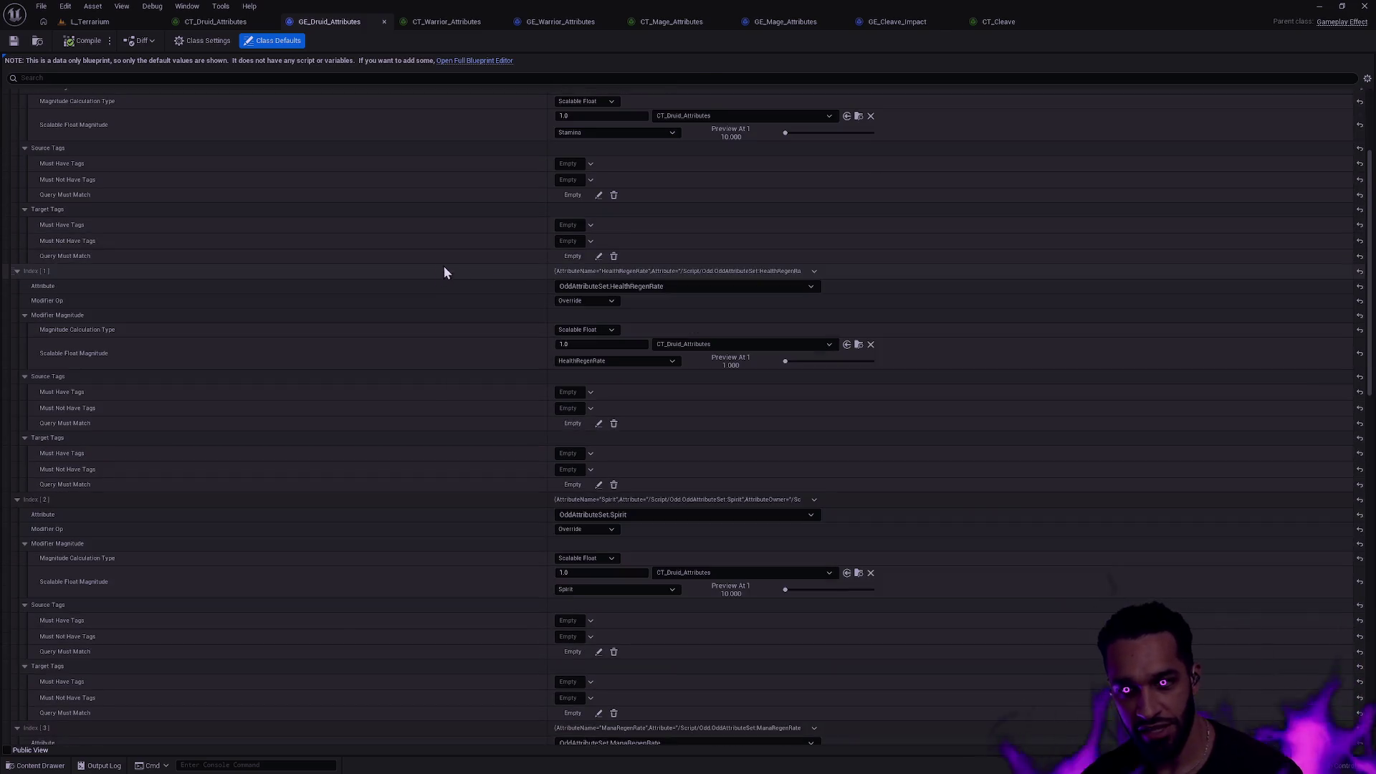
scroll(591, 363, "up", 3)
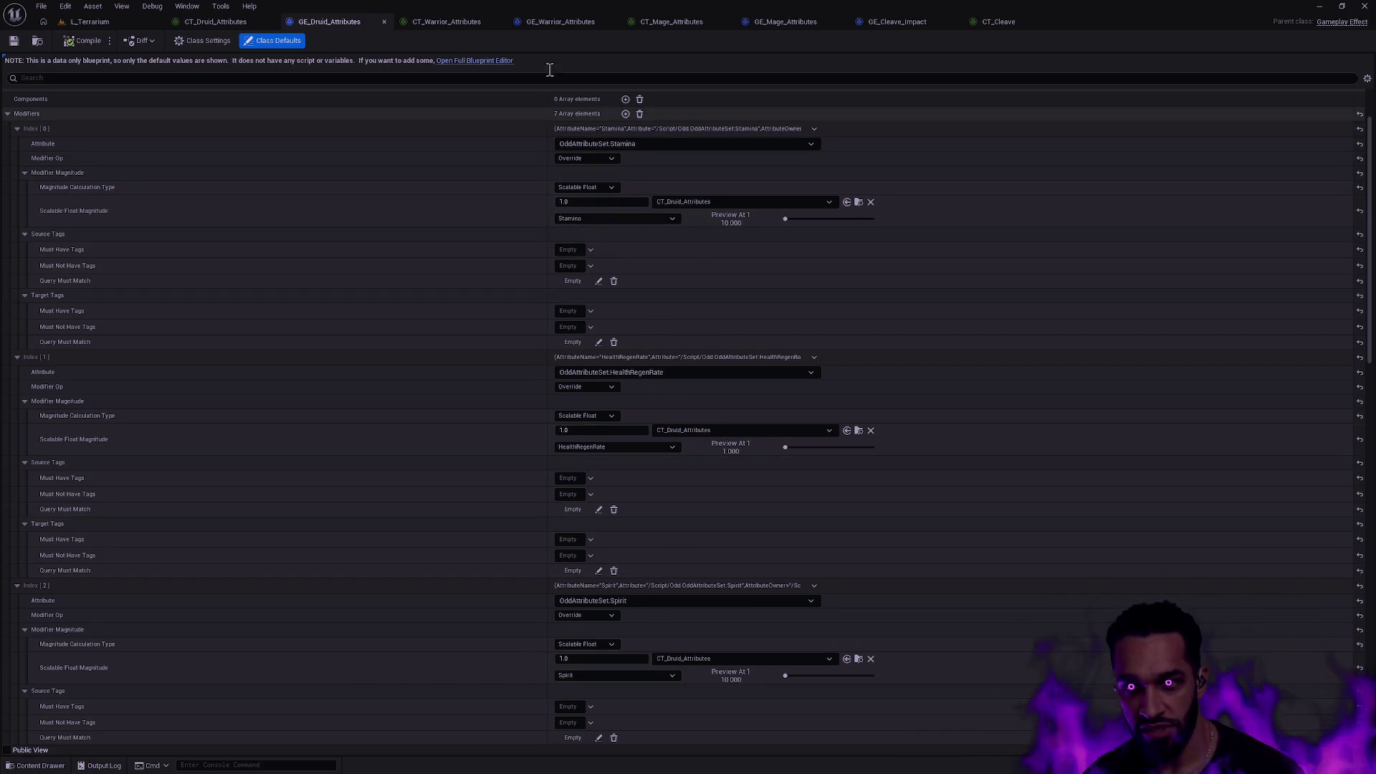
In CT_Warrior_Attributes, rename the Health row to Stamina, keeping its 2500 value.
left_click(419, 23)
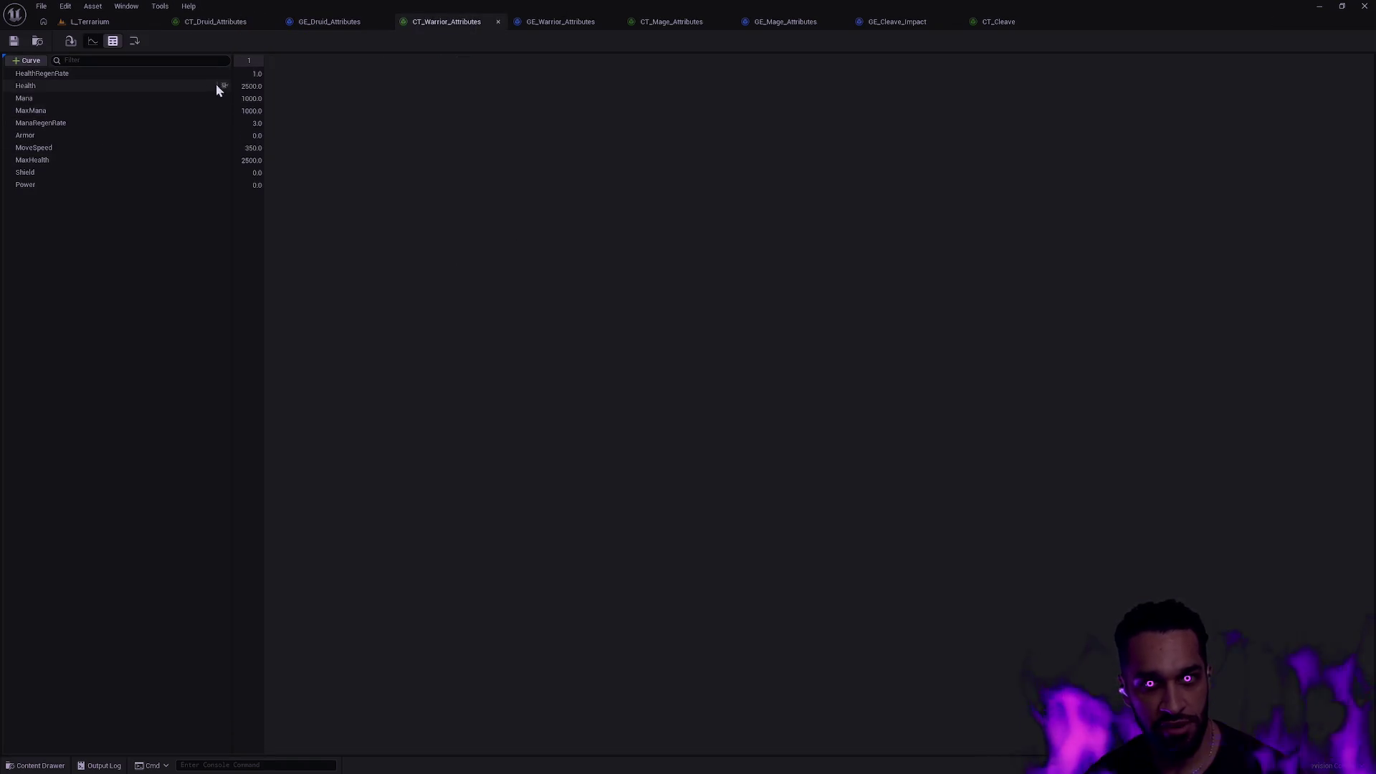
double_click(35, 89)
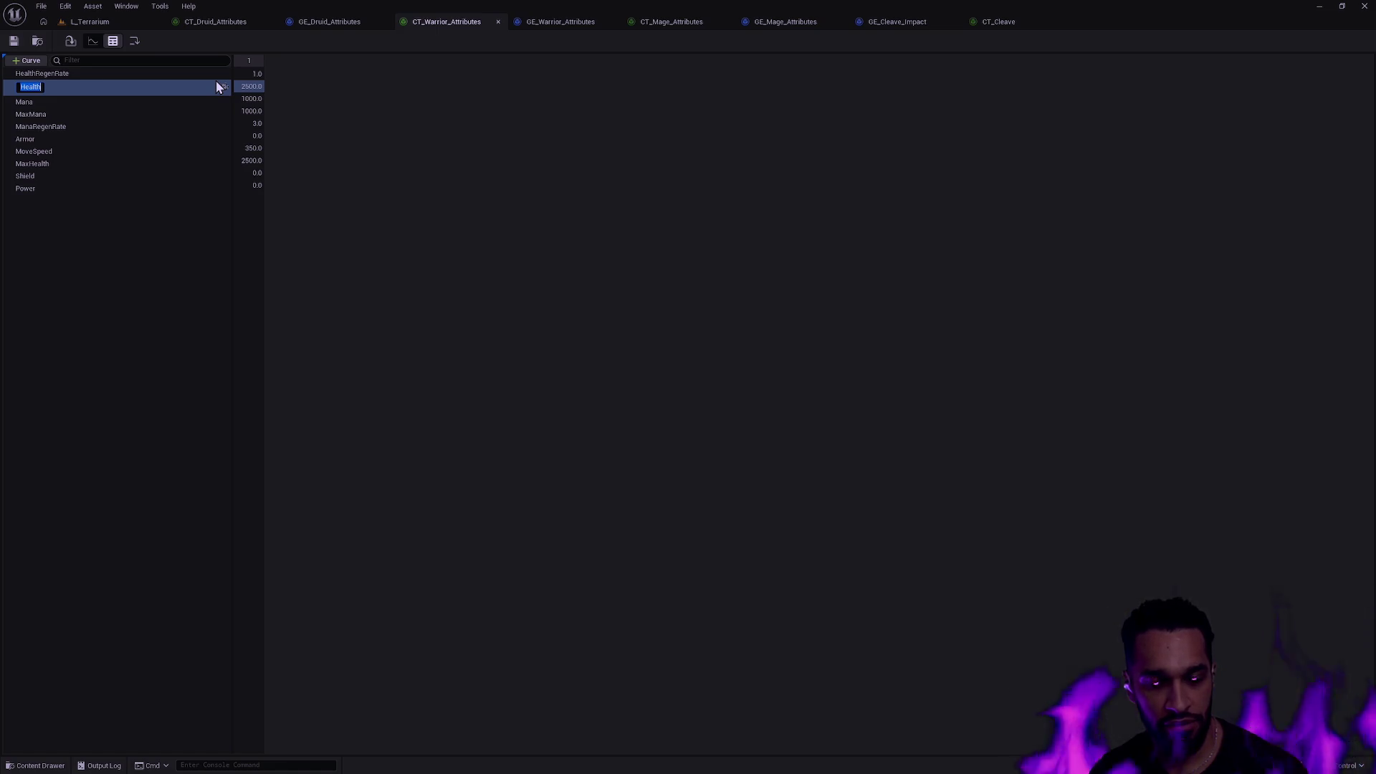
type("Stami")
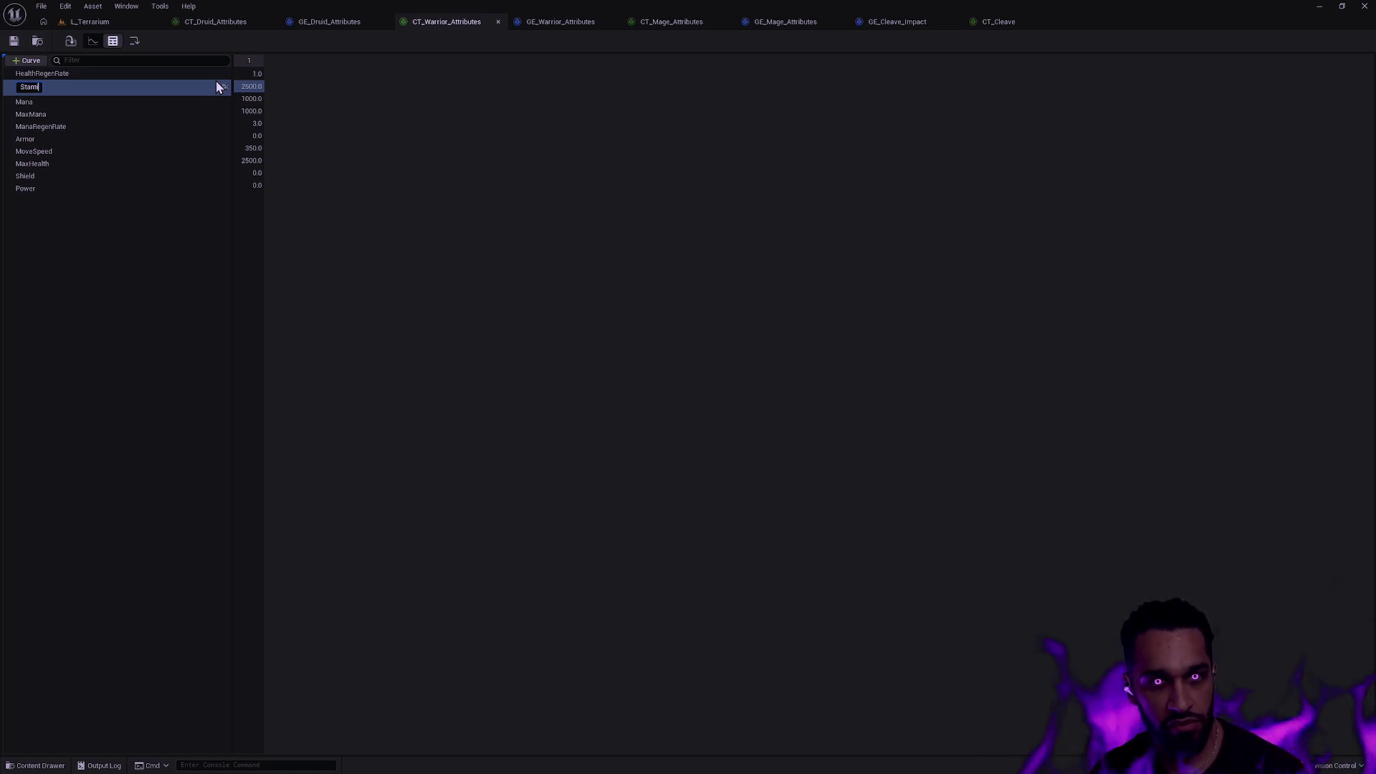
type("na")
key("Return")
left_click(247, 86)
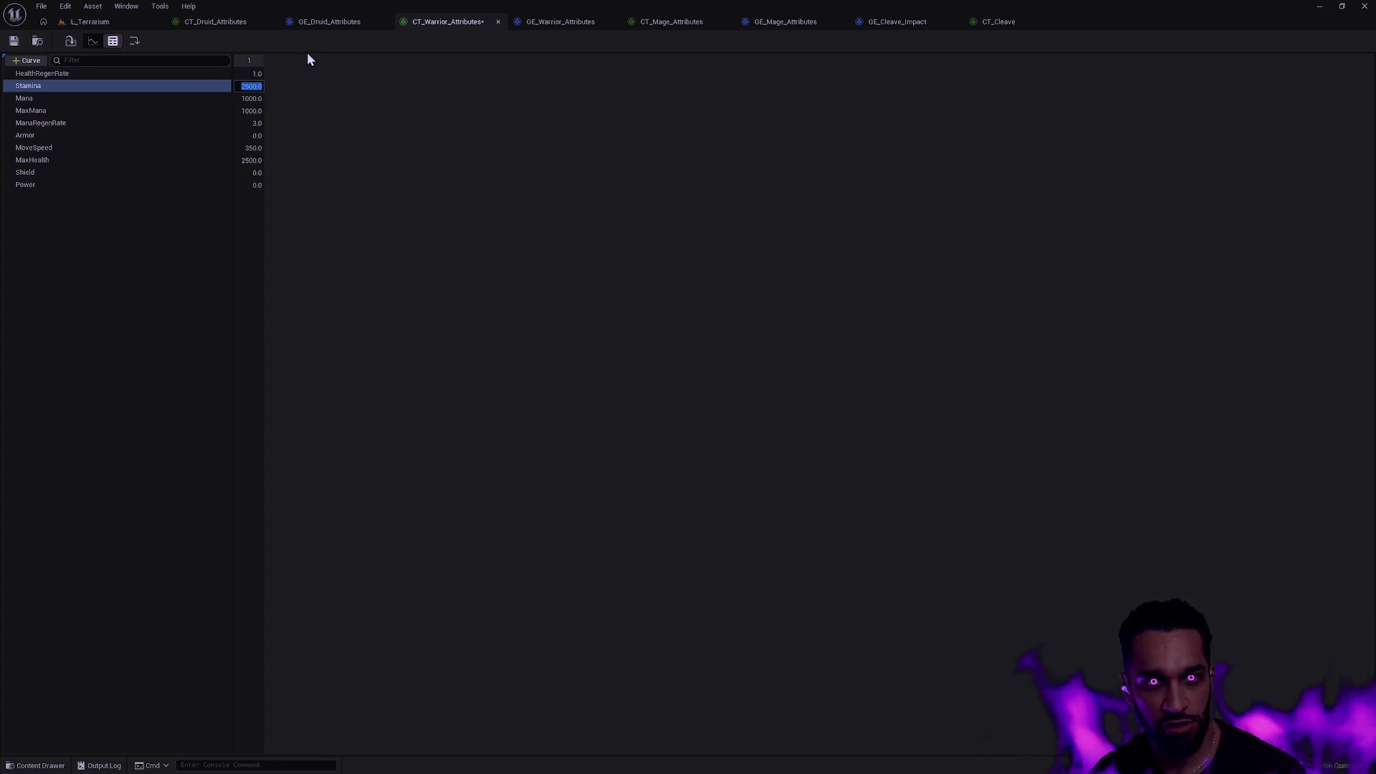
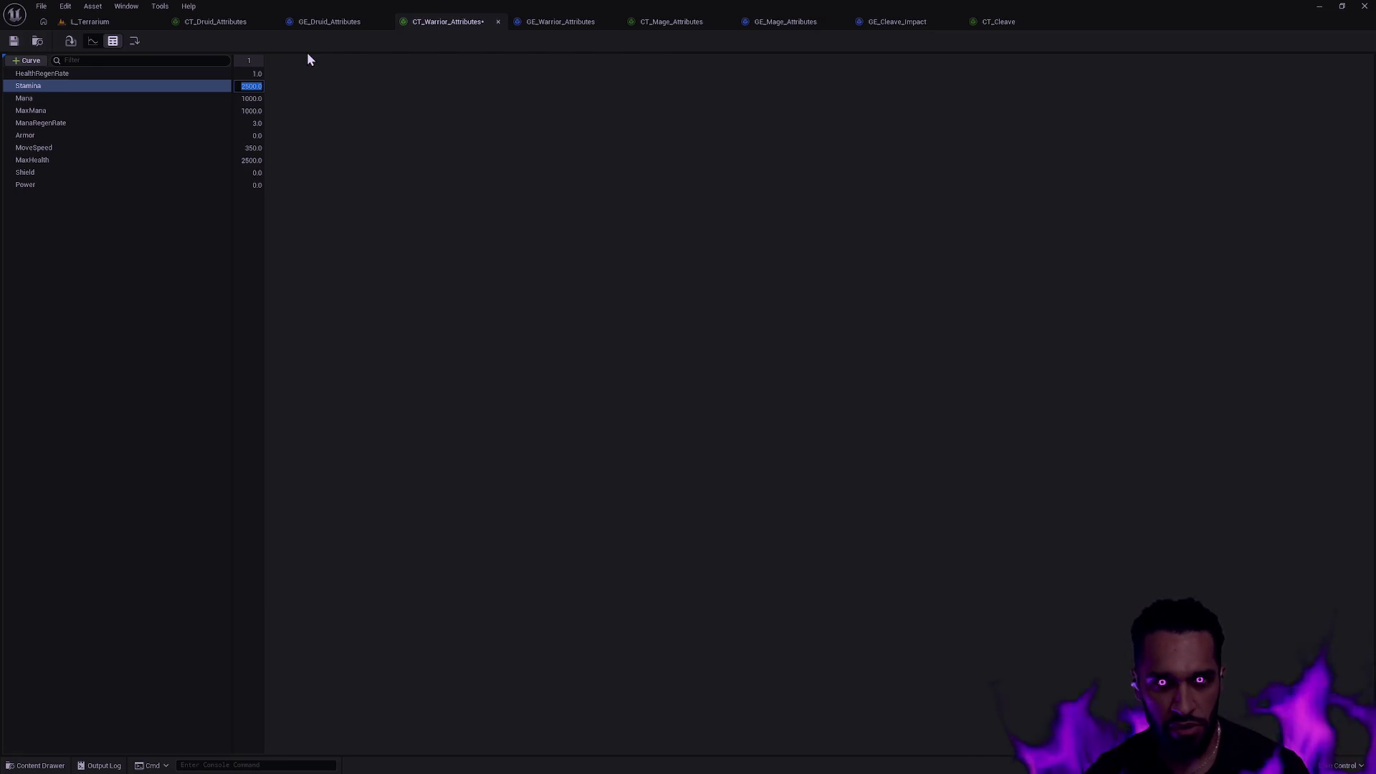
Check the druid table's Stamina value, then set the warrior's Stamina to 10.0.
left_click(342, 25)
left_click(219, 23)
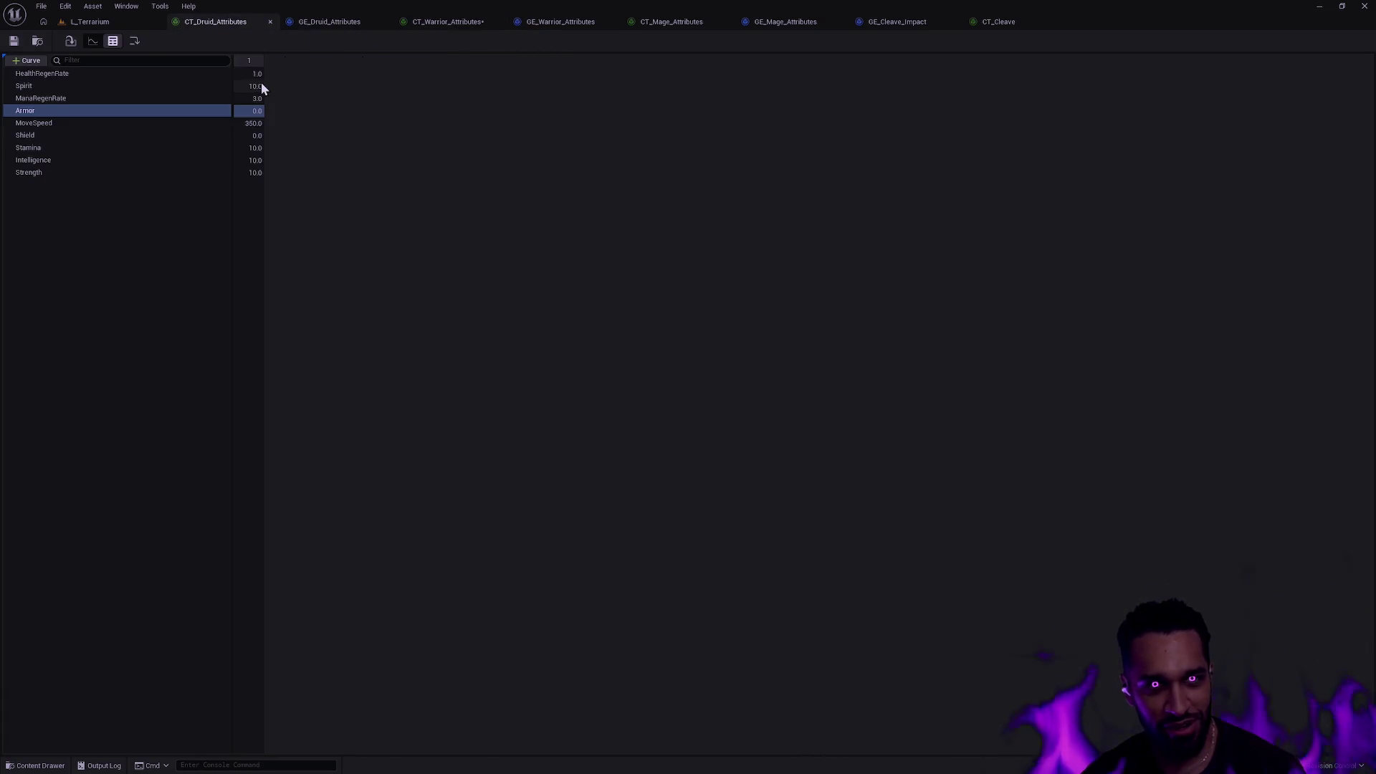
left_click(252, 148)
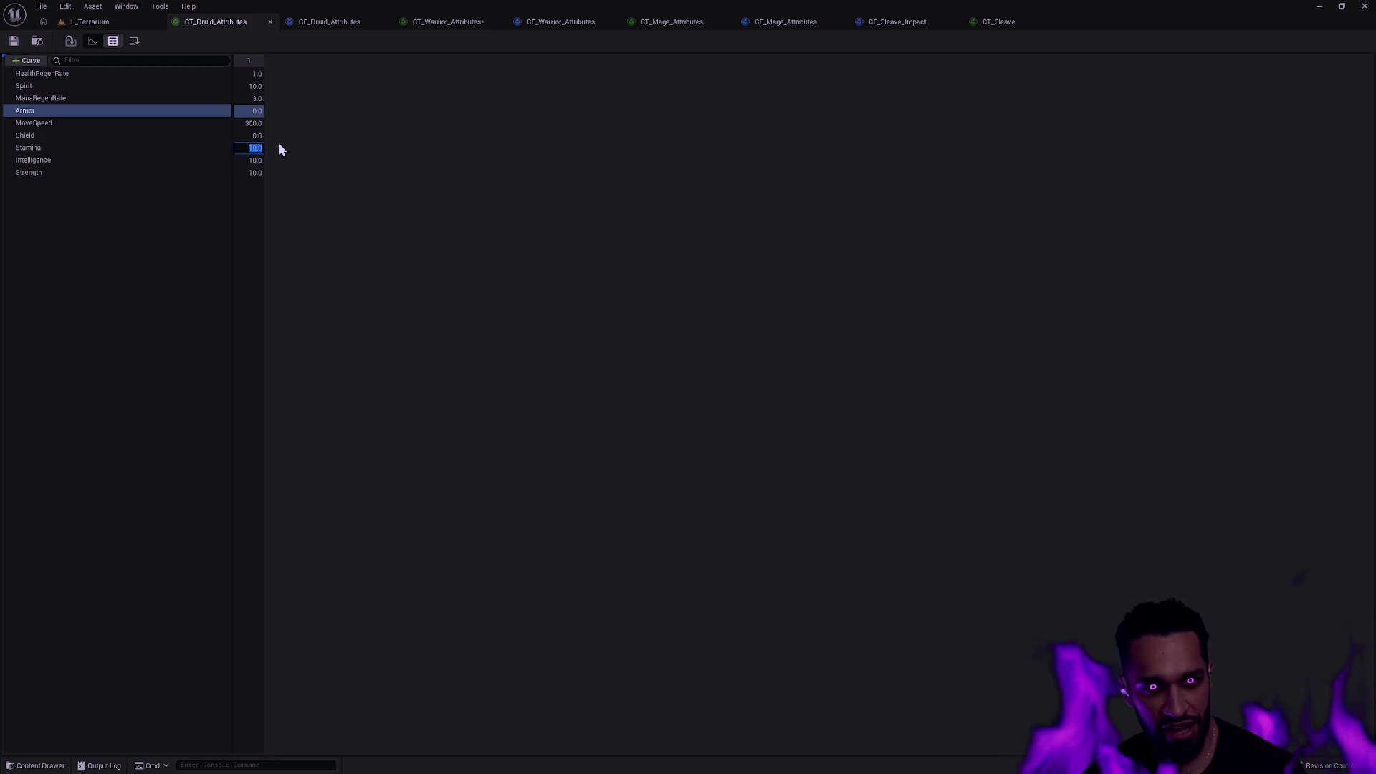
left_click(469, 23)
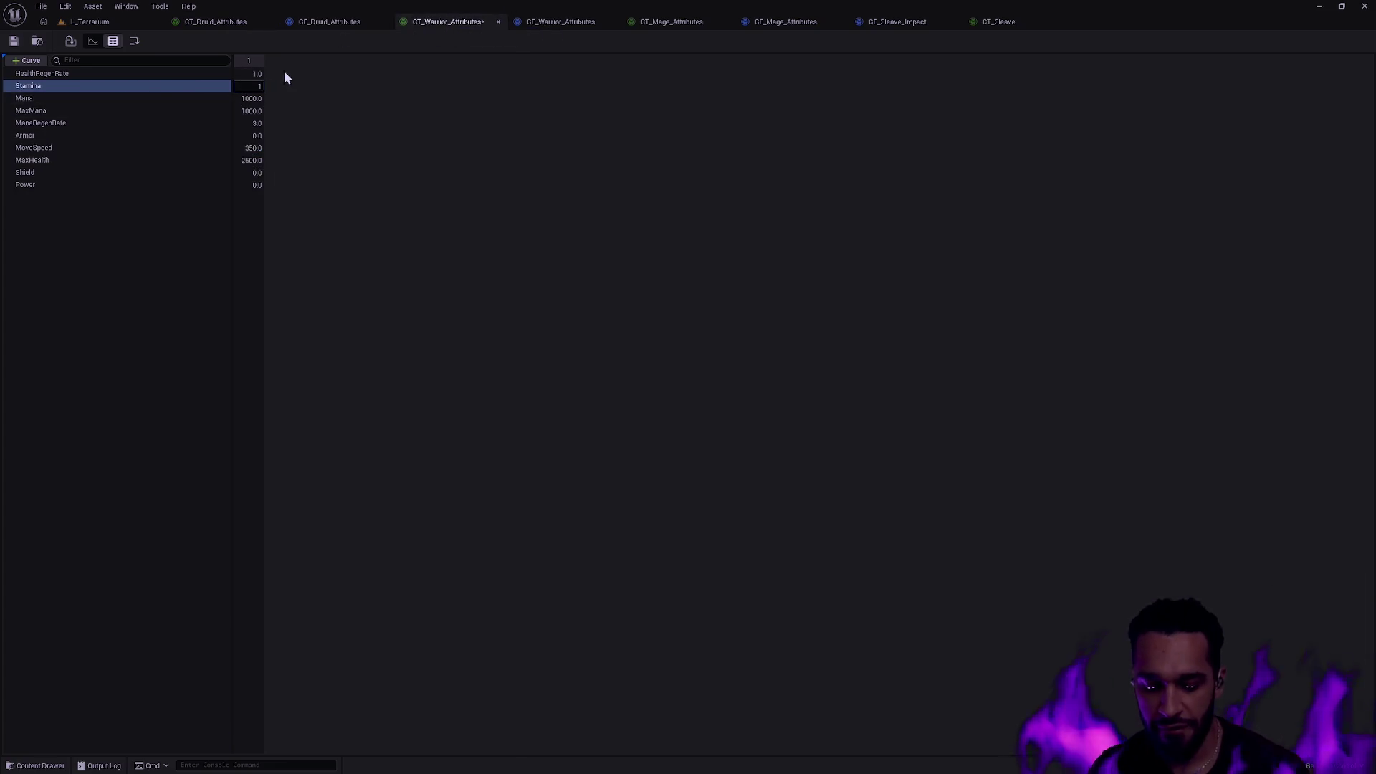
type("0.0")
key("Return")
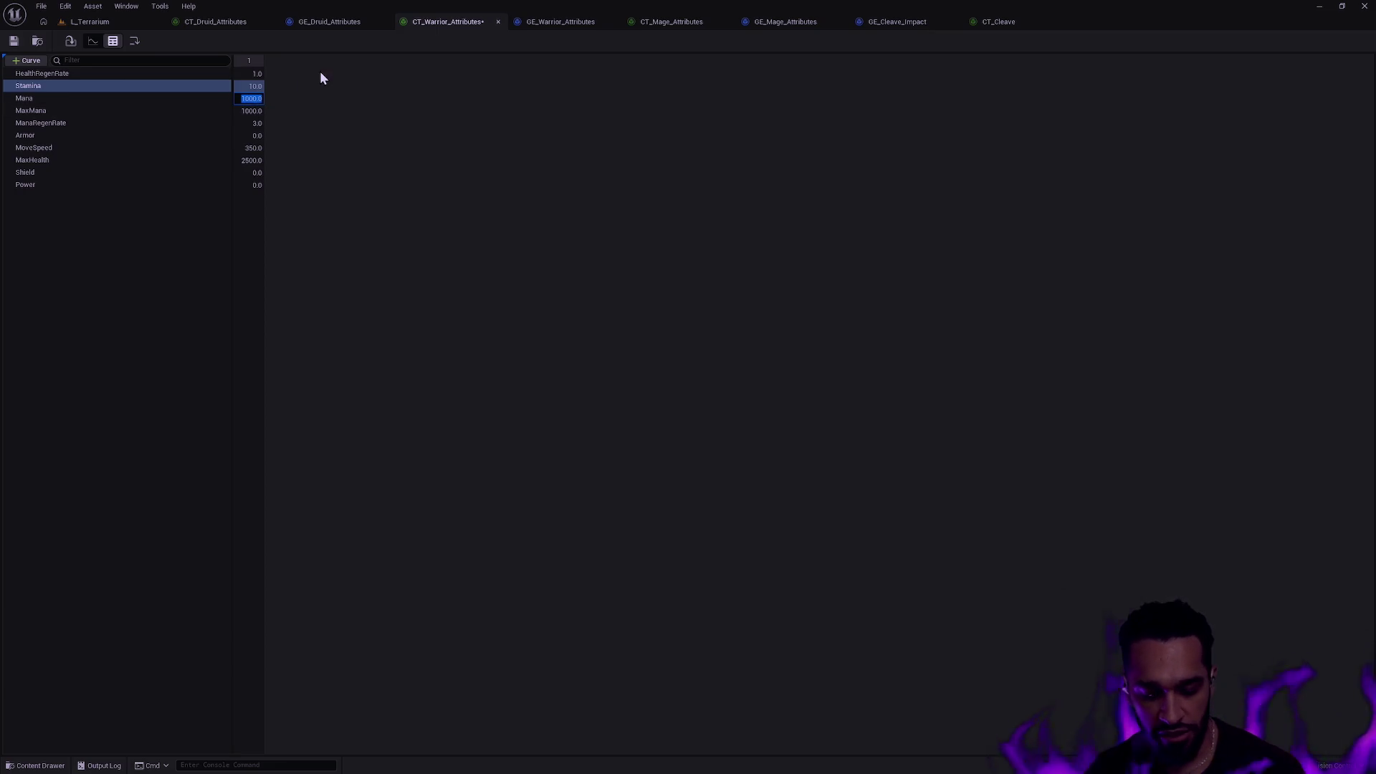
Rename the Mana row to Spirit and give it a value of 10.0.
left_click(29, 98)
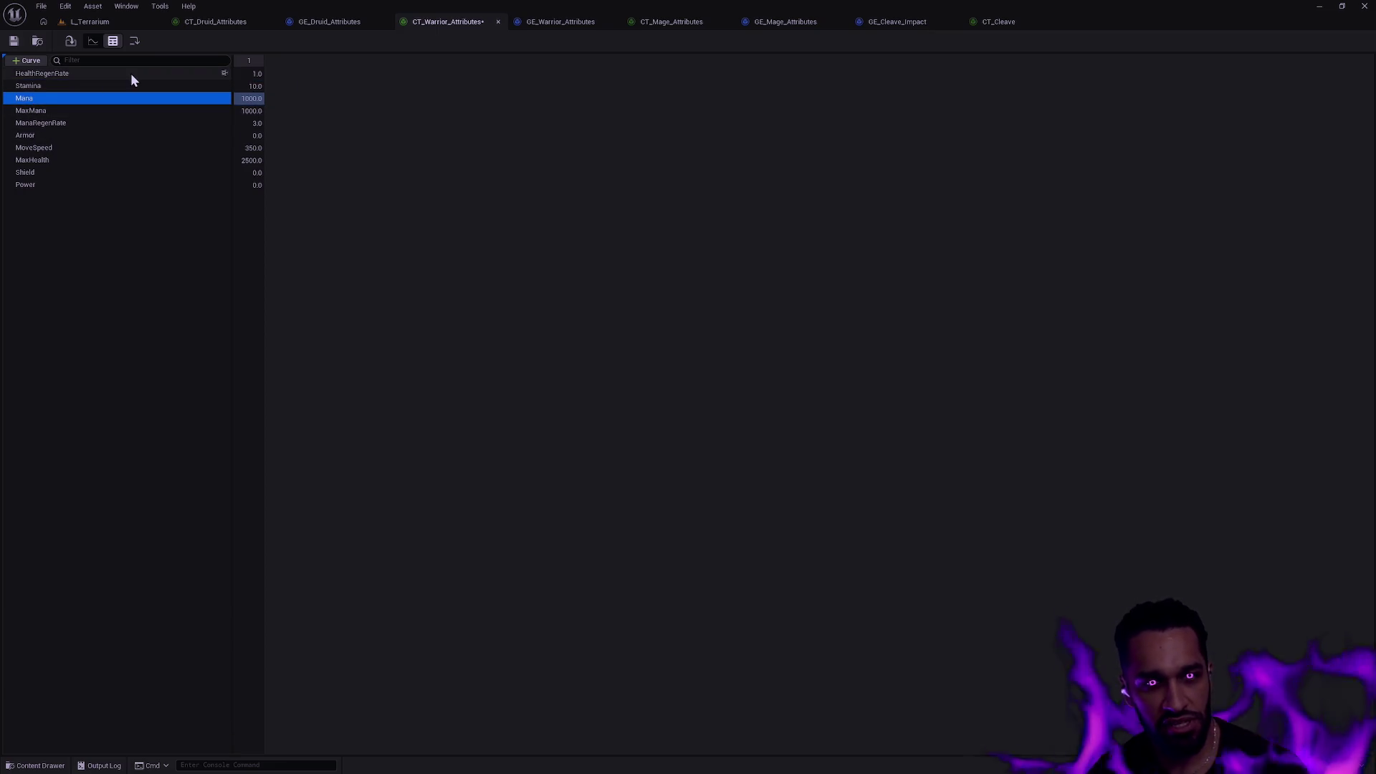
double_click(33, 98)
type("Spiri")
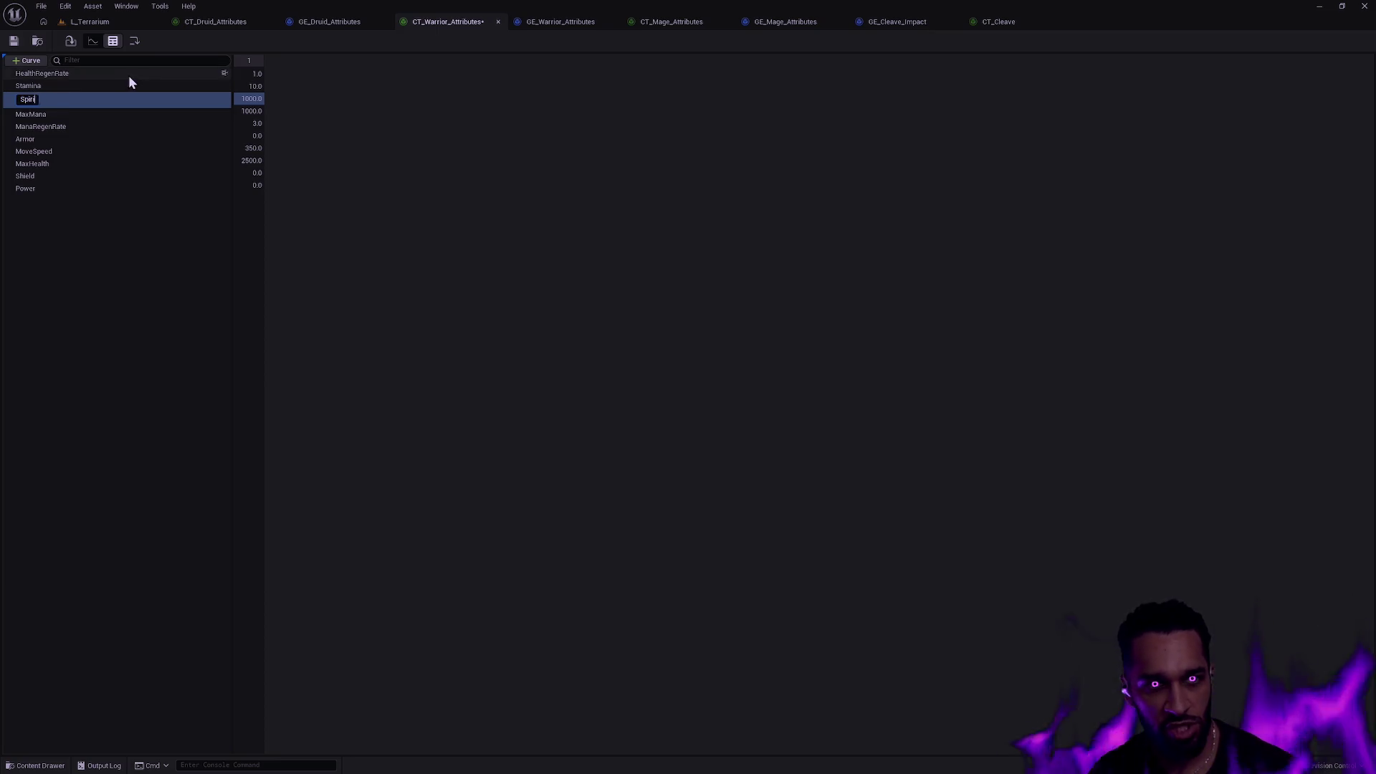
type("t")
key("Return")
type("10")
key("Return")
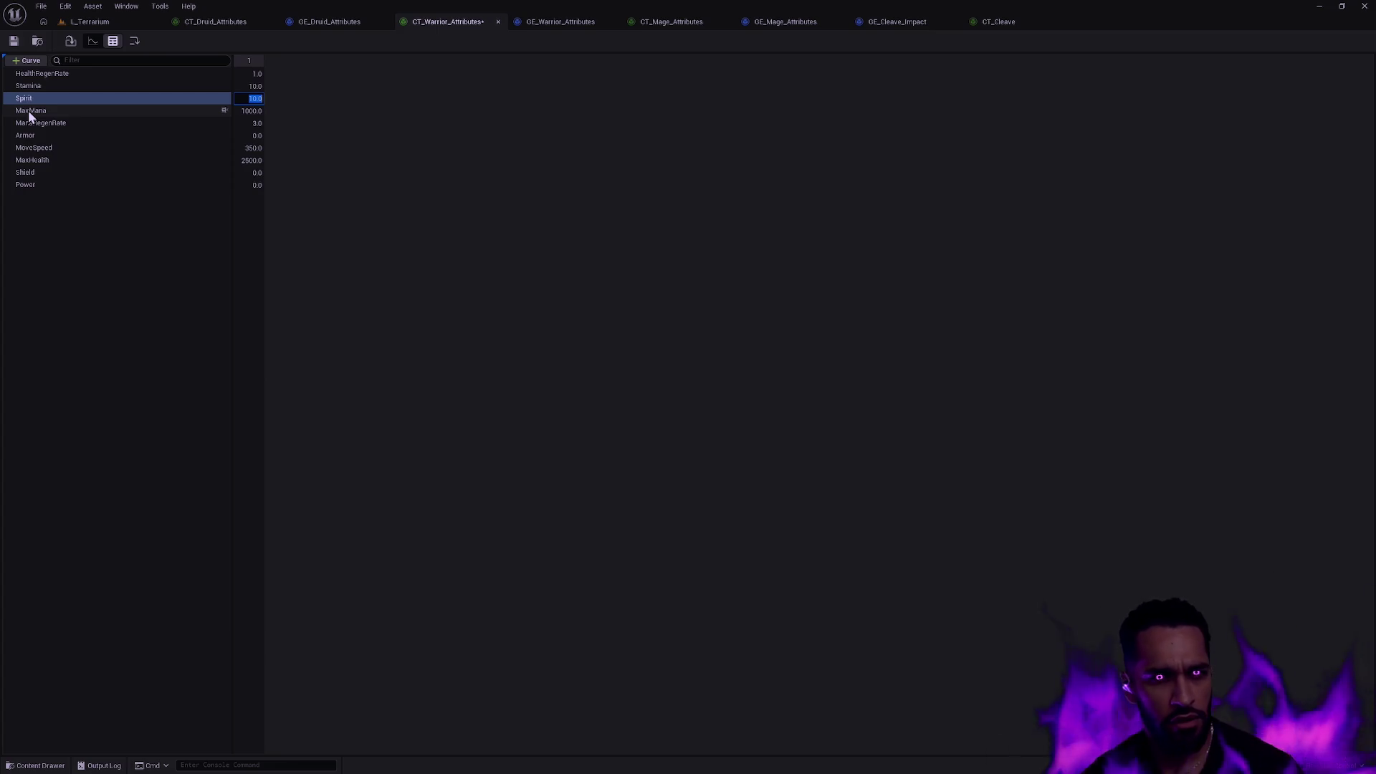
Delete the MaxMana and MaxHealth rows and add a new blank Curve row.
left_click(29, 112)
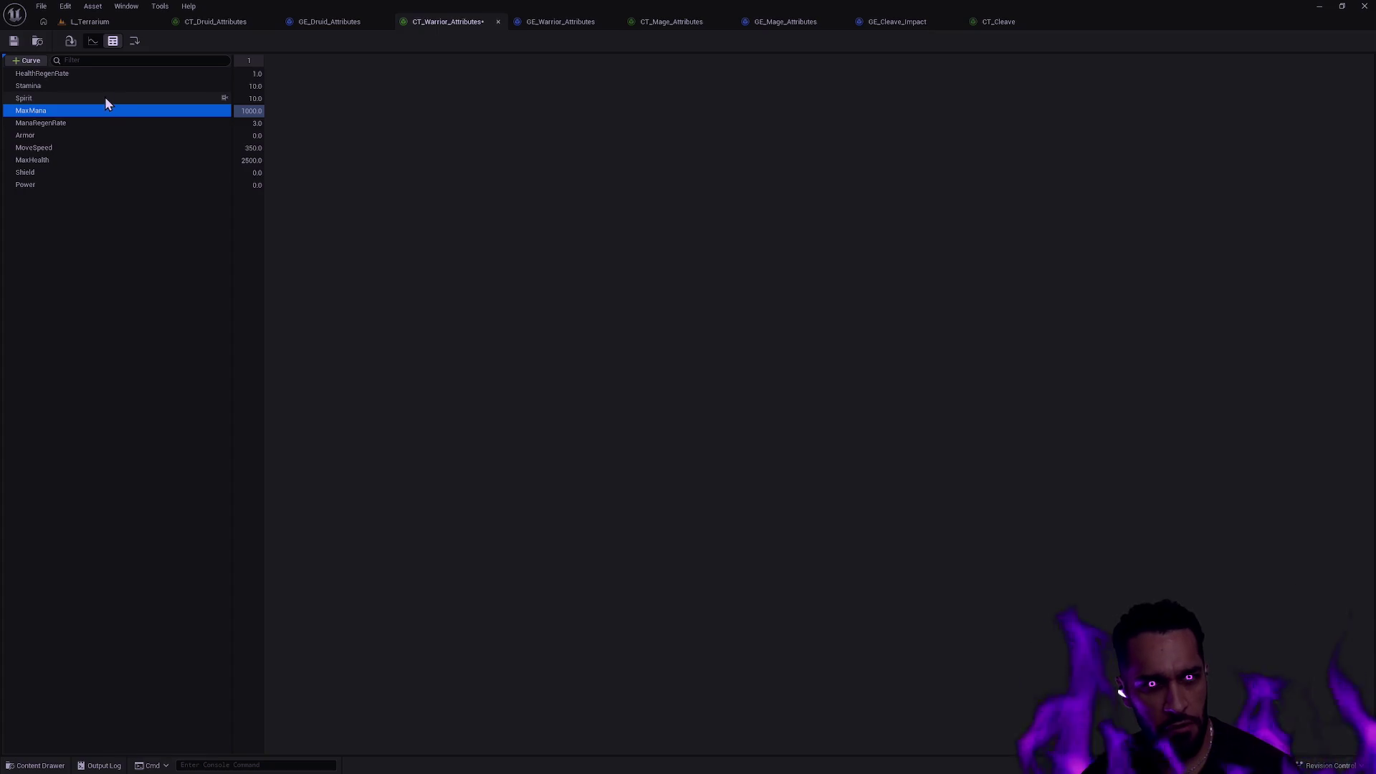
right_click(55, 112)
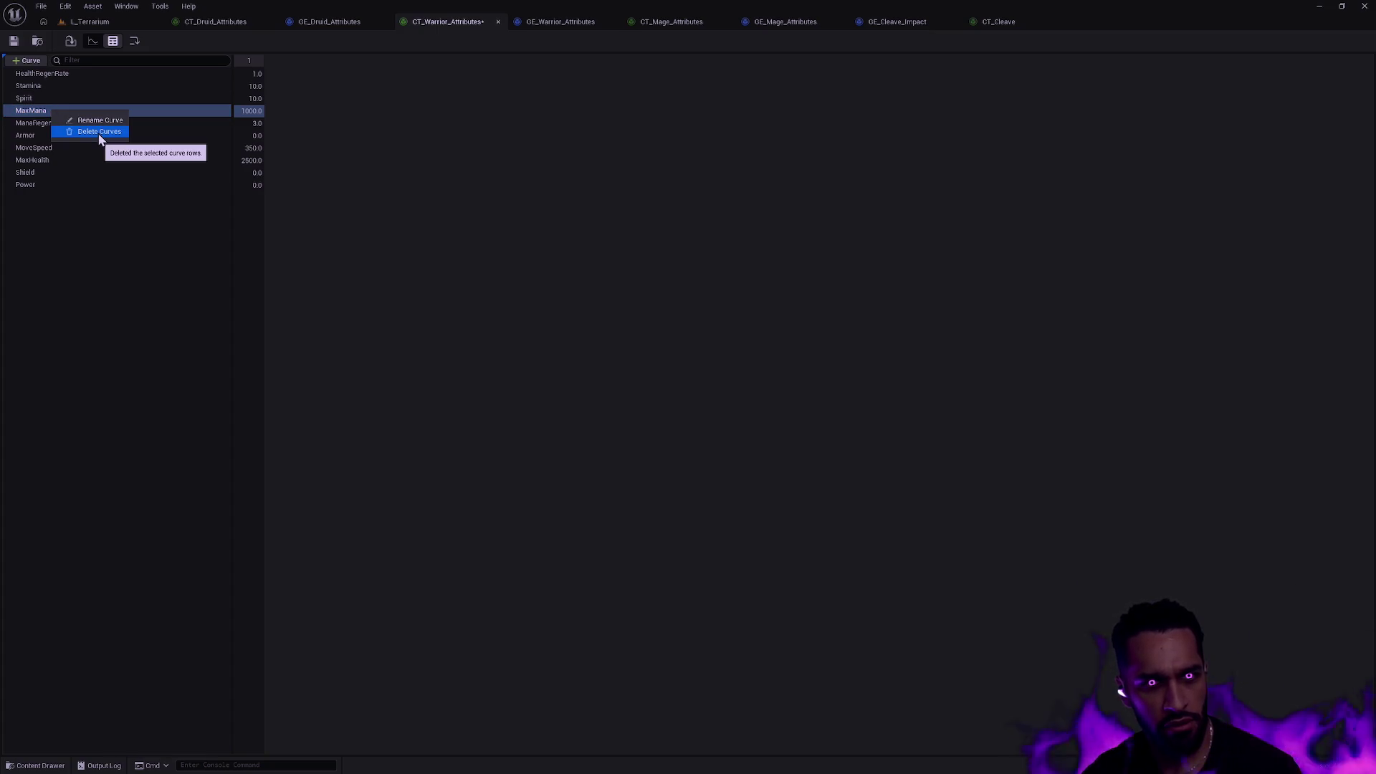
left_click(100, 134)
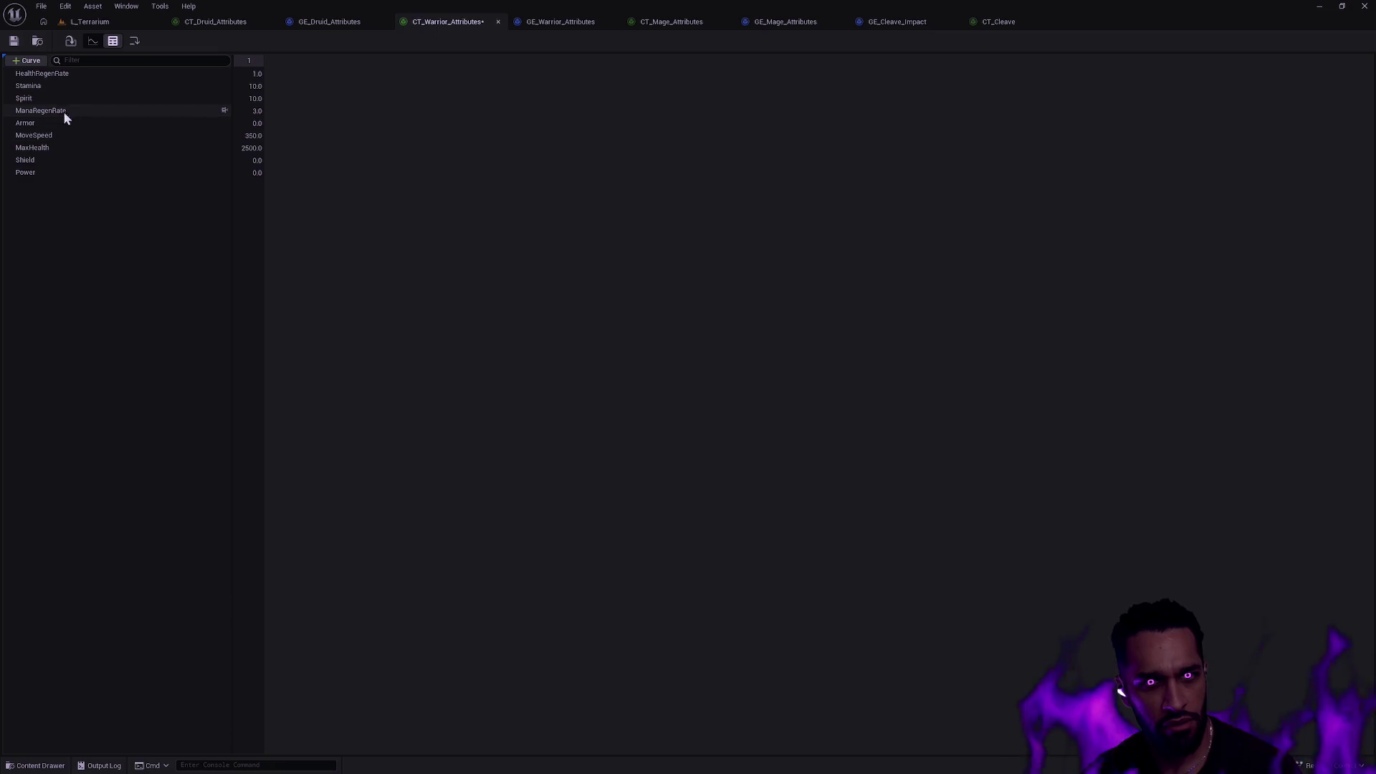
left_click(64, 148)
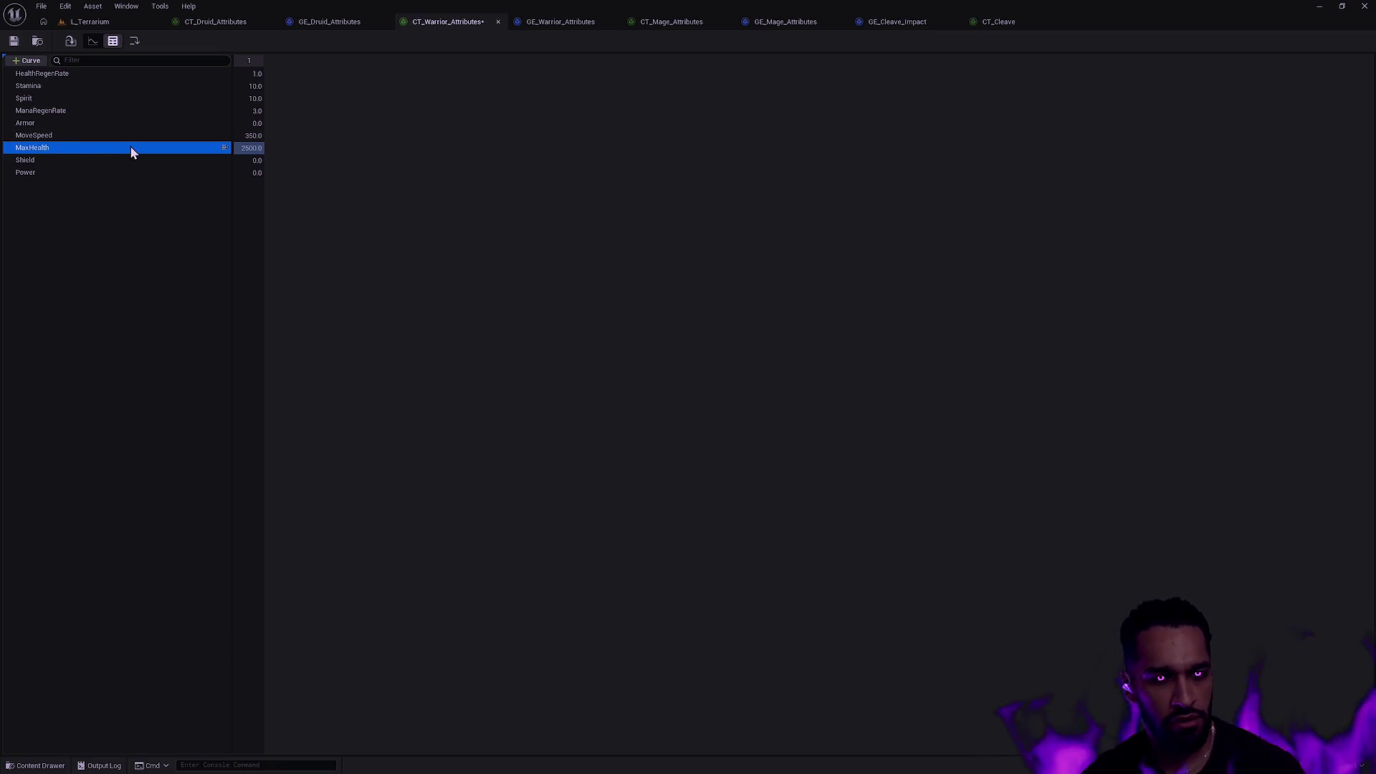
right_click(48, 152)
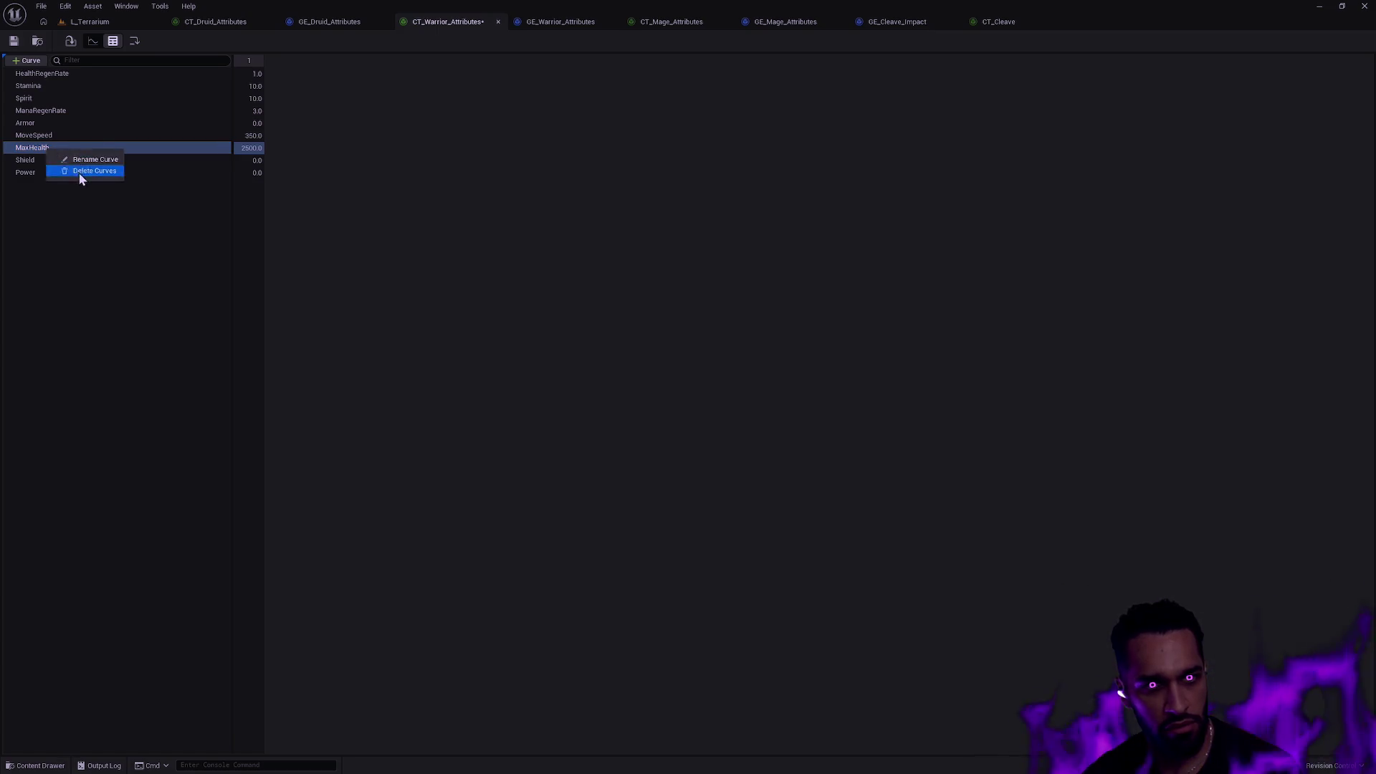
left_click(83, 170)
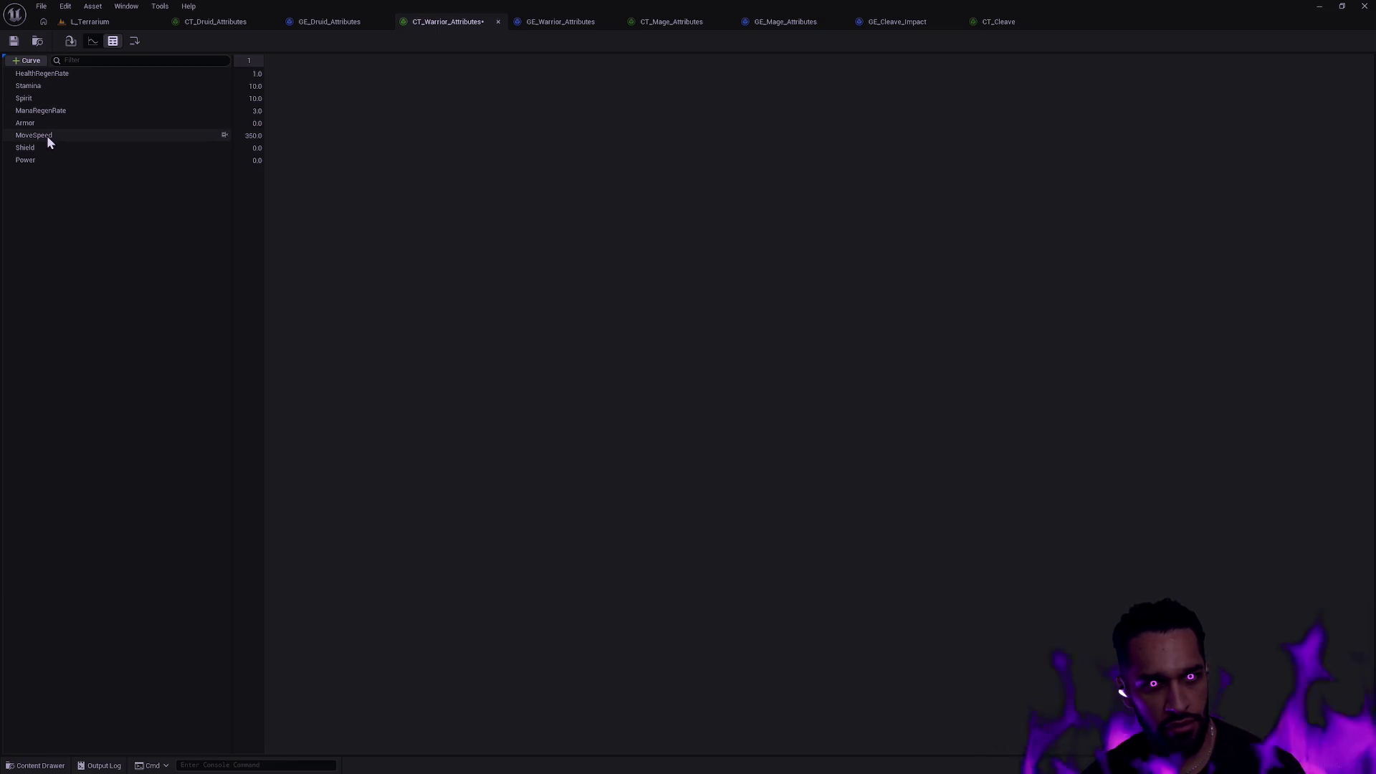
left_click(32, 61)
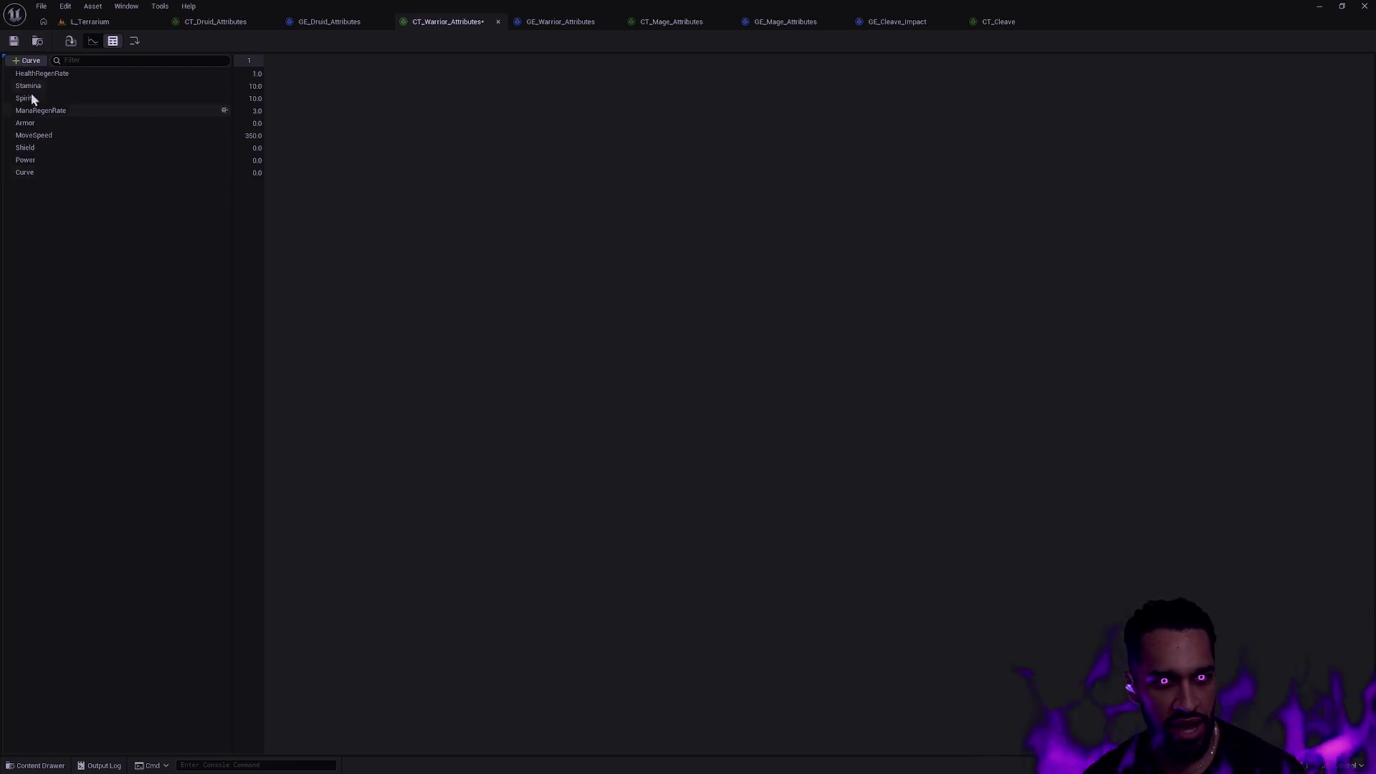
Rename the two new curve rows to Intelligence and Strength.
double_click(31, 173)
type("Intelligence")
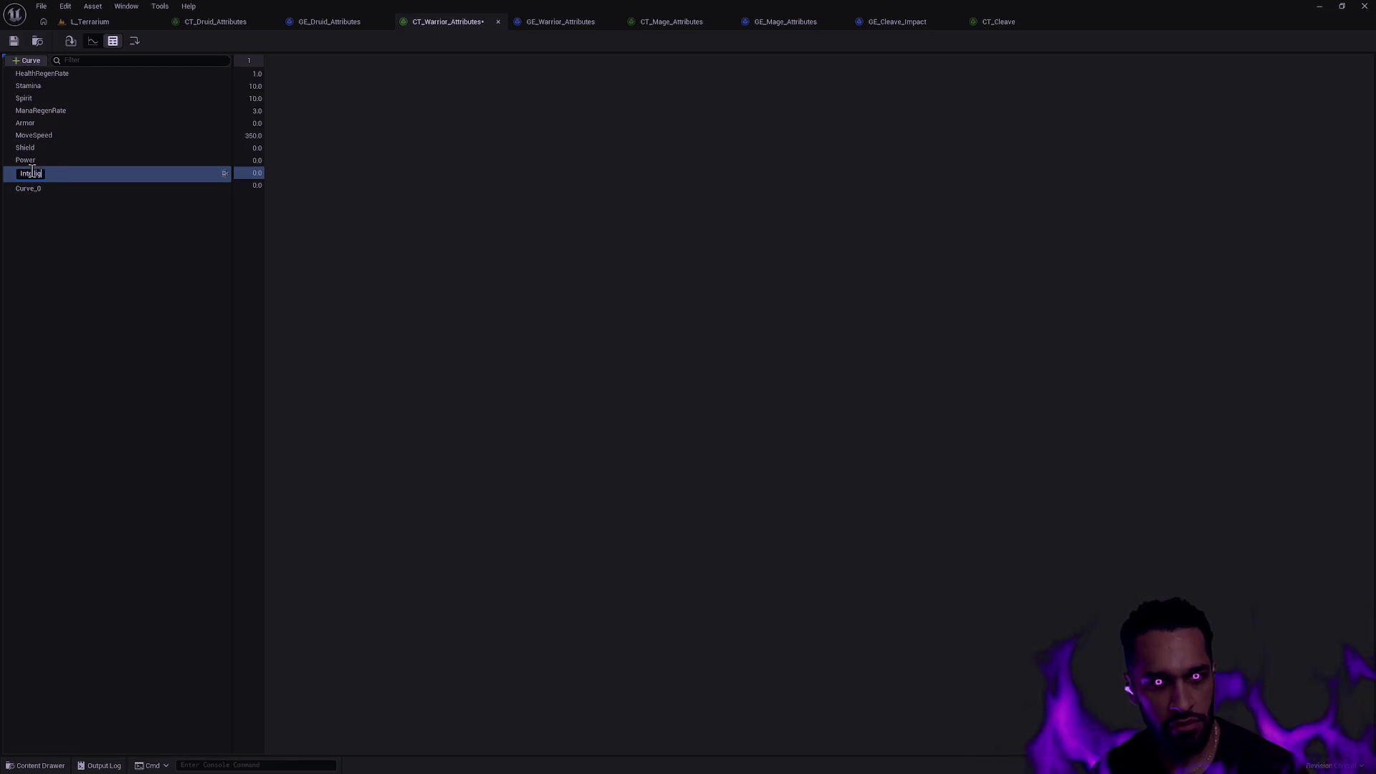
key("Return")
left_click(49, 183)
double_click(48, 183)
type("Strength")
key("Return")
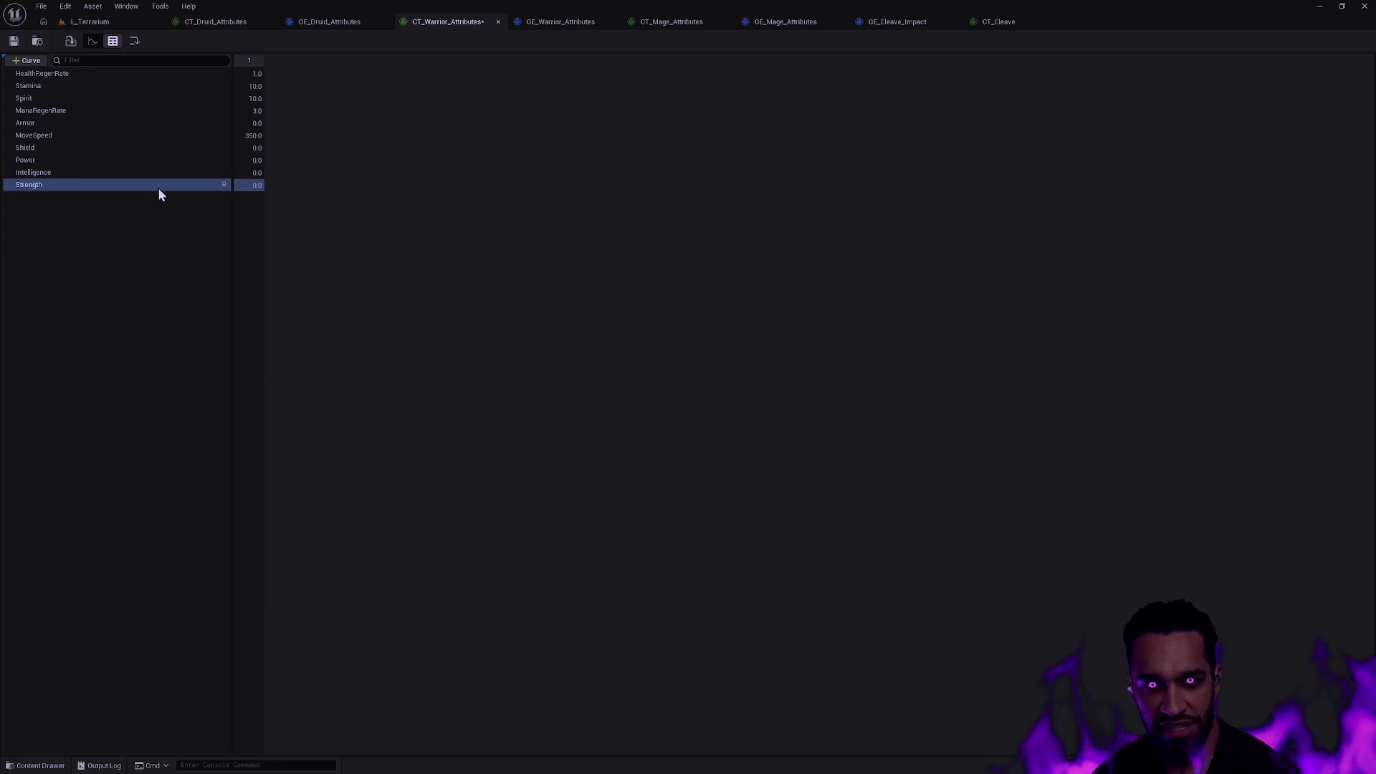
Set both Intelligence and Strength to 10.0 and save CT_Warrior_Attributes.
left_click(256, 173)
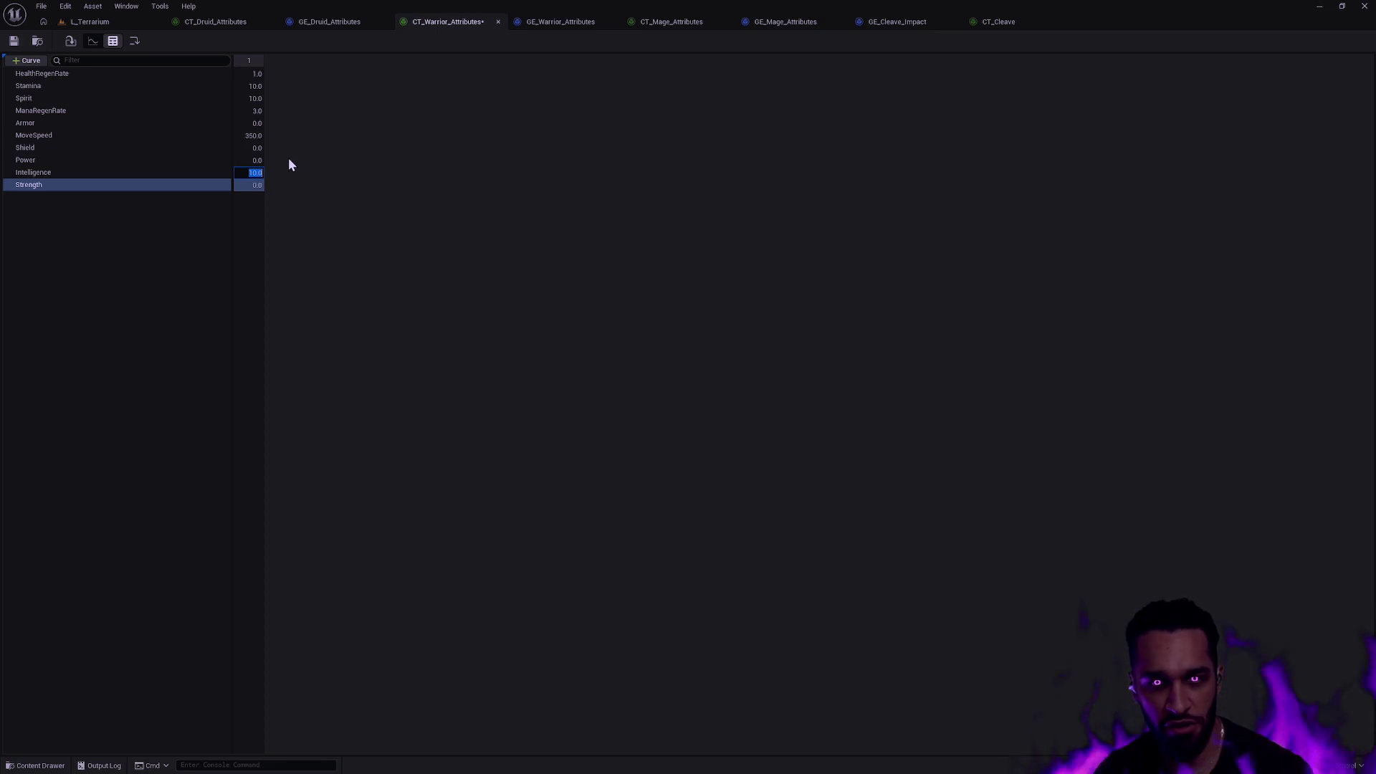
key("Tab")
type("10")
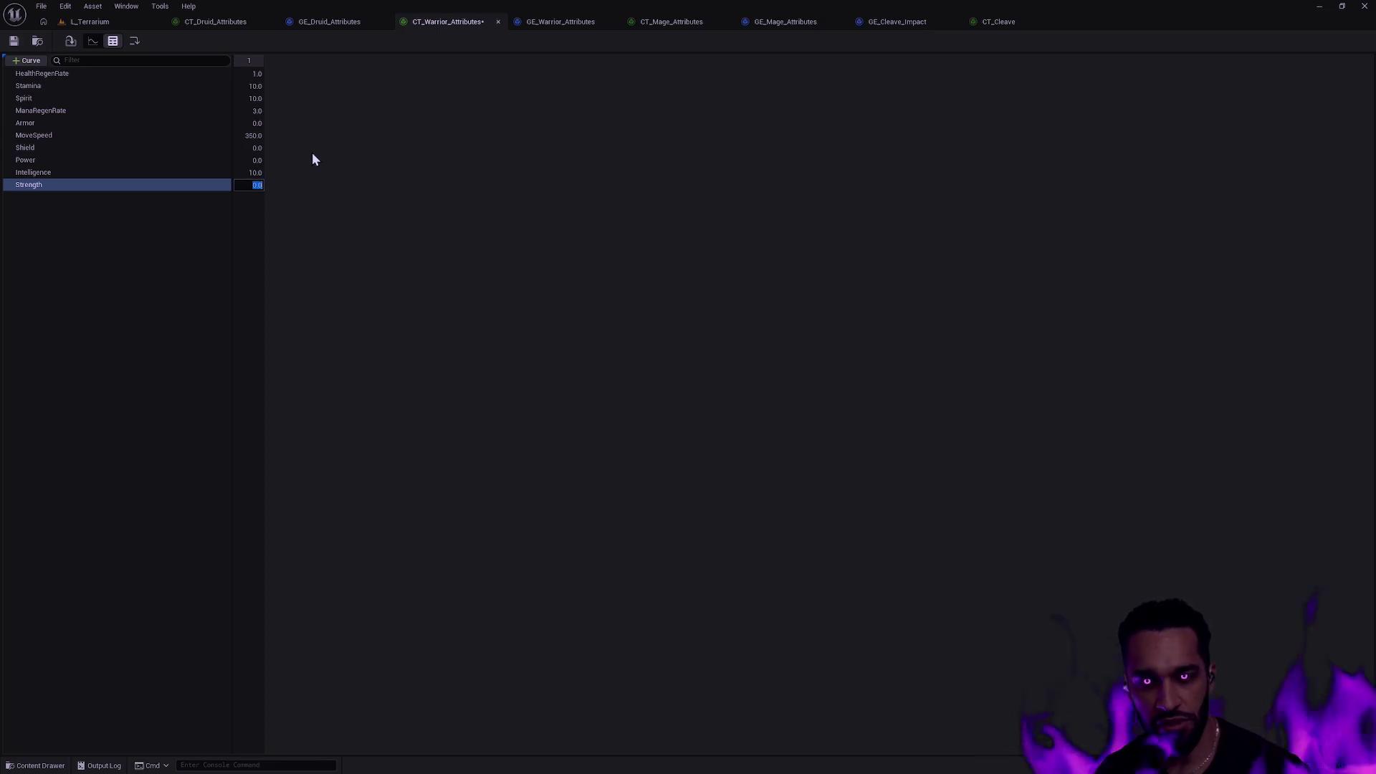
key("Return")
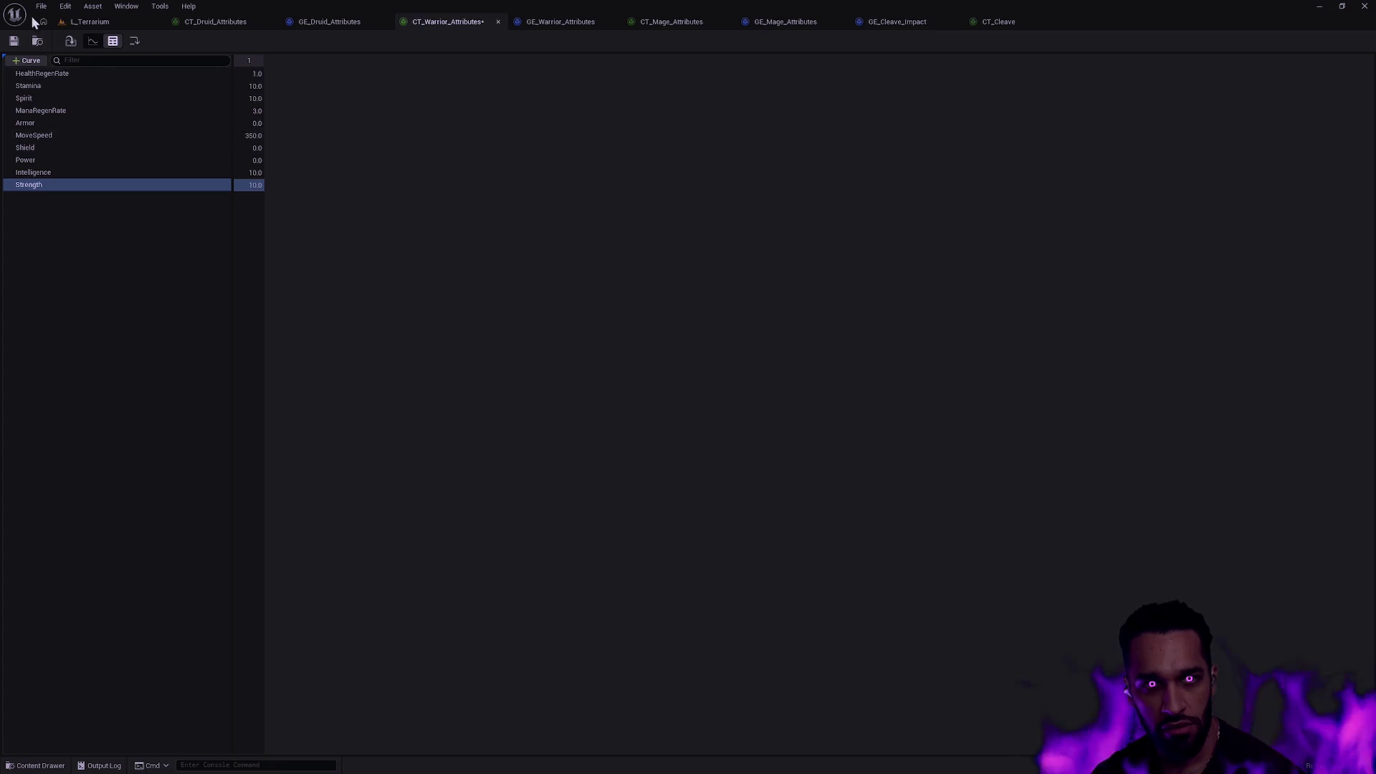
left_click(12, 43)
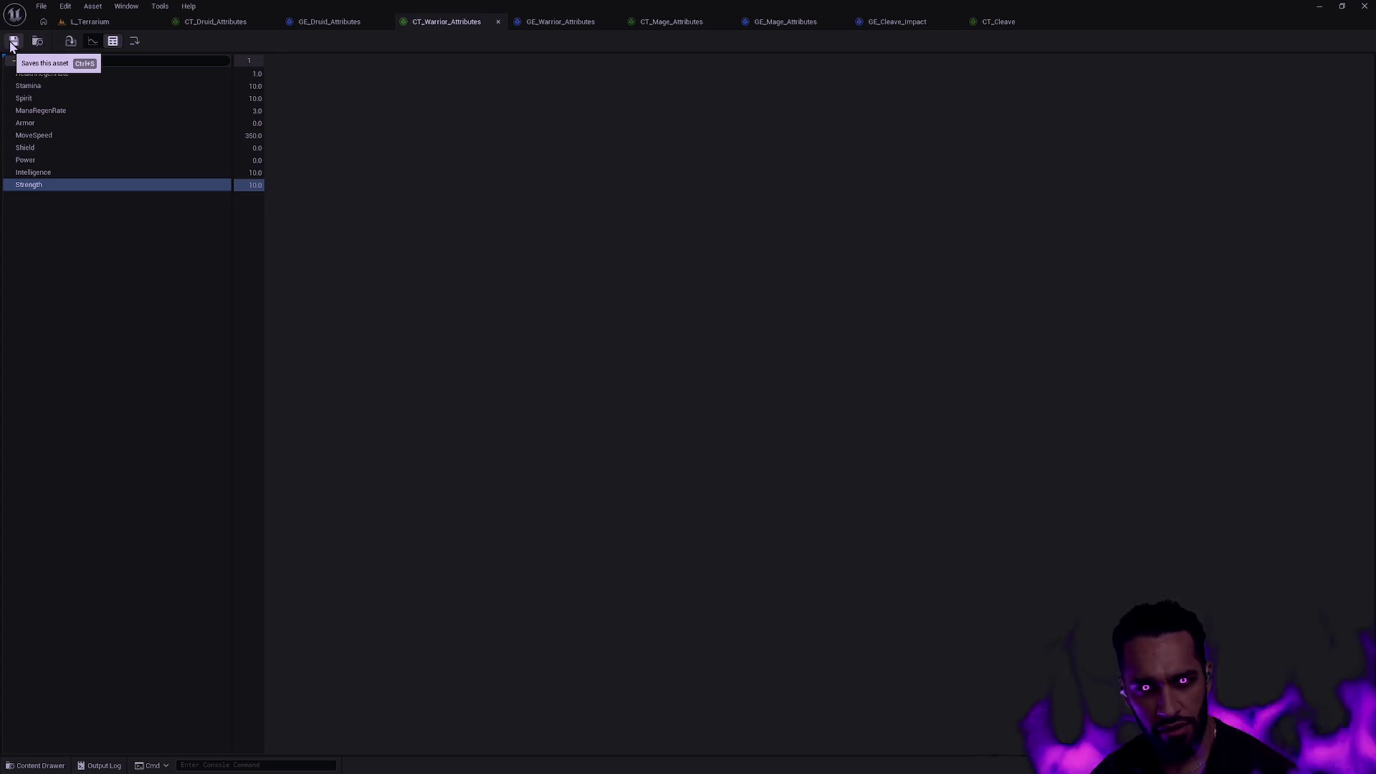
left_click(65, 113)
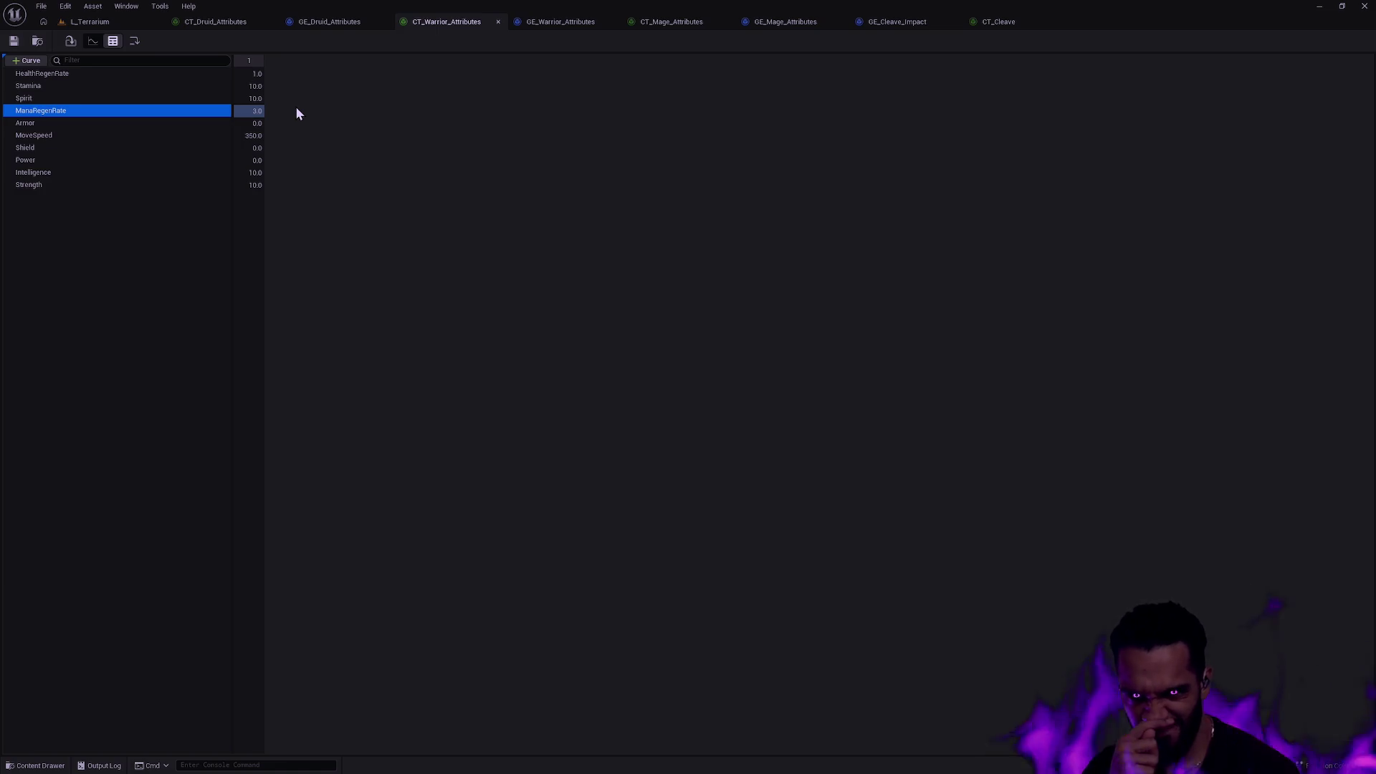
left_click(42, 185)
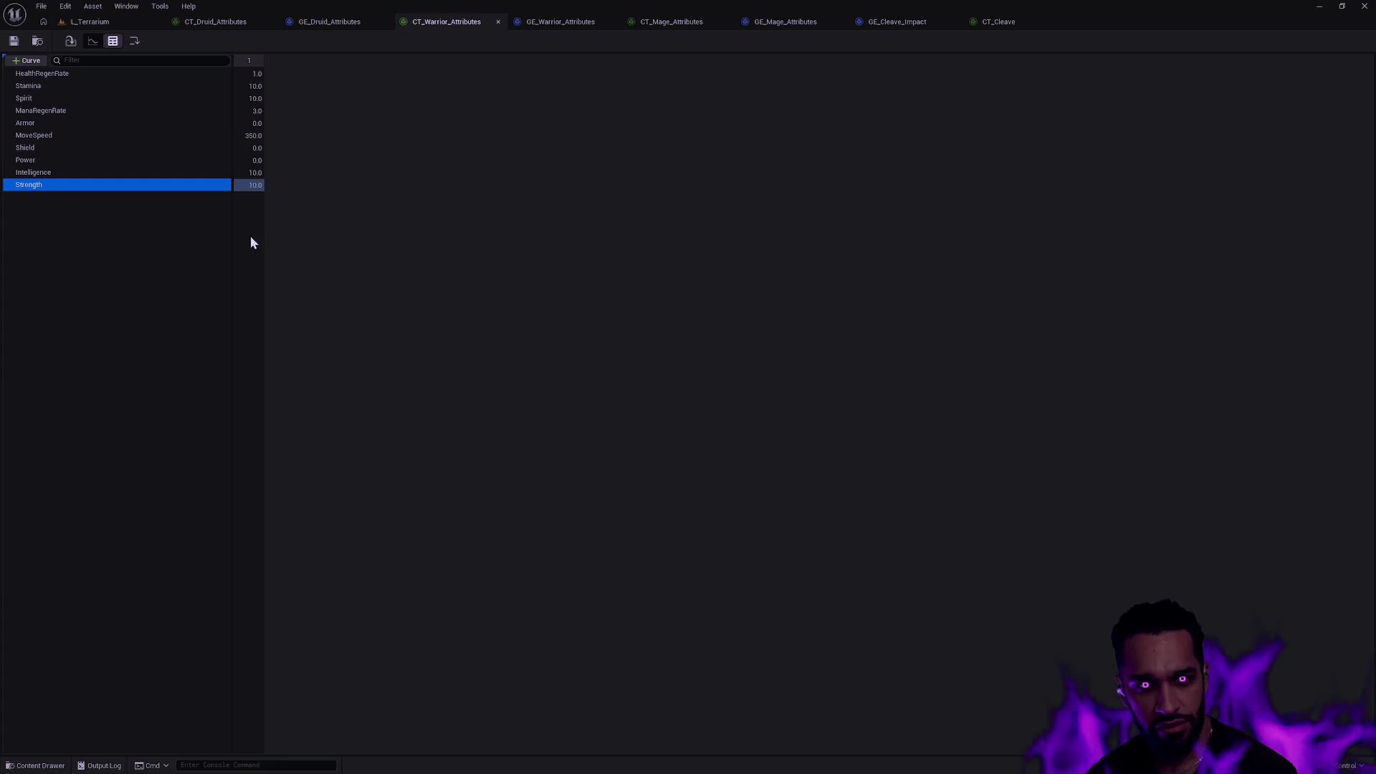
left_click(385, 125)
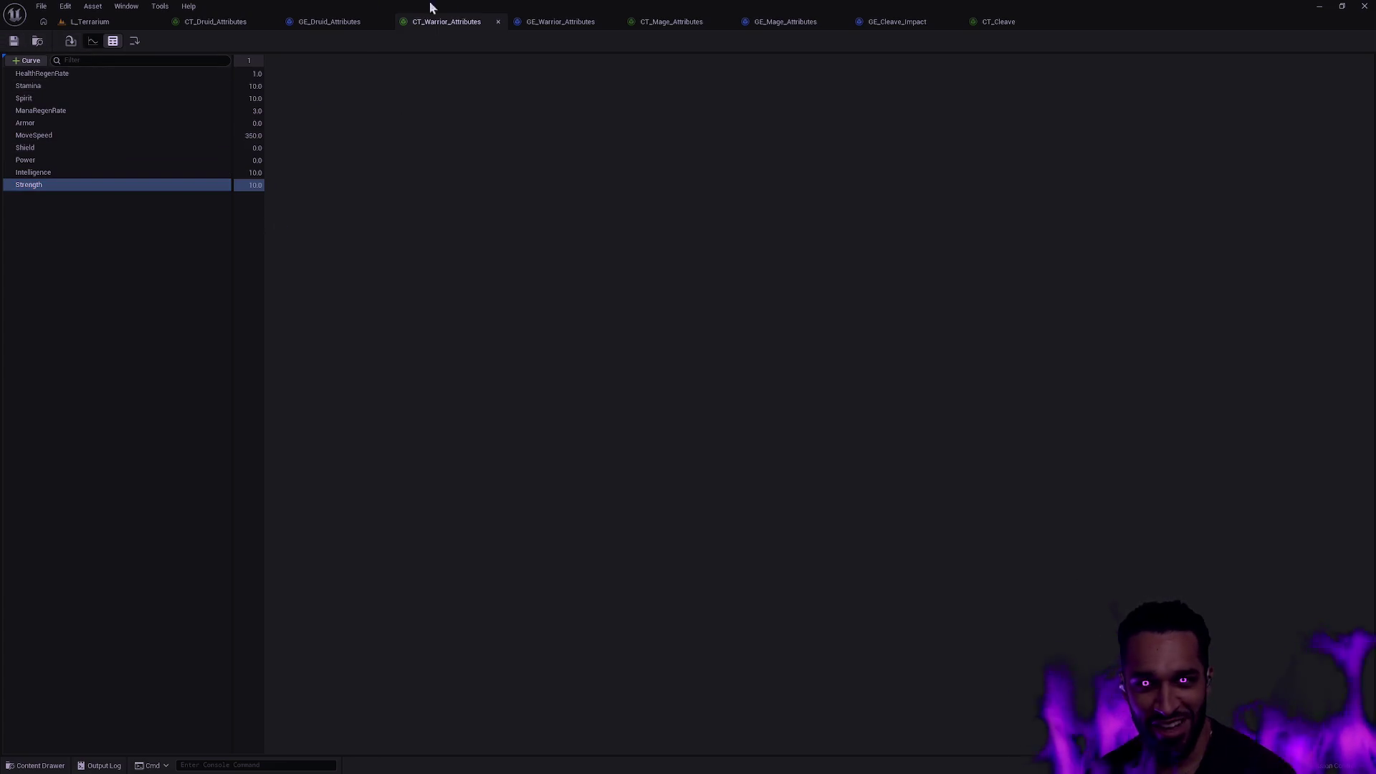
left_click(581, 24)
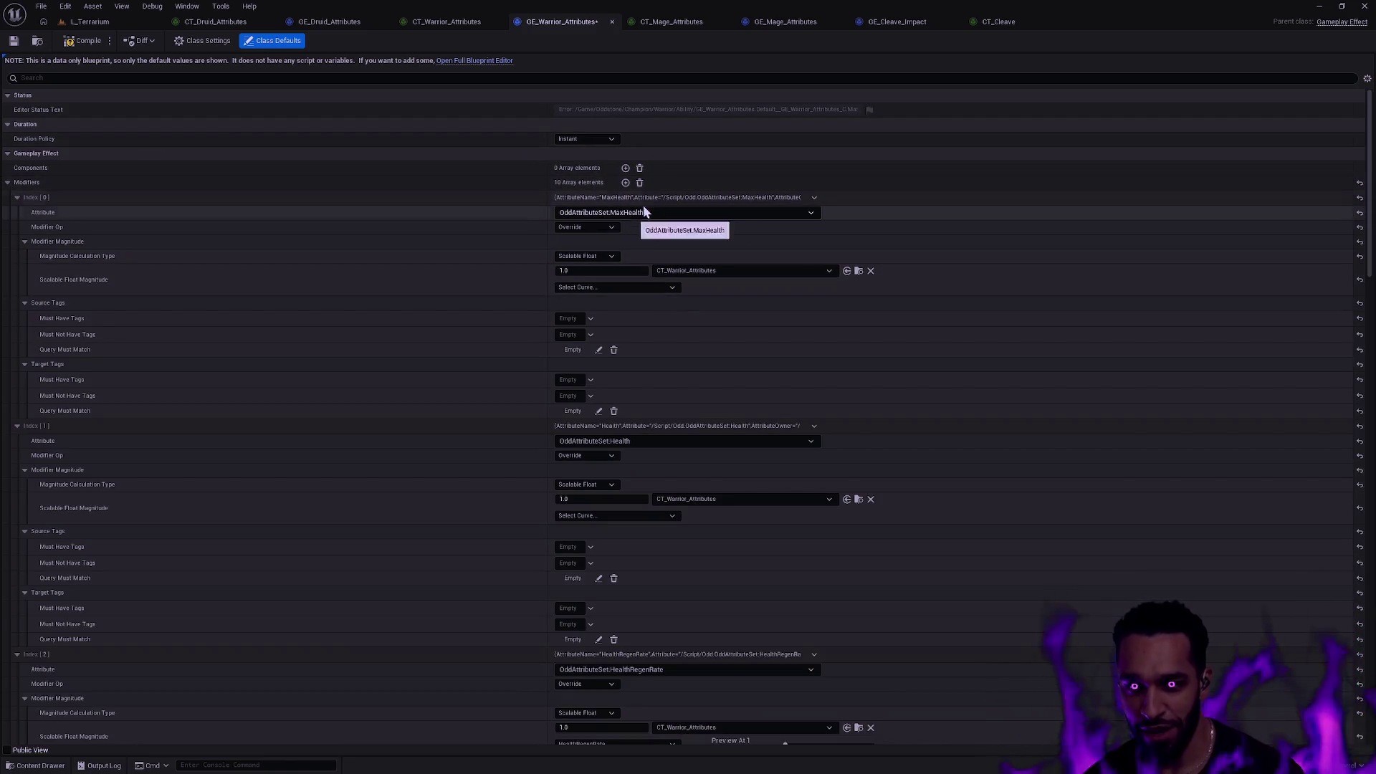
Remove the MaxHealth modifier from GE_Warrior_Attributes.
left_click(812, 213)
left_click(813, 212)
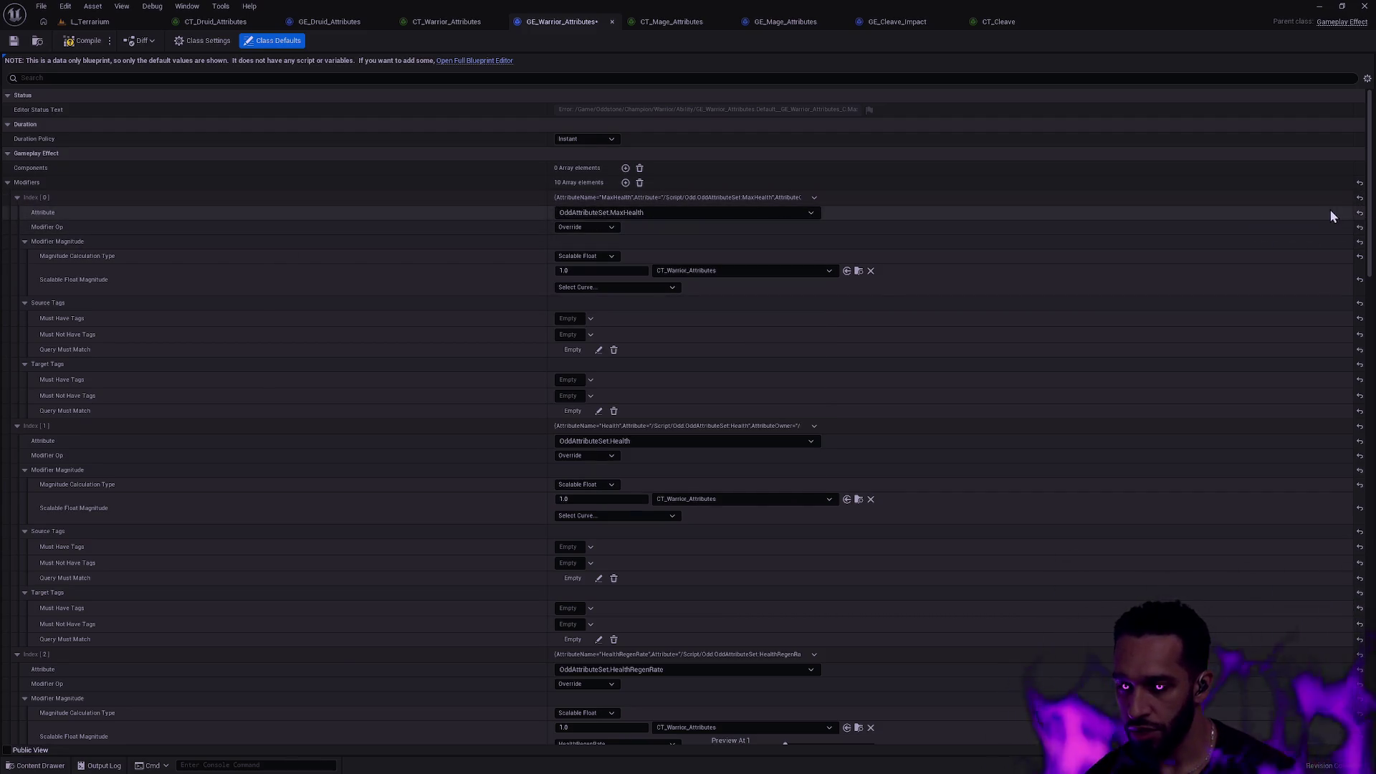
left_click(815, 198)
left_click(827, 223)
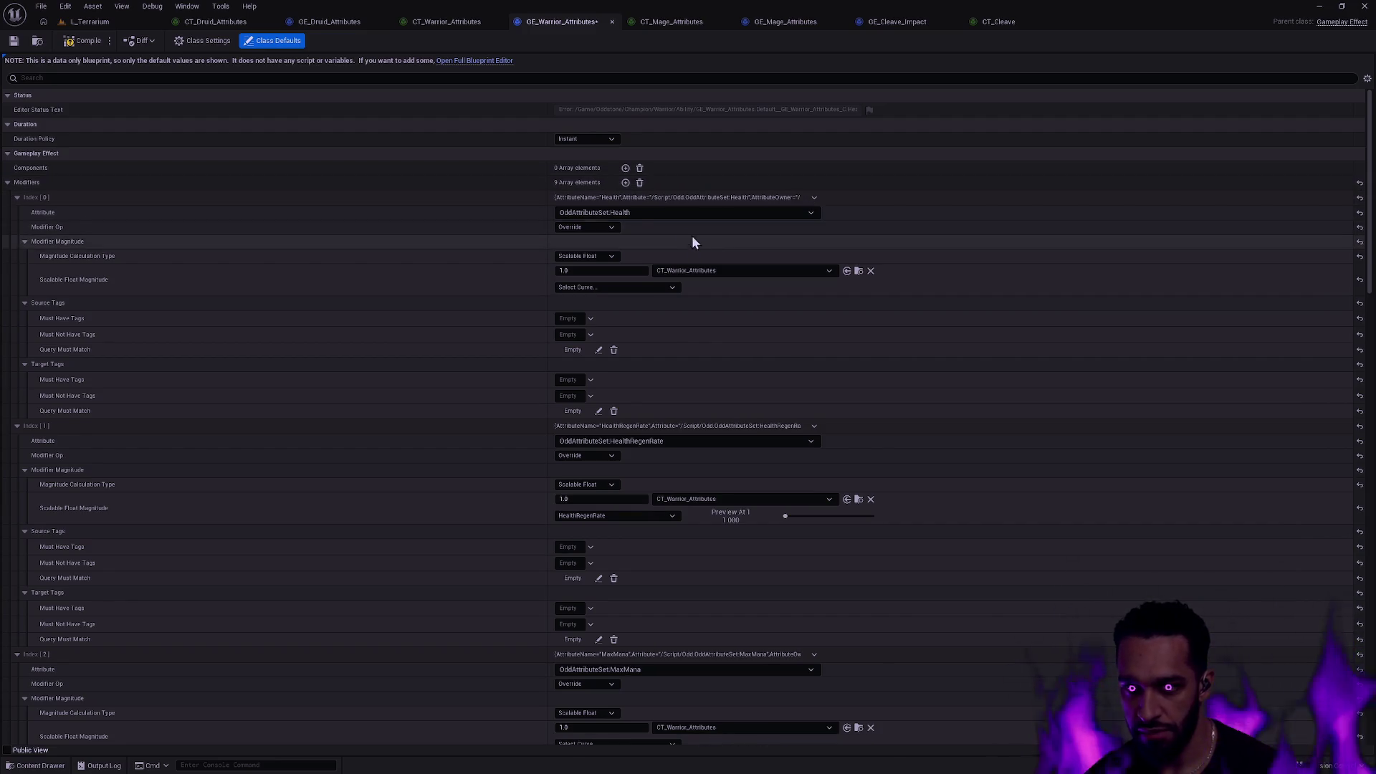
Set the first modifier to Stamina, scaled by the Stamina row of CT_Warrior_Attributes.
left_click(639, 212)
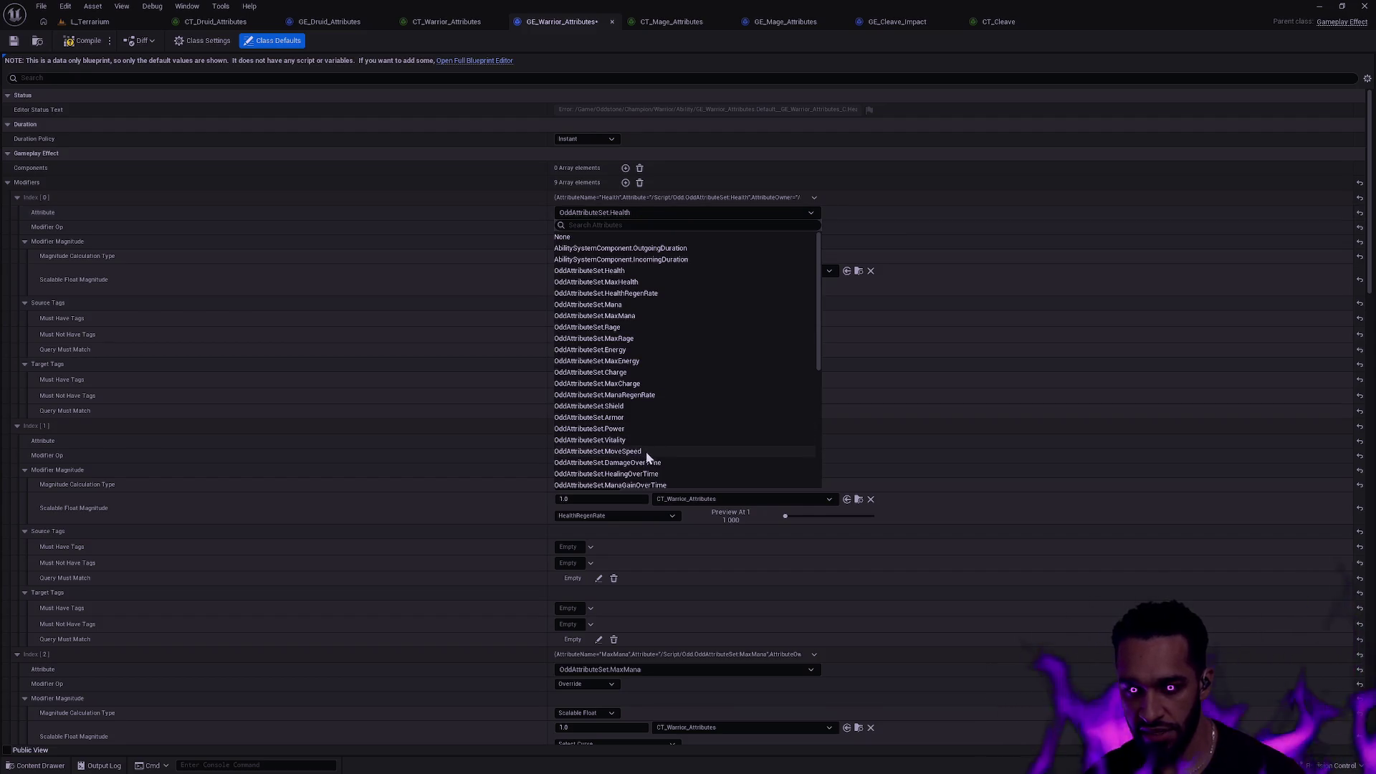
left_click(594, 225)
type("sta")
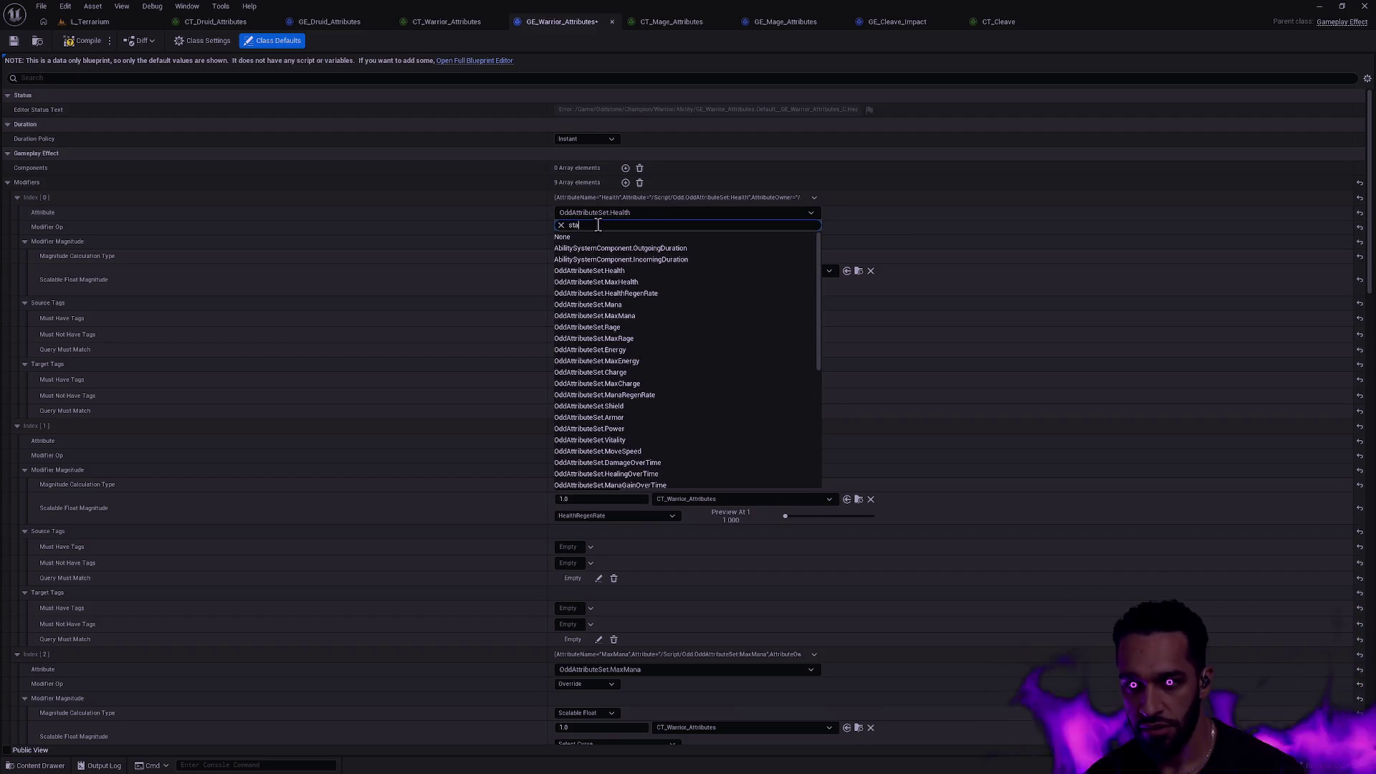
left_click(595, 237)
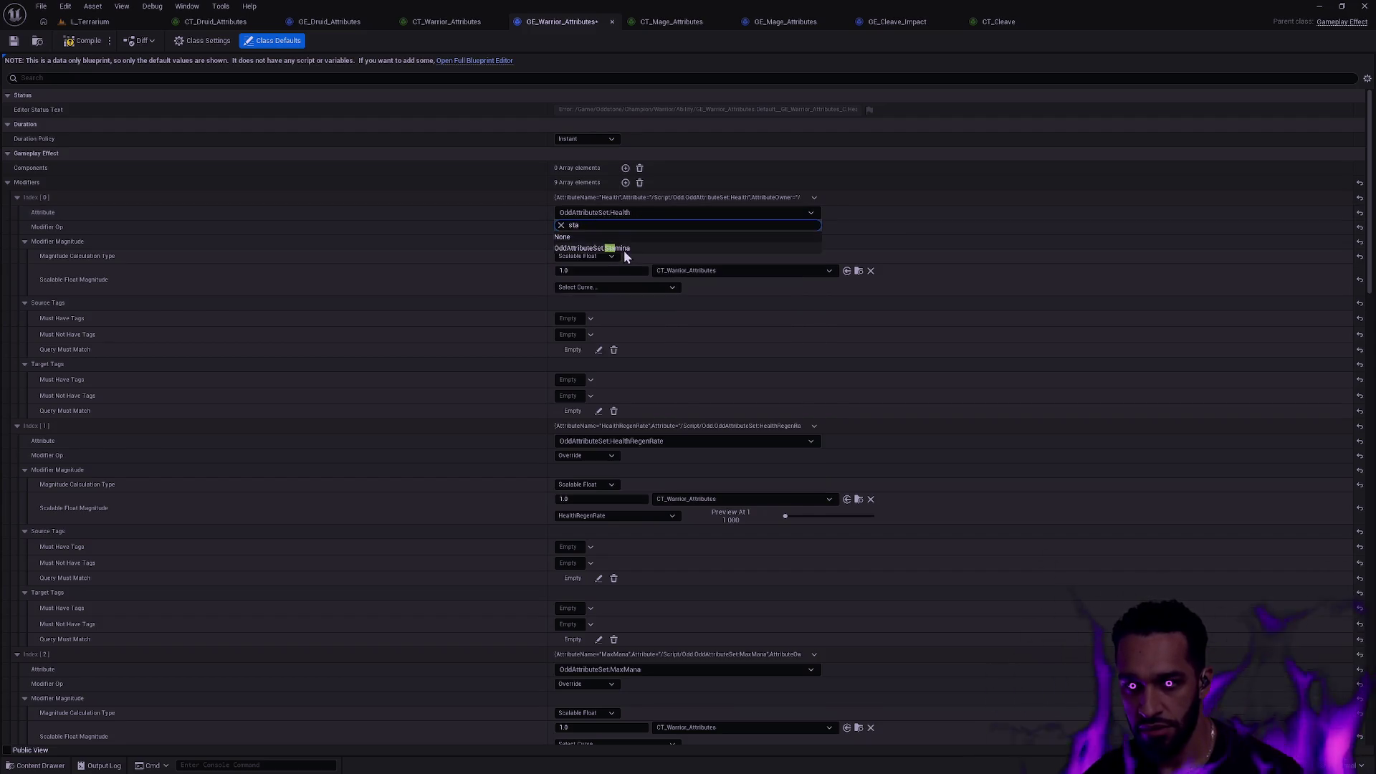
left_click(694, 273)
left_click(623, 292)
left_click(623, 294)
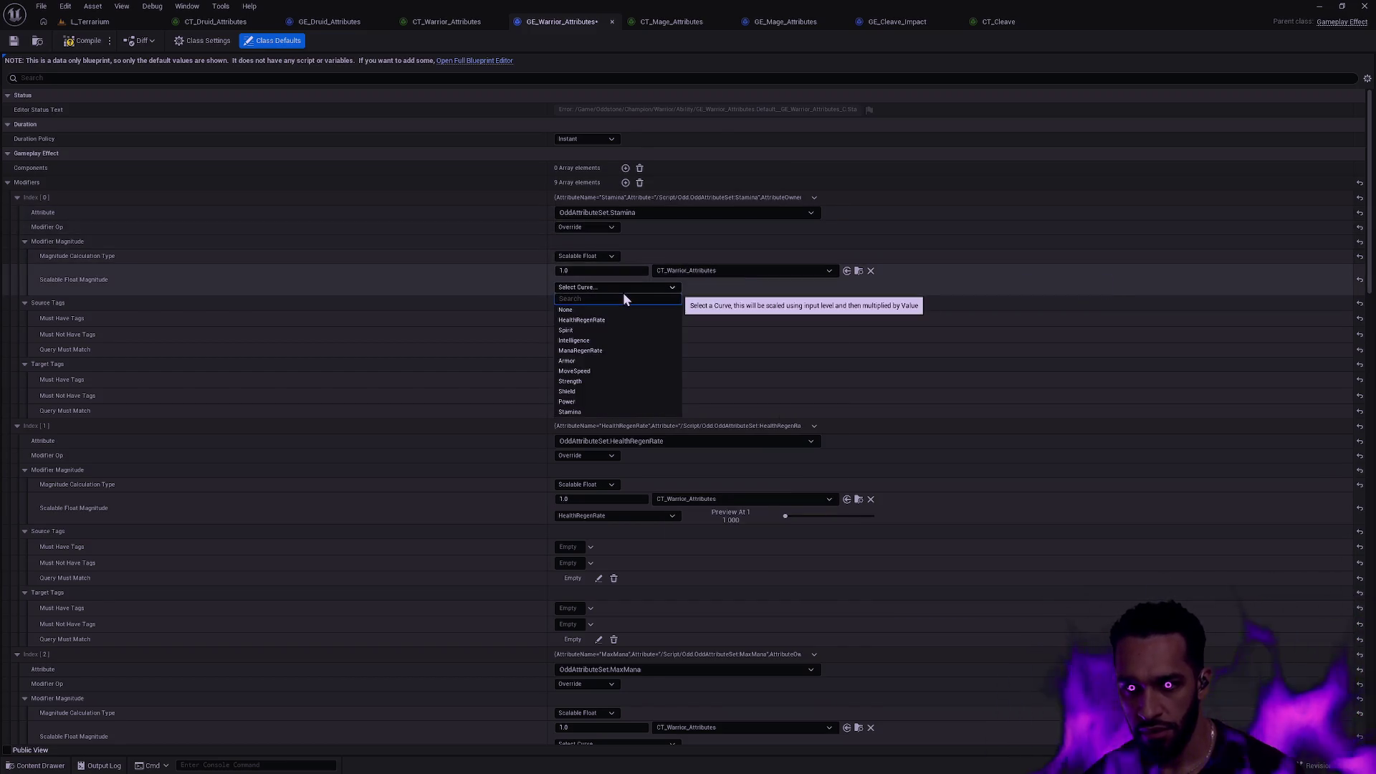
left_click(583, 407)
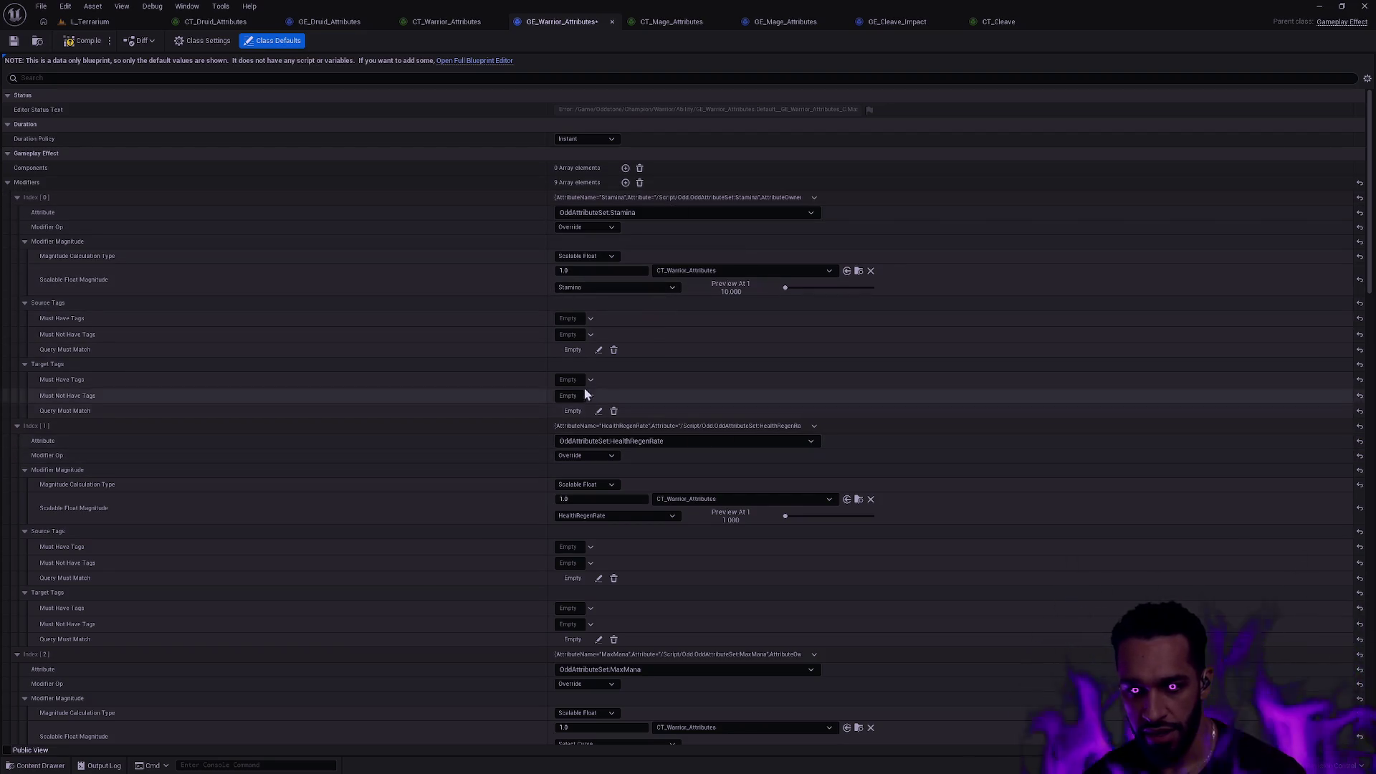
Set the third modifier's attribute to Spirit and its curve row to Spirit.
scroll(661, 450, "down", 3)
scroll(647, 430, "down", 2)
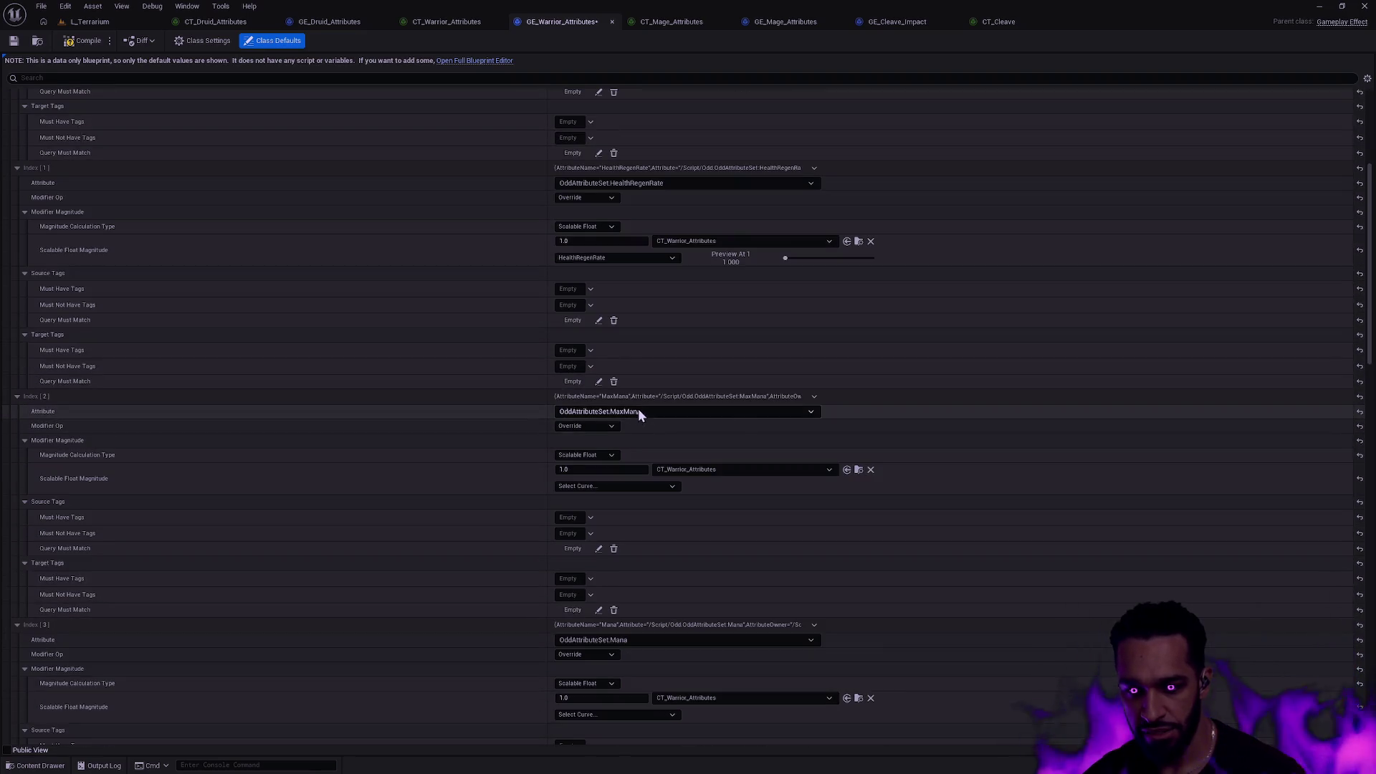
left_click(814, 396)
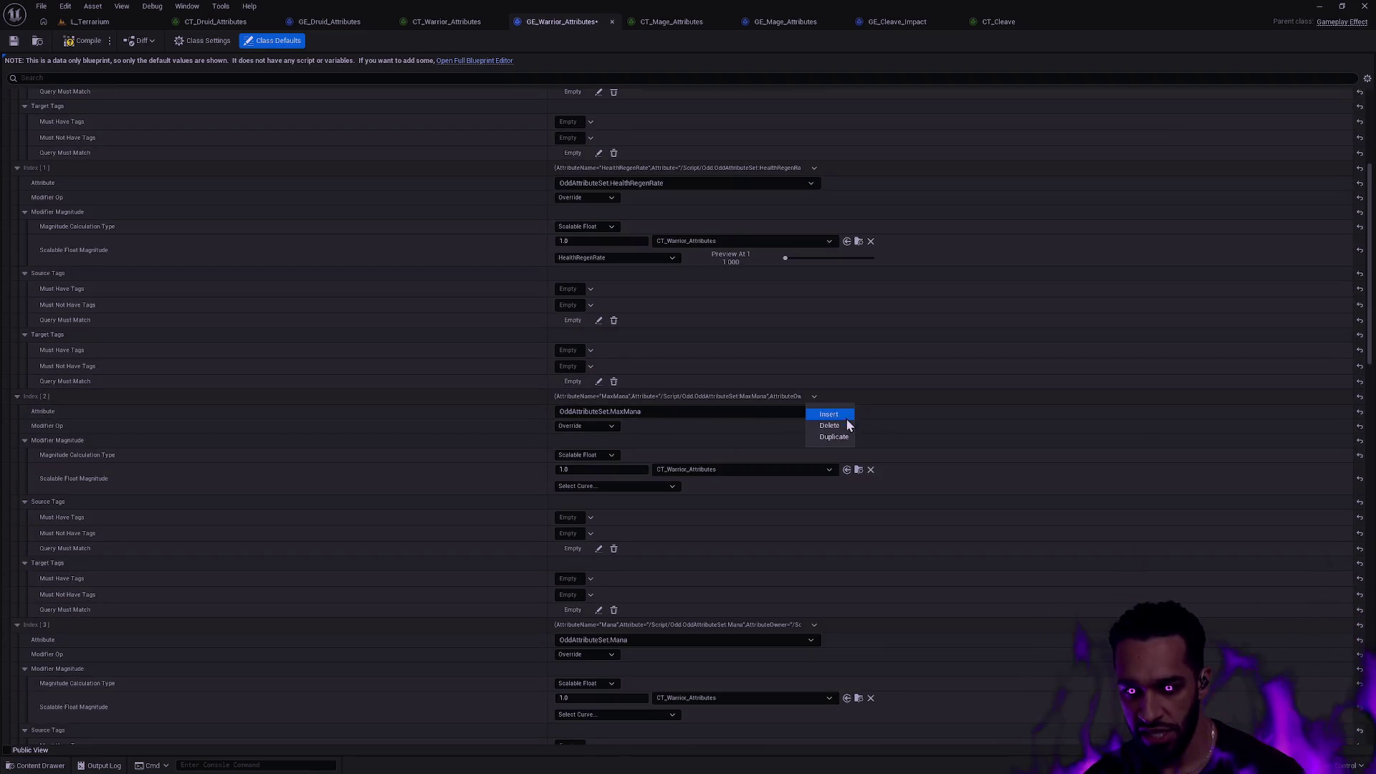
left_click(685, 413)
type("spirit")
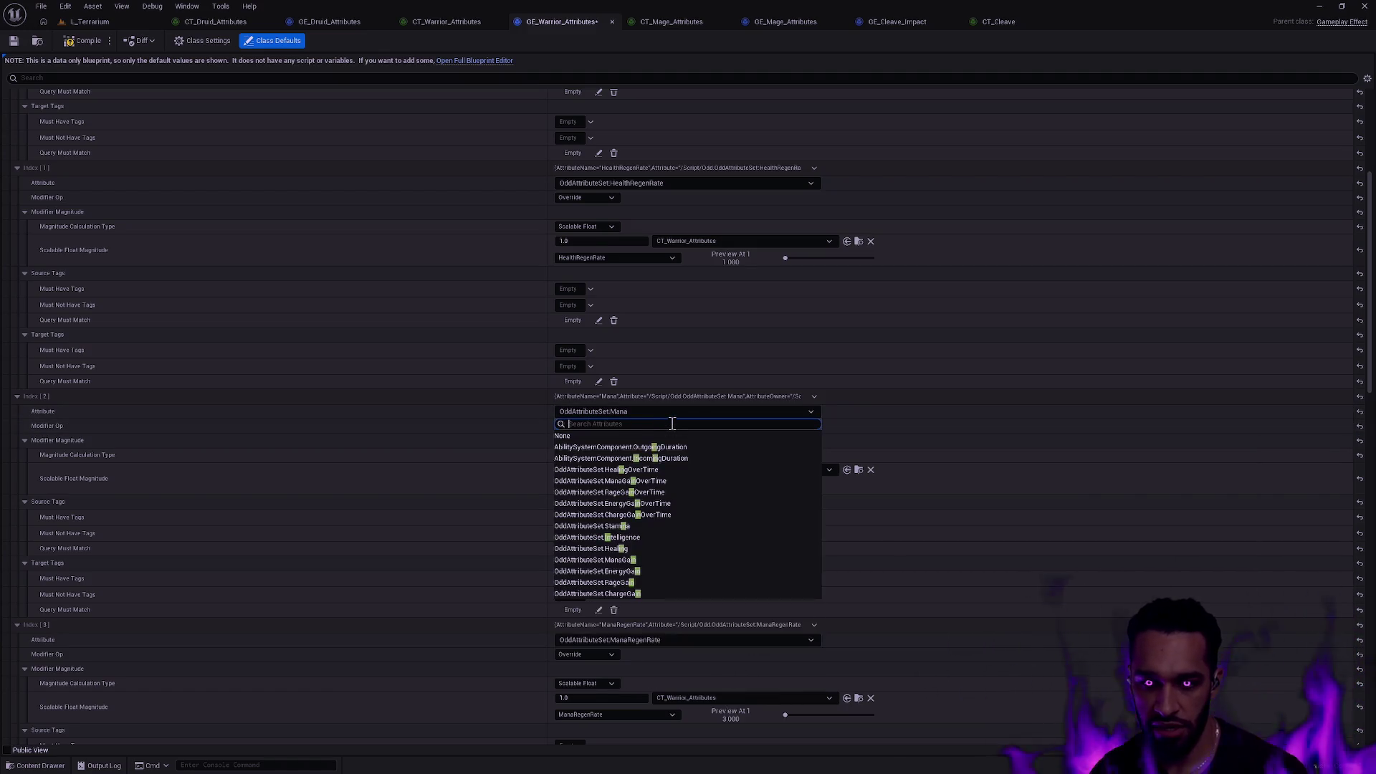
left_click(613, 447)
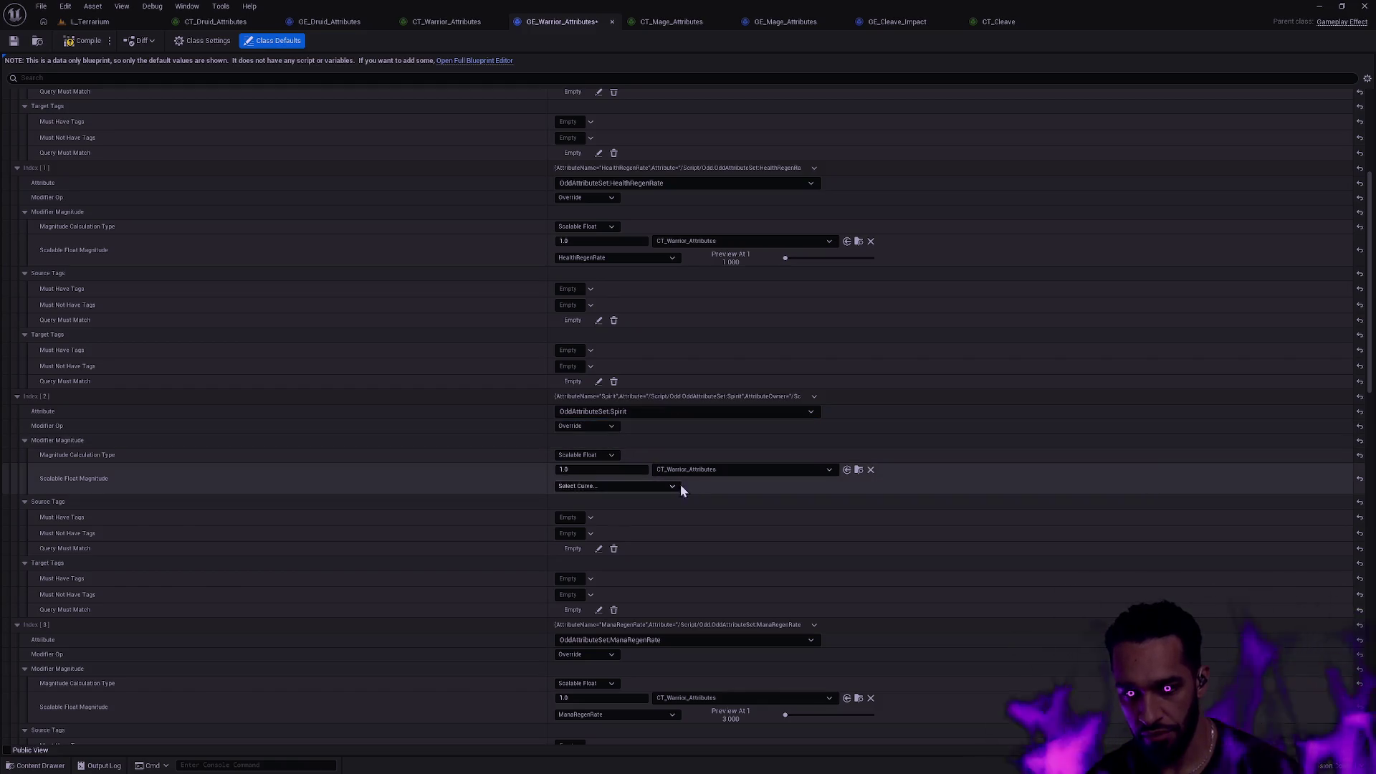
left_click(649, 486)
type("spirit")
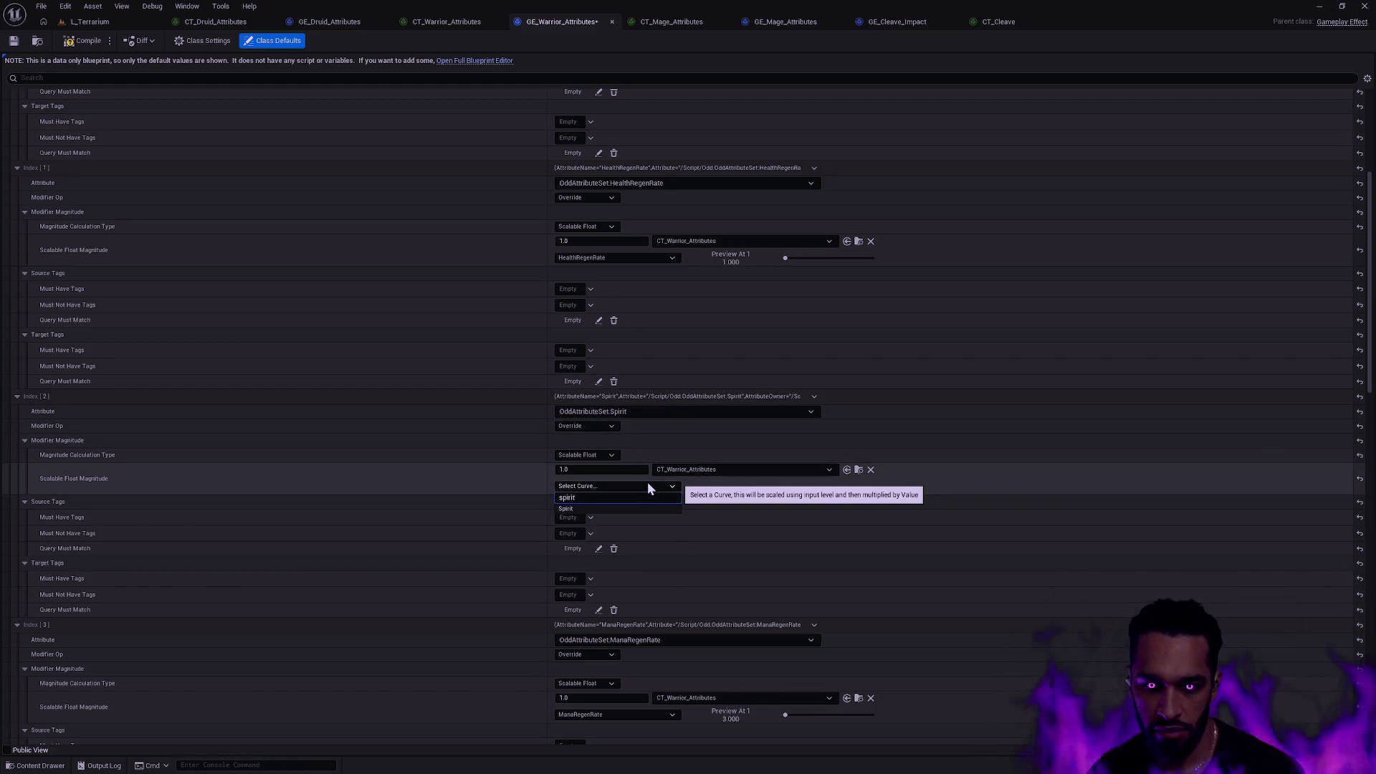
left_click(587, 507)
Compare against the Druid effect's modifiers and fold the Warrior modifier entries.
scroll(898, 566, "down", 5)
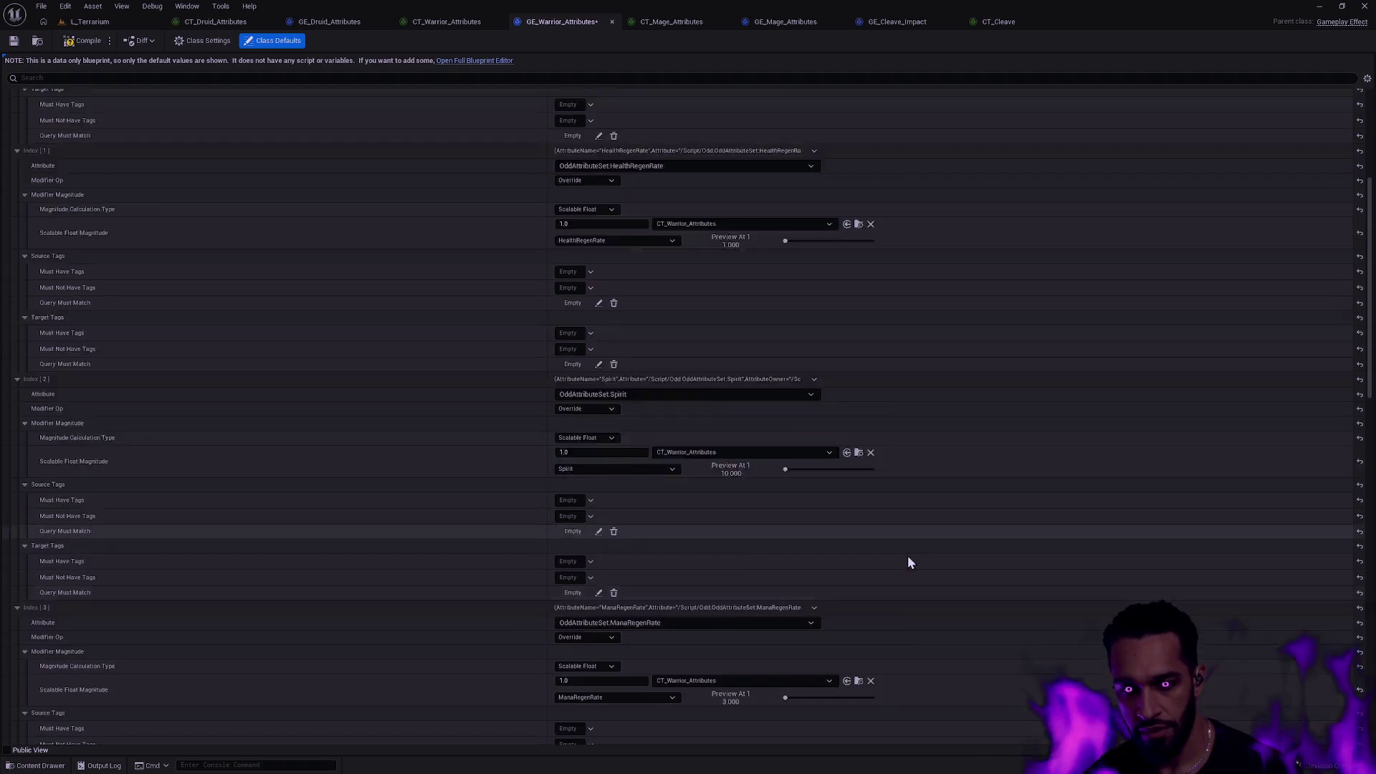
scroll(896, 531, "down", 6)
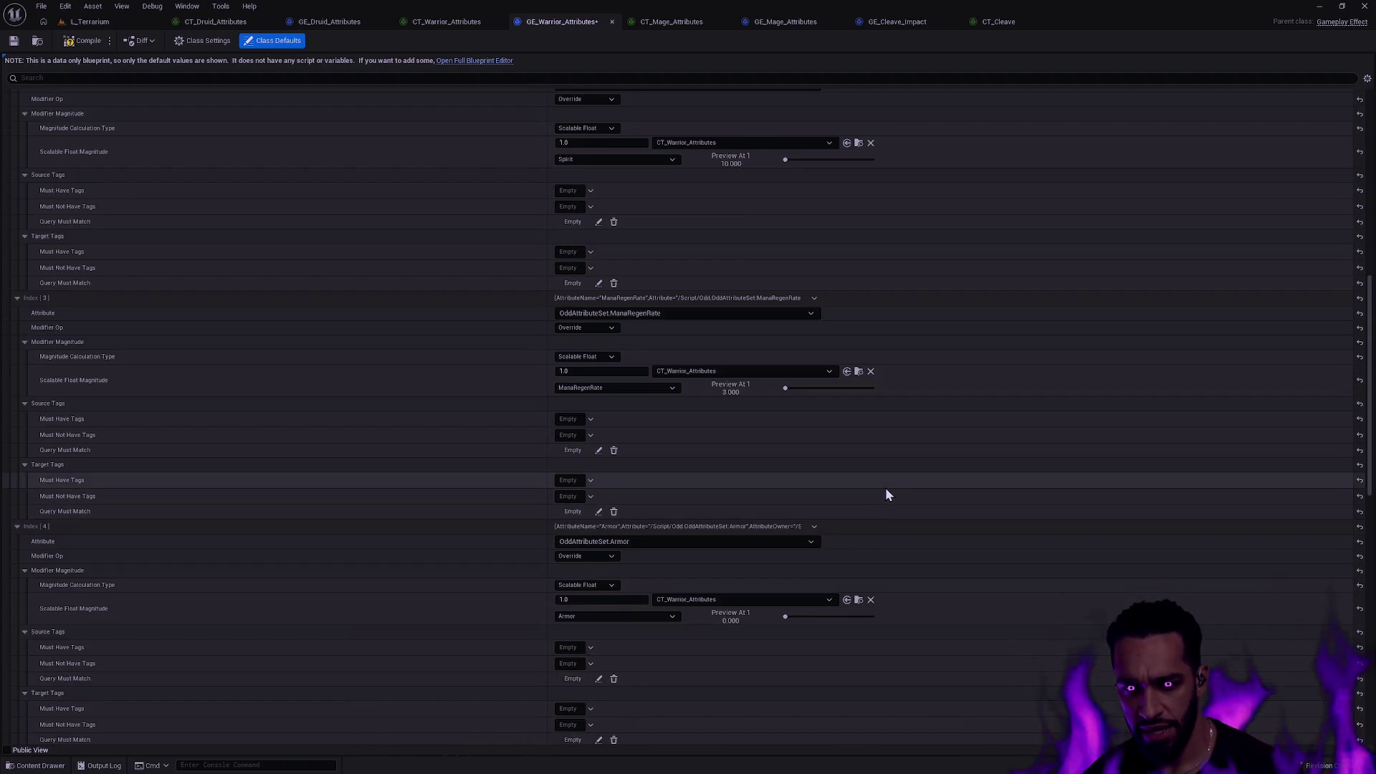
scroll(875, 462, "down", 12)
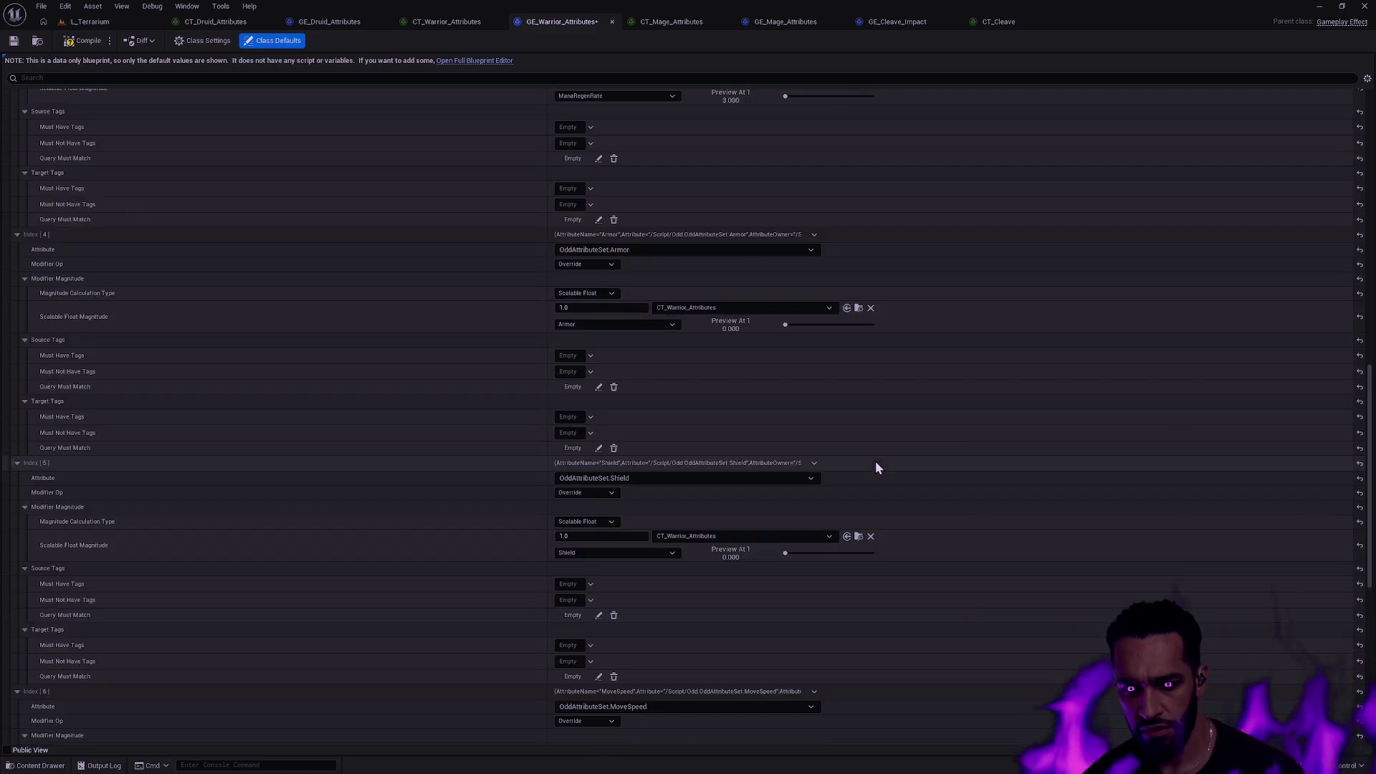
scroll(873, 452, "down", 3)
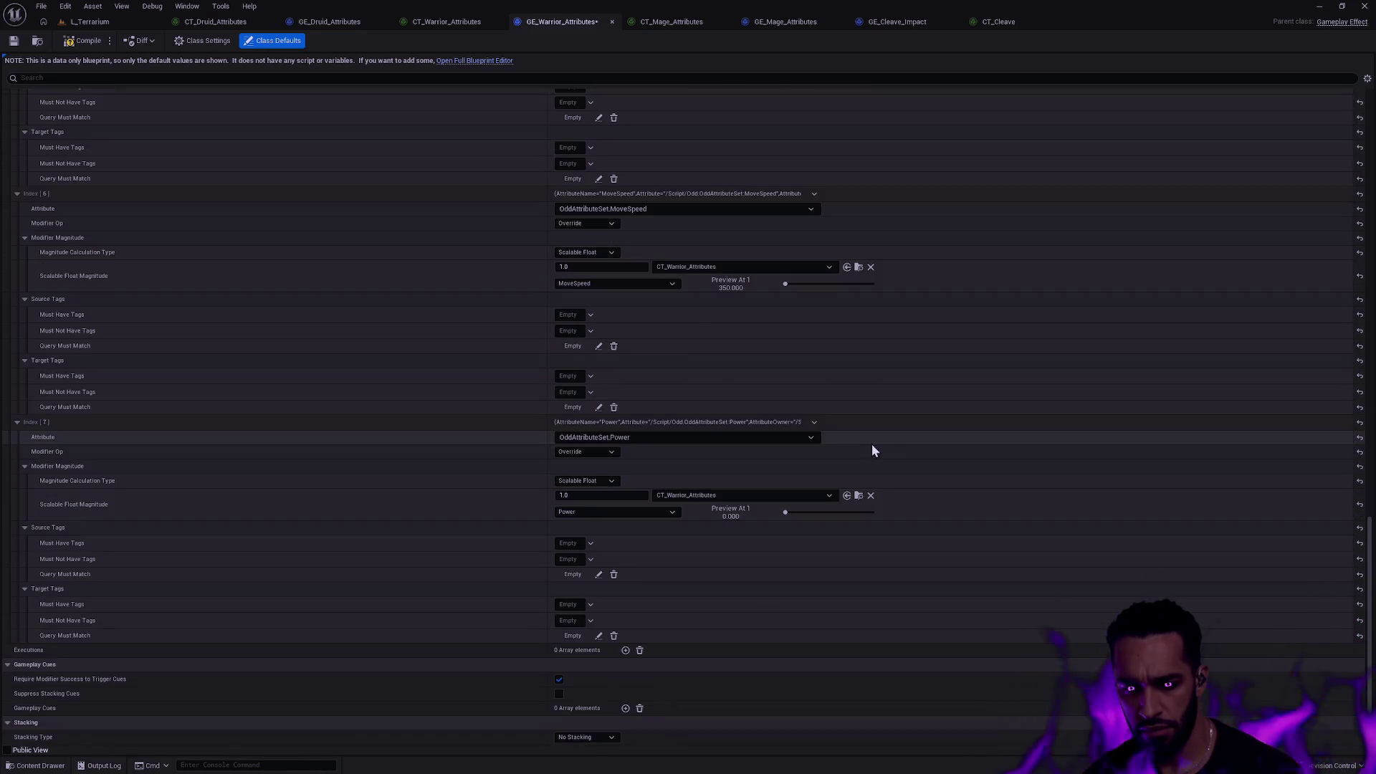
scroll(878, 469, "up", 4)
scroll(881, 478, "up", 17)
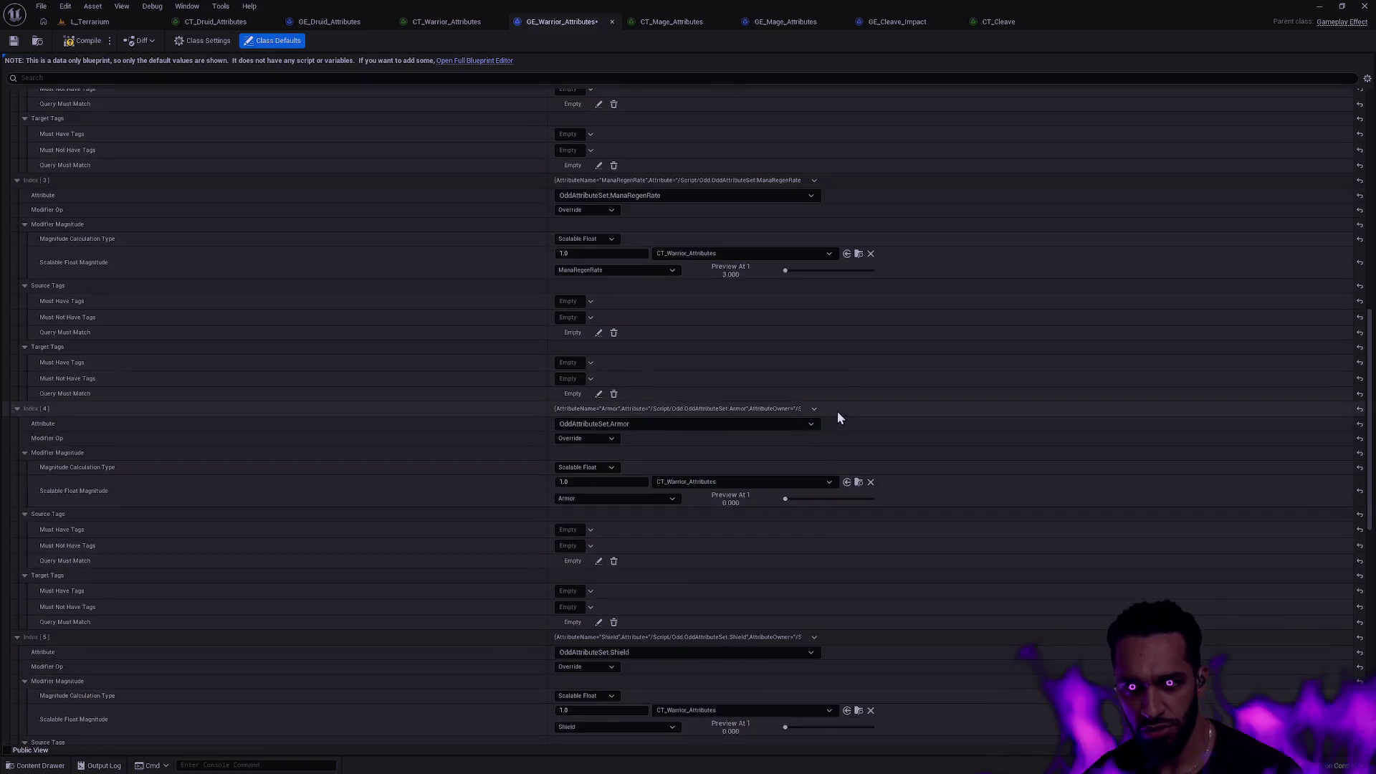
scroll(824, 394, "up", 10)
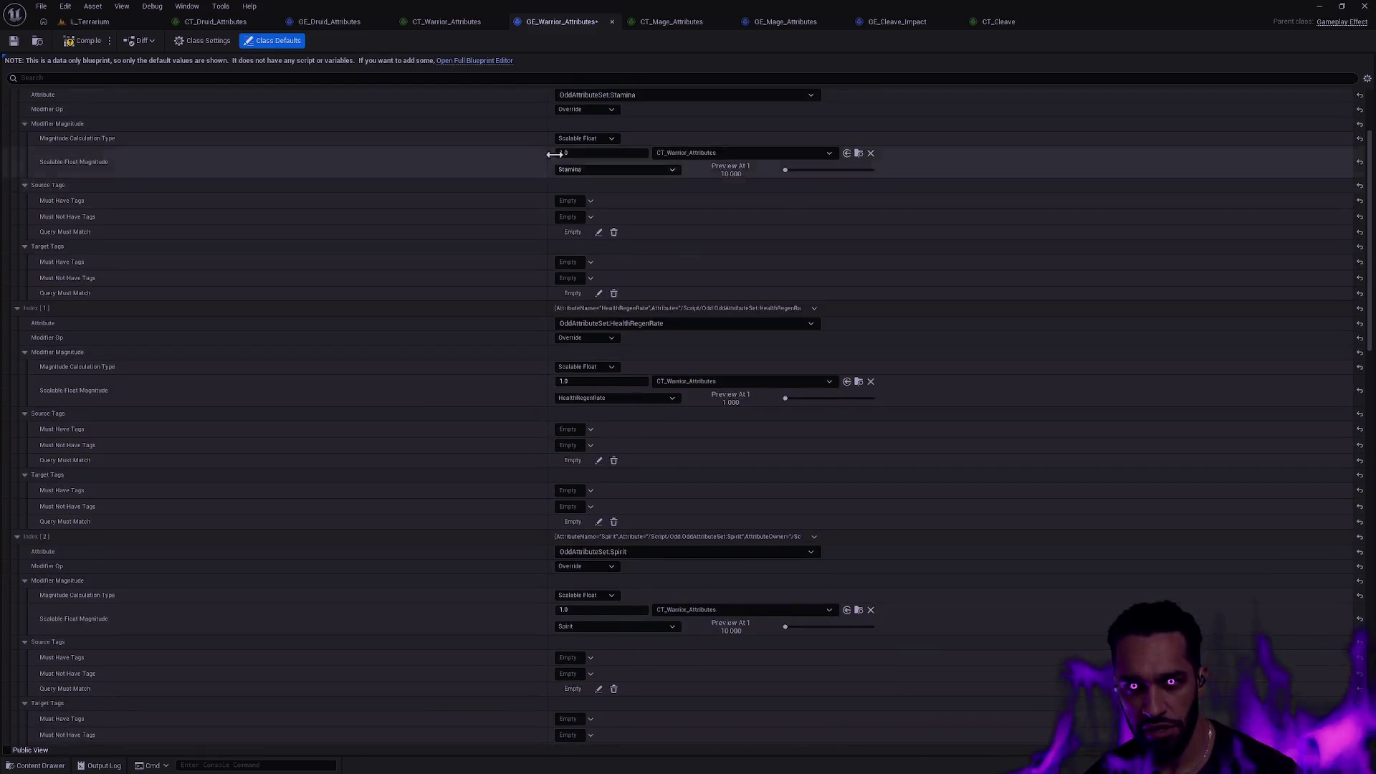
left_click(326, 22)
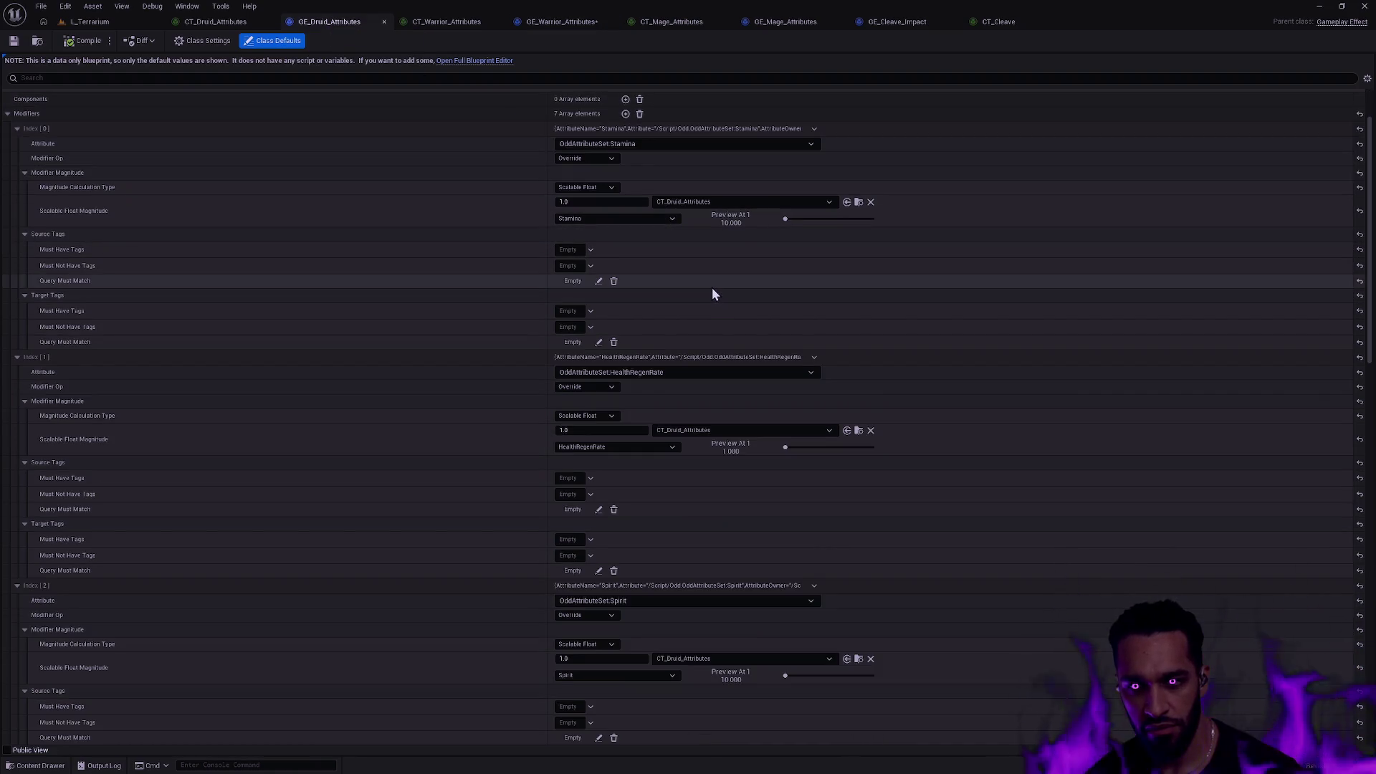
left_click(530, 22)
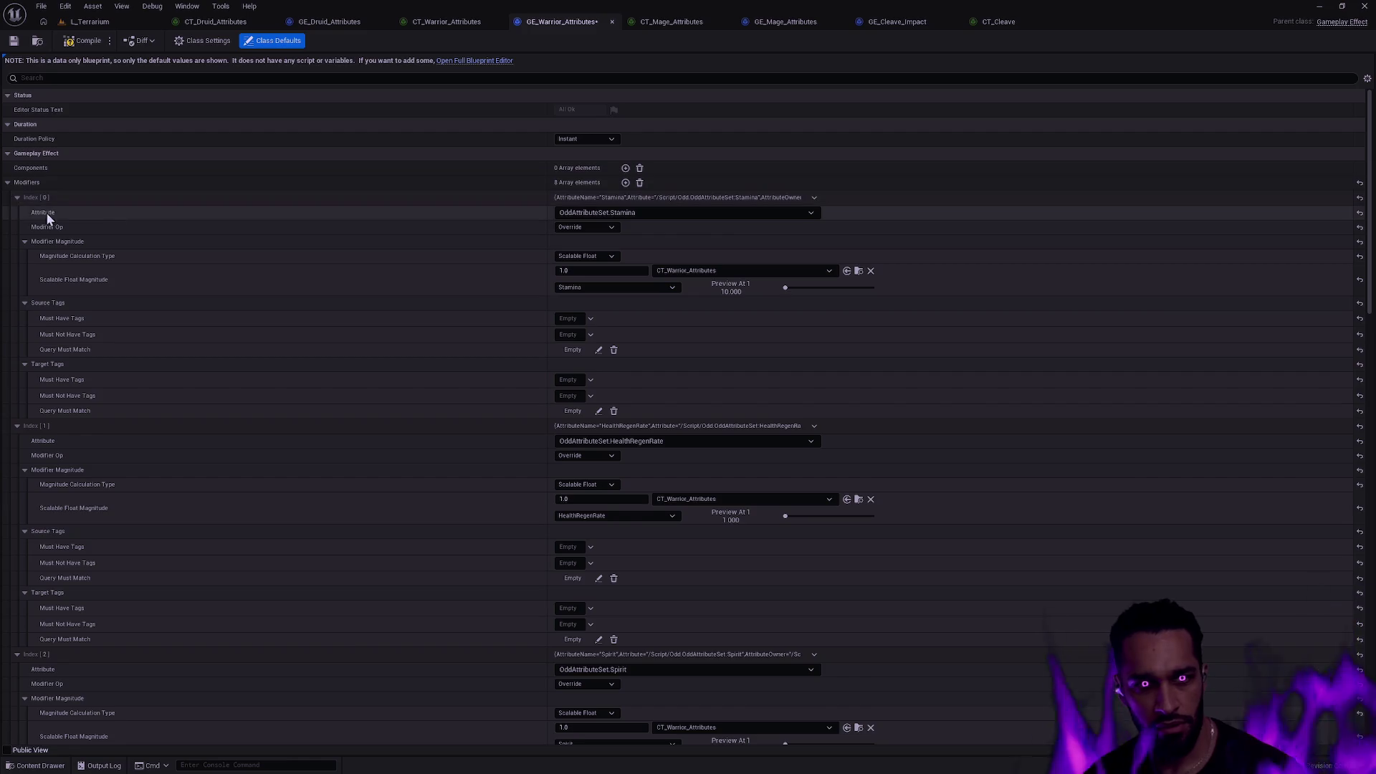
left_click(7, 183, "shift")
left_click(8, 184)
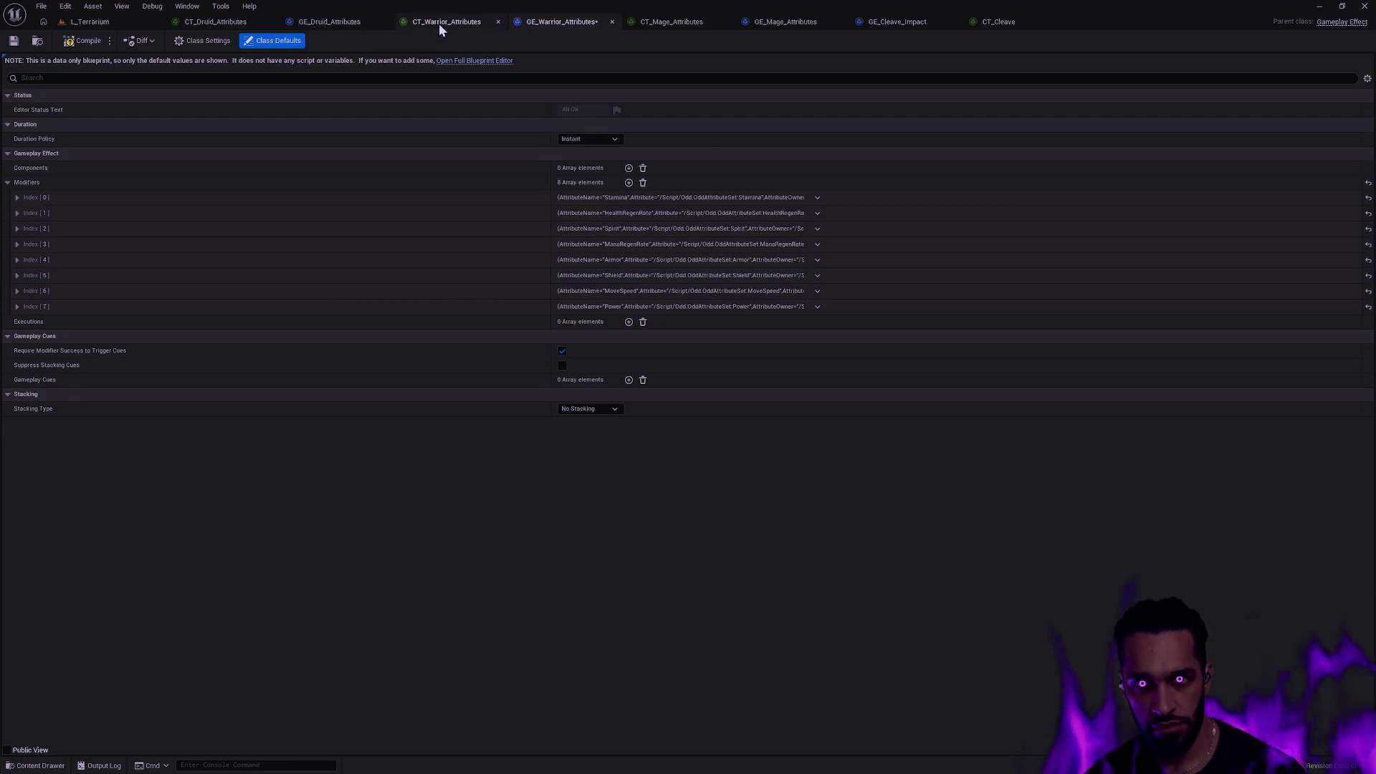
Review the Druid effect's folded modifiers against the Warrior effect.
left_click(330, 21)
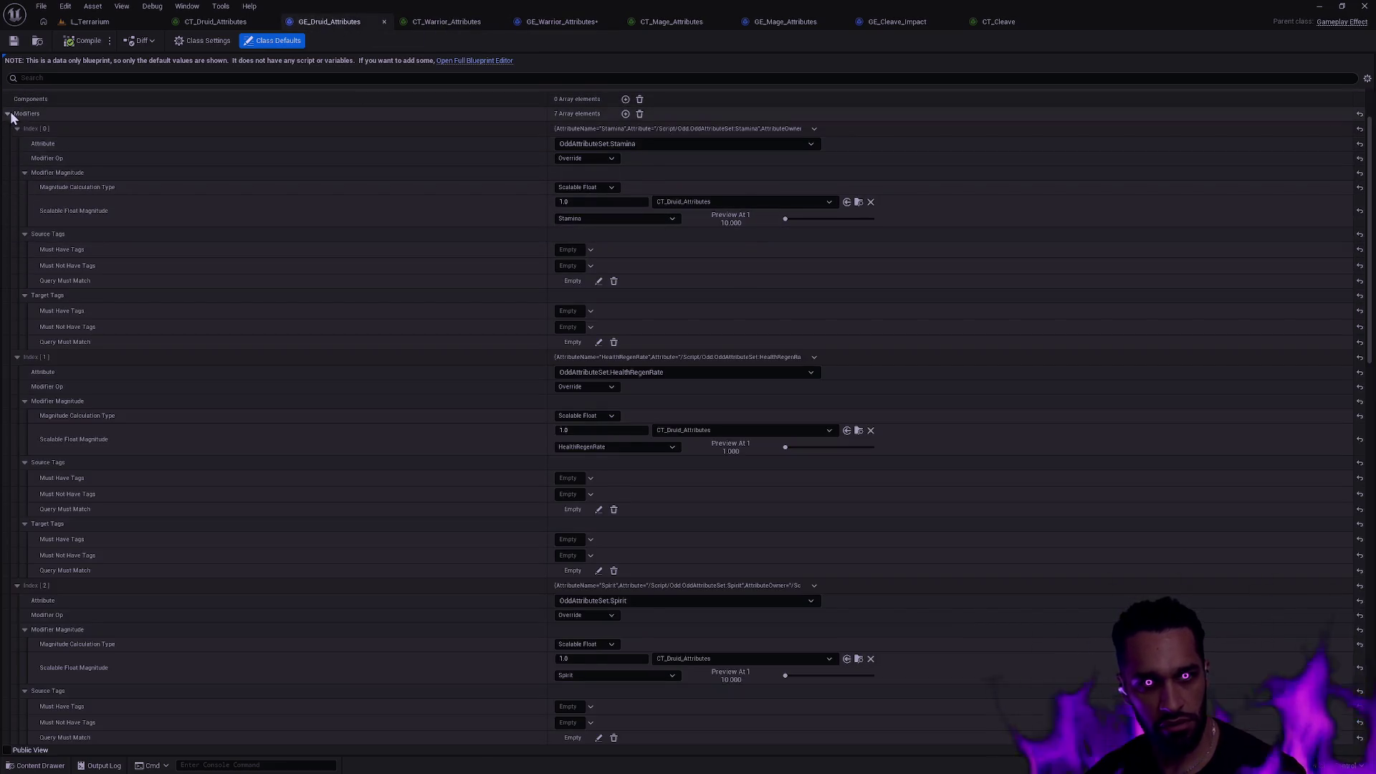
left_click(8, 182)
left_click(8, 182)
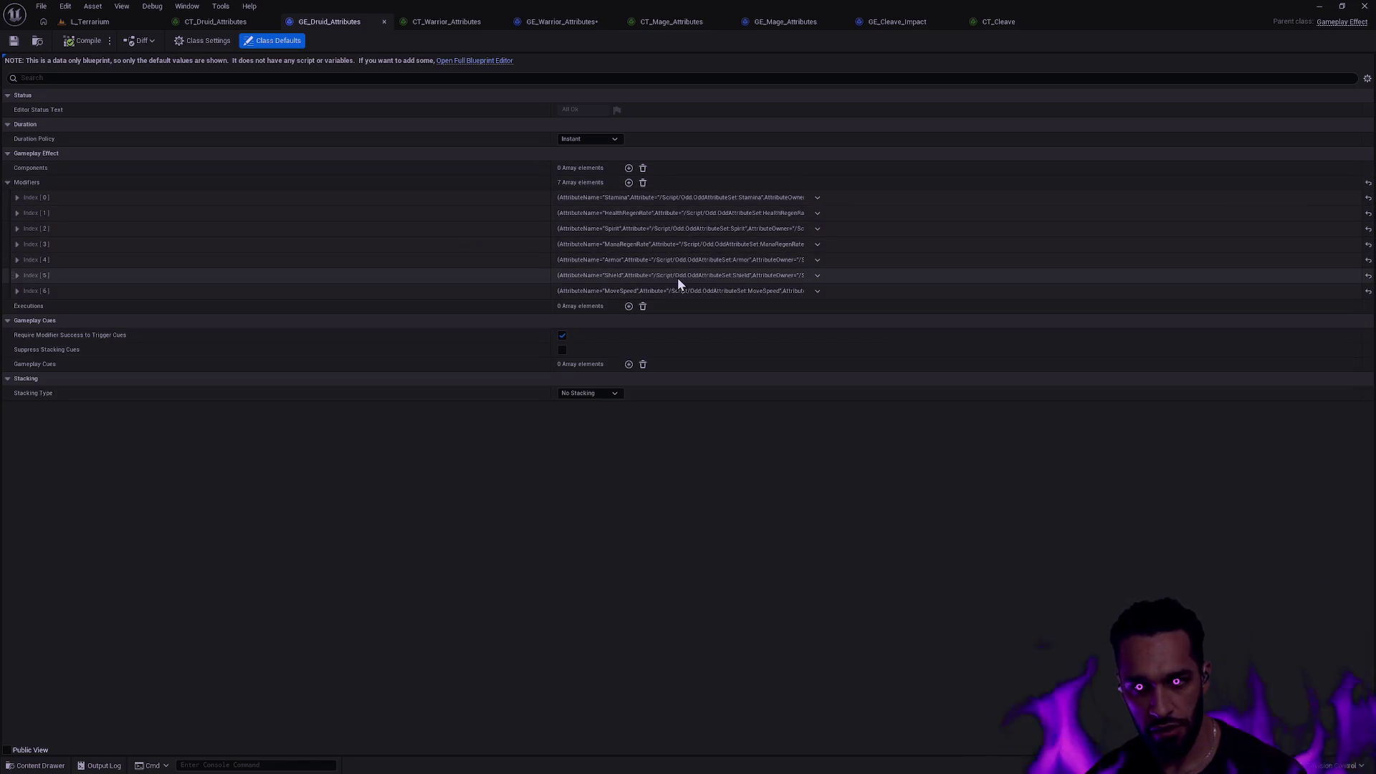
left_click(817, 276)
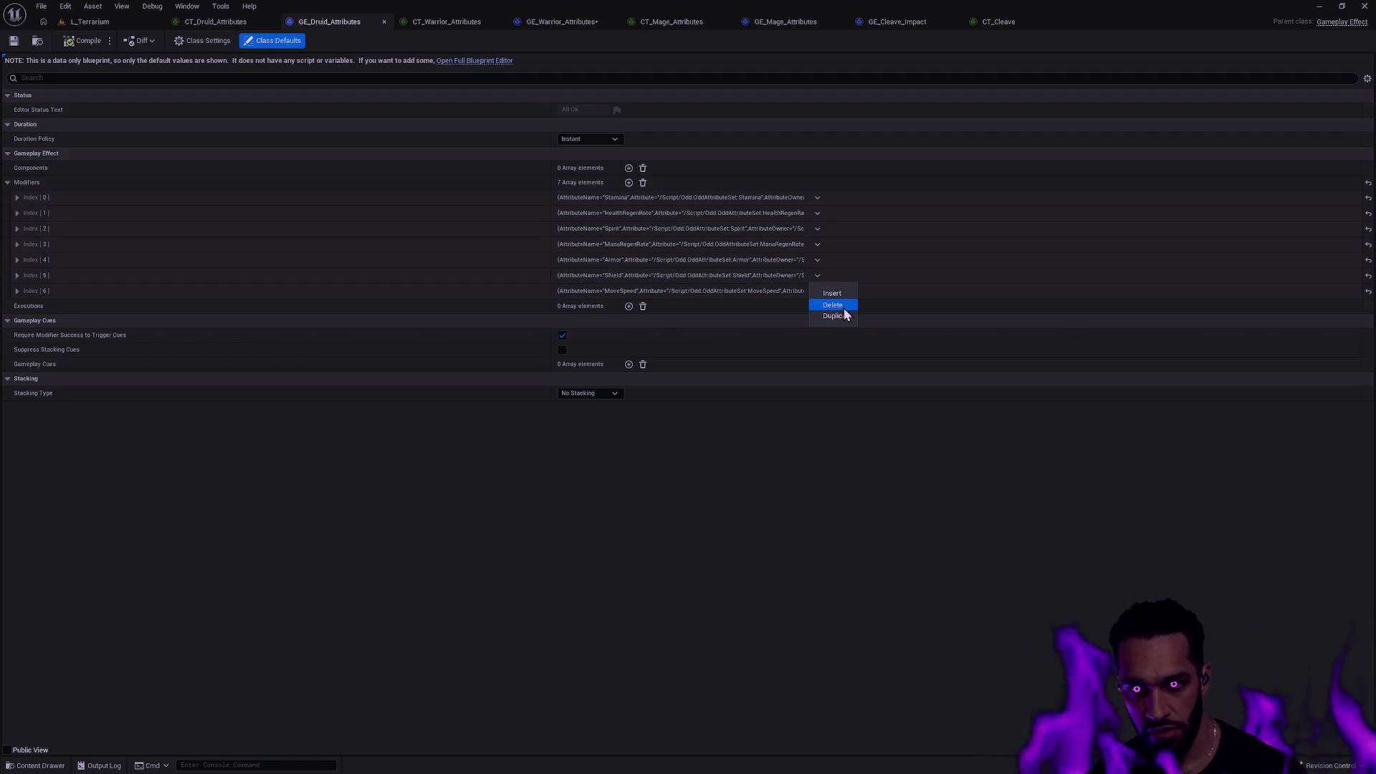
left_click(777, 435)
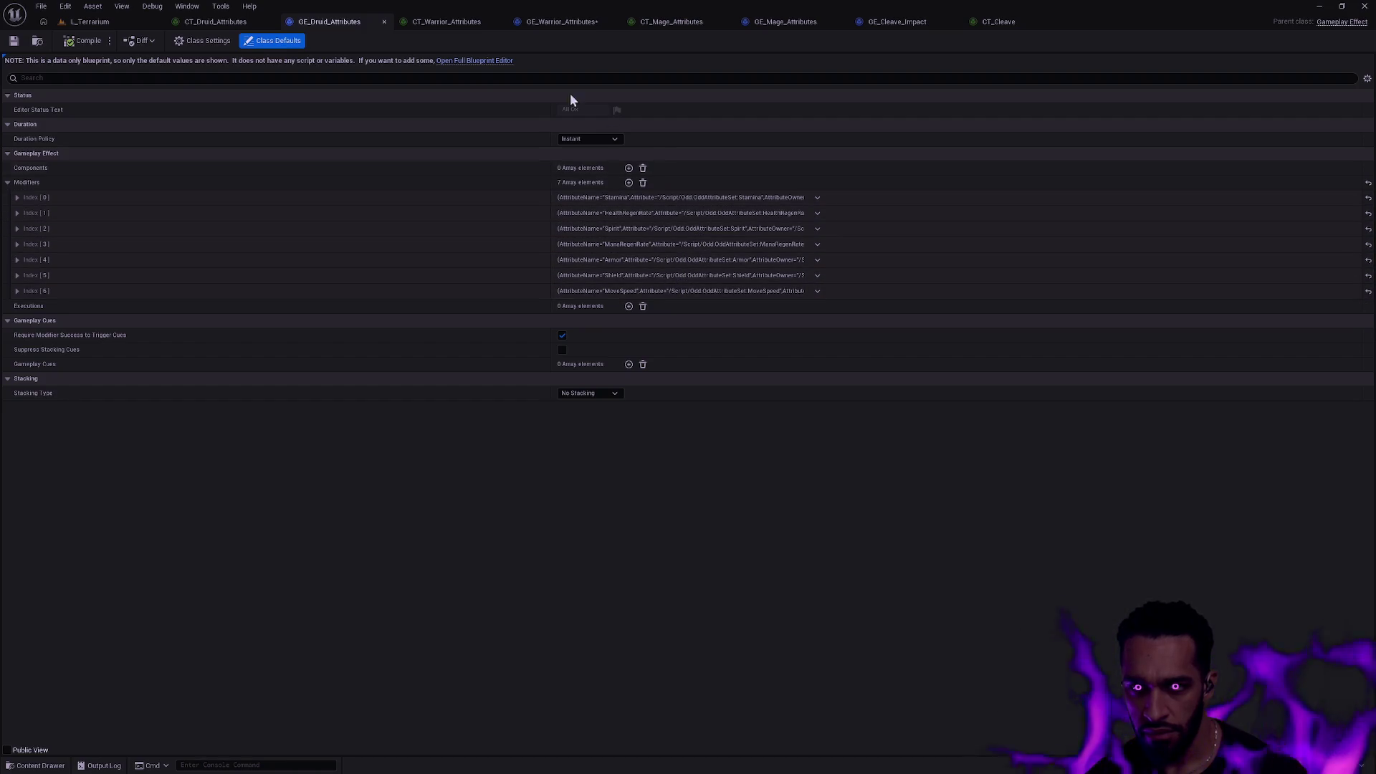
left_click(576, 28)
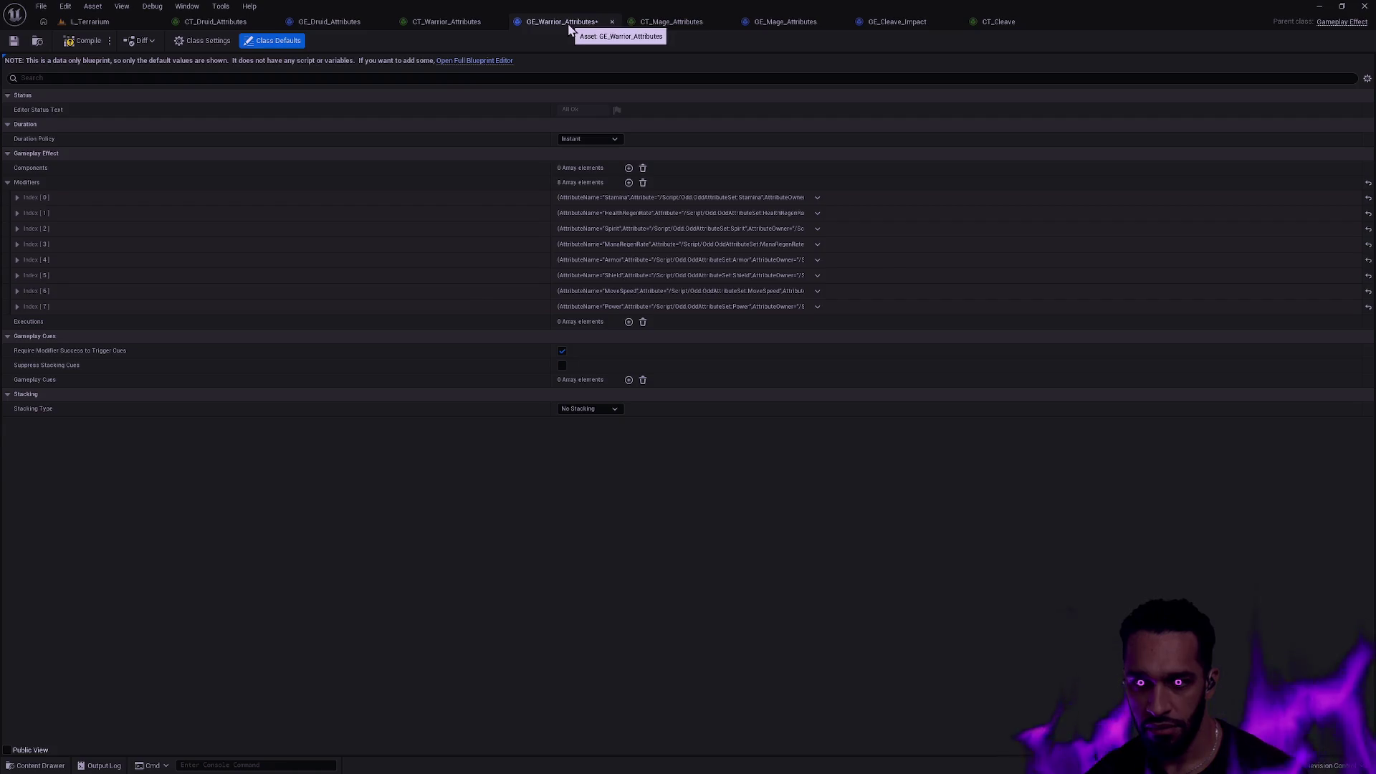
left_click(344, 29)
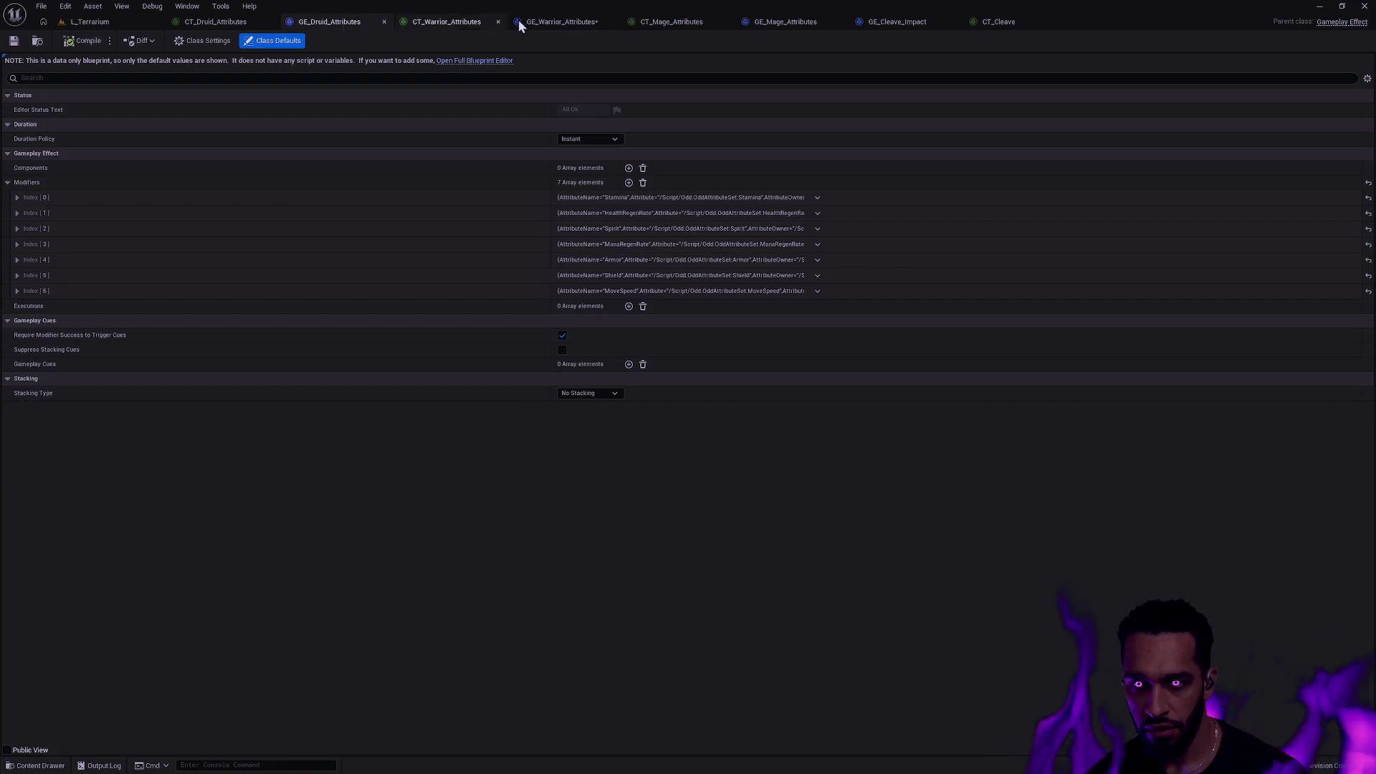
left_click(572, 21)
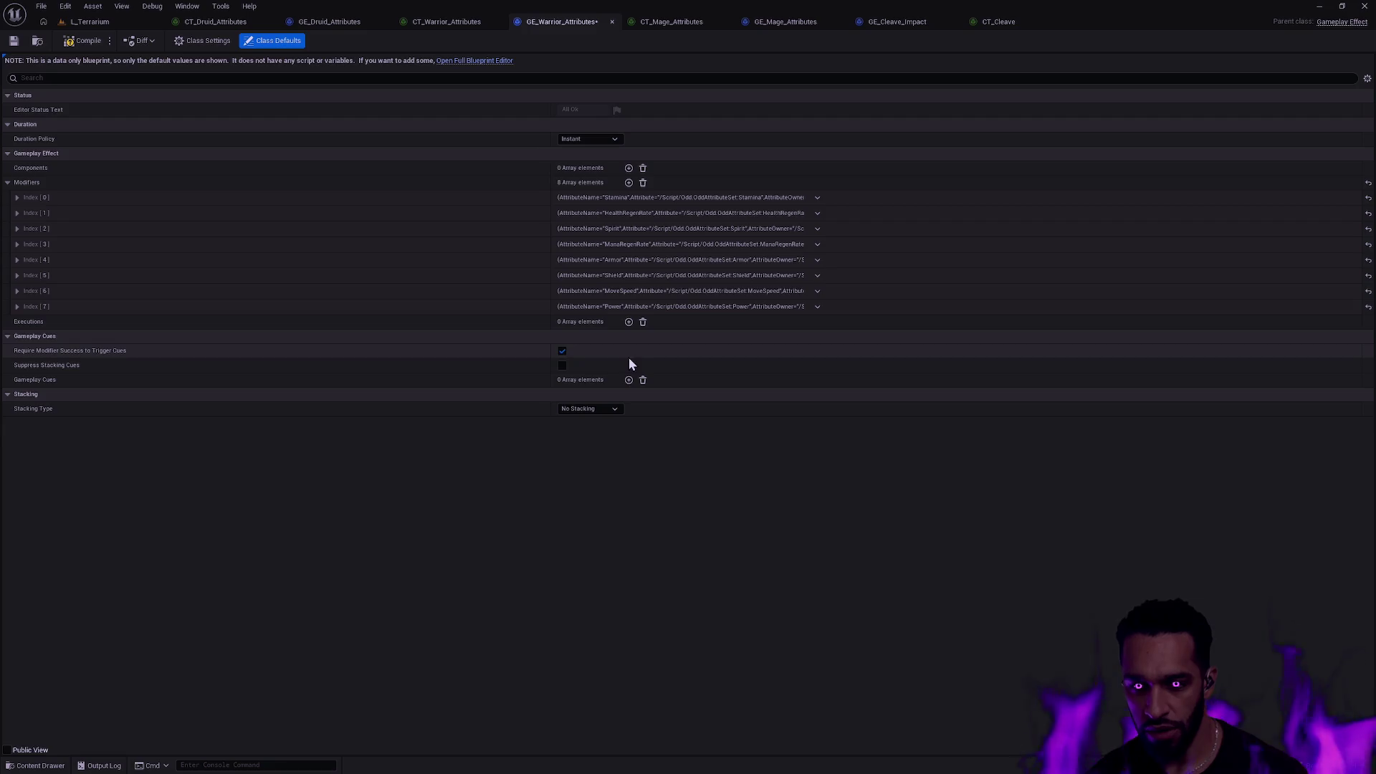
Delete the Power modifier from GE_Warrior_Attributes and save.
left_click(816, 307)
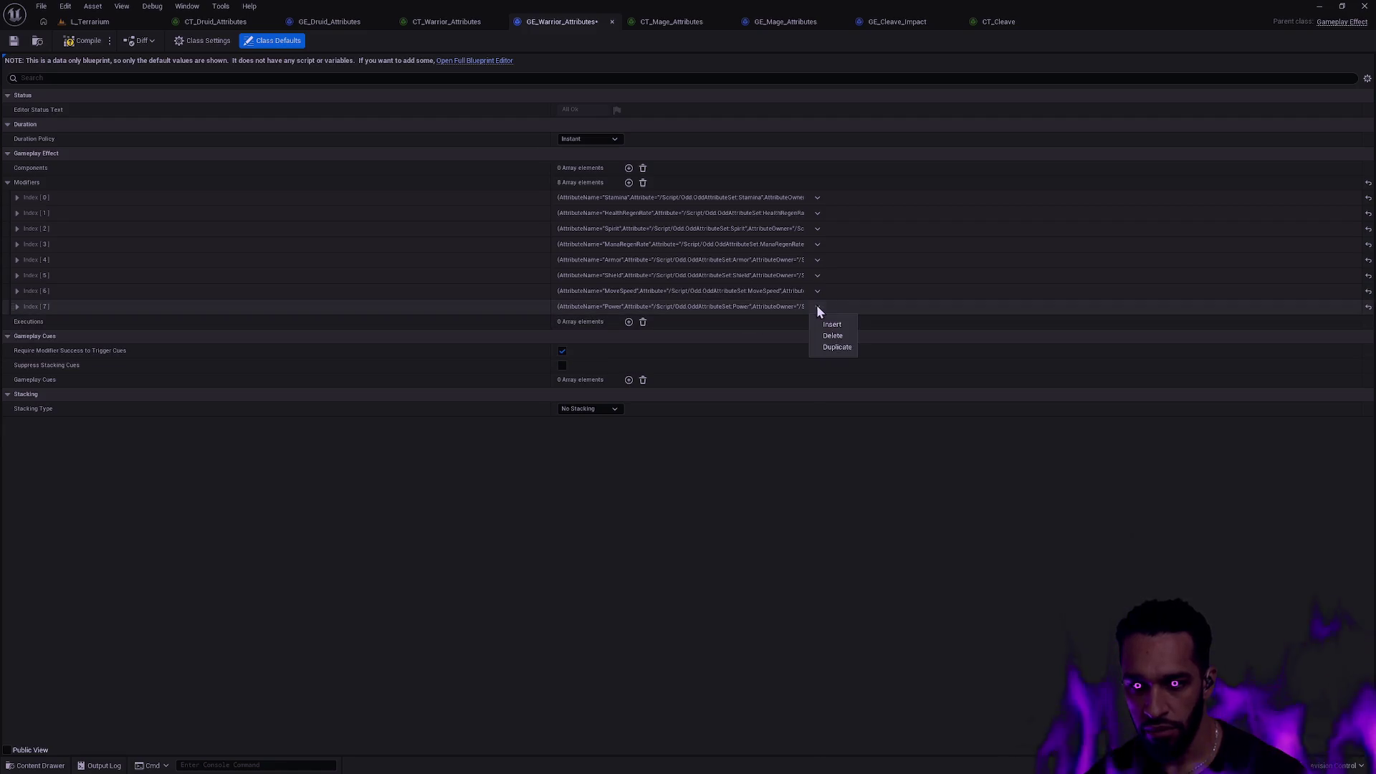
left_click(831, 334)
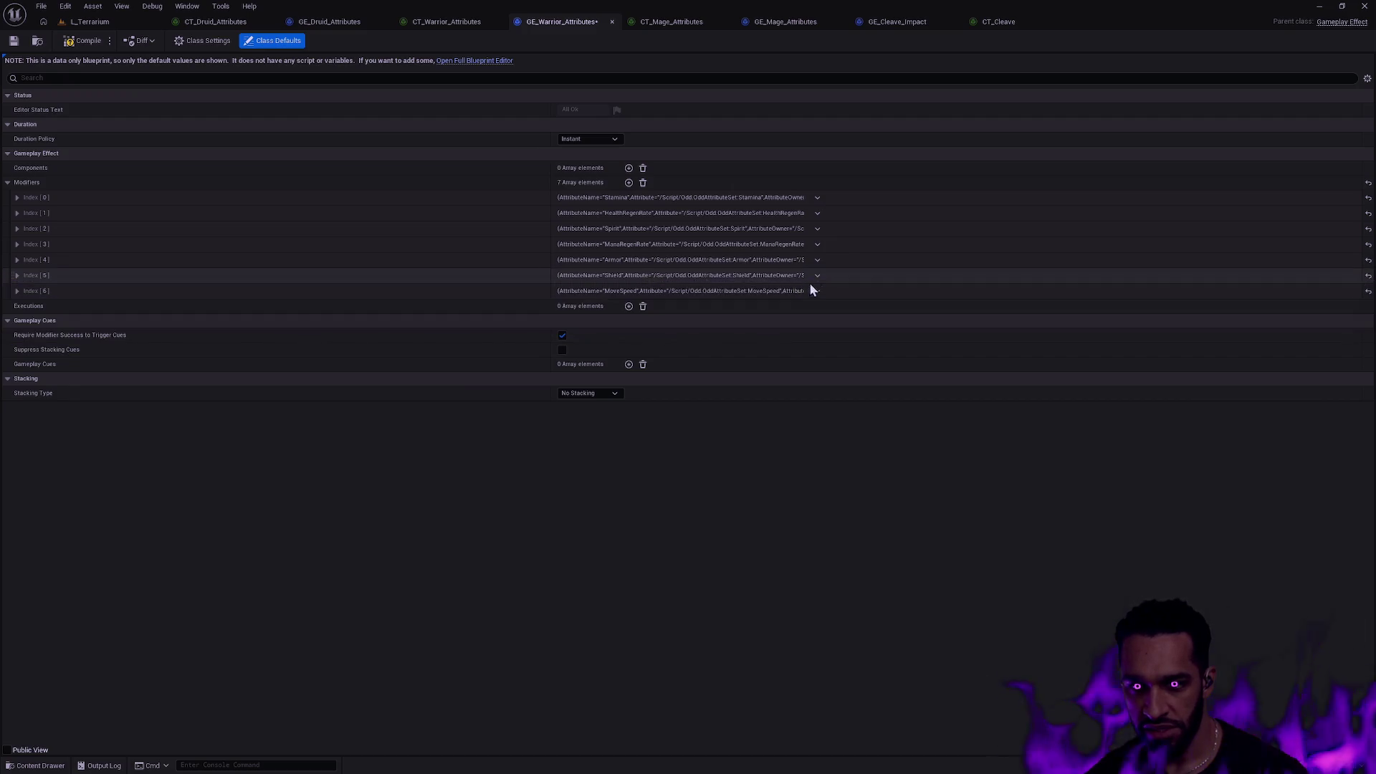
left_click(817, 291)
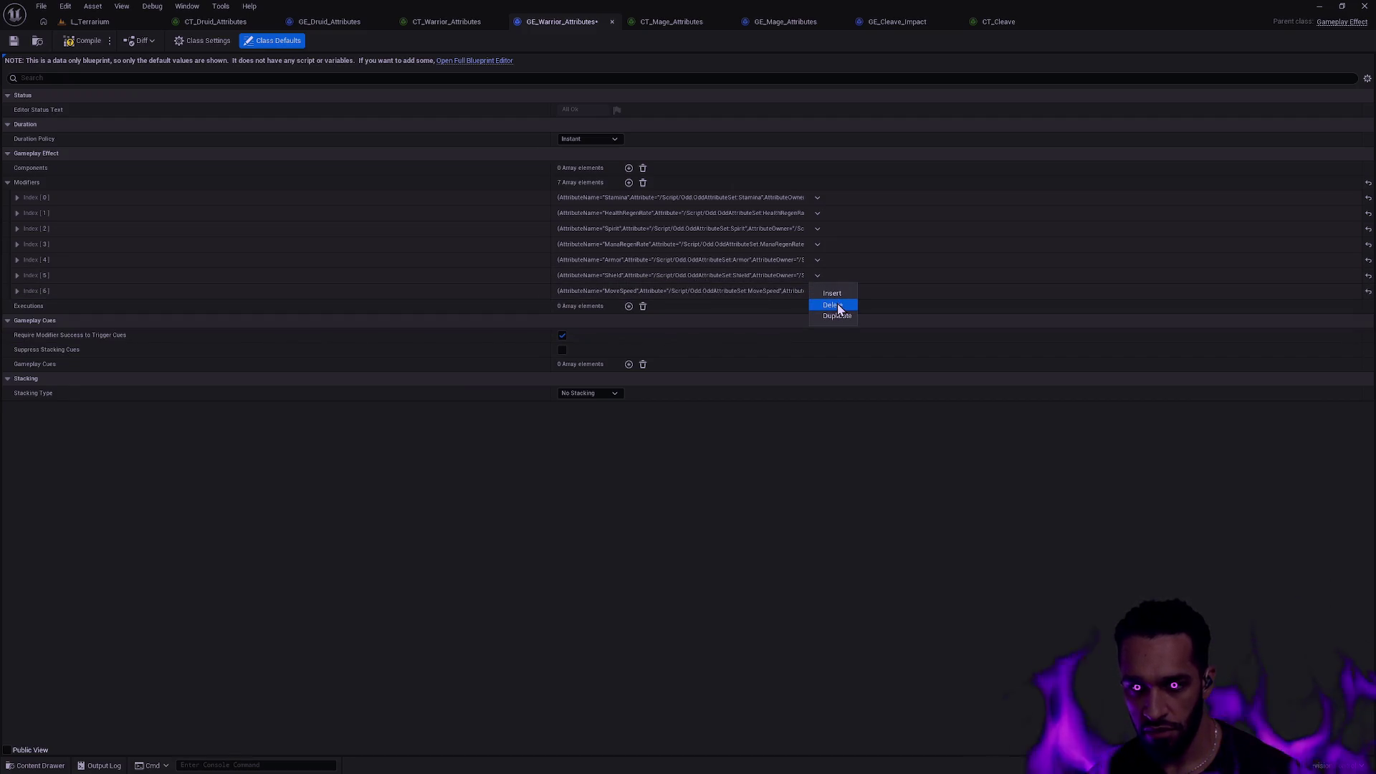
left_click(678, 551)
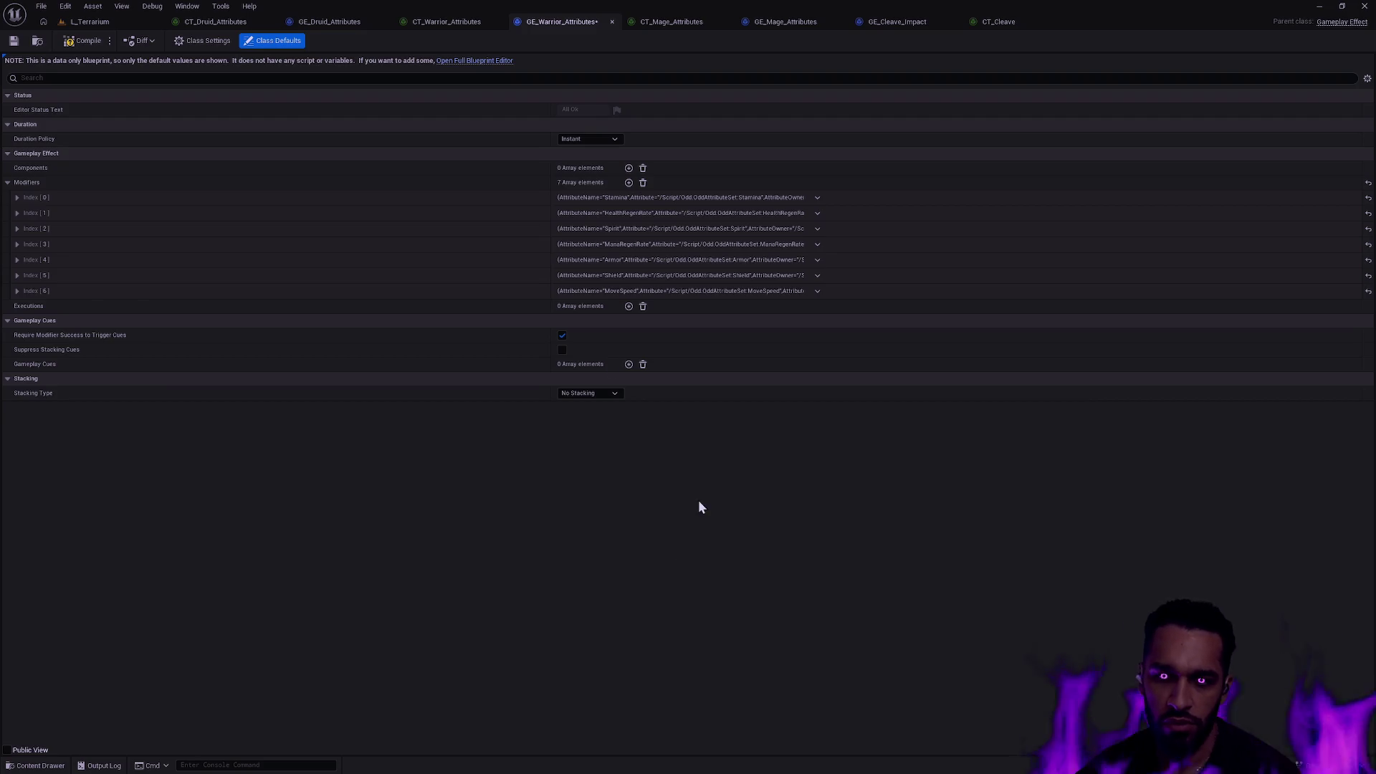
left_click(13, 43)
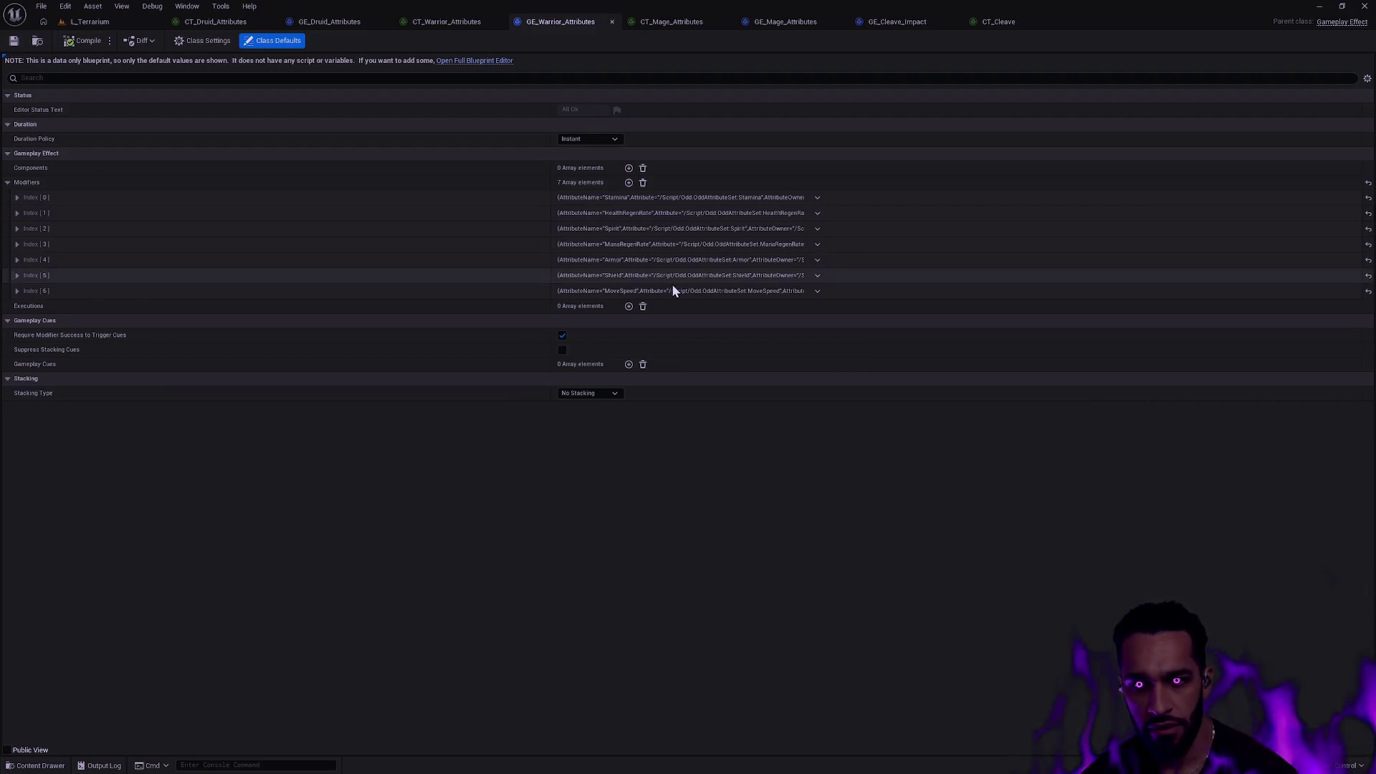
Delete the Shield and Armor modifiers, leaving five modifiers.
left_click(817, 275)
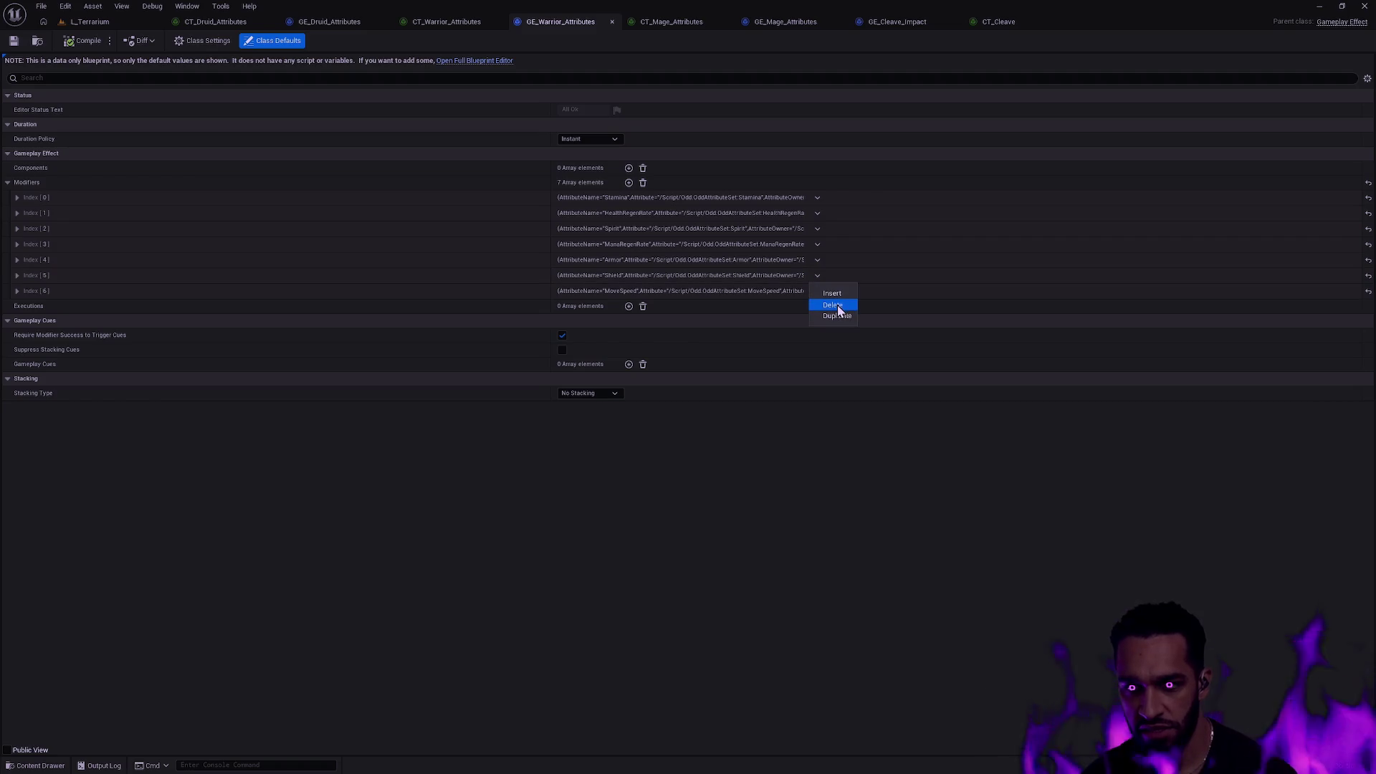
left_click(833, 304)
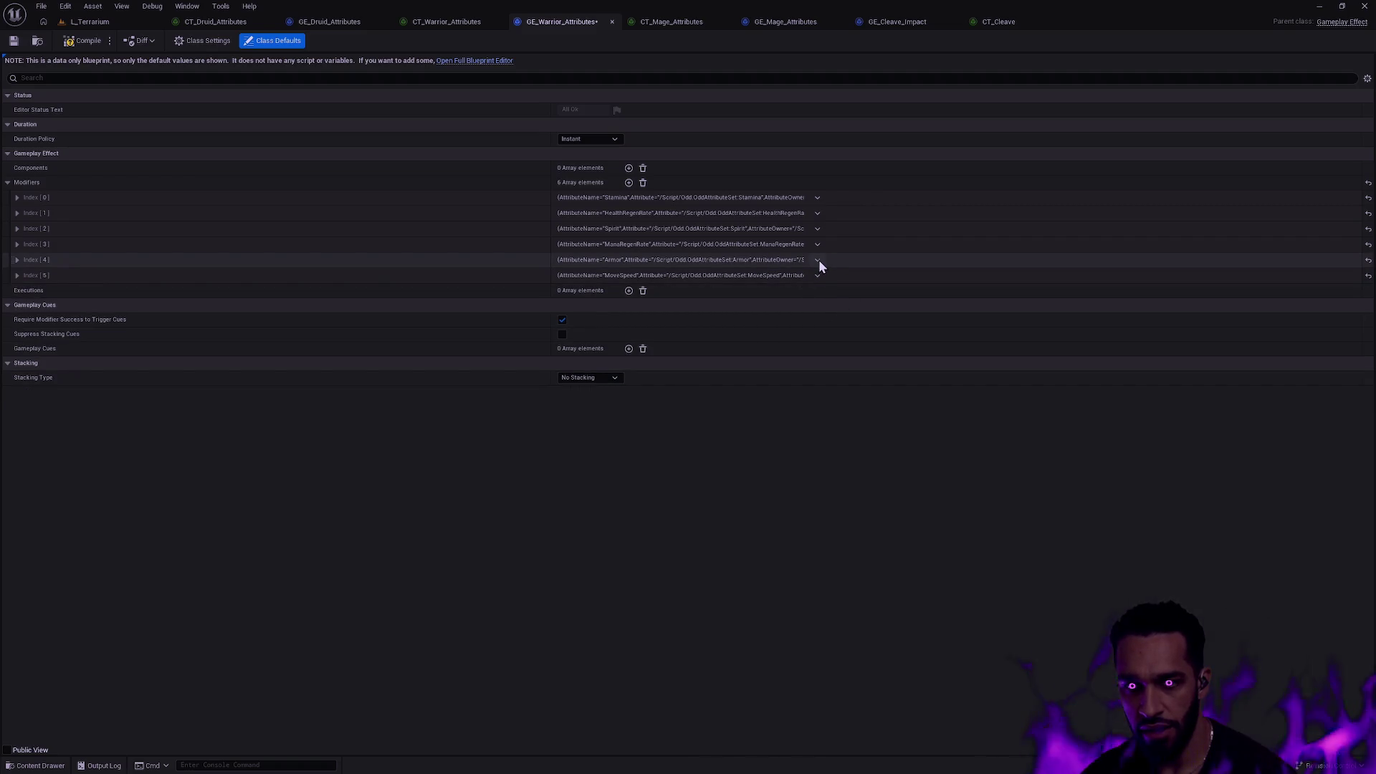
left_click(442, 28)
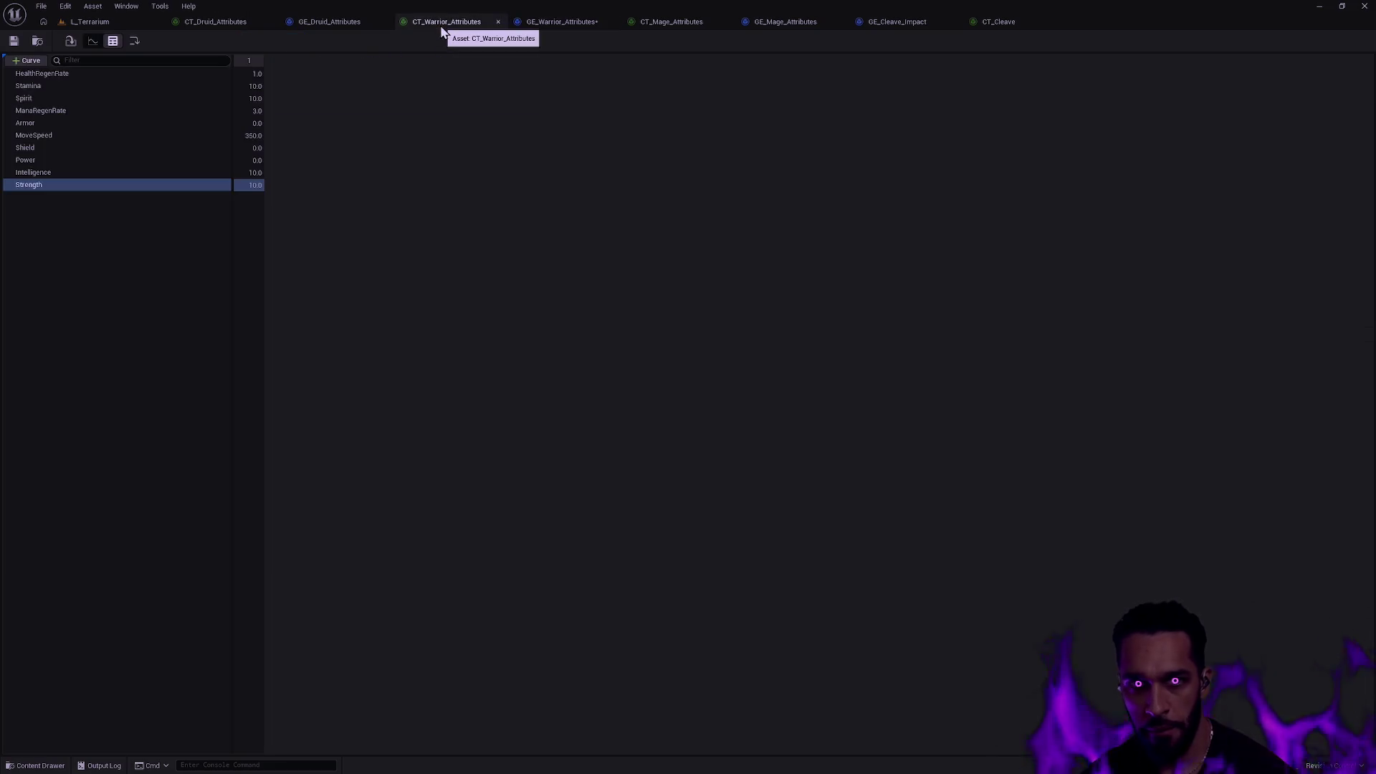
left_click(530, 23)
left_click(817, 259)
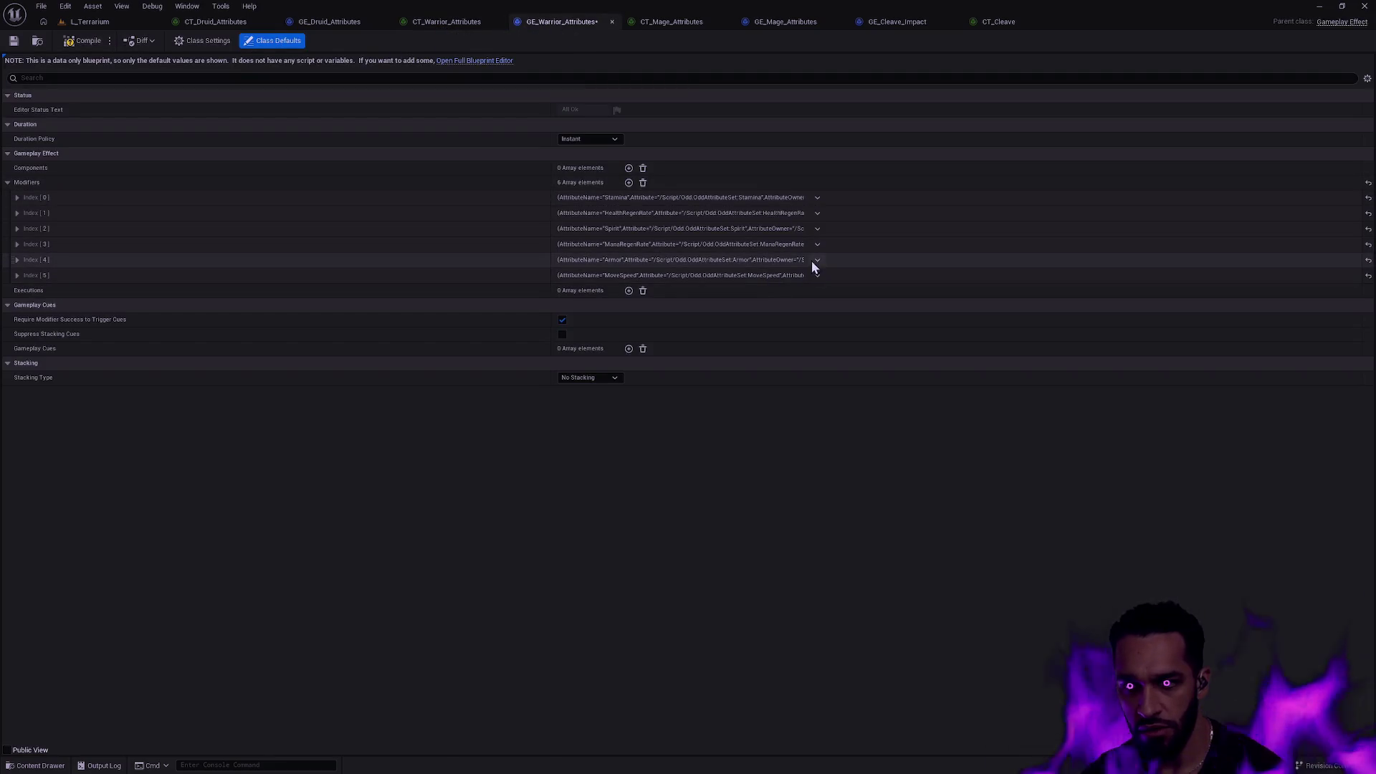
left_click(841, 291)
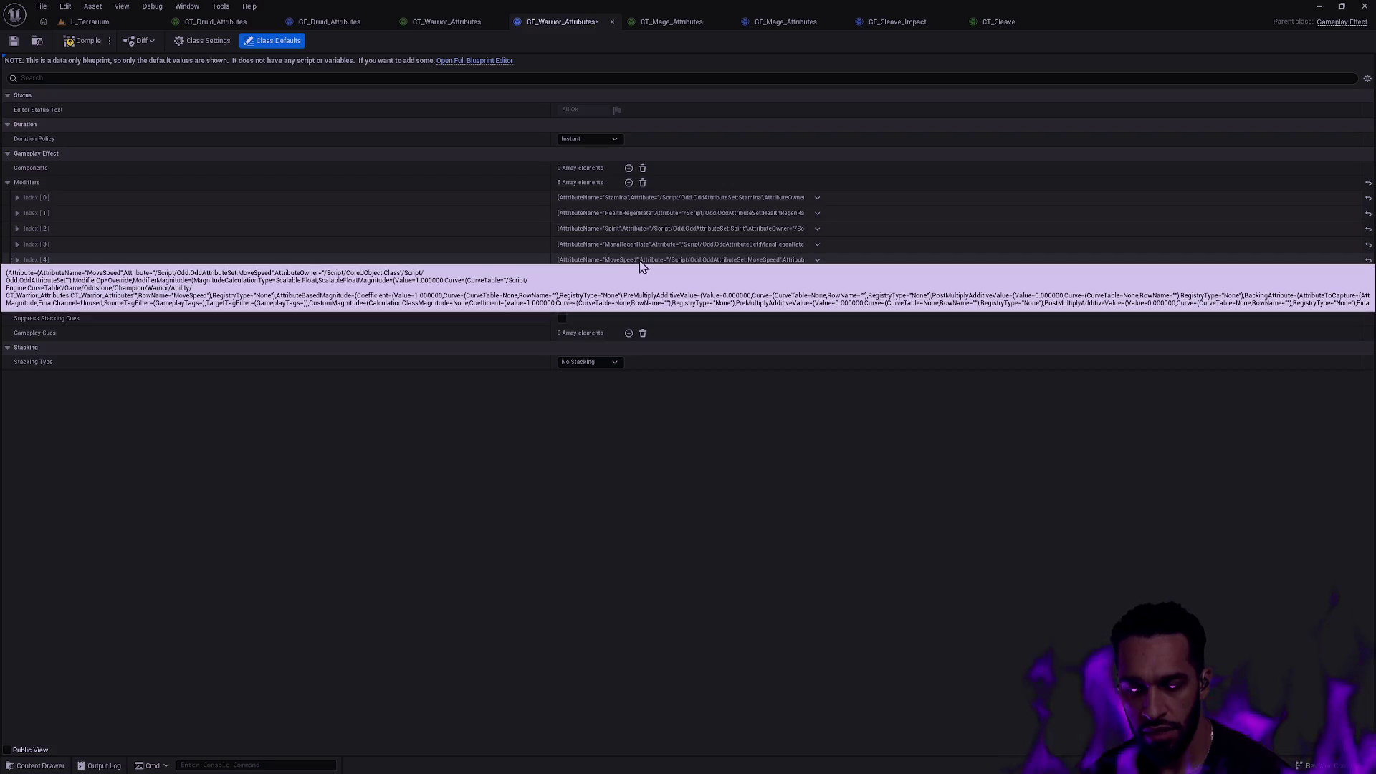
Open the CT_Mage_Attributes curve table and close CT_Cleave.
left_click(814, 25)
left_click(685, 18)
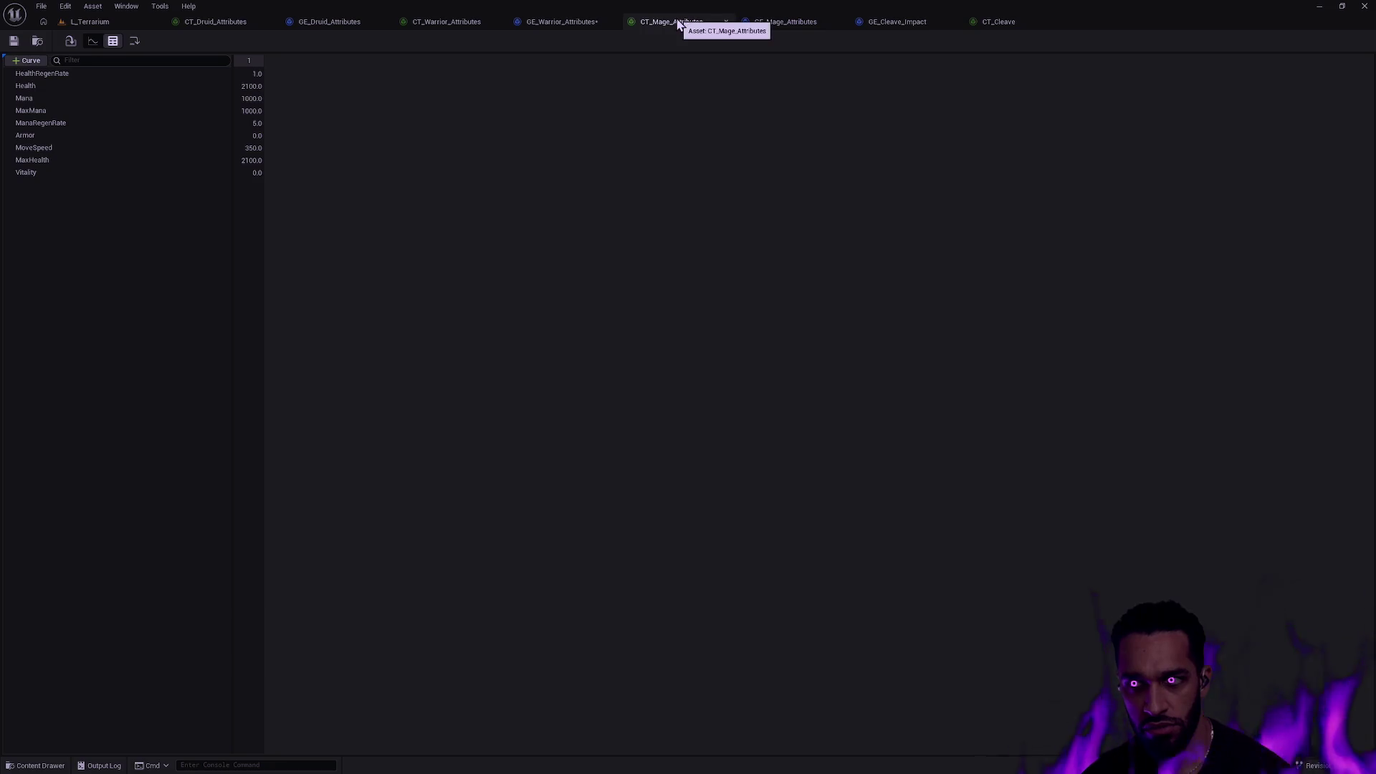
left_click(955, 22)
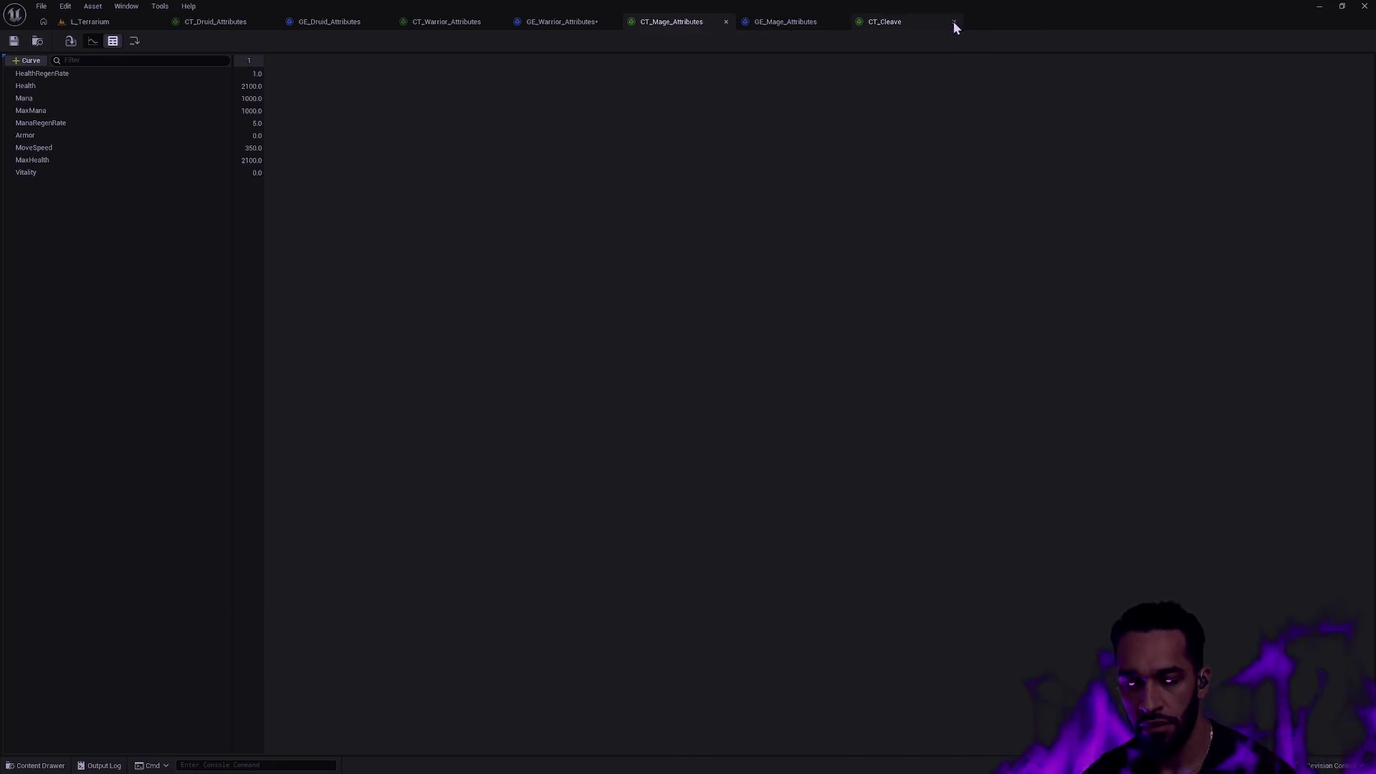
left_click(953, 22)
left_click(251, 86)
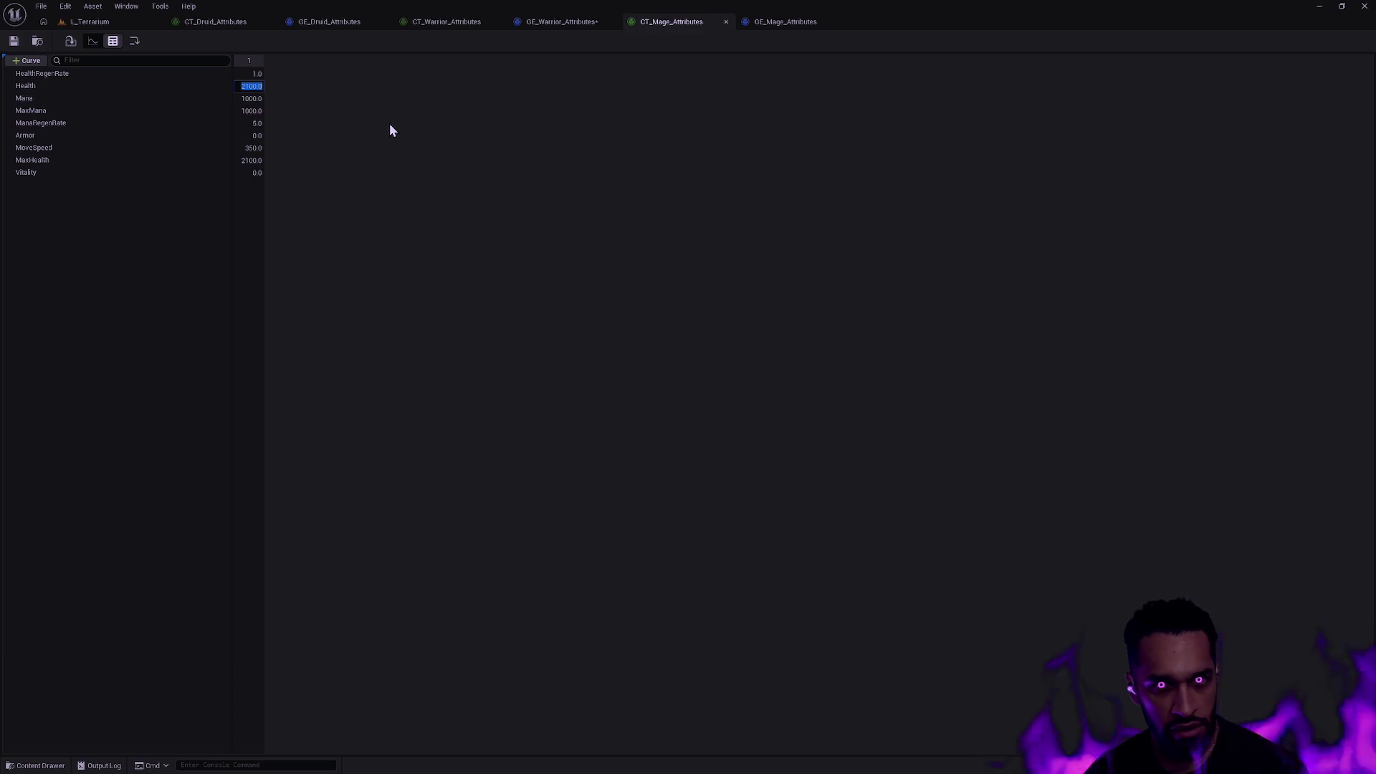
Rename the Health row to Stamina and the Mana row to Spirit.
left_click(32, 87)
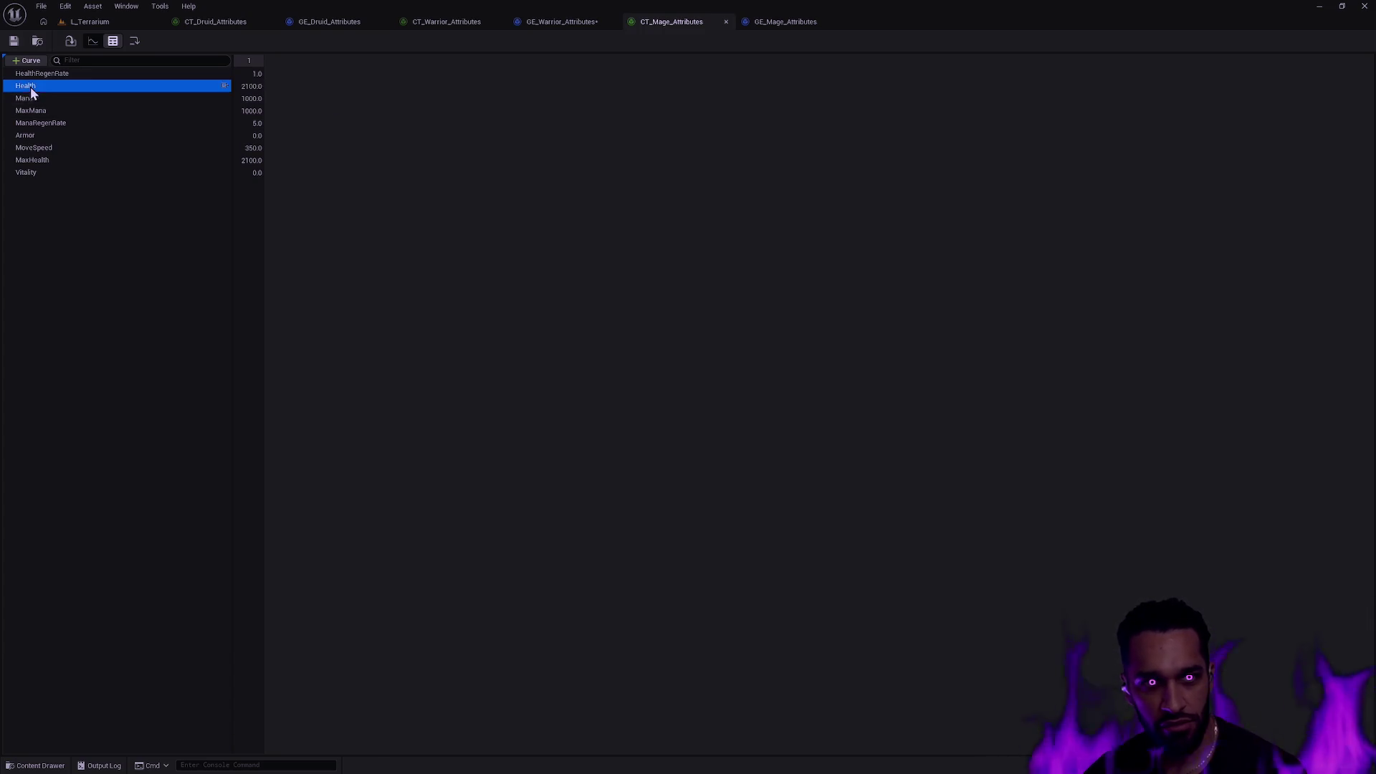
right_click(37, 86)
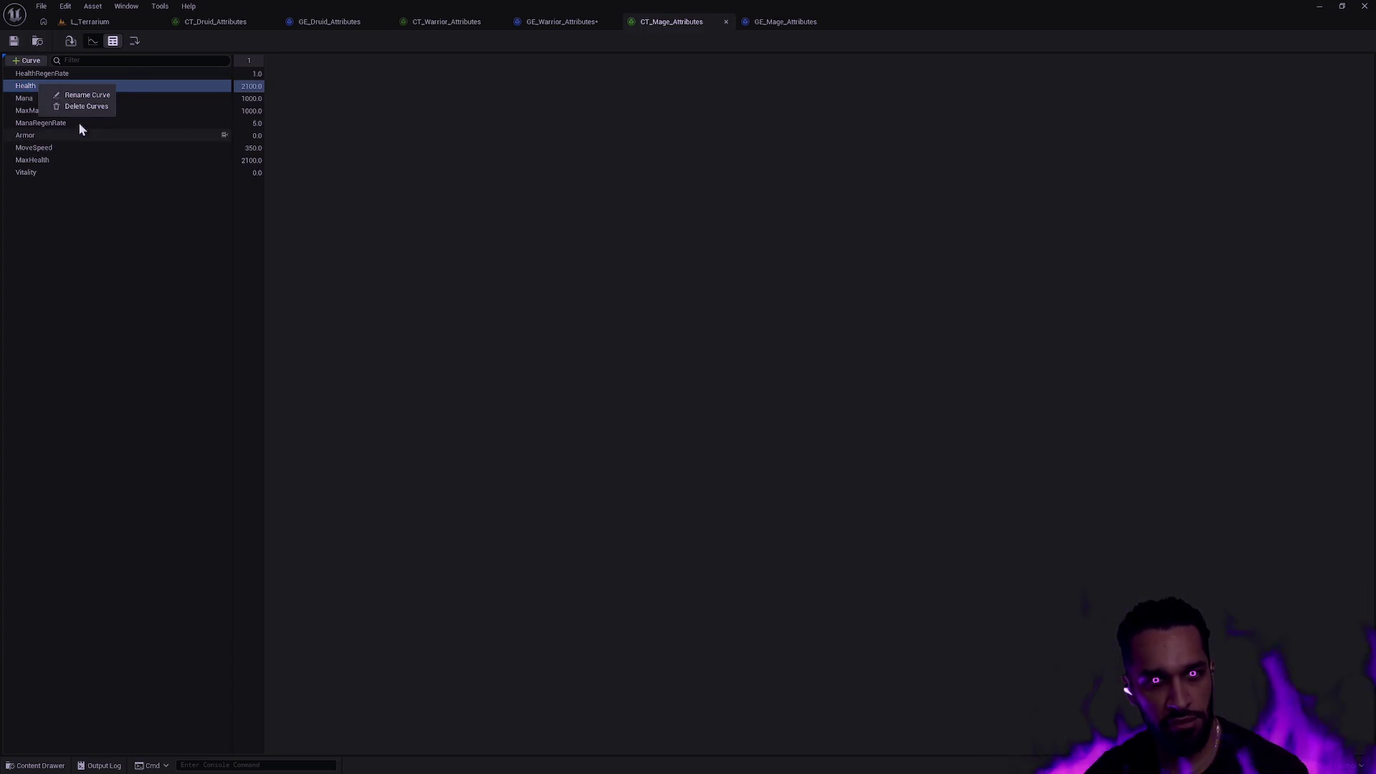
left_click(79, 97)
type("Stamina")
key("Return")
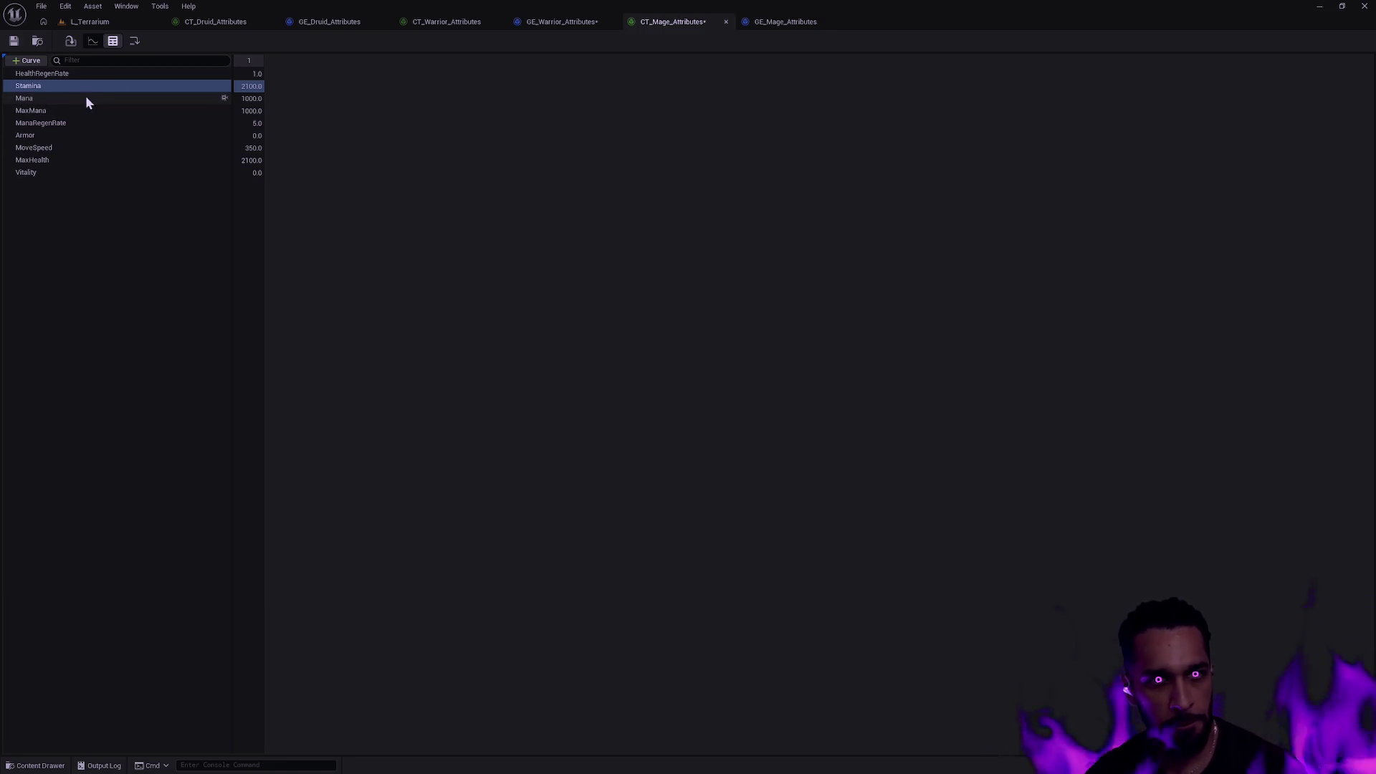
left_click(27, 97)
right_click(27, 98)
left_click(71, 114)
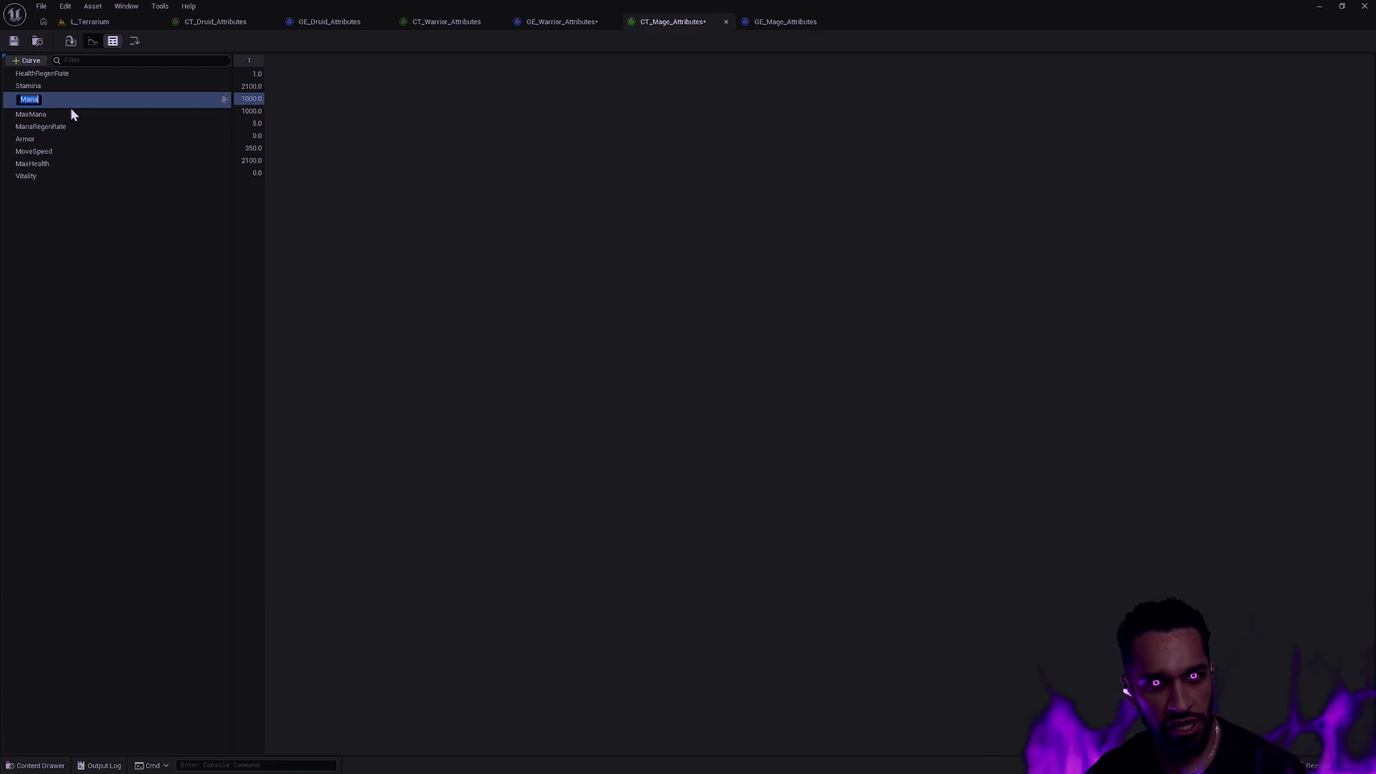
type("Spirit")
key("Return")
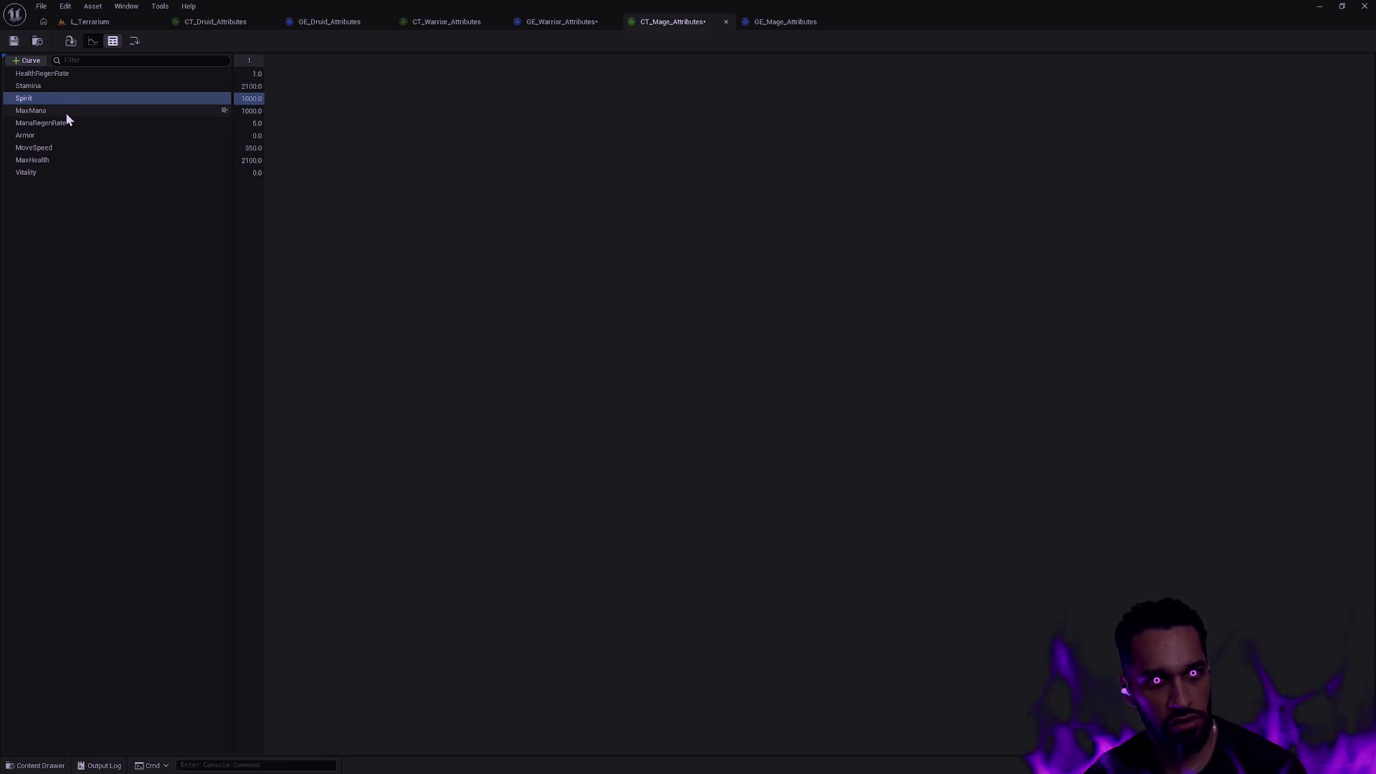
Delete the MaxMana, MaxHealth and Vitality rows and save the table.
left_click(49, 113)
right_click(48, 113)
left_click(76, 132)
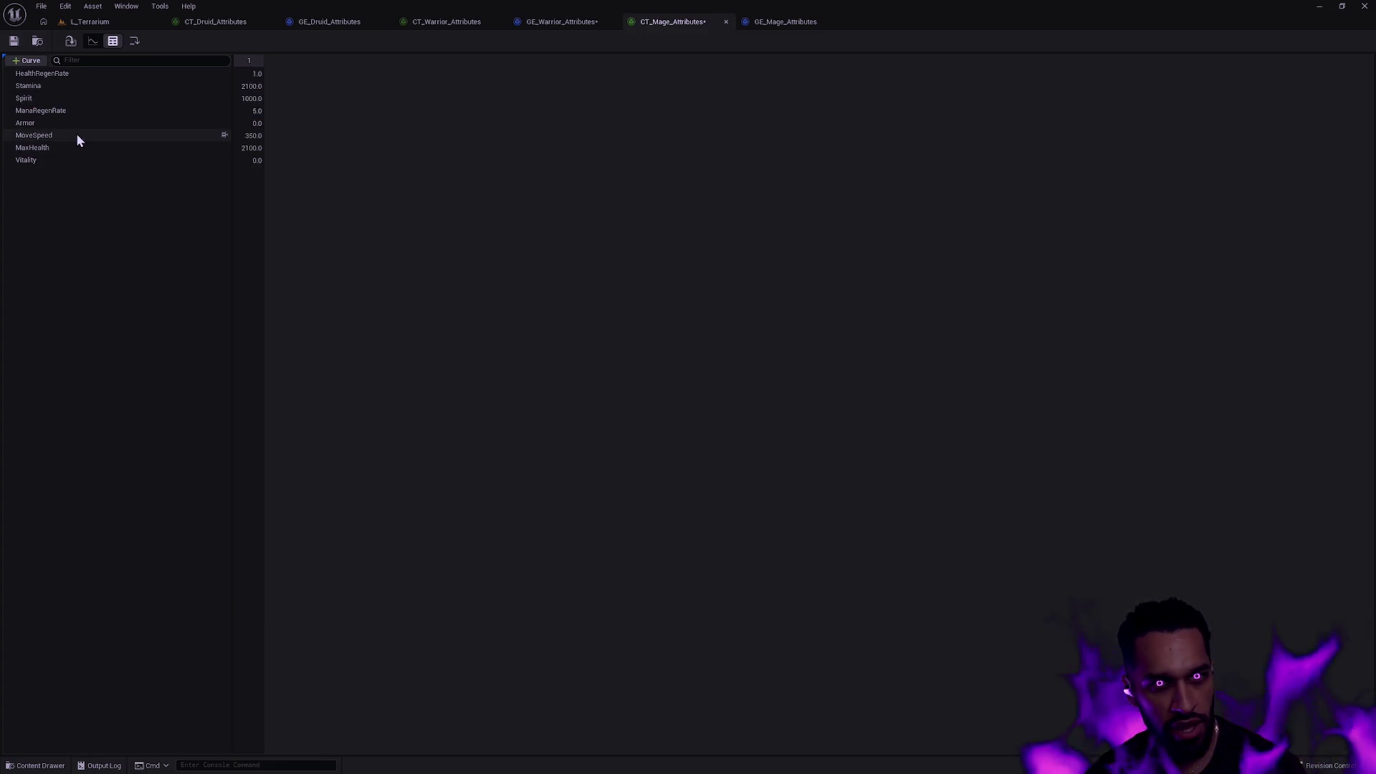
right_click(50, 148)
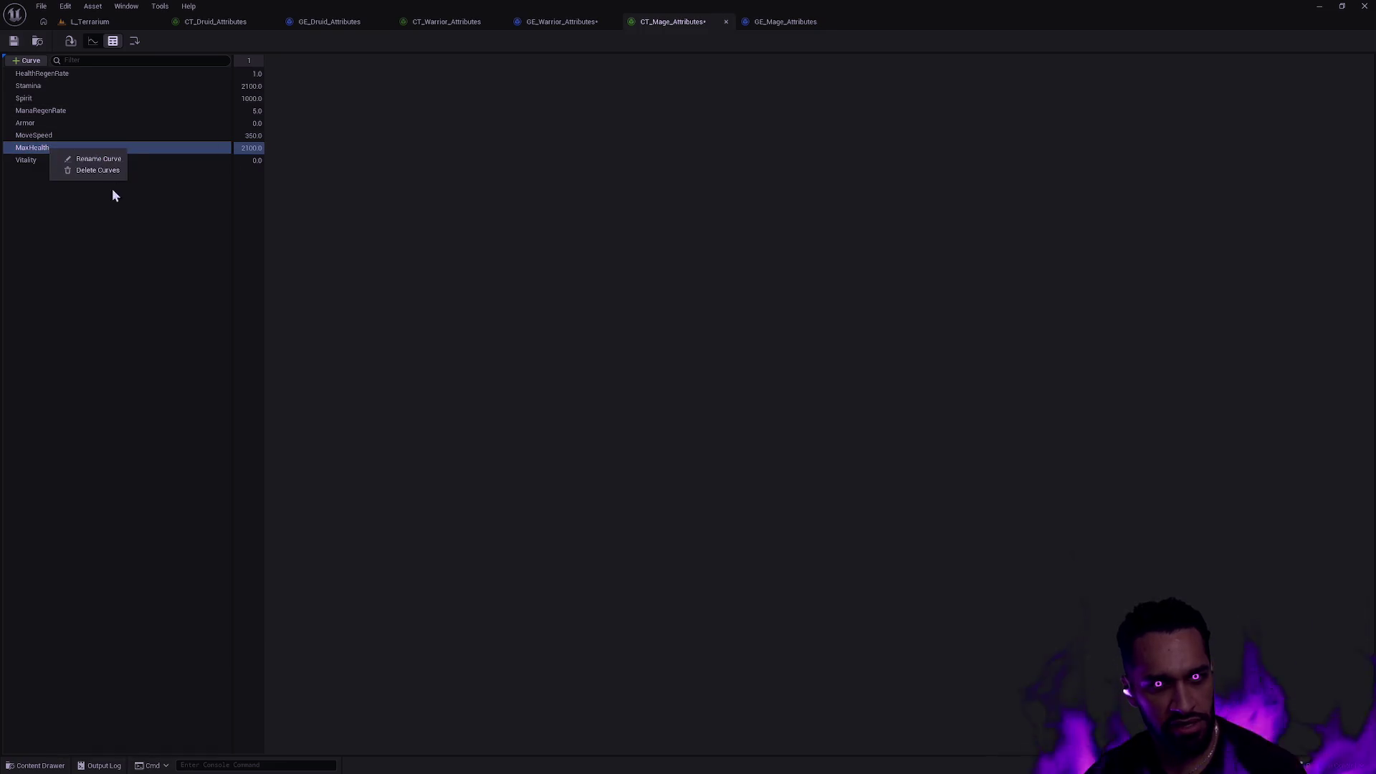
left_click(90, 170)
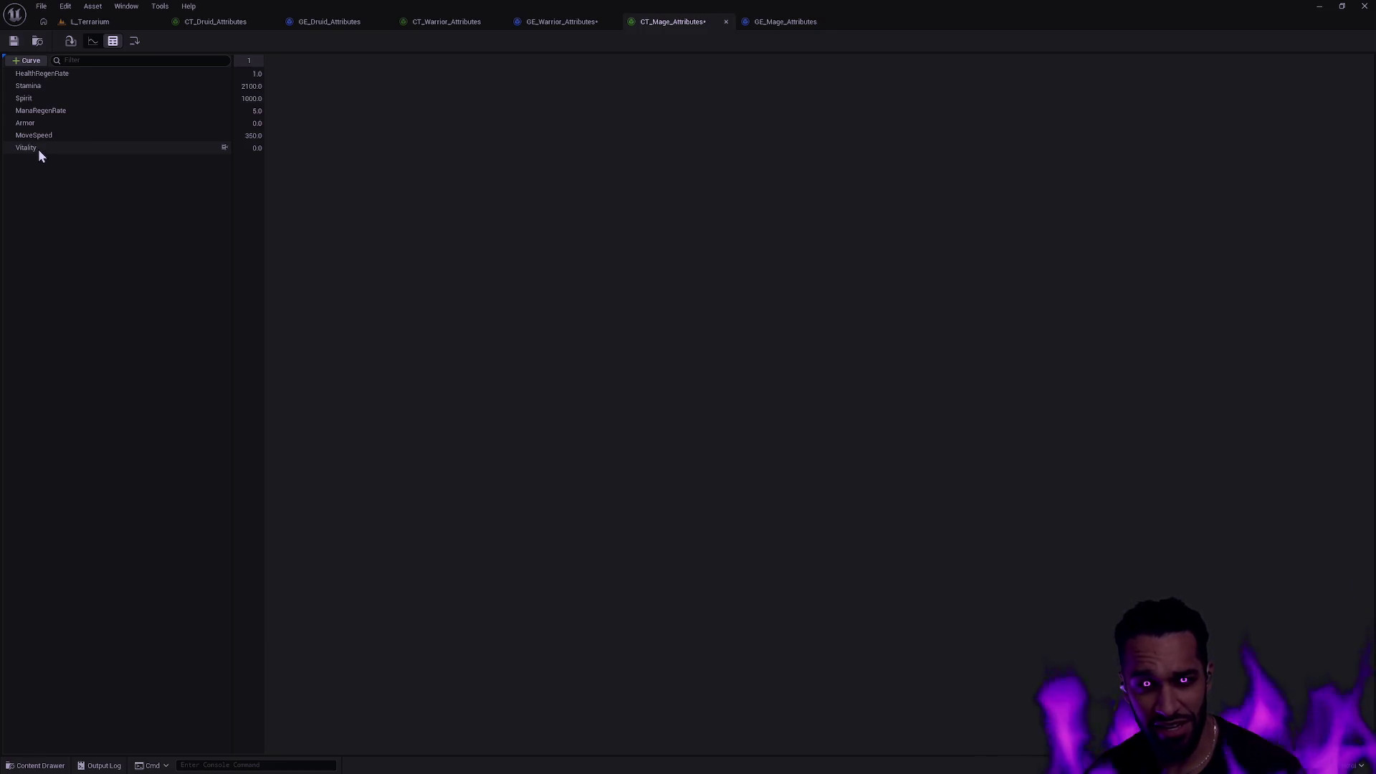
right_click(38, 149)
left_click(86, 171)
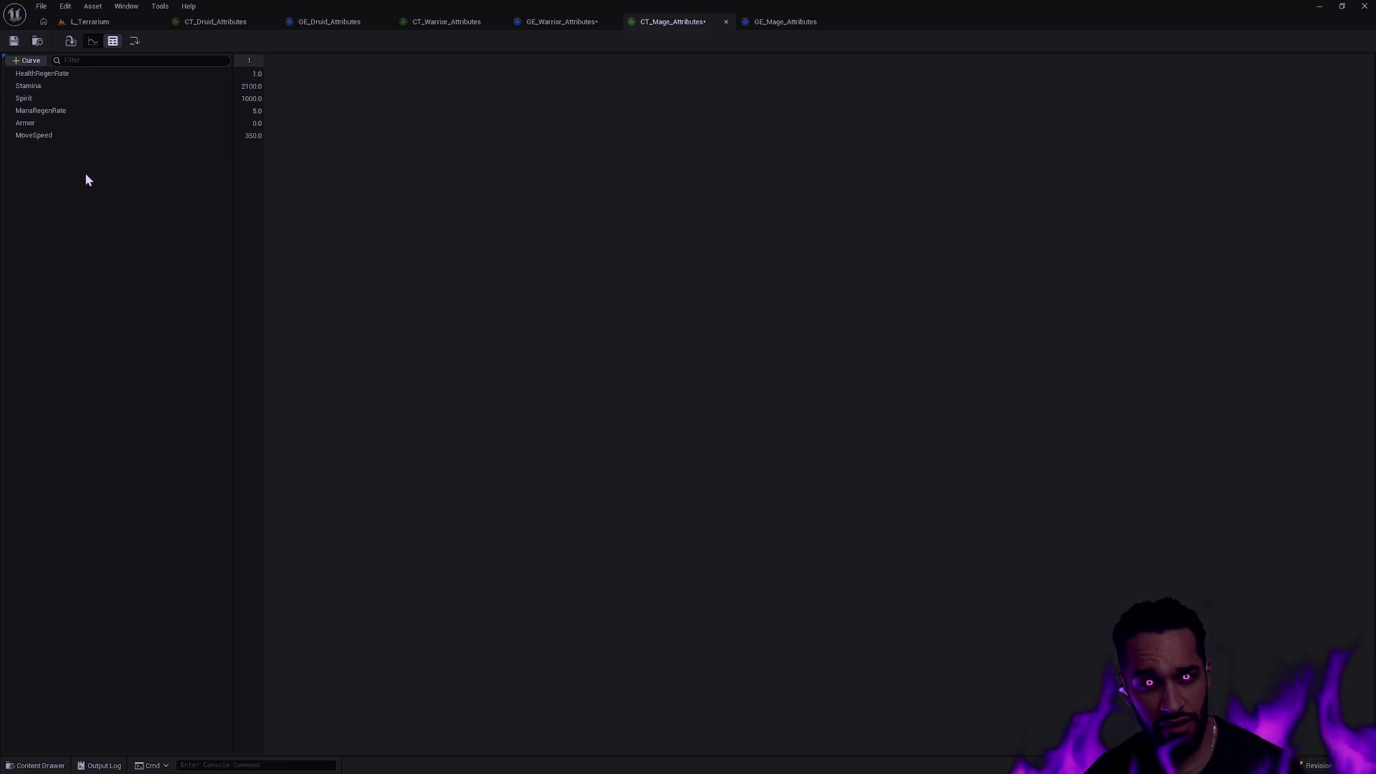
left_click(14, 41)
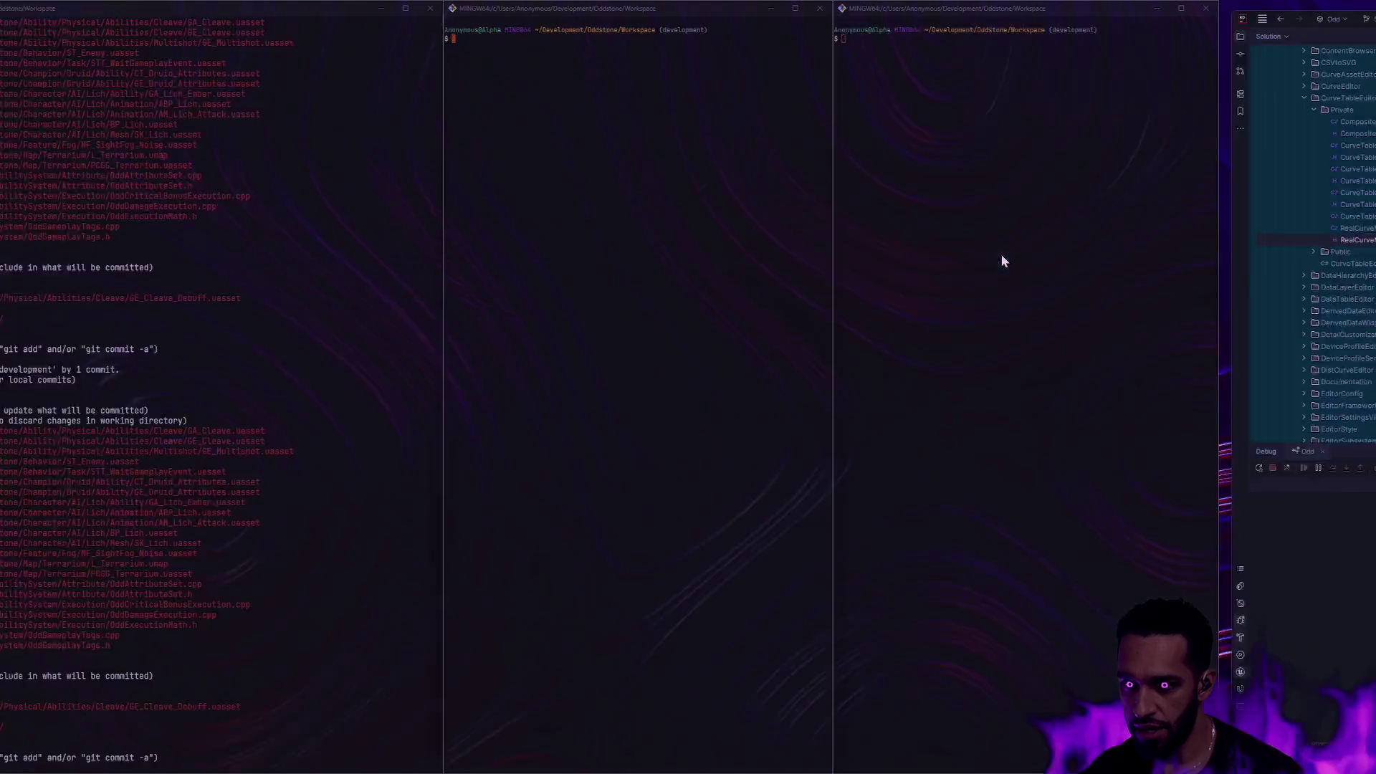
Launch Claude Code with 'claude', switch to auto mode, and begin a /designomicon prompt.
type("claude")
key("Return")
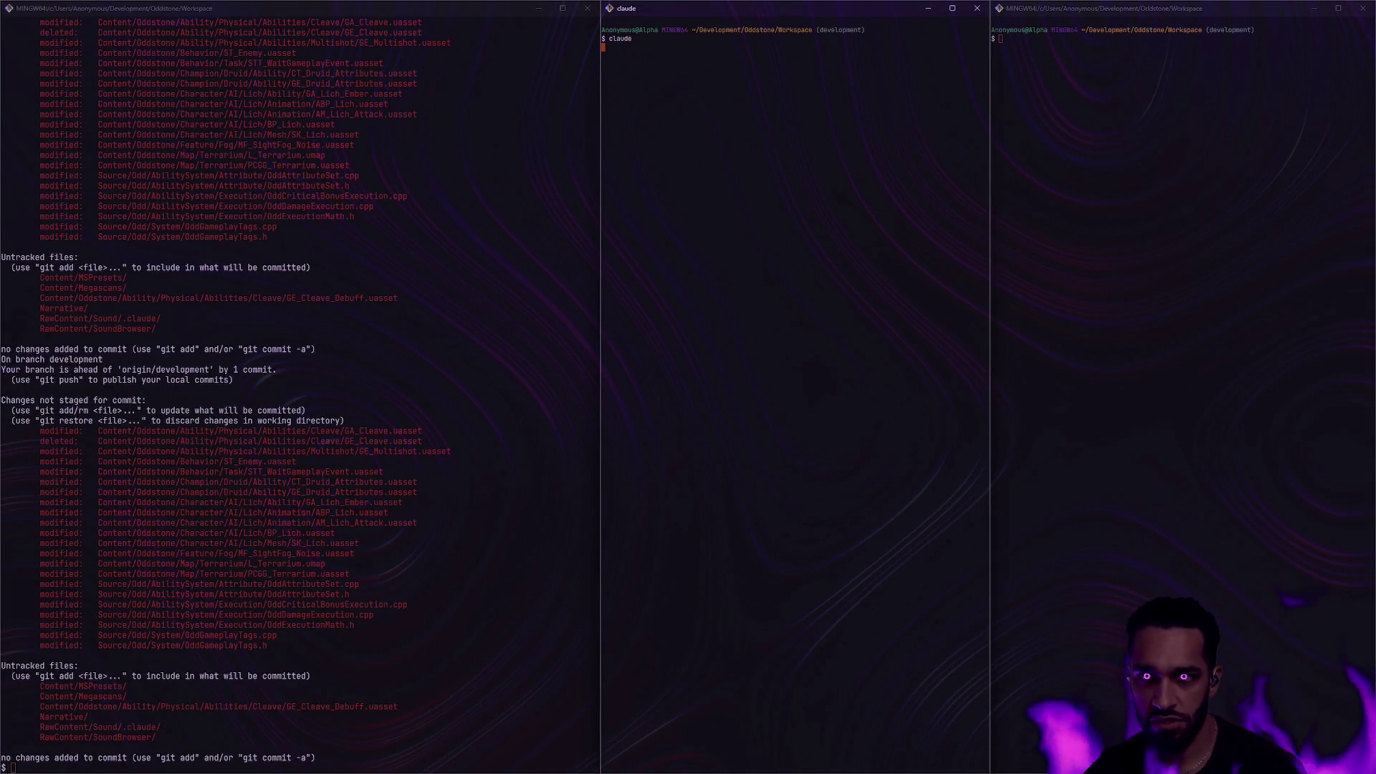
key("shift+Tab")
key("shift+Tab")
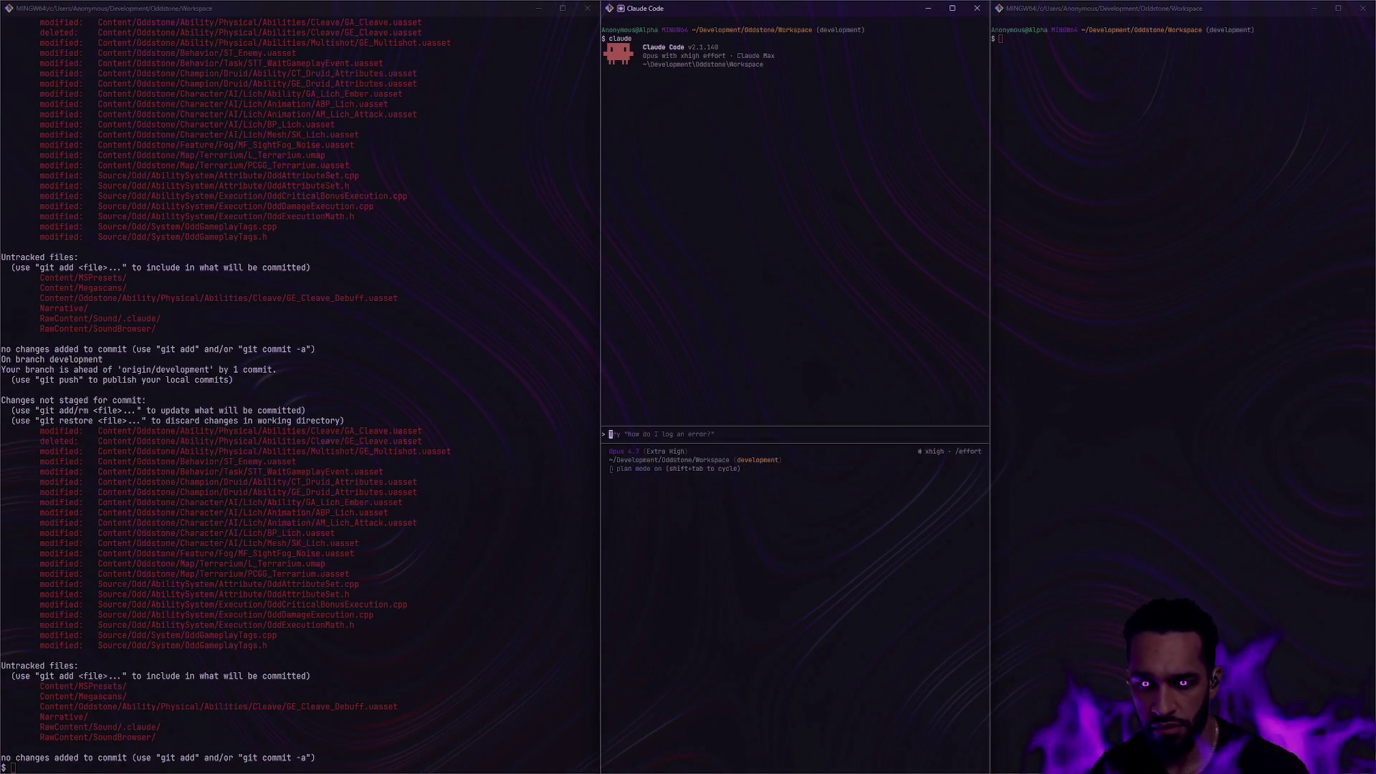
type("/designomicon ")
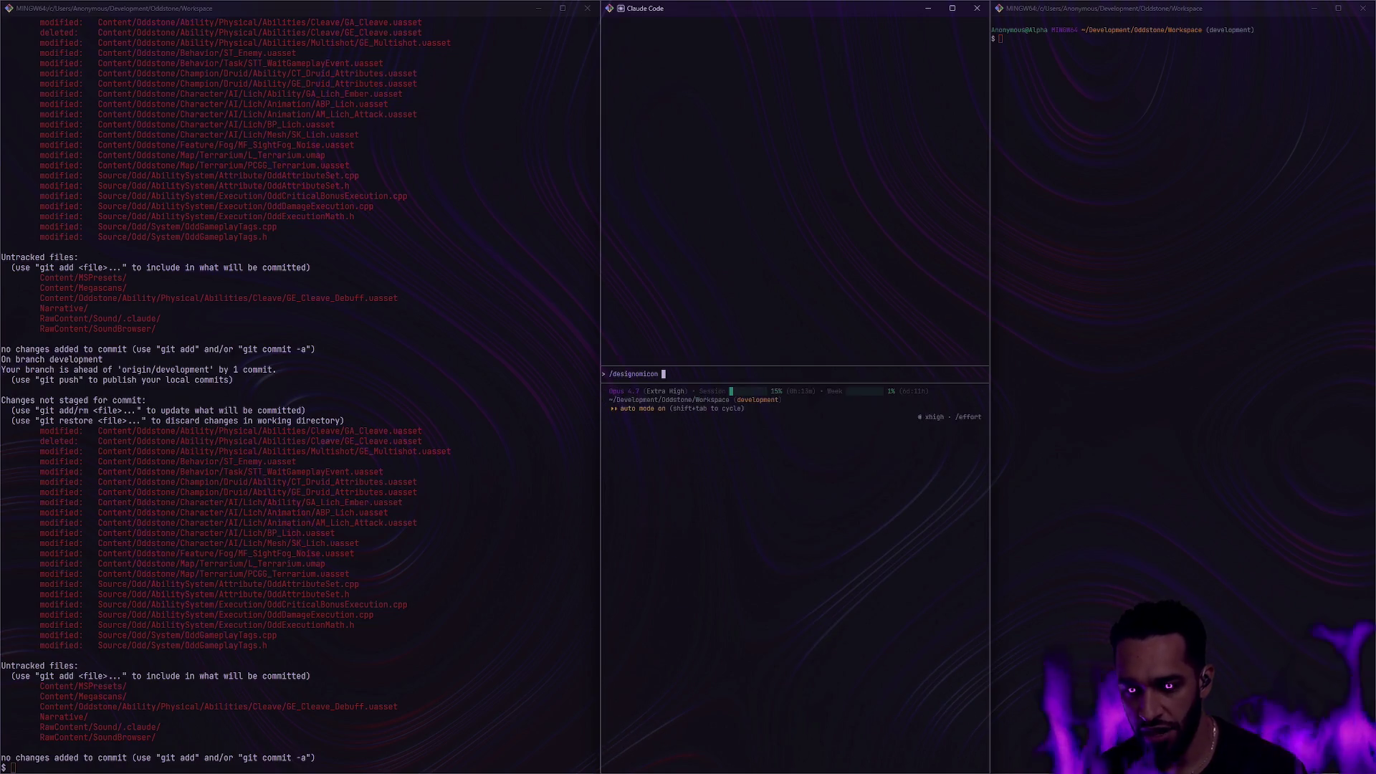
type("Do ")
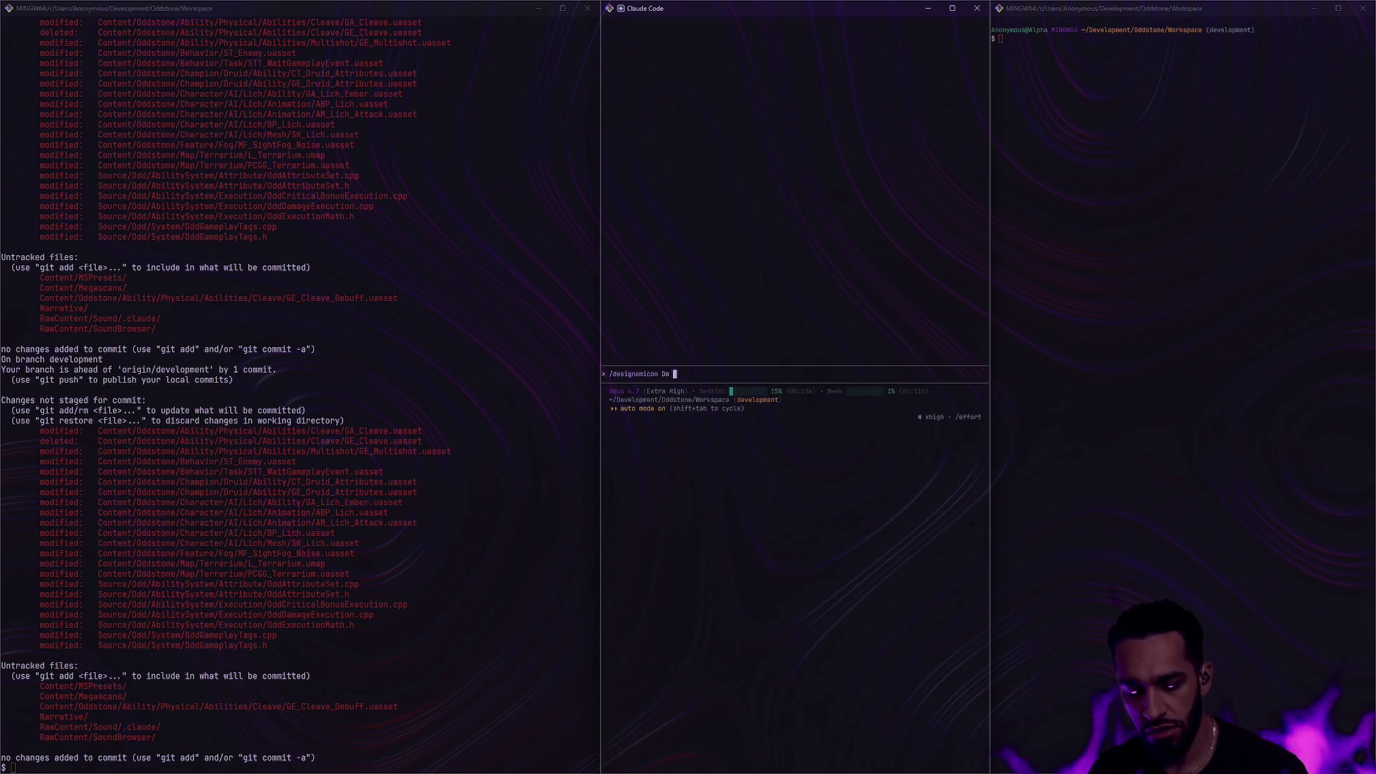
type("the c")
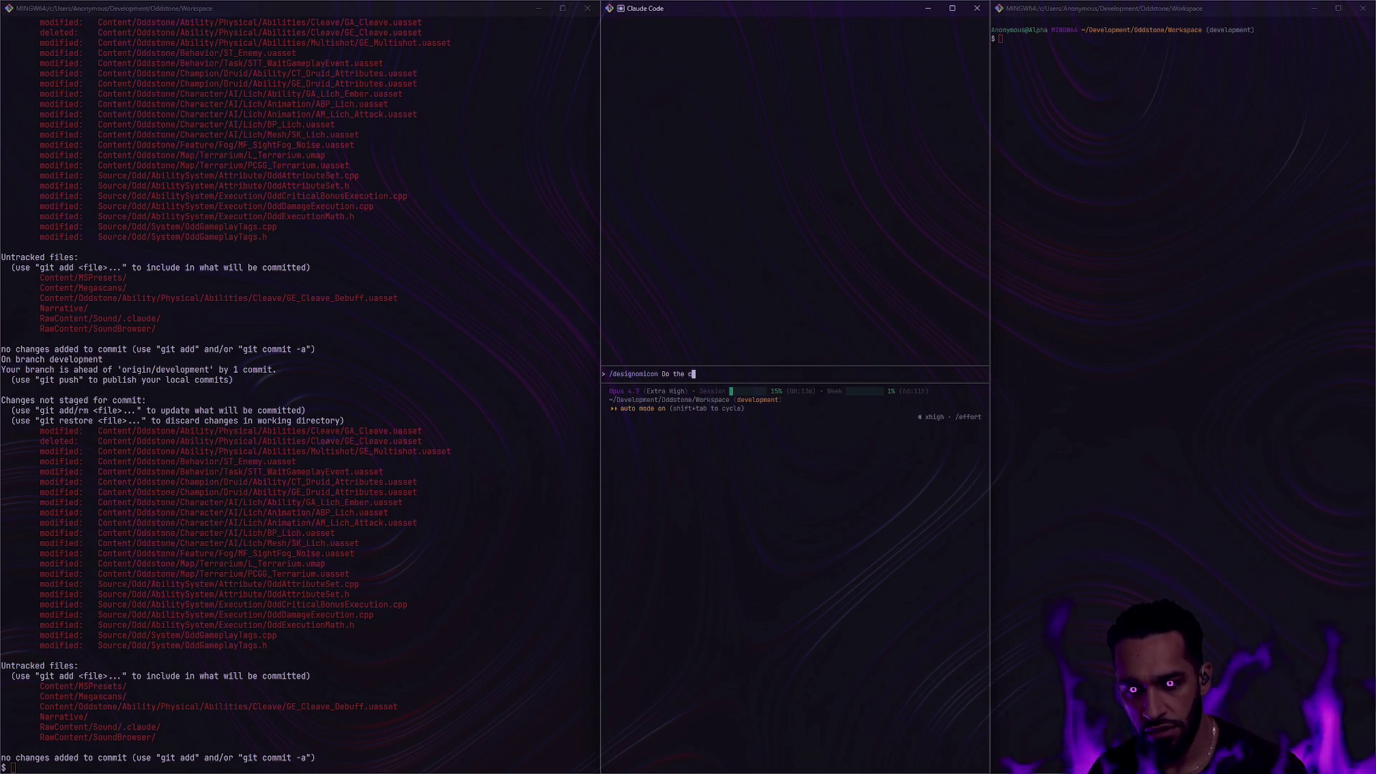
Ask /designomicon whether HOTS heroes have different health/mana regen rates.
key("BackSpace")
type("heroes ")
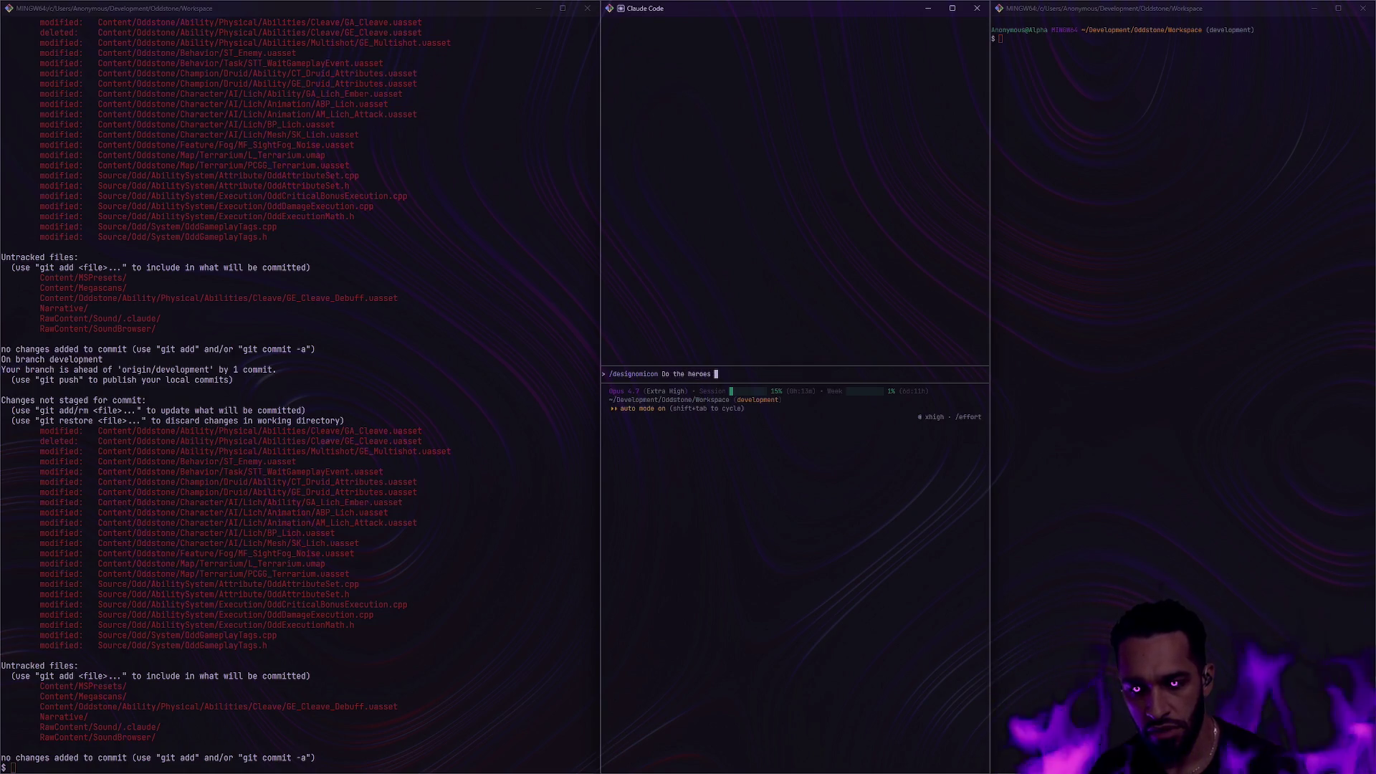
type("in HOTS have differ")
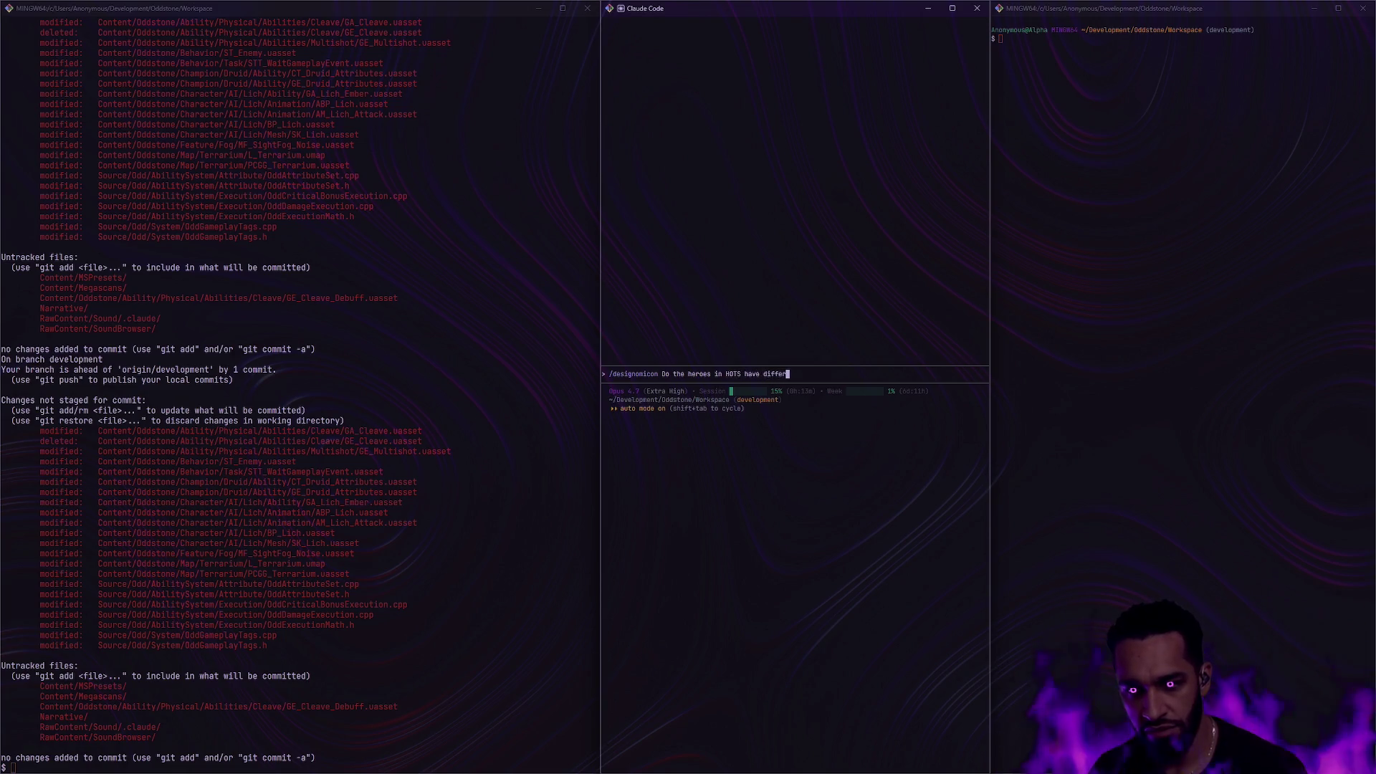
type("ent health/mana re")
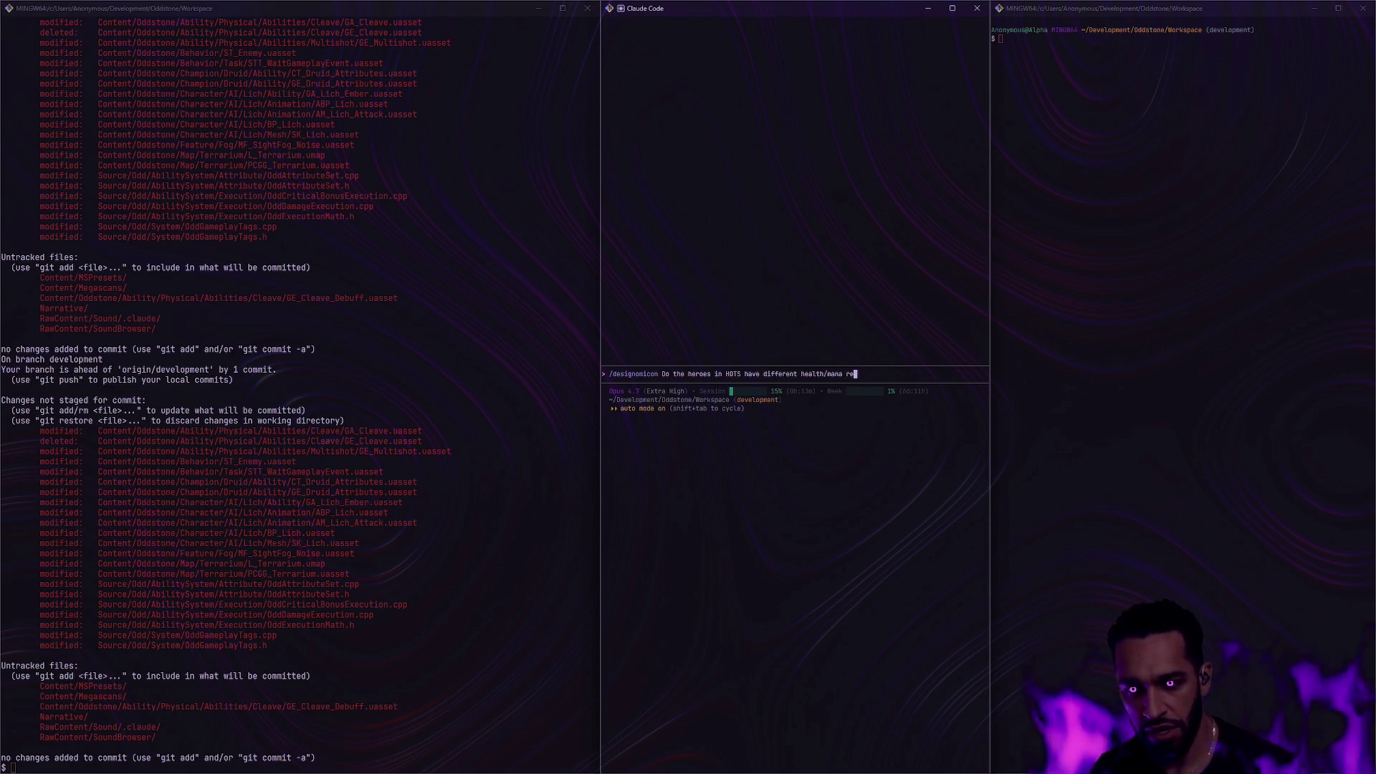
type("gen rates or a")
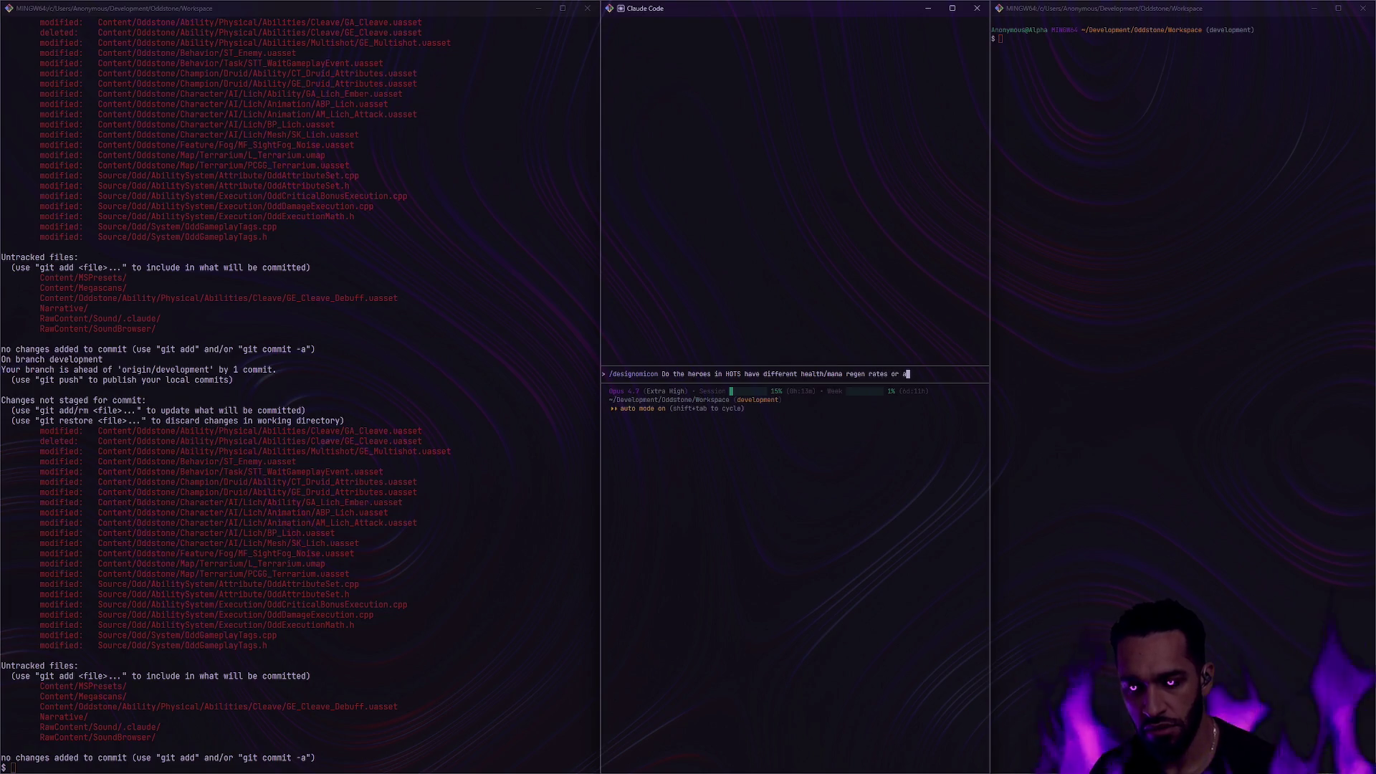
type("re they they")
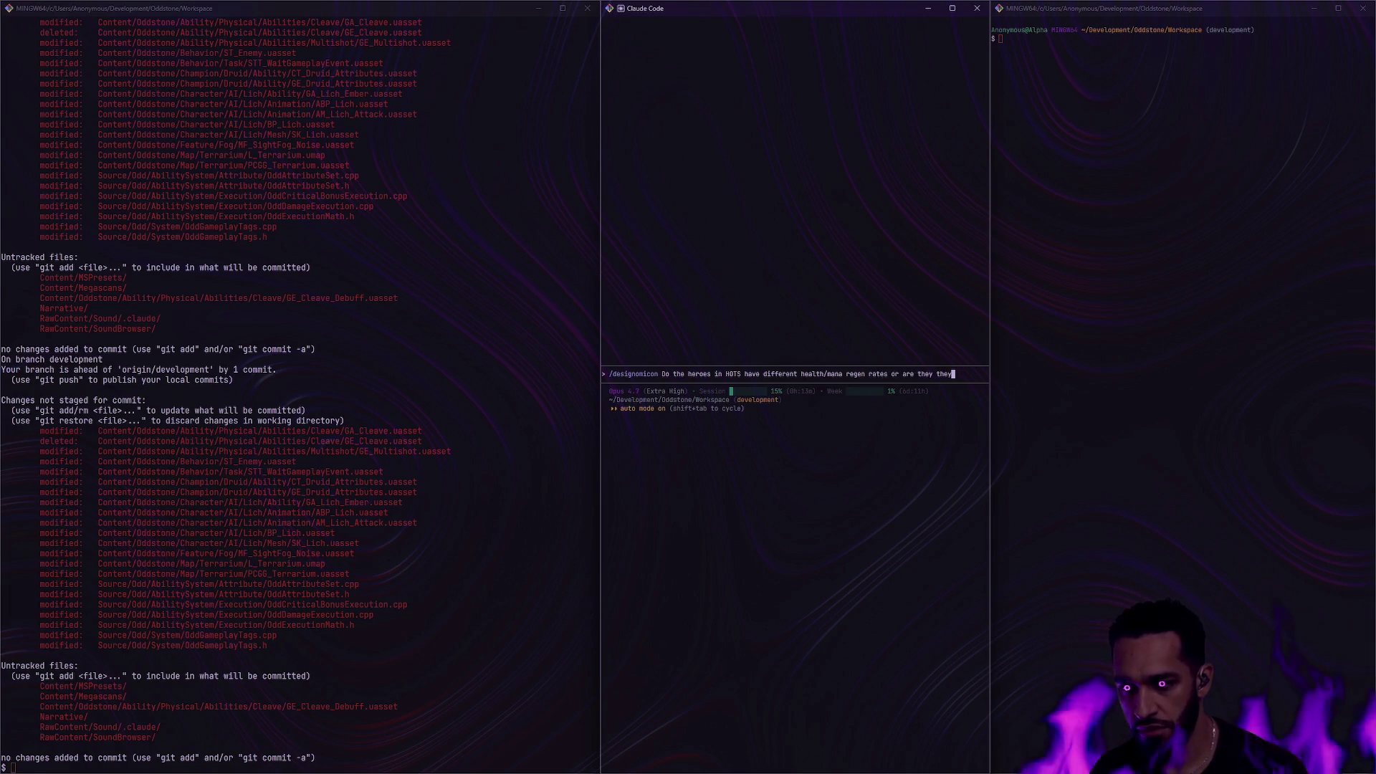
key("BackSpace")
key("BackSpace")
key("BackSpace")
key("BackSpace")
key("BackSpace")
key("BackSpace")
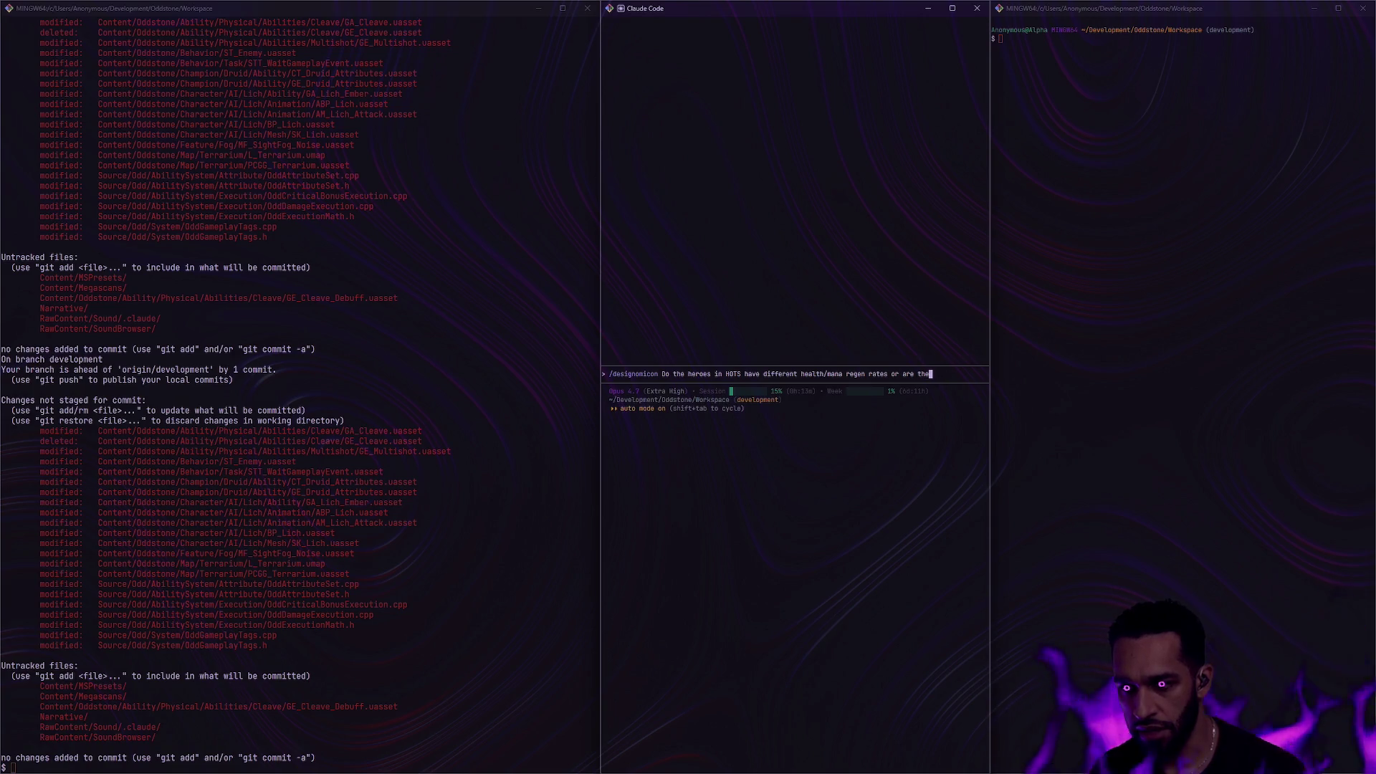
type("?")
key("Return")
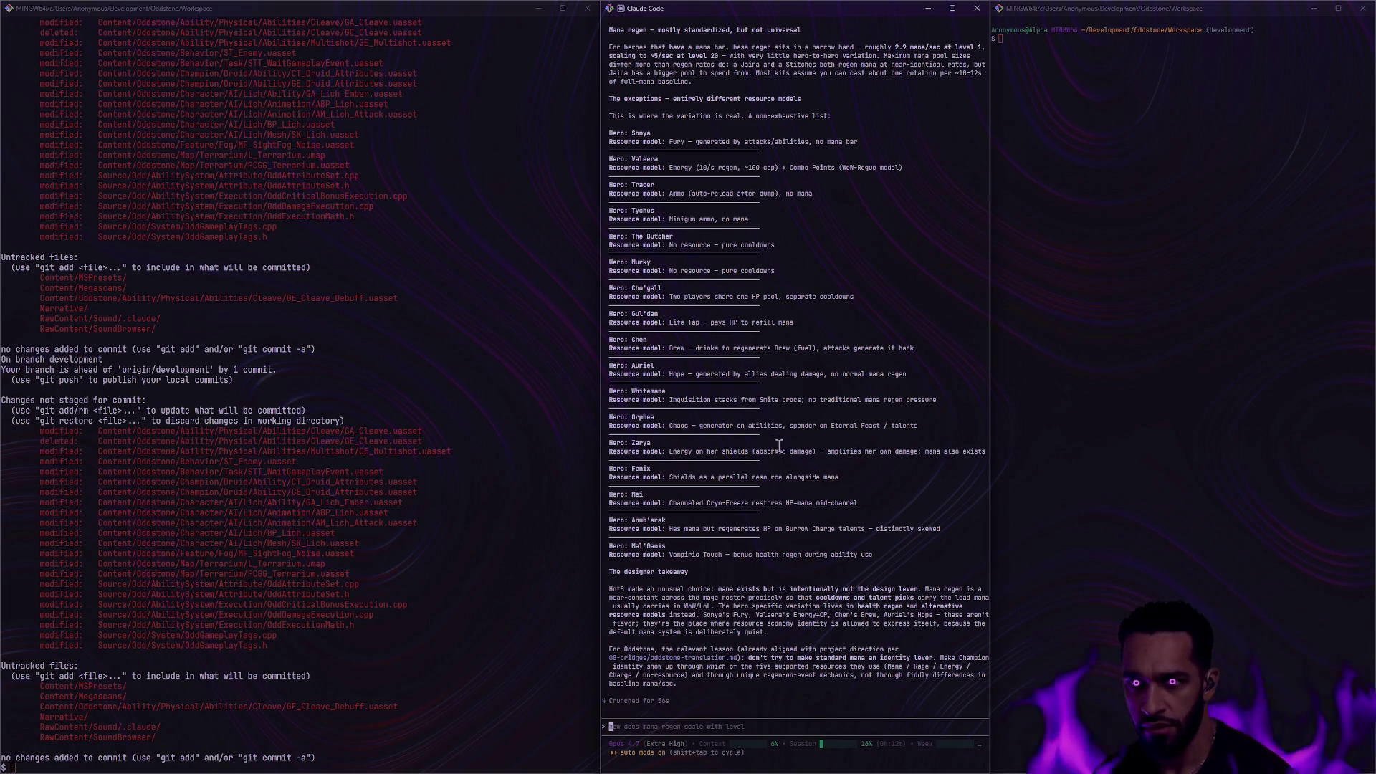
scroll(785, 448, "up", 4)
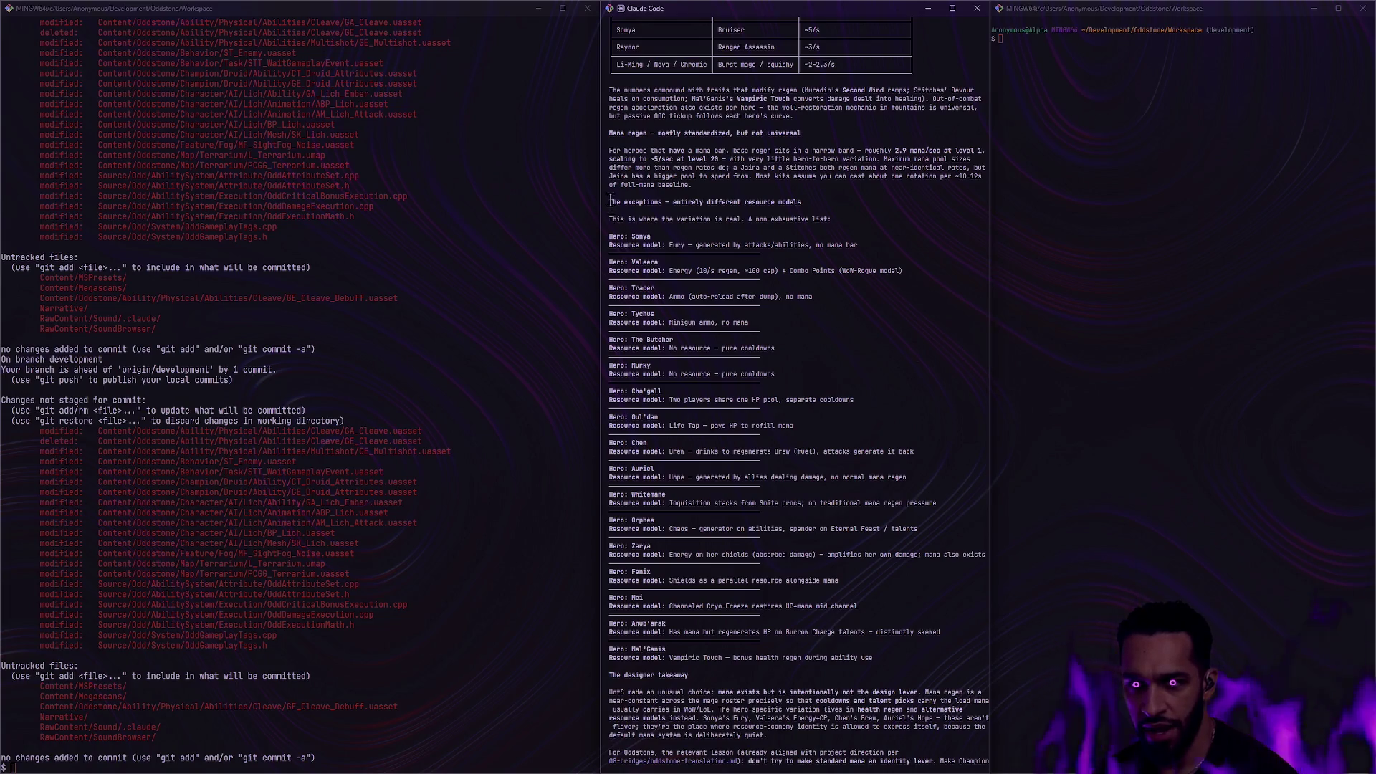
left_click_drag(609, 198, 781, 393)
key("ctrl+c")
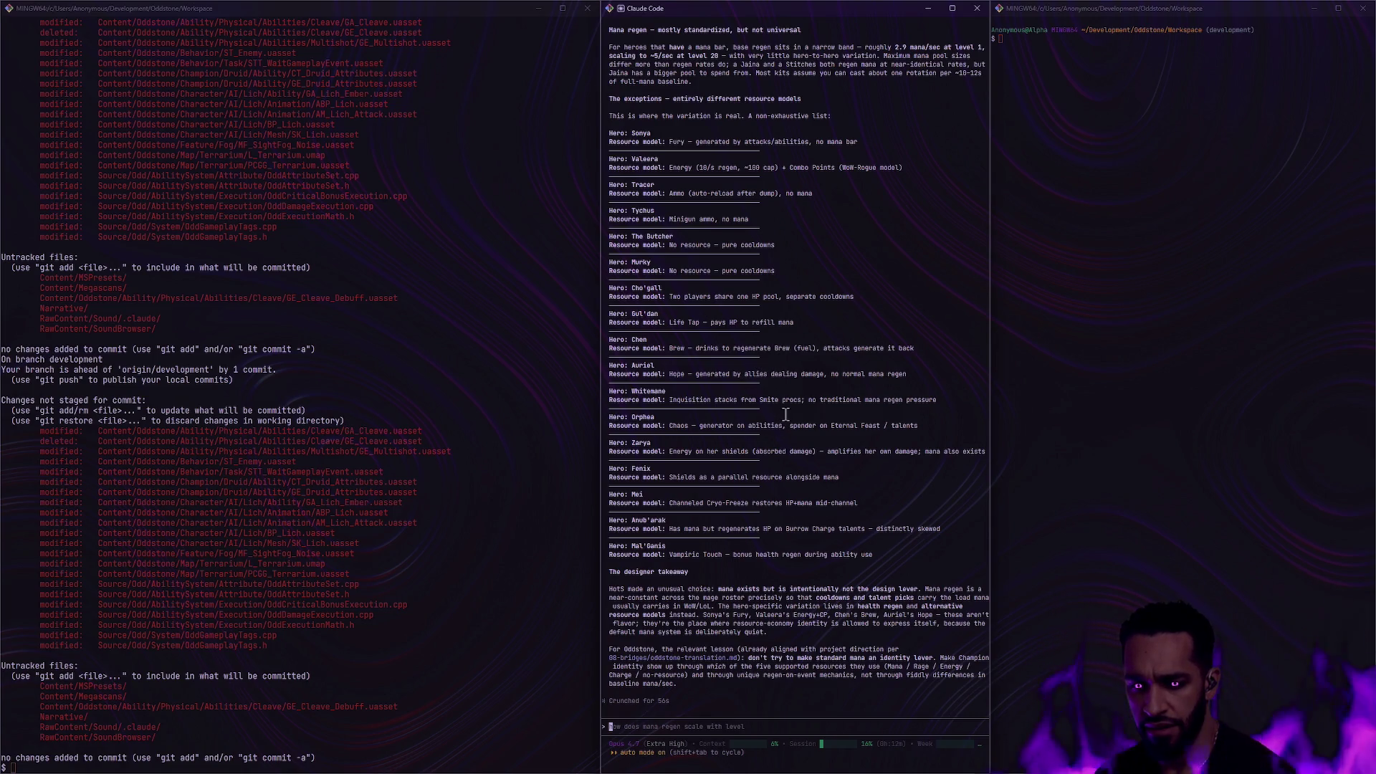
key("ctrl+super+Right")
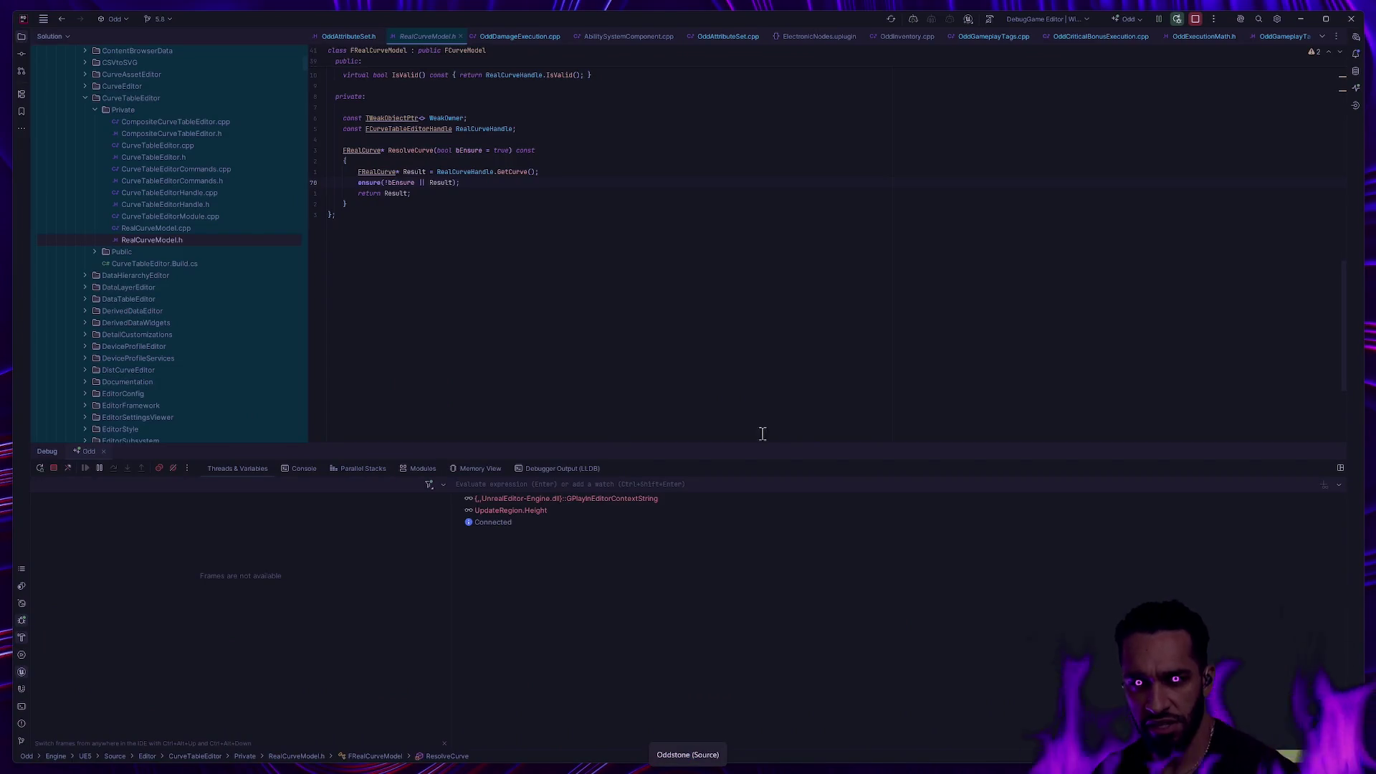
Hide the Debug window and jump to the EOddAbilityResource enum in OddAbilityData.h via Search Everywhere.
left_click(1336, 448)
left_click(1021, 369)
key("shift")
key("shift")
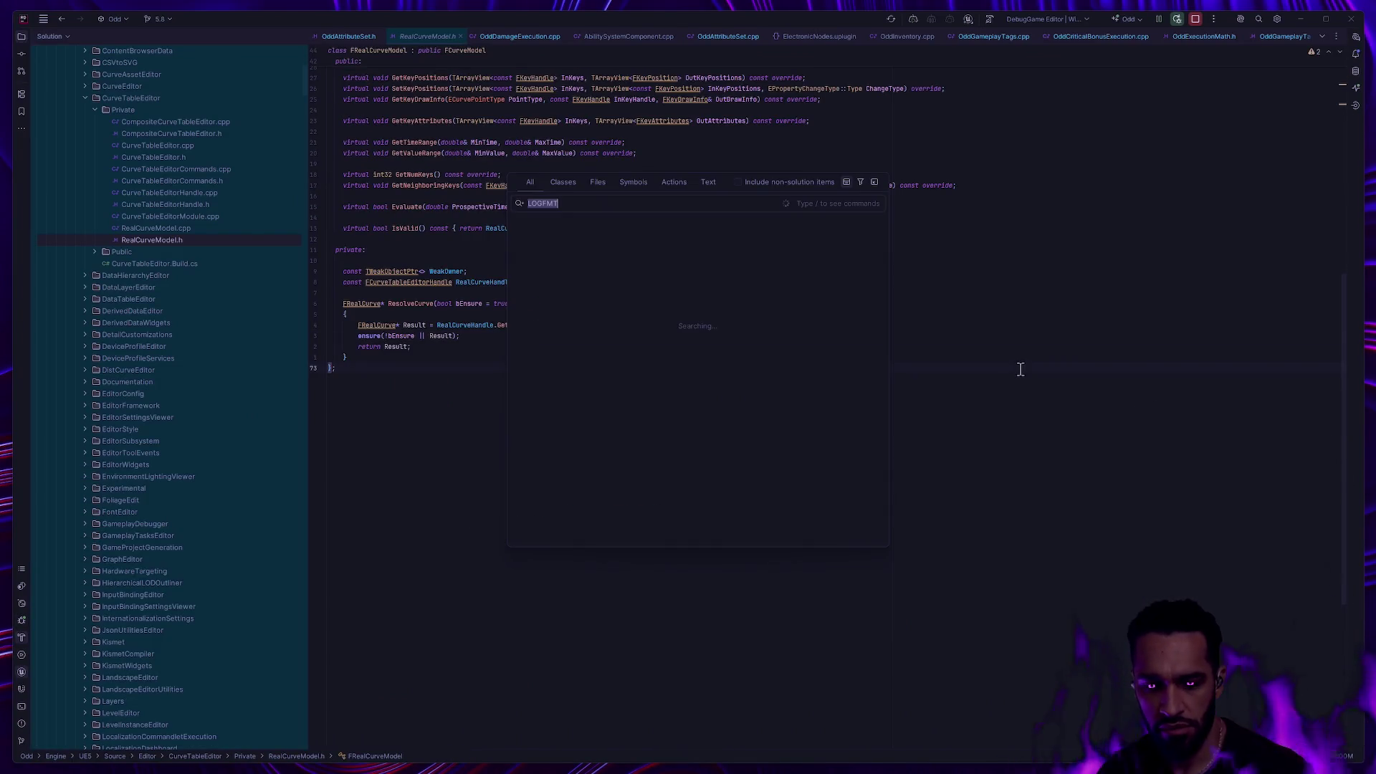
type("ResourceCost")
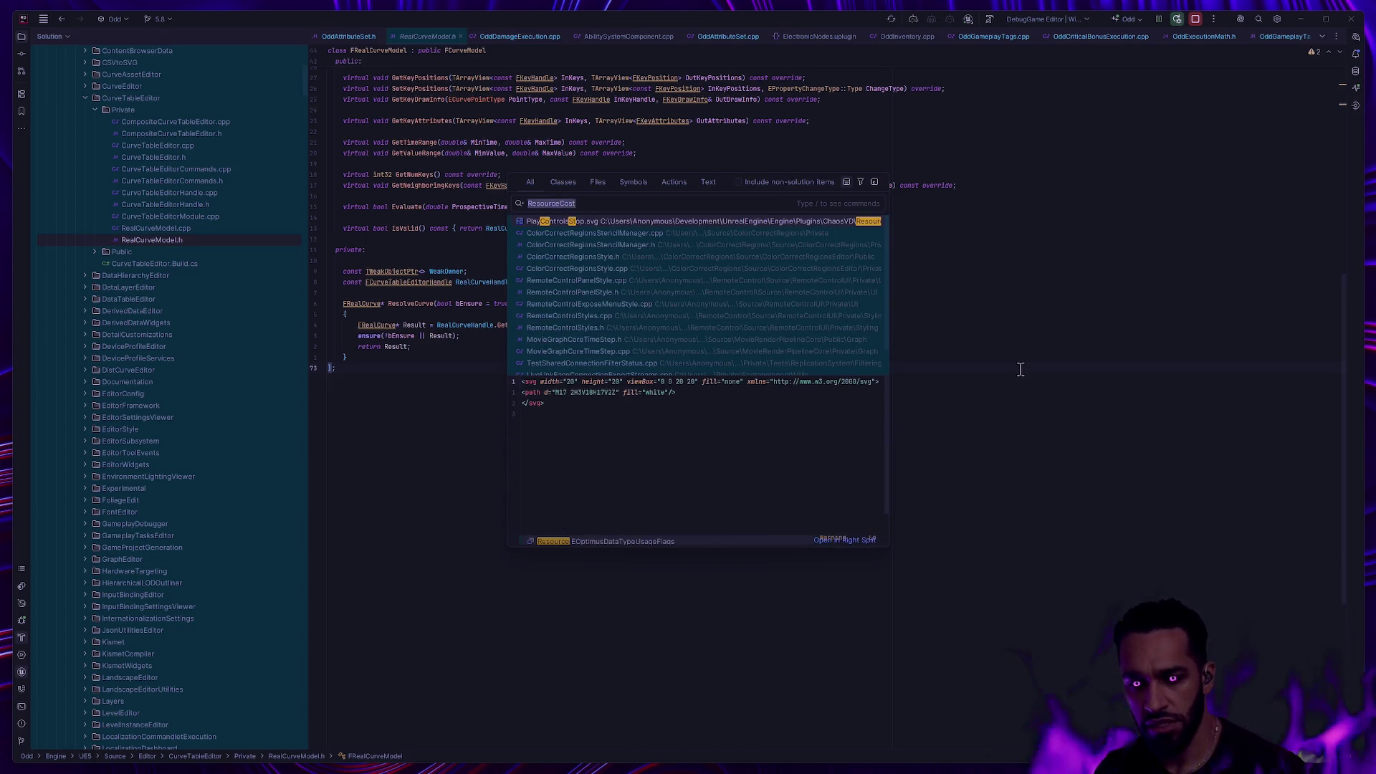
type("AbilityRes")
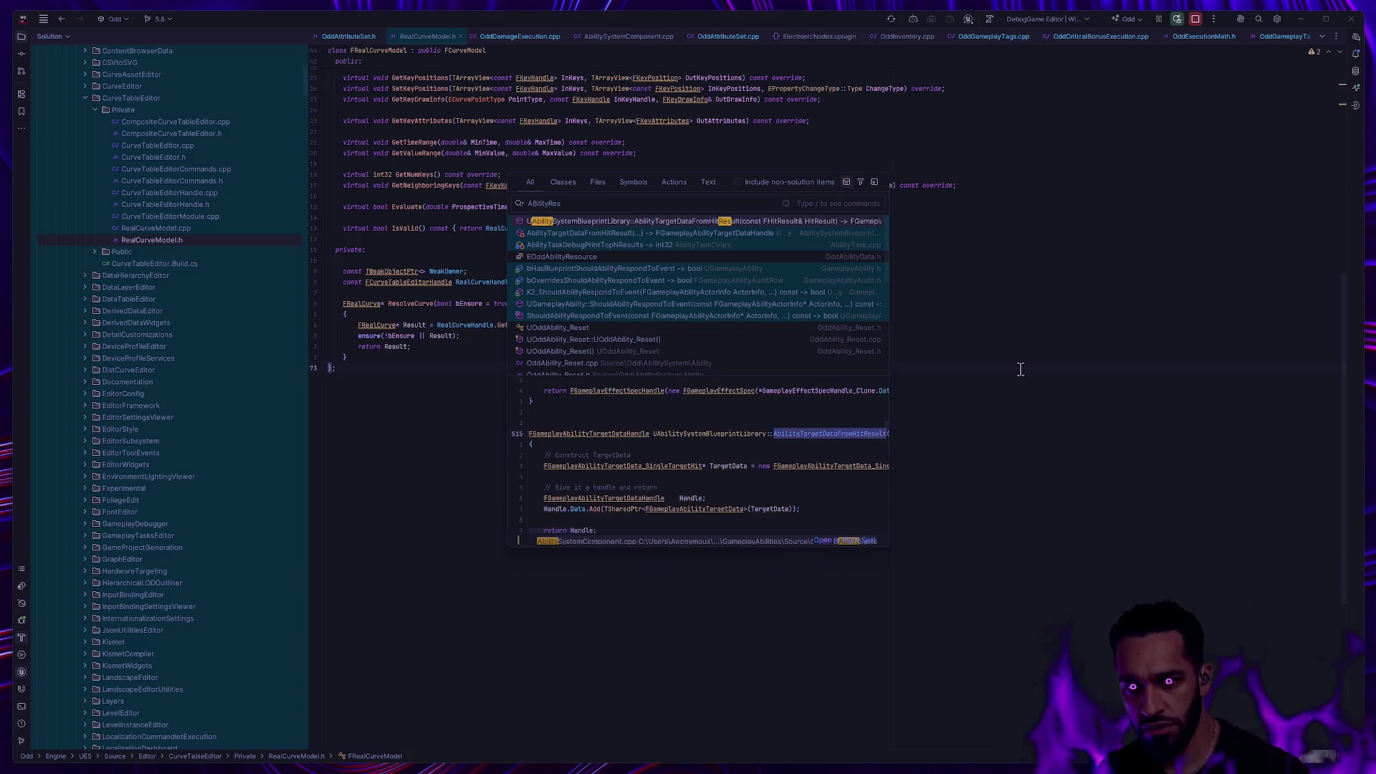
left_click(562, 256)
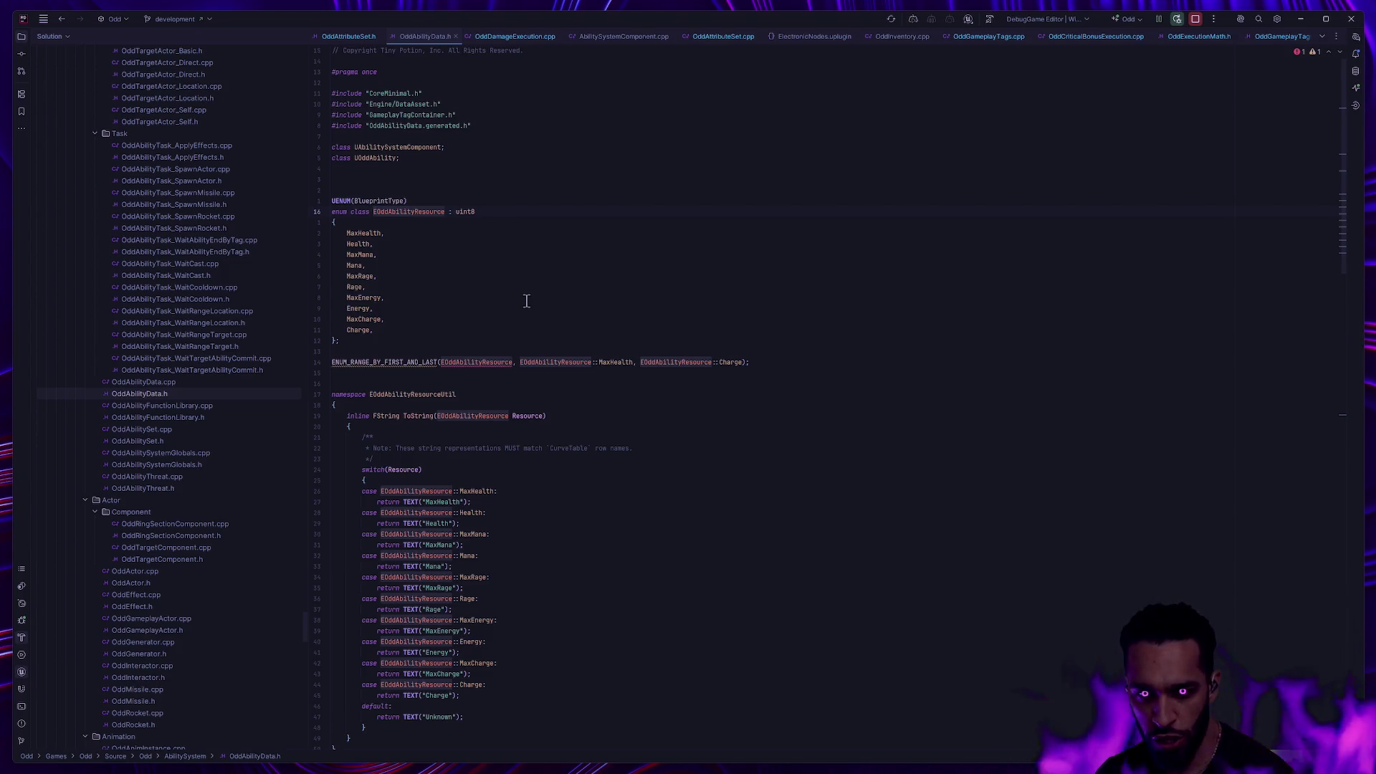
Add a trailing comma after the Charge entry of EOddAbilityResource.
left_click(385, 320)
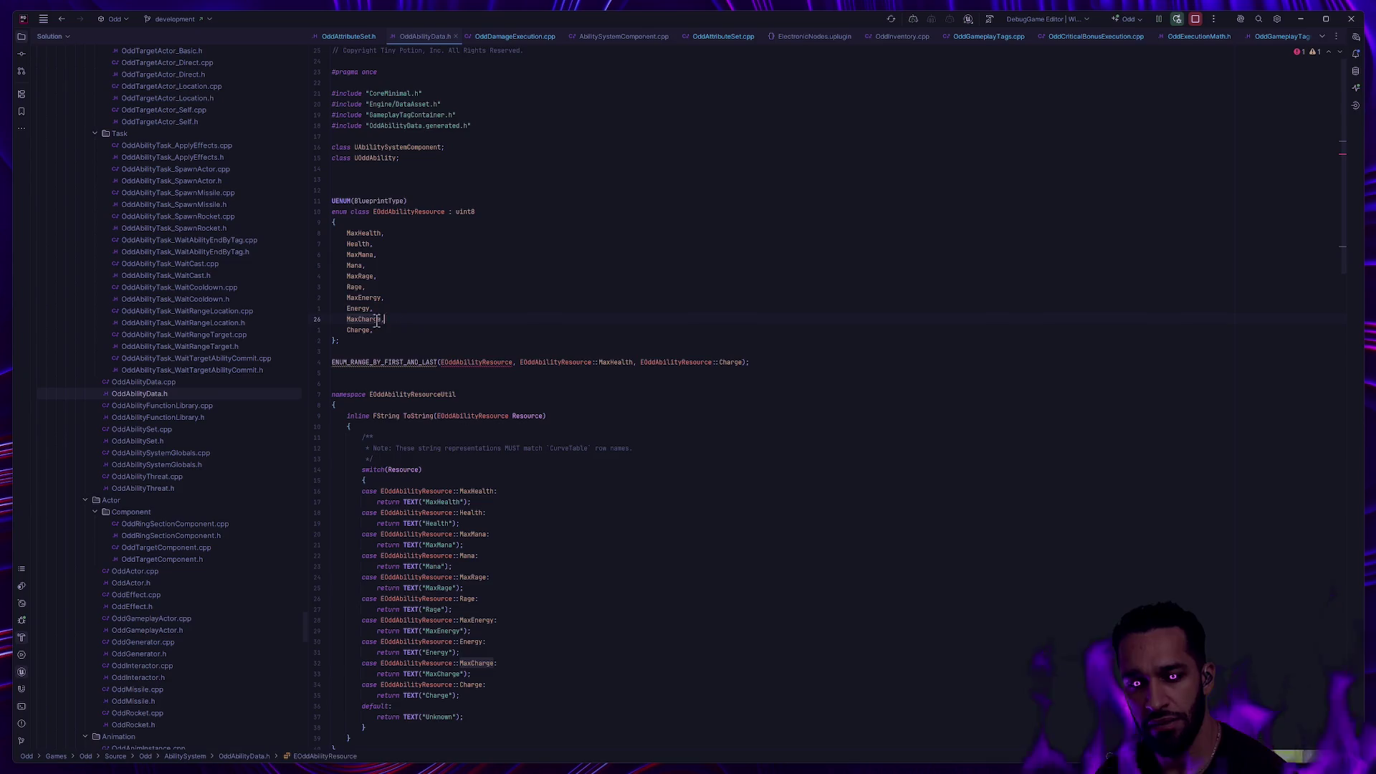
key("Up")
key("Up")
key("Up")
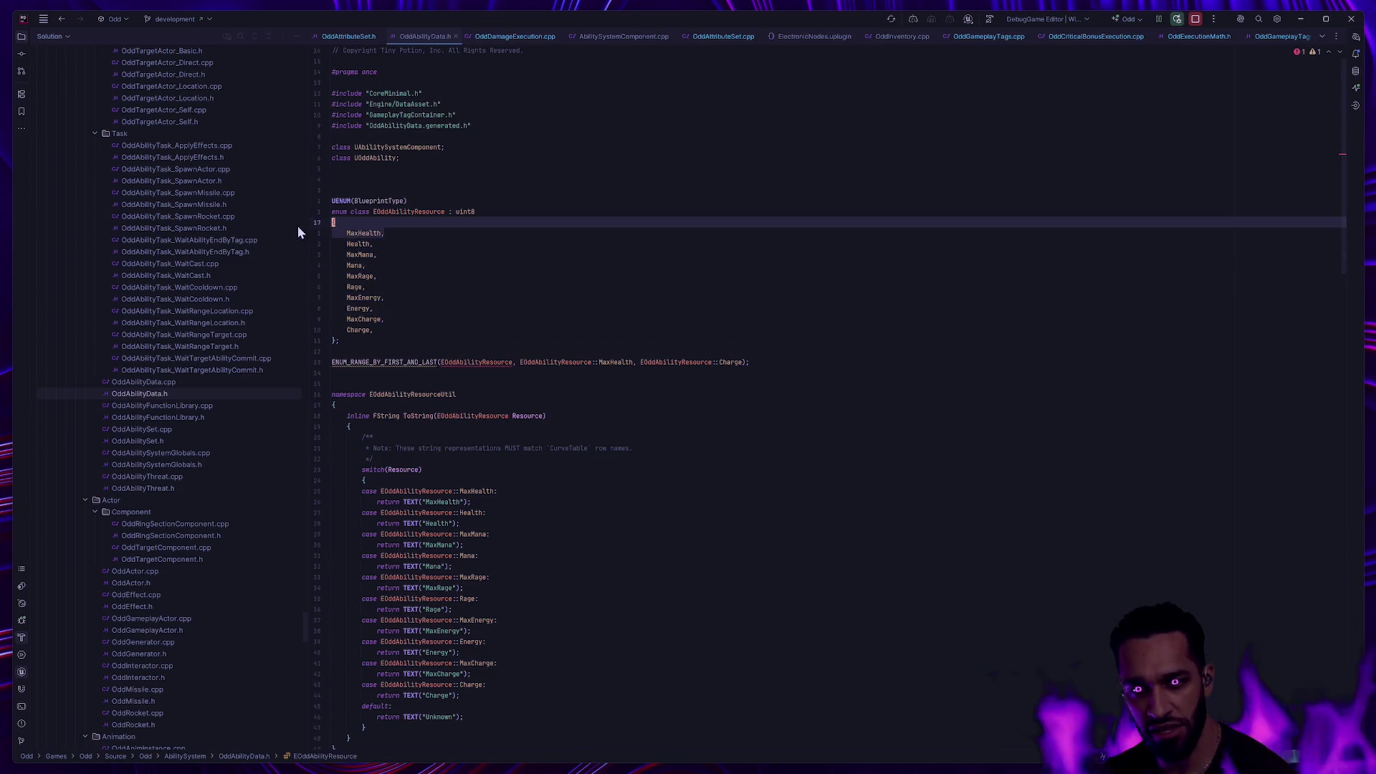
left_click(396, 276)
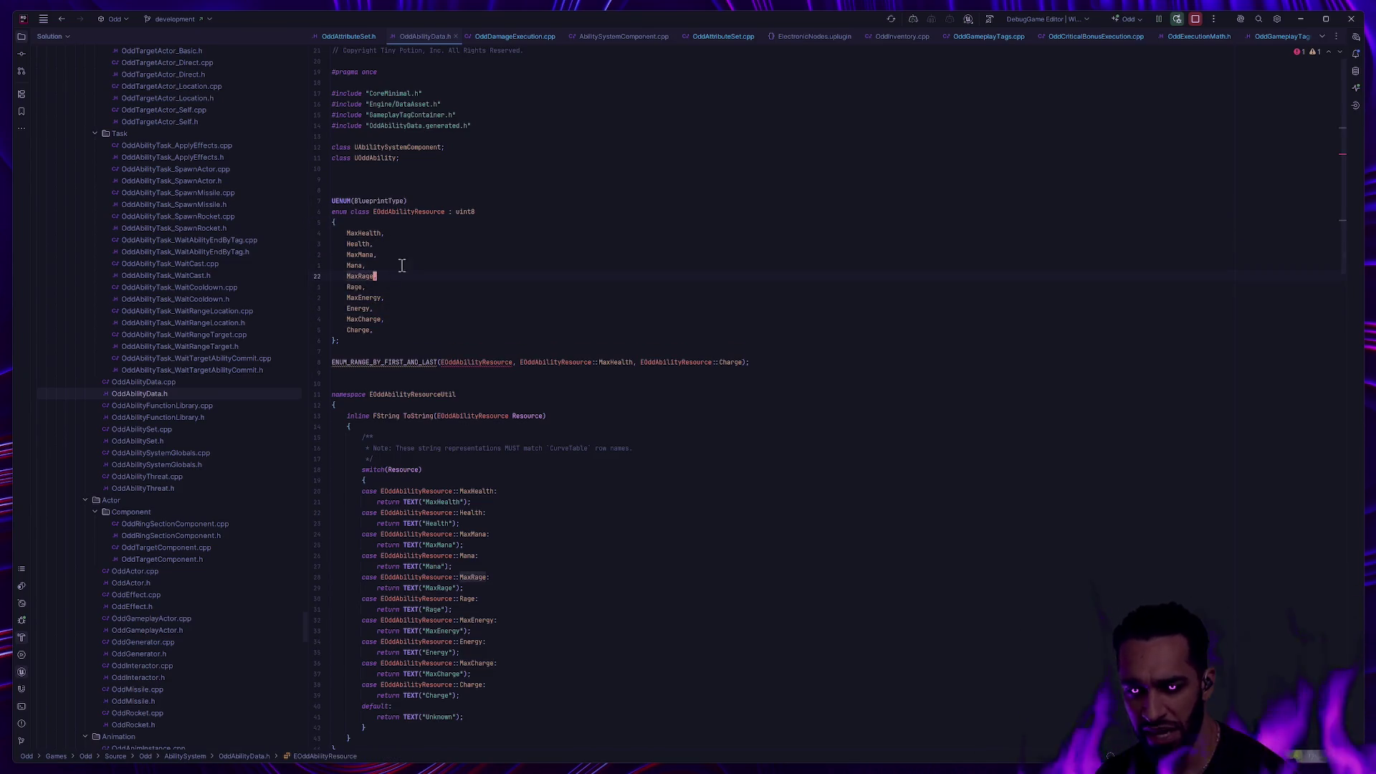
left_click(507, 350)
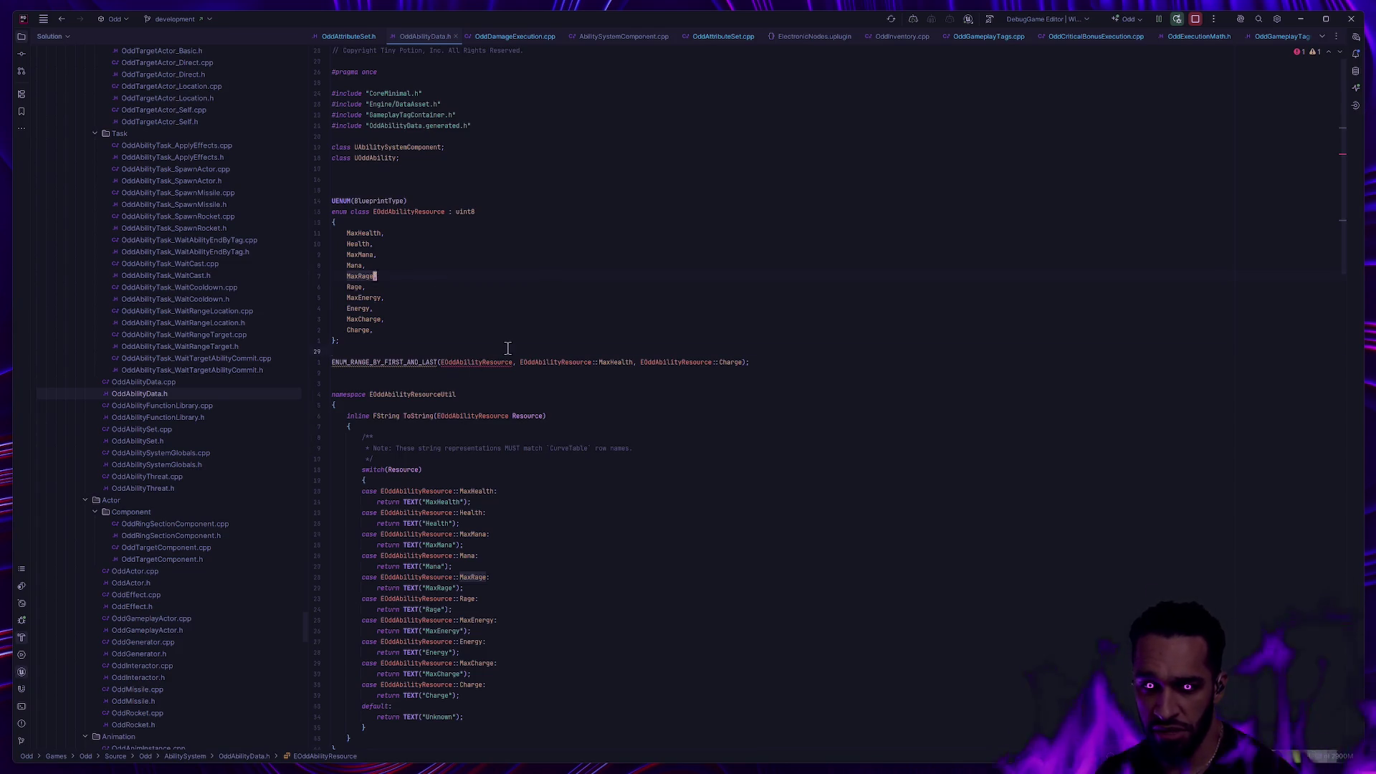
left_click(477, 328)
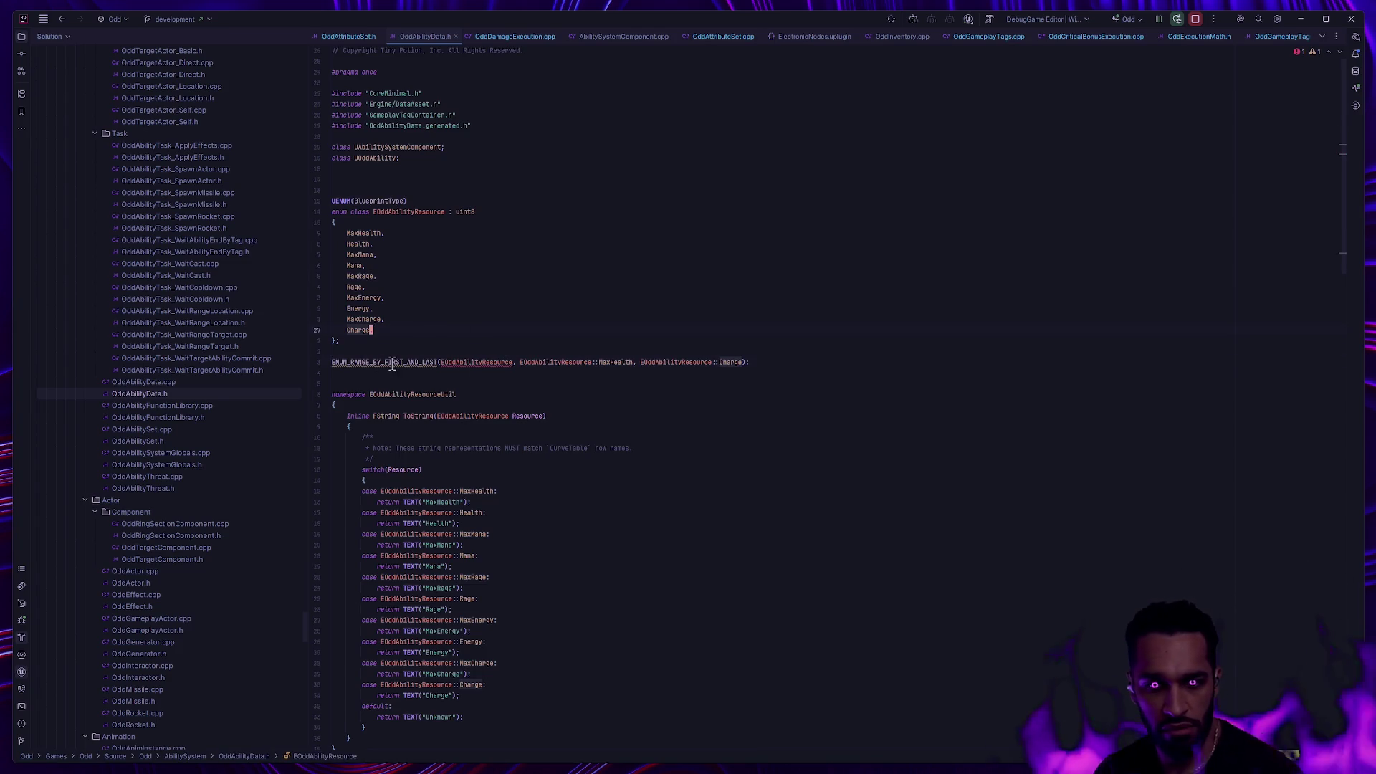
type(",")
left_click(349, 232)
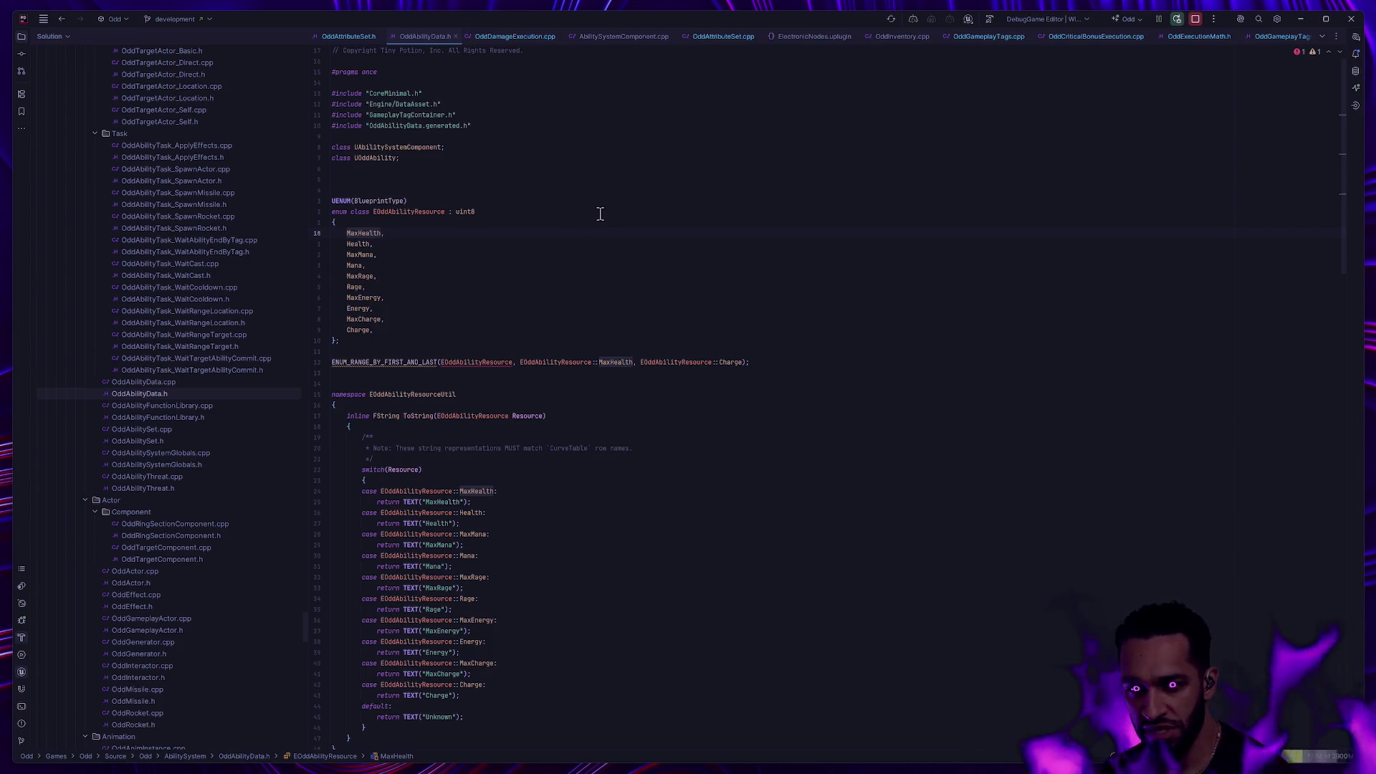
left_click(351, 255)
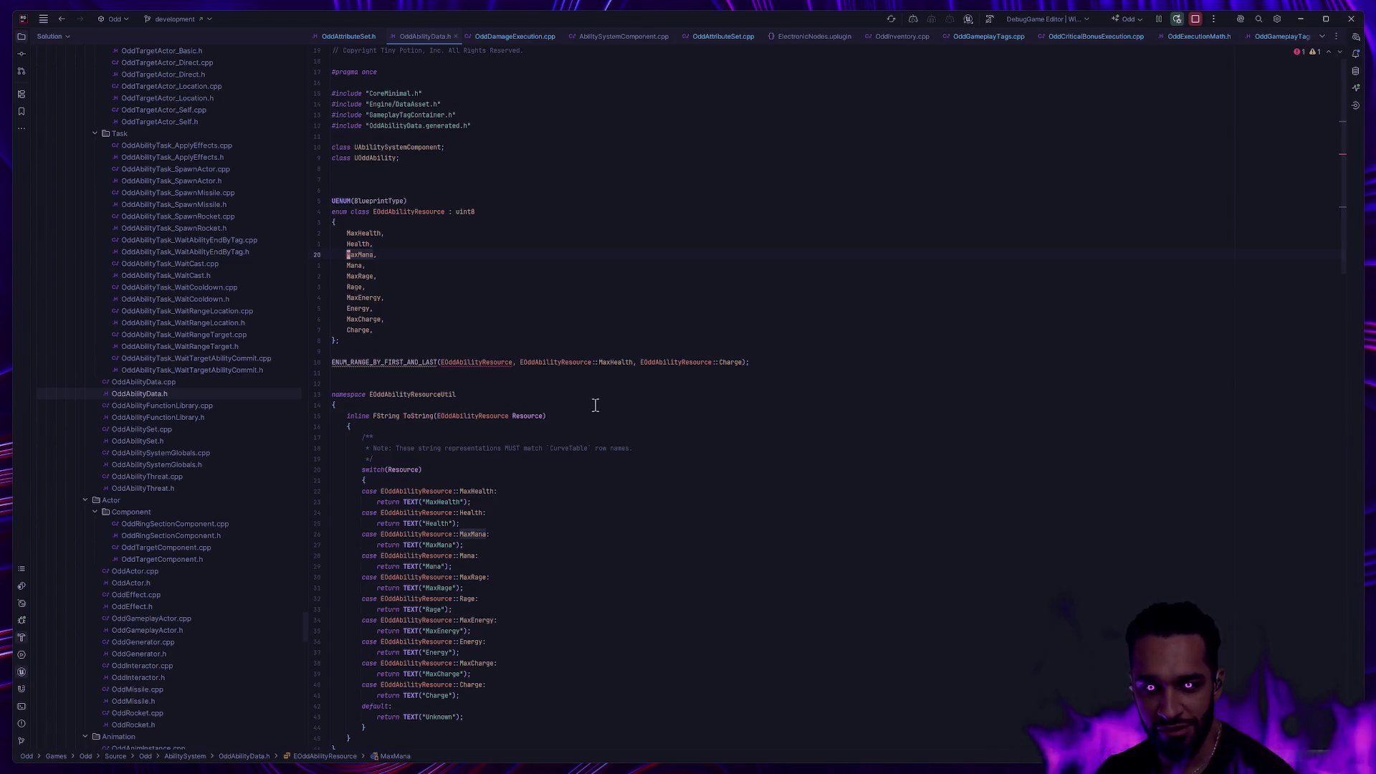
Find all usages of EOddAbilityResourceUtil::ToString.
scroll(581, 391, "down", 1)
scroll(581, 391, "down", 4)
mouse_move(438, 632)
left_mouse_down()
mouse_move(310, 347)
mouse_move(291, 263)
left_mouse_up()
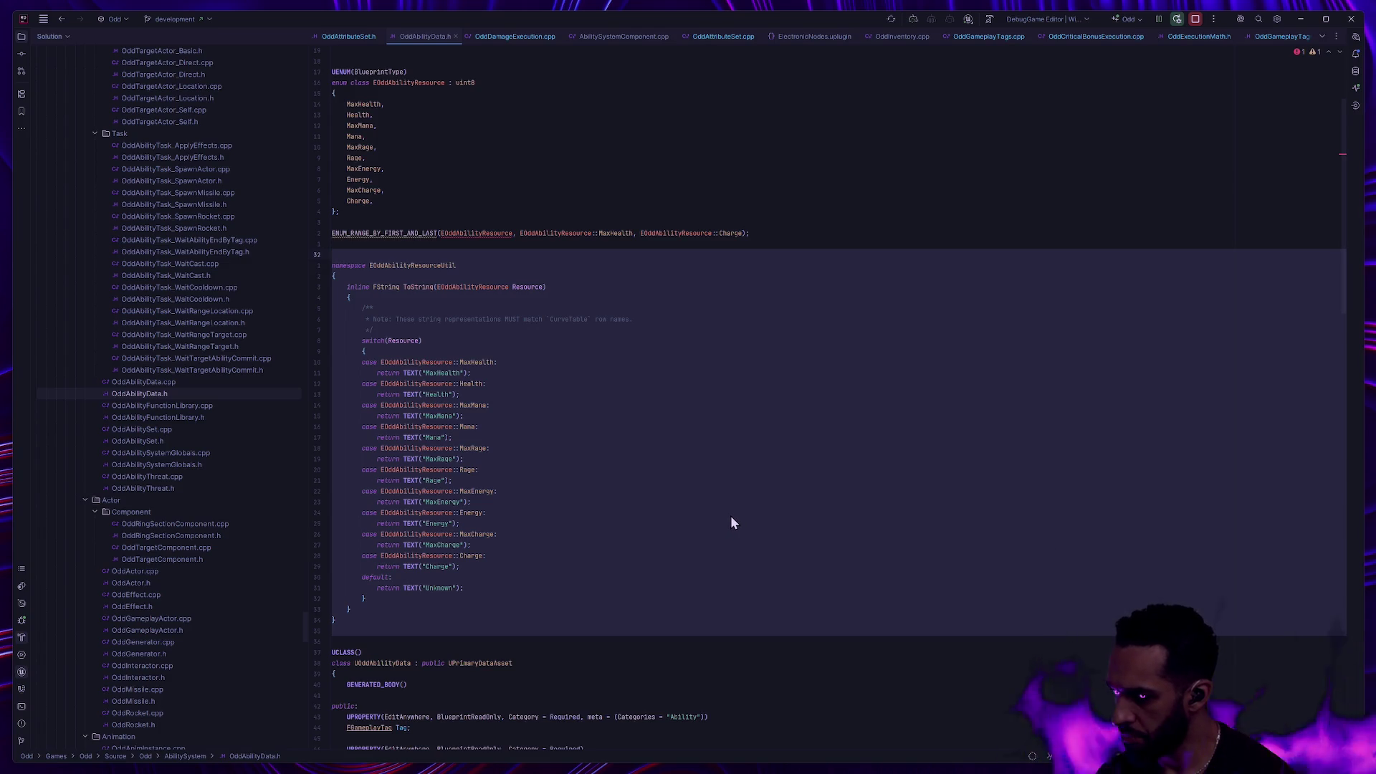
left_click(684, 497)
scroll(681, 496, "down", 6)
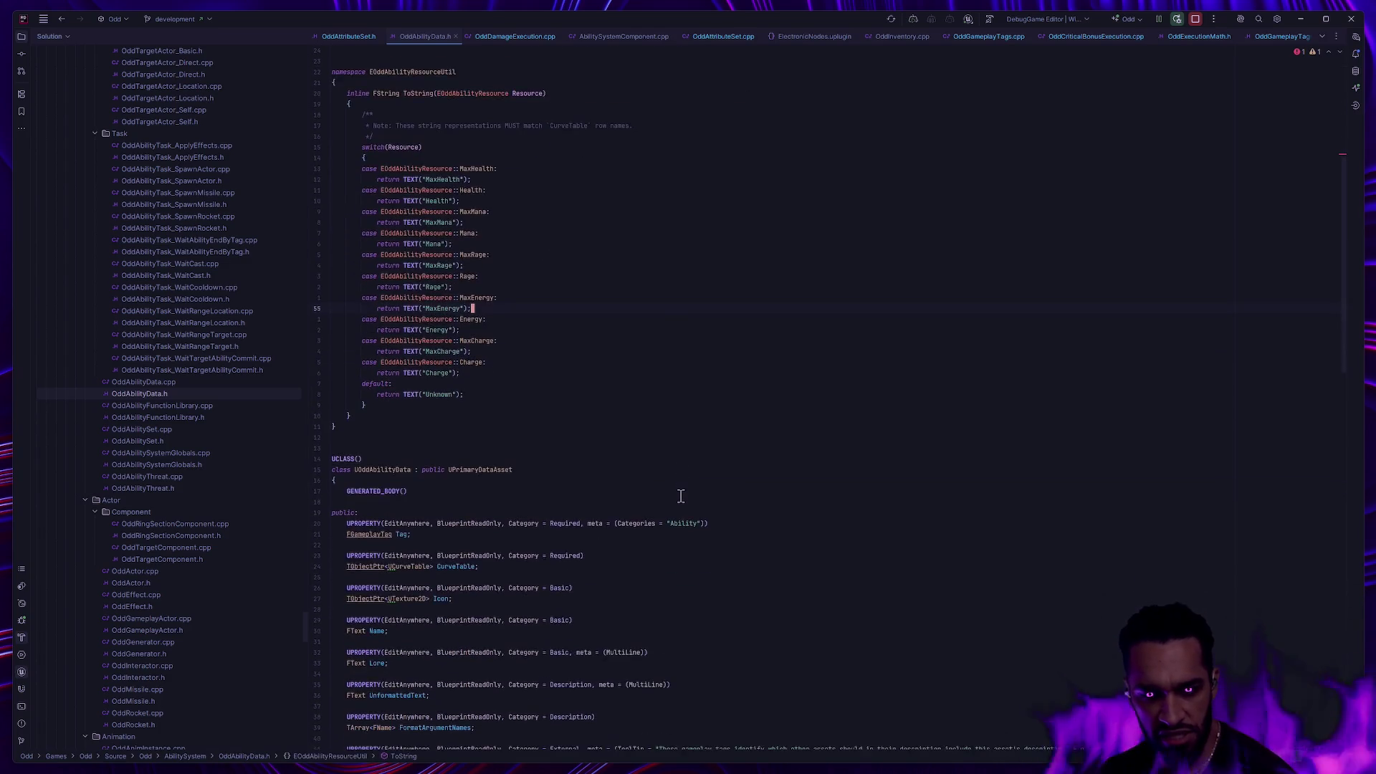
scroll(681, 496, "up", 3)
left_click(415, 190)
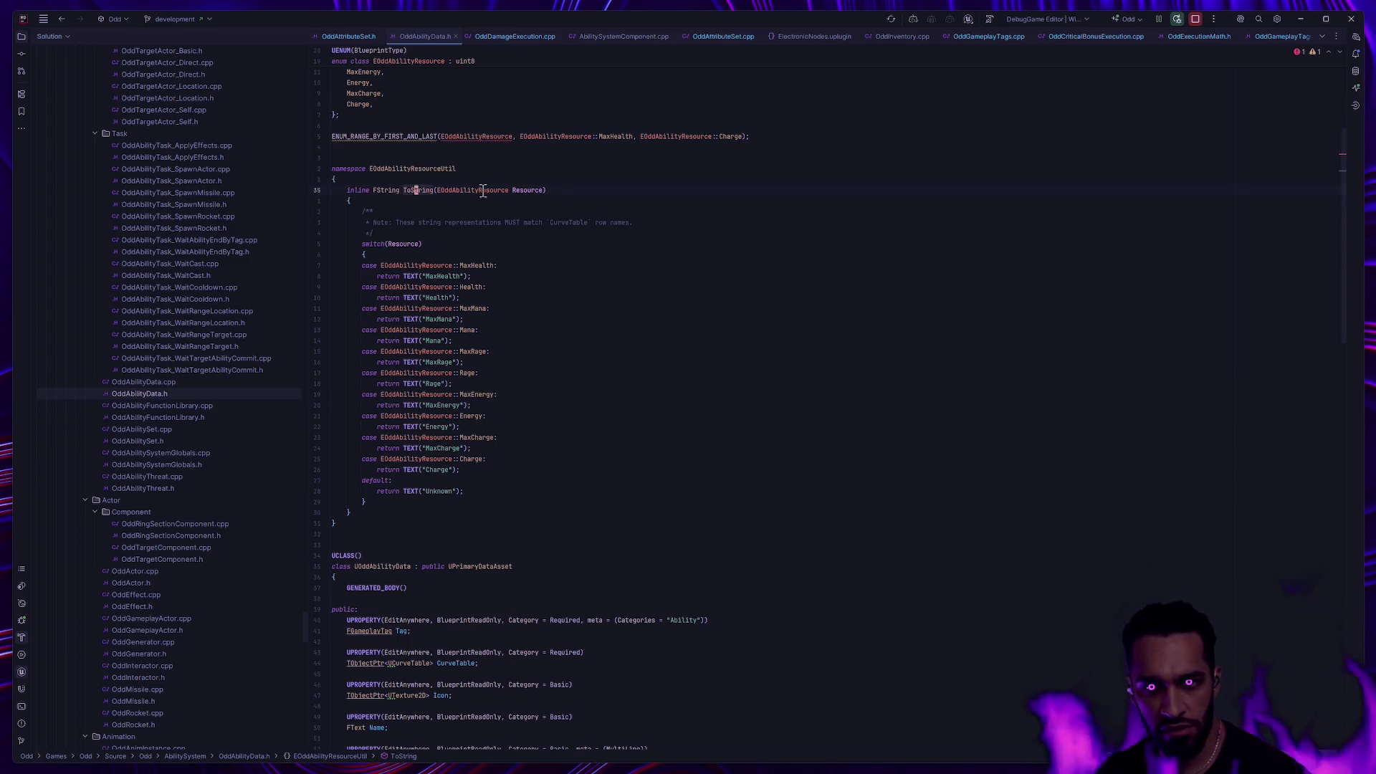
key("alt+F7")
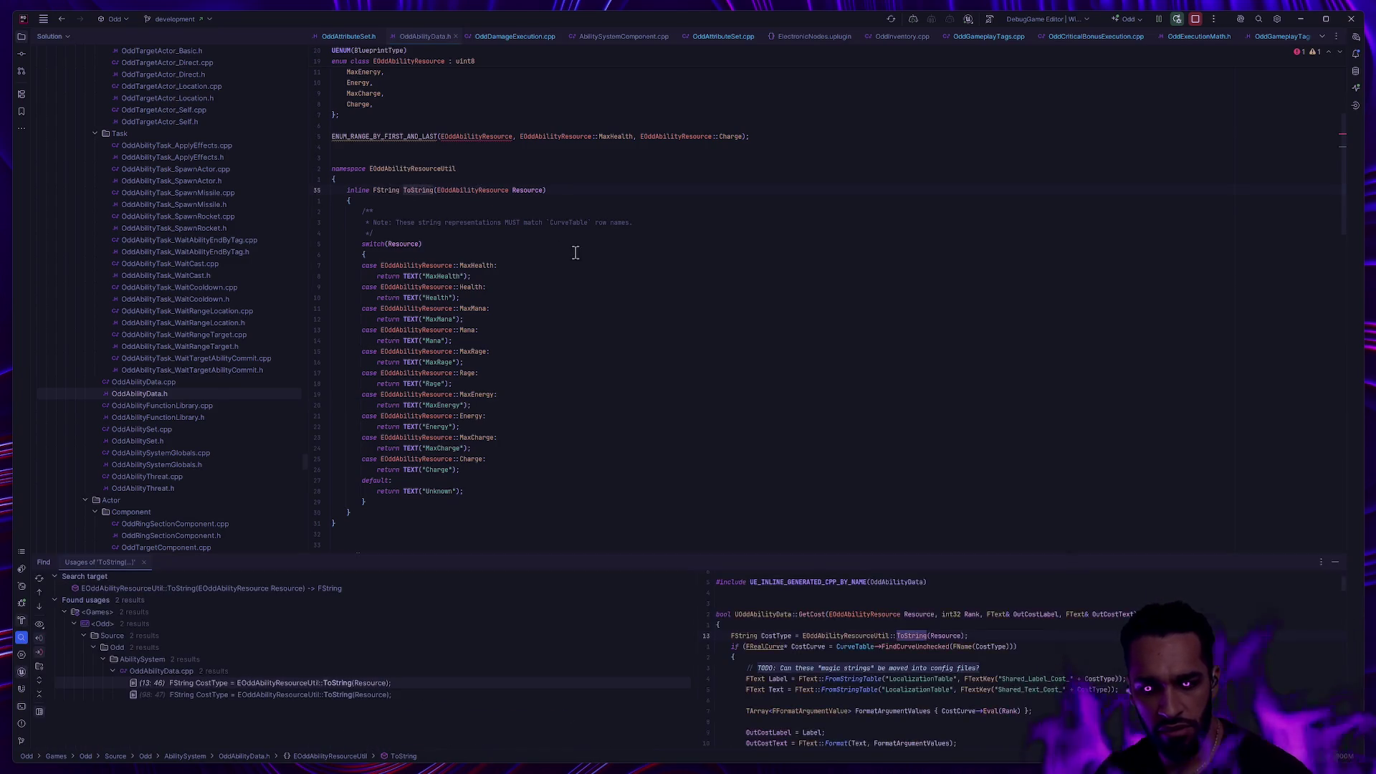
Browse the ToString usages and open the call inside GetCost in OddAbilityData.cpp.
left_click(220, 685)
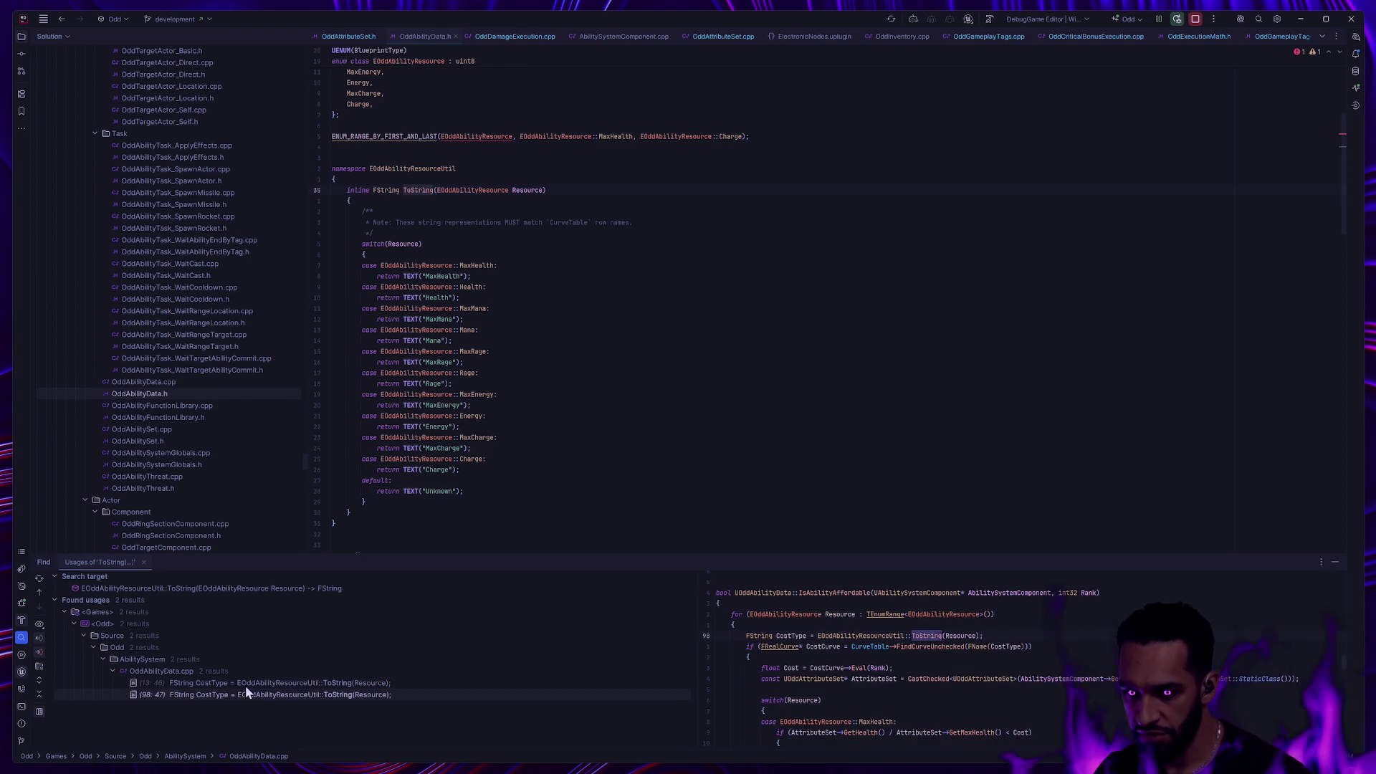
scroll(1122, 258, "down", 6)
scroll(1121, 258, "down", 7)
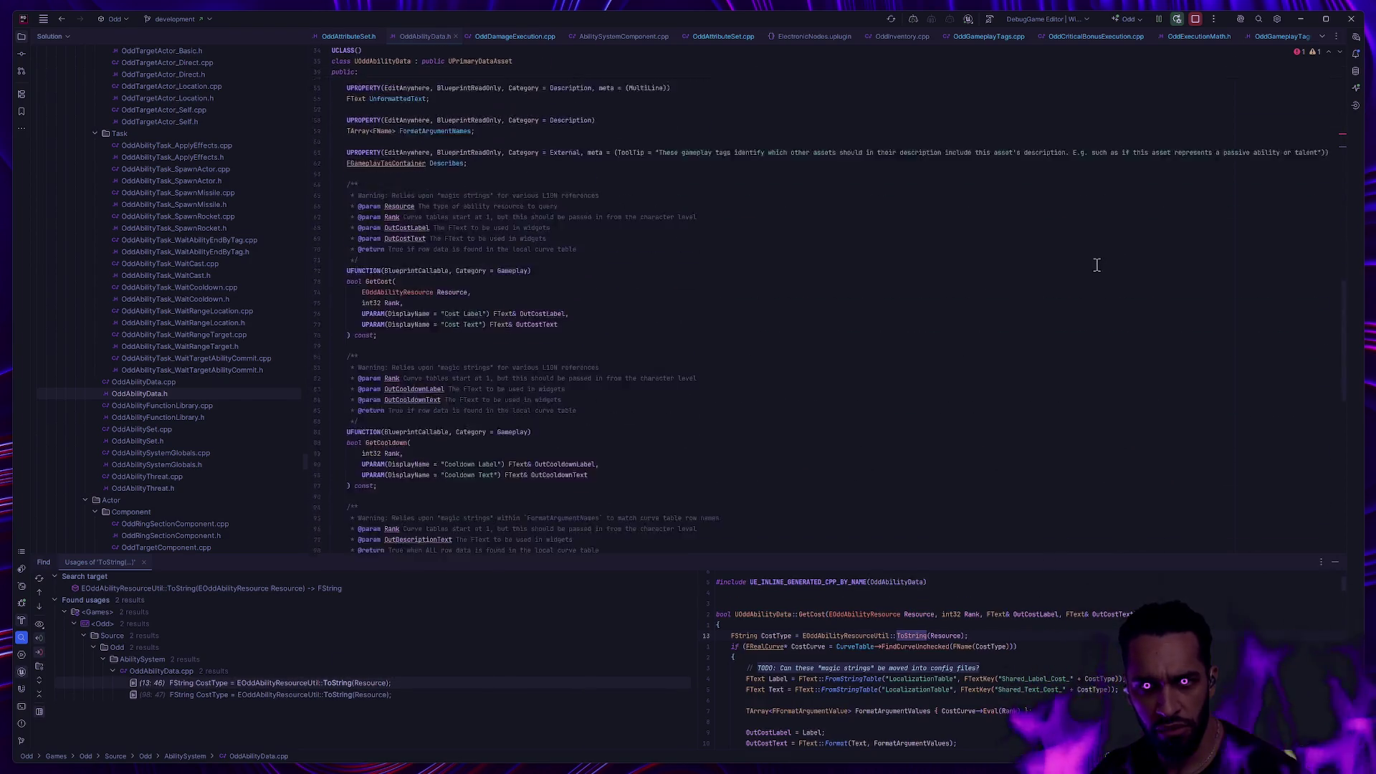
double_click(239, 684)
double_click(239, 694)
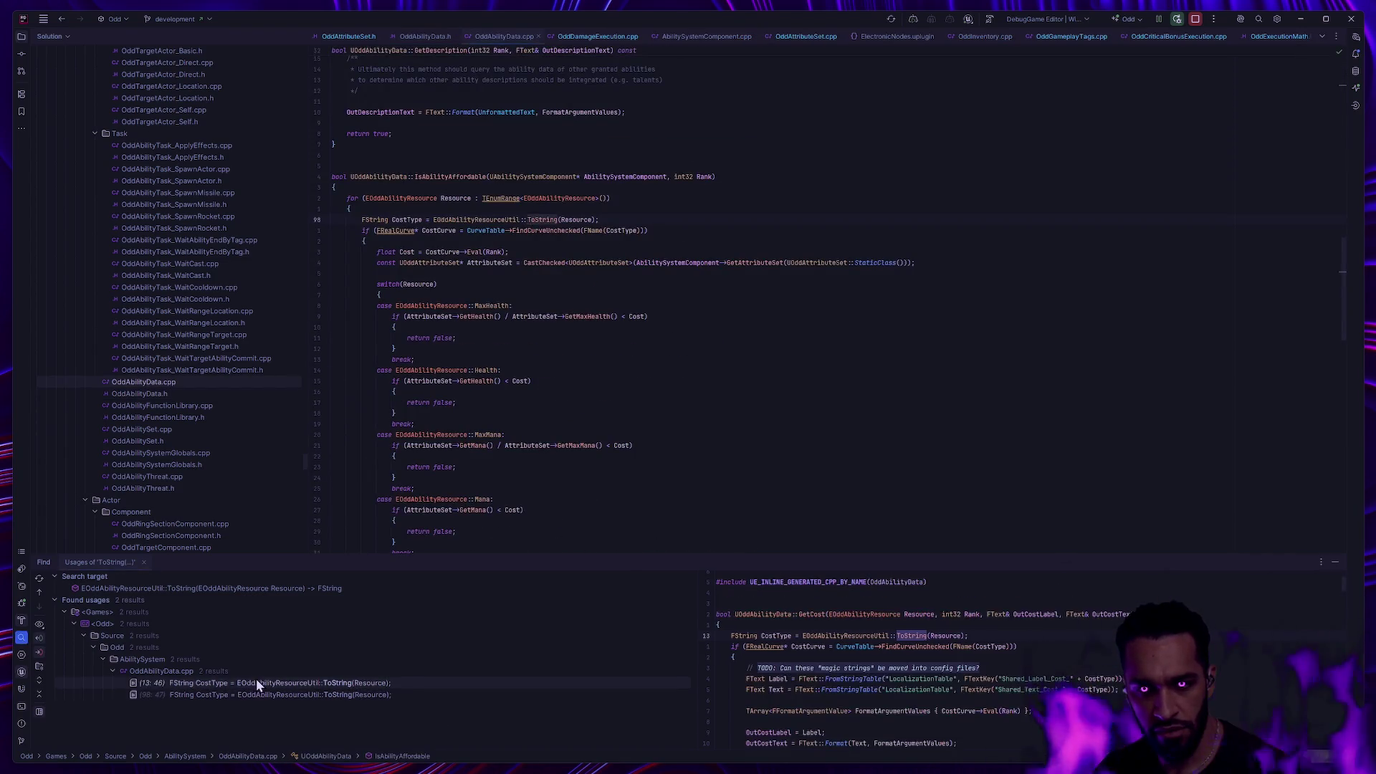
double_click(256, 681)
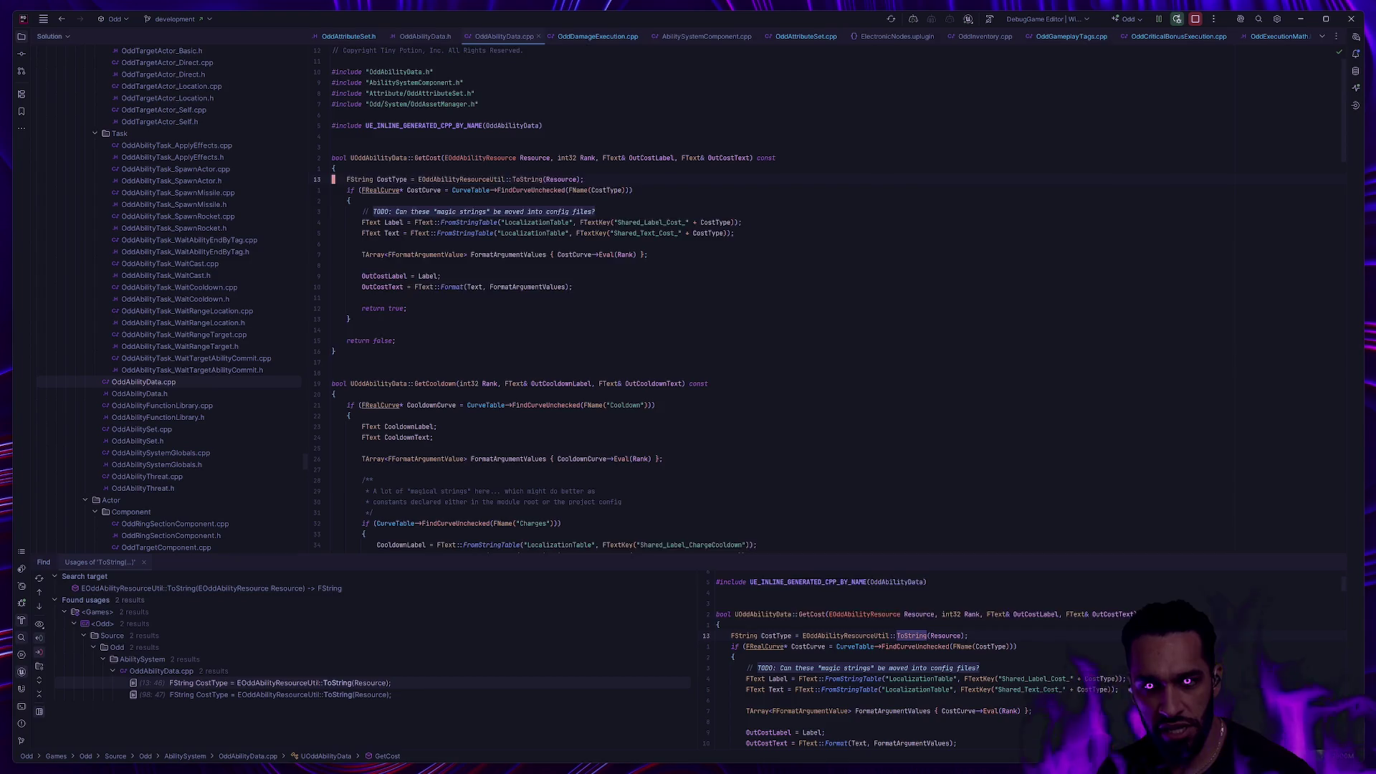
Above the CostType line, insert UEnum::GetDisplayValueAsText using code completion.
key("ctrl+alt+Return")
type("OddAbilityRes")
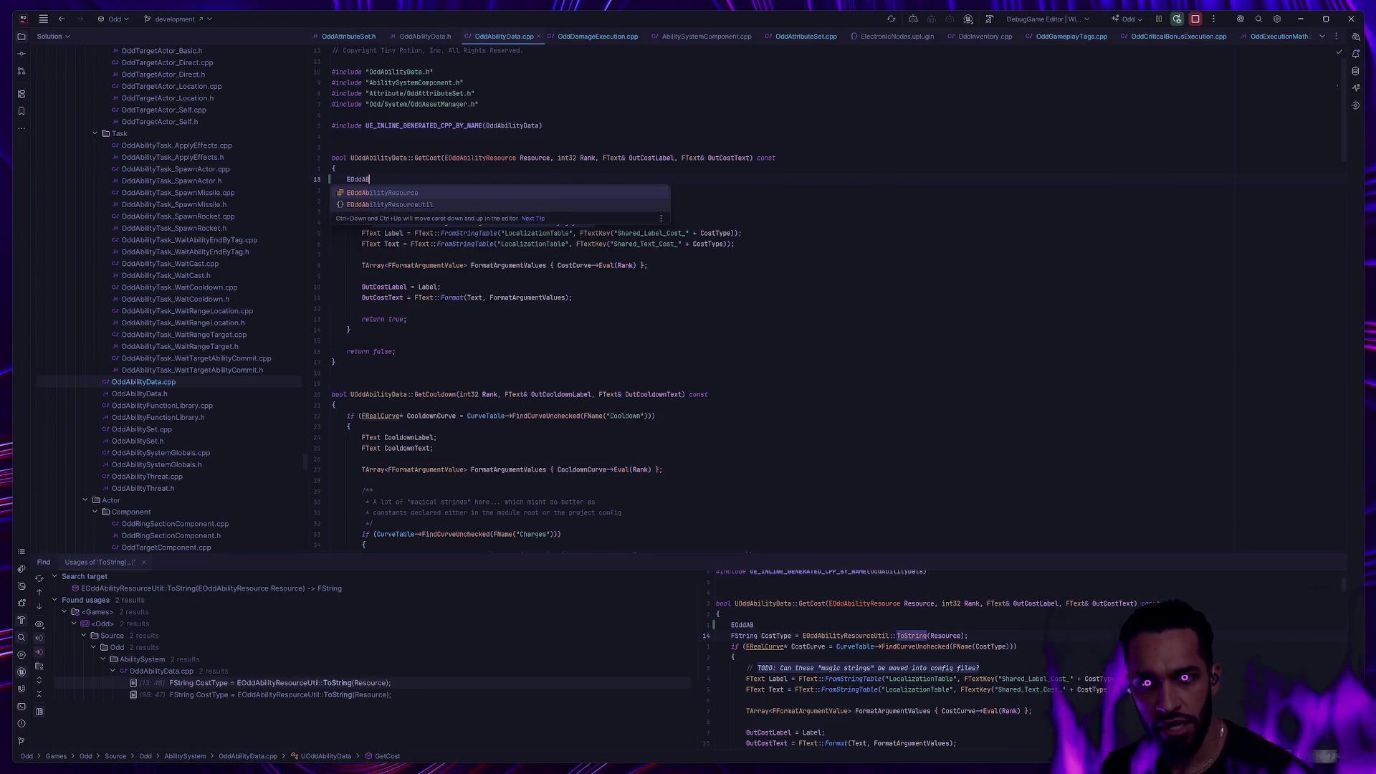
key("Return")
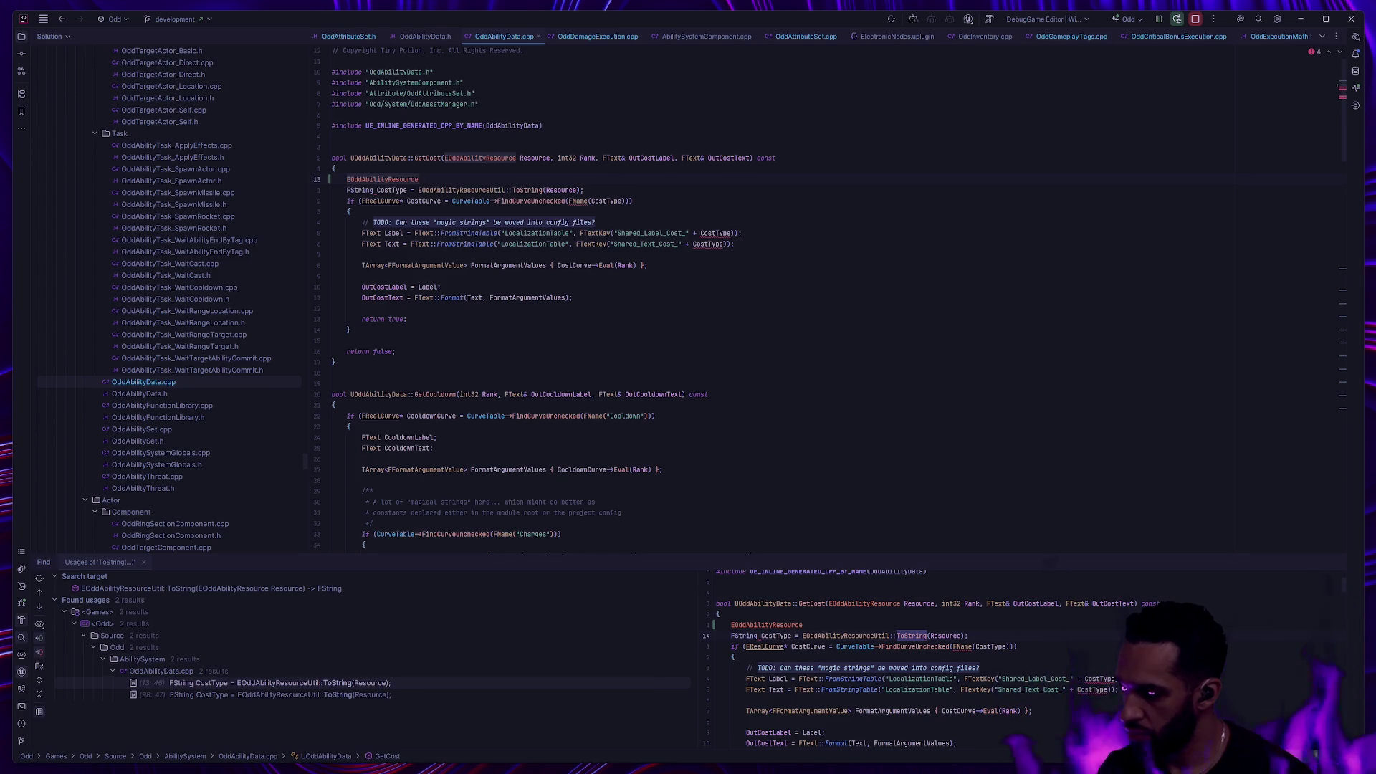
type("::GetDi")
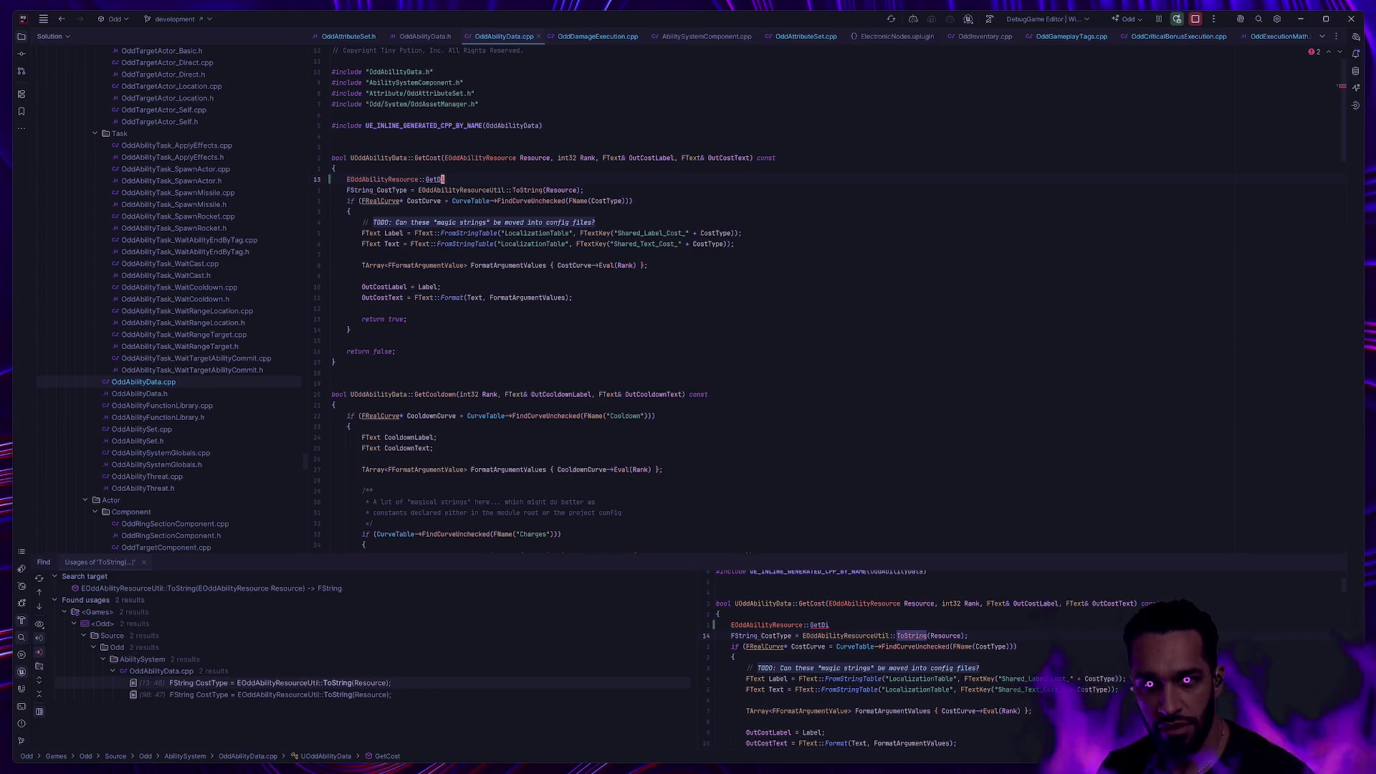
key("ctrl+BackSpace")
key("ctrl+BackSpace")
key("ctrl+BackSpace")
type("UE")
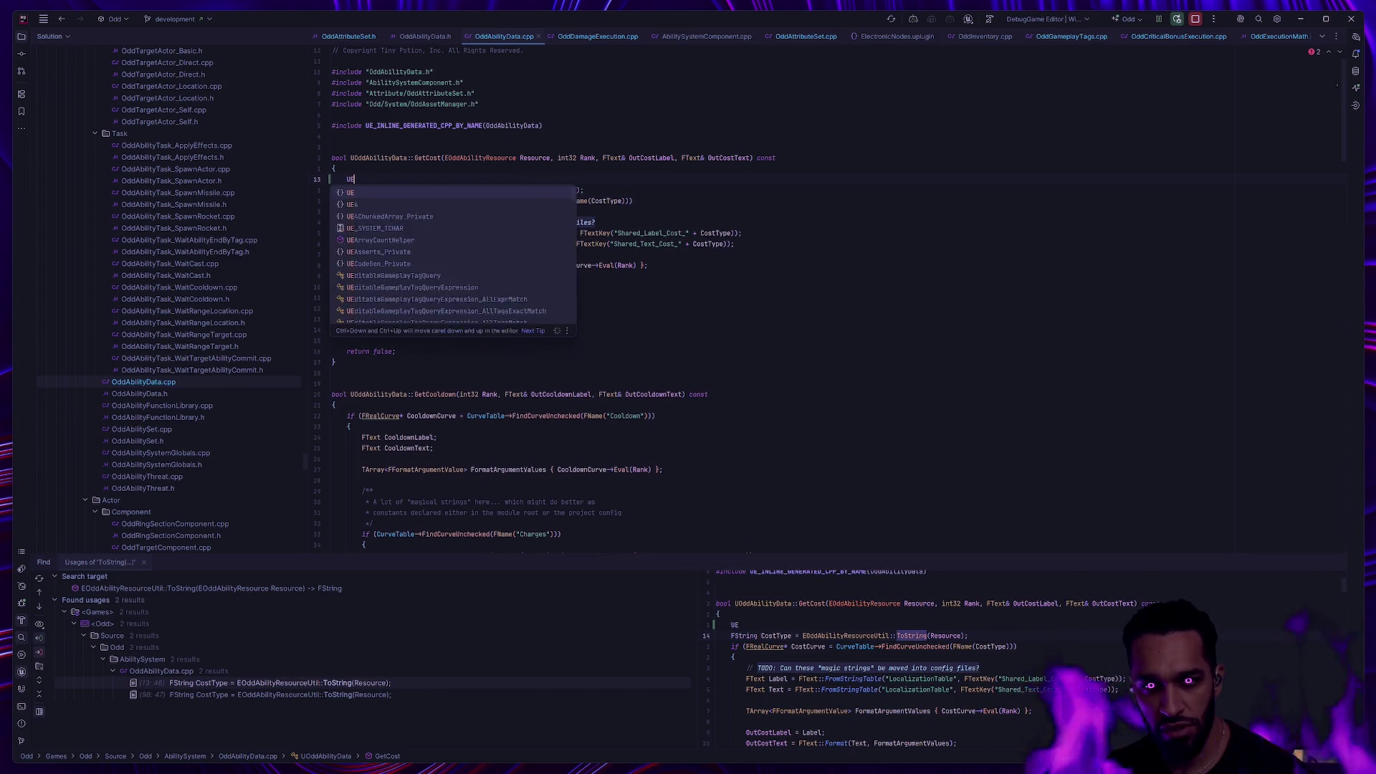
type("NUM::GetDis")
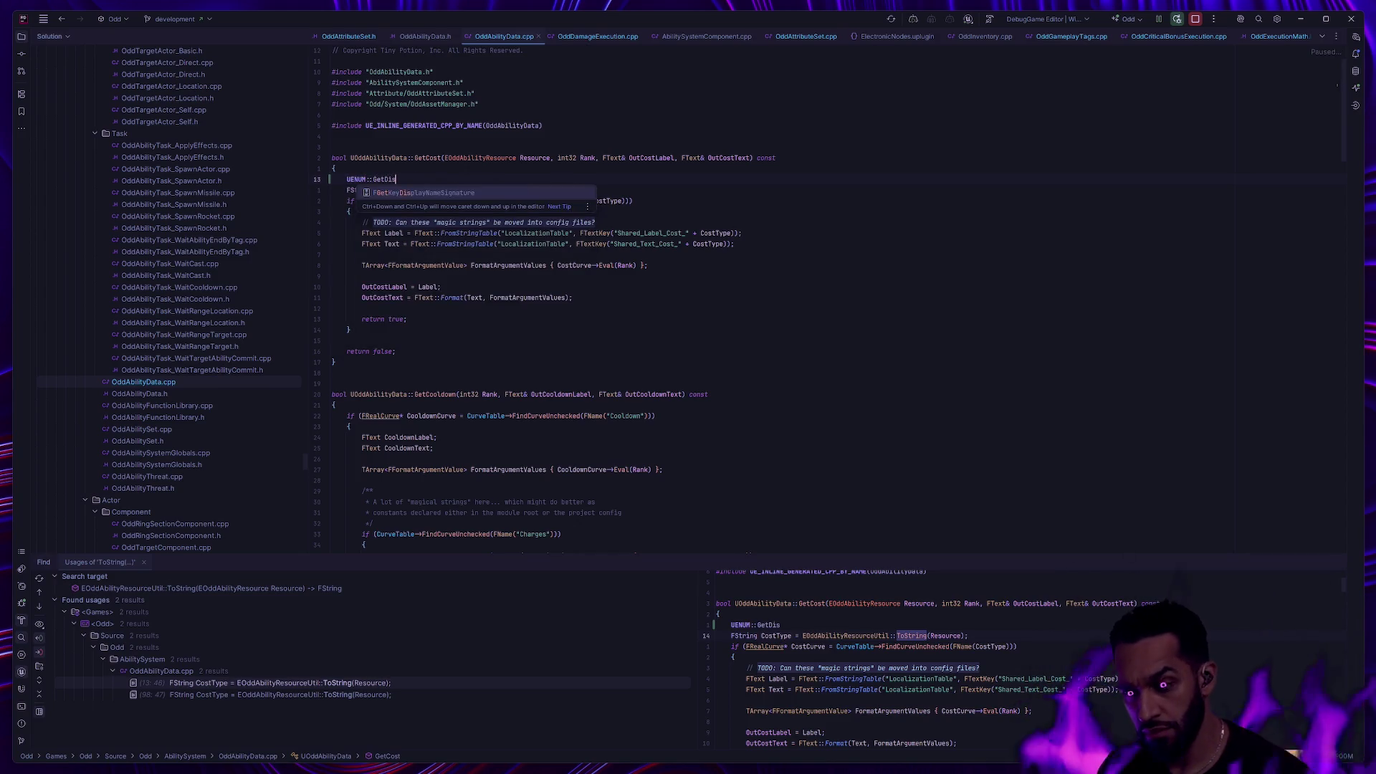
key("ctrl+BackSpace")
key("ctrl+BackSpace")
key("BackSpace")
key("BackSpace")
key("BackSpace")
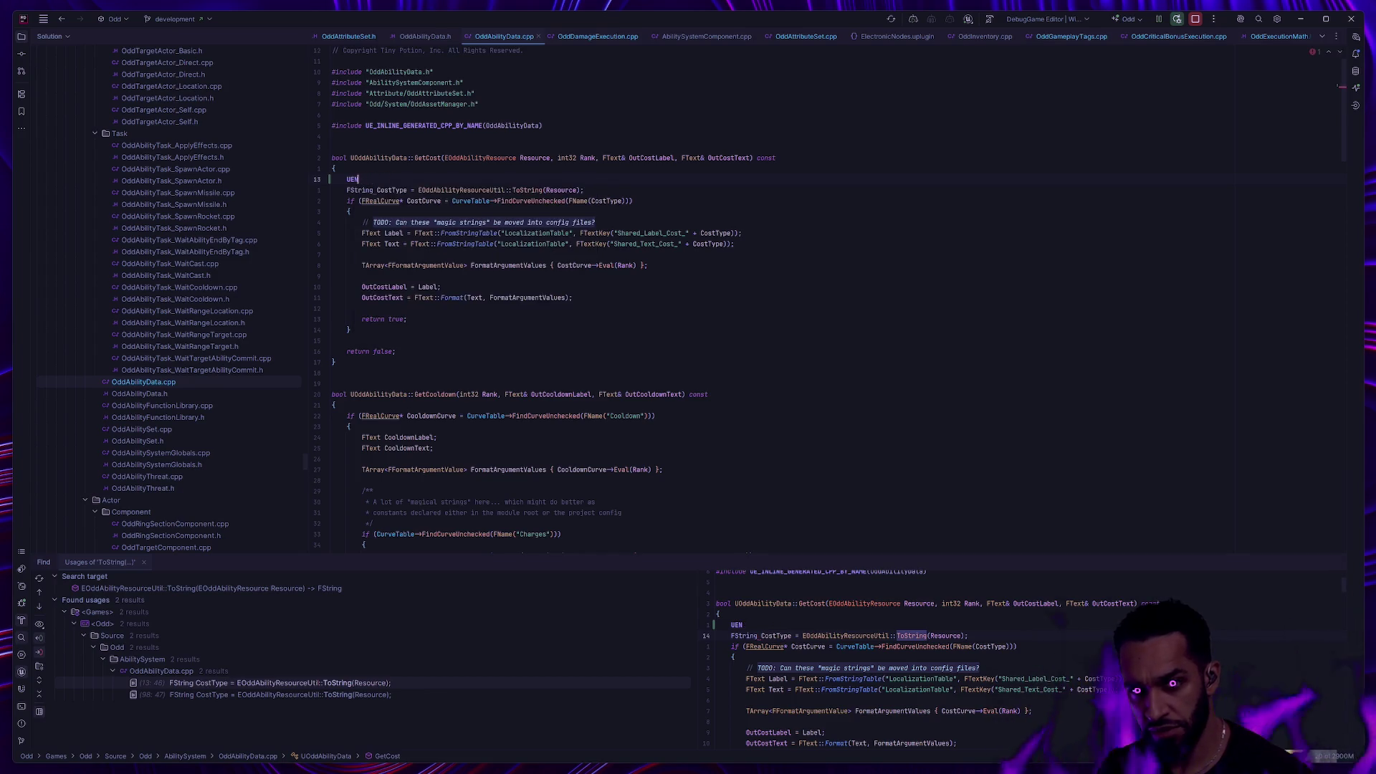
type("num::GetDisplay")
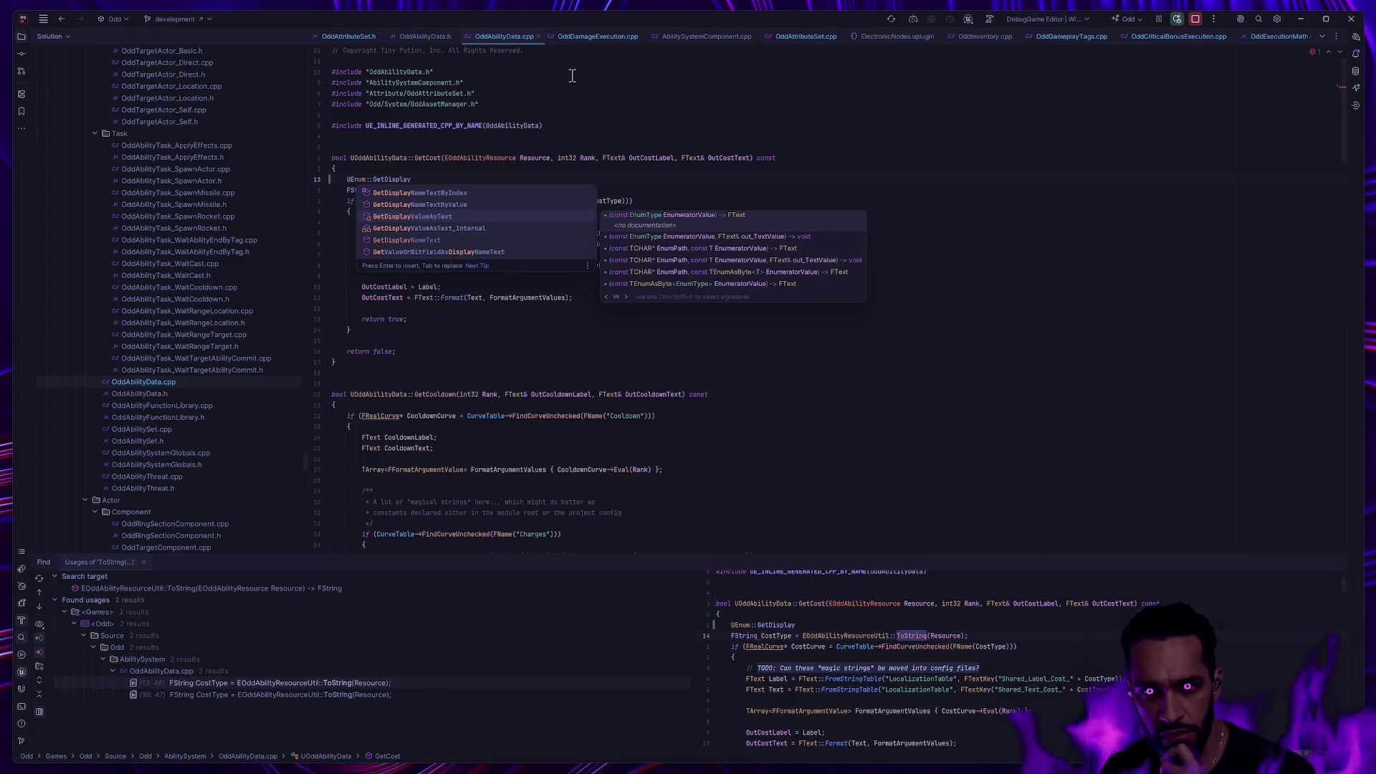
key("Return")
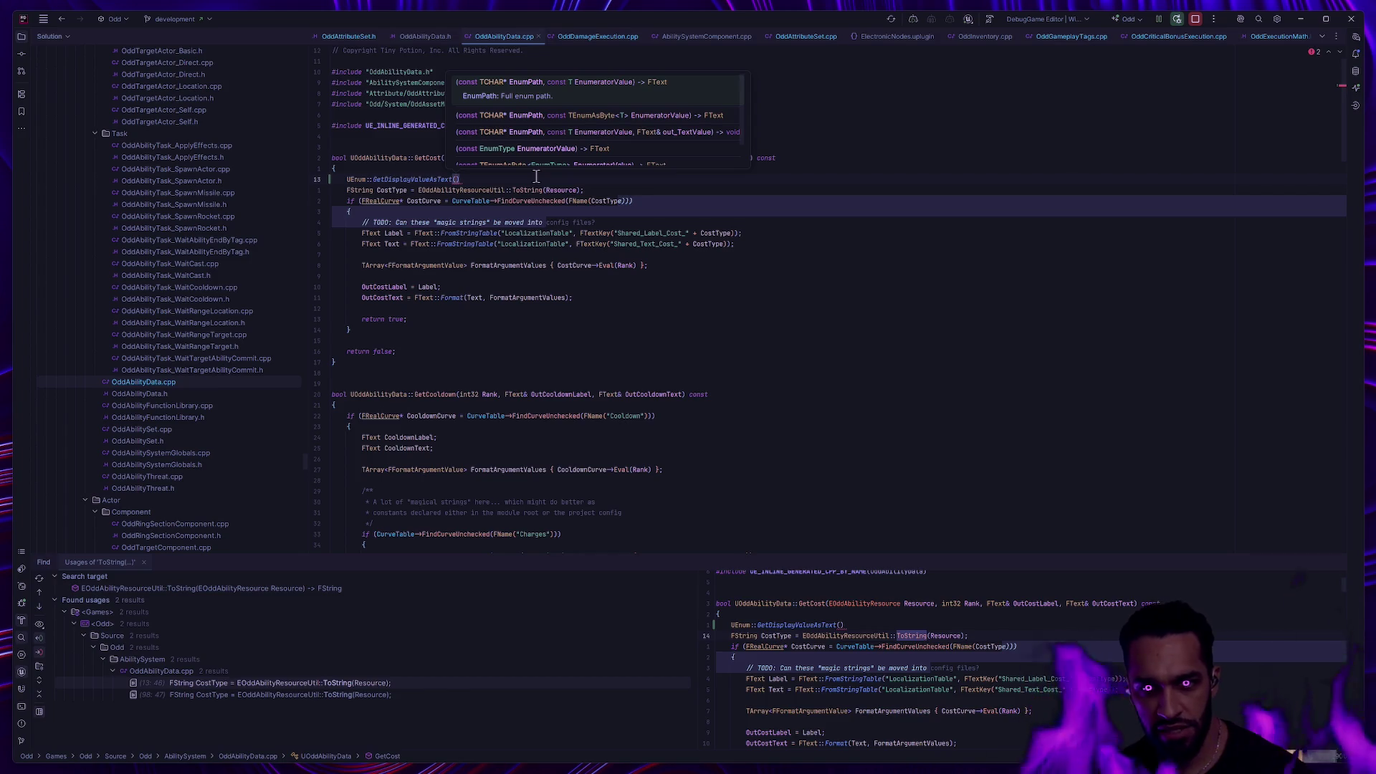
Finish the call as UEnum::GetDisplayValueAsText(Resource);.
type("Resource)")
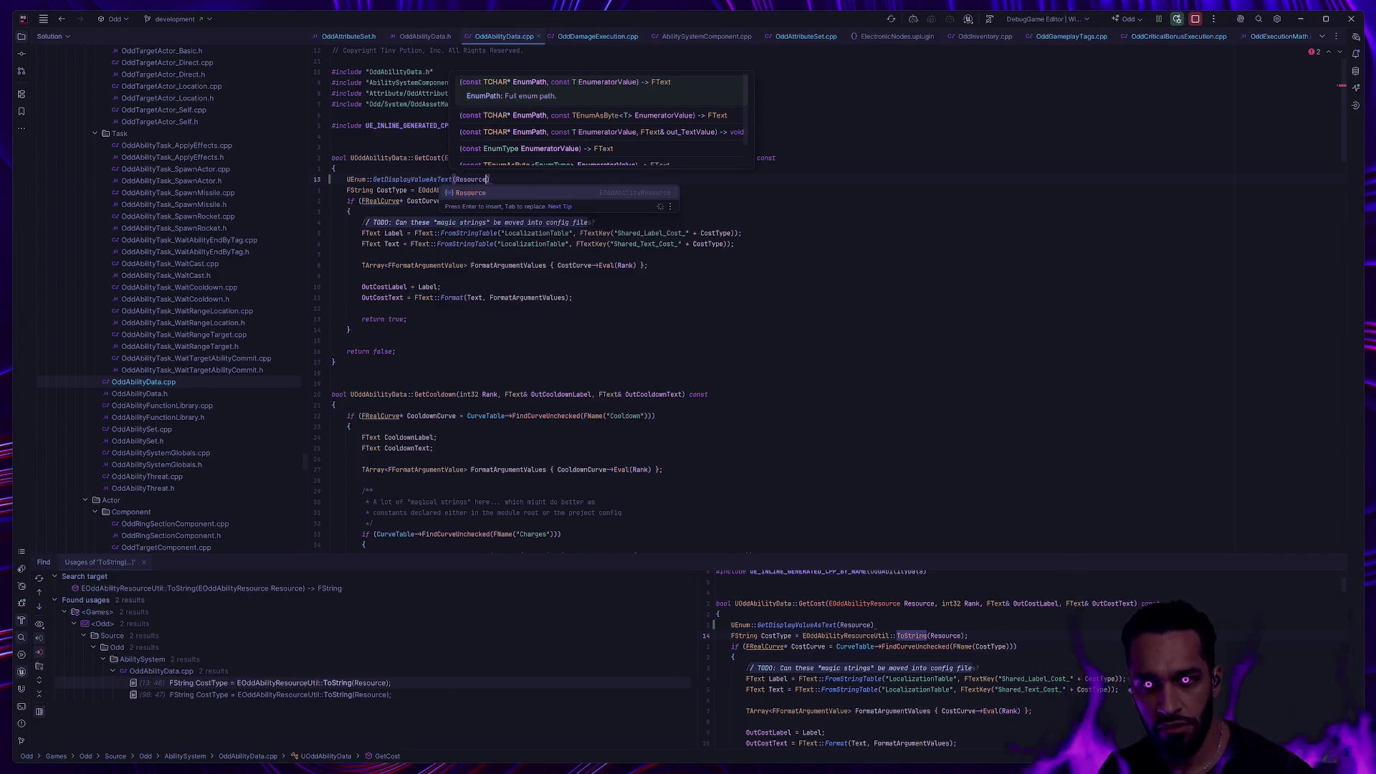
type(";")
left_click(491, 201)
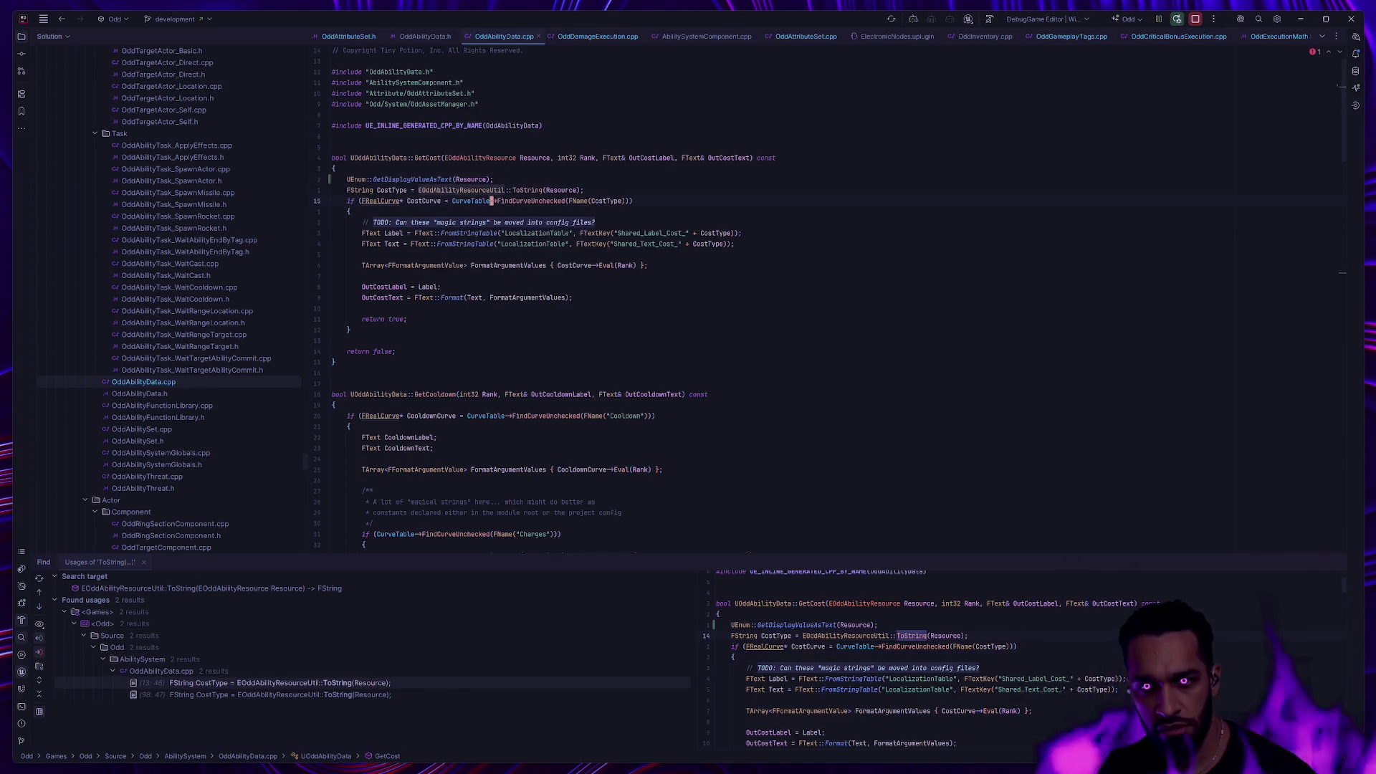
left_click(491, 179)
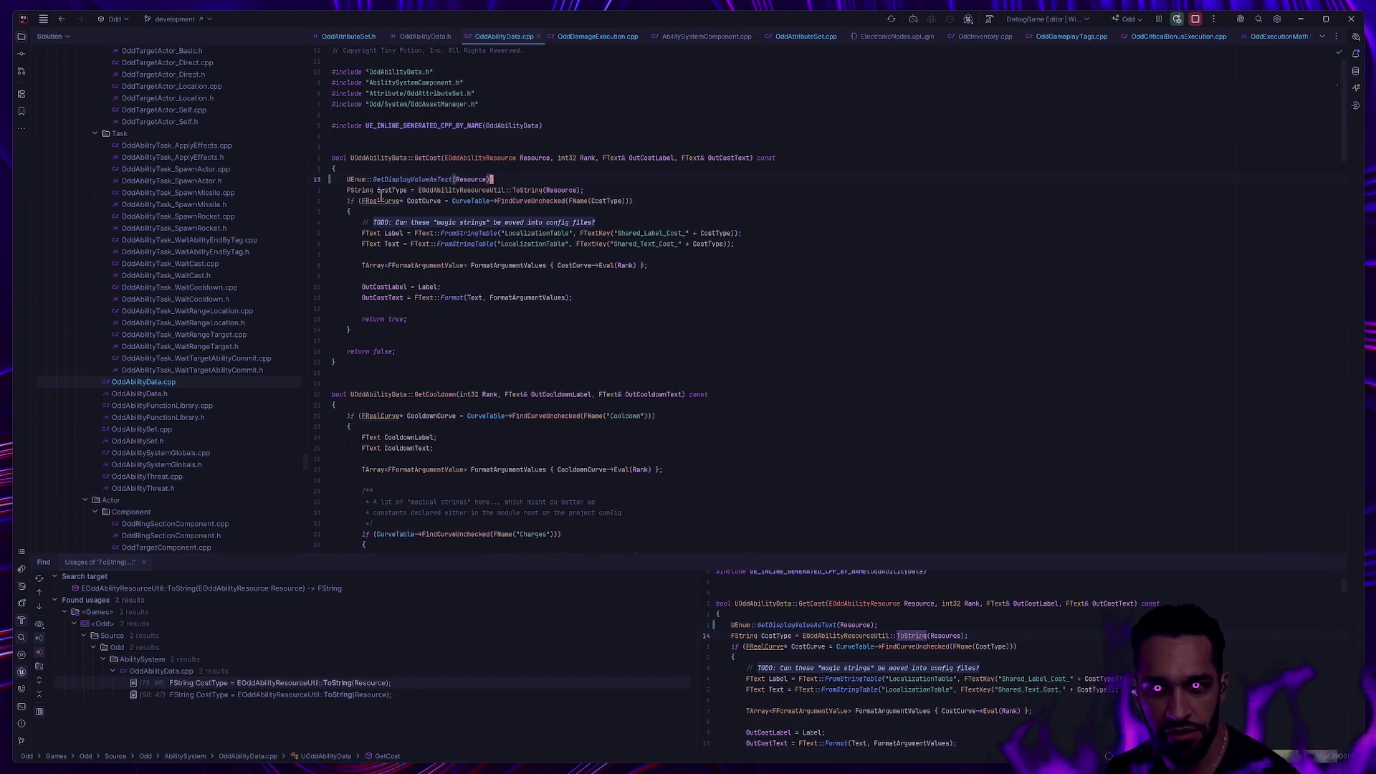
mouse_move(431, 179)
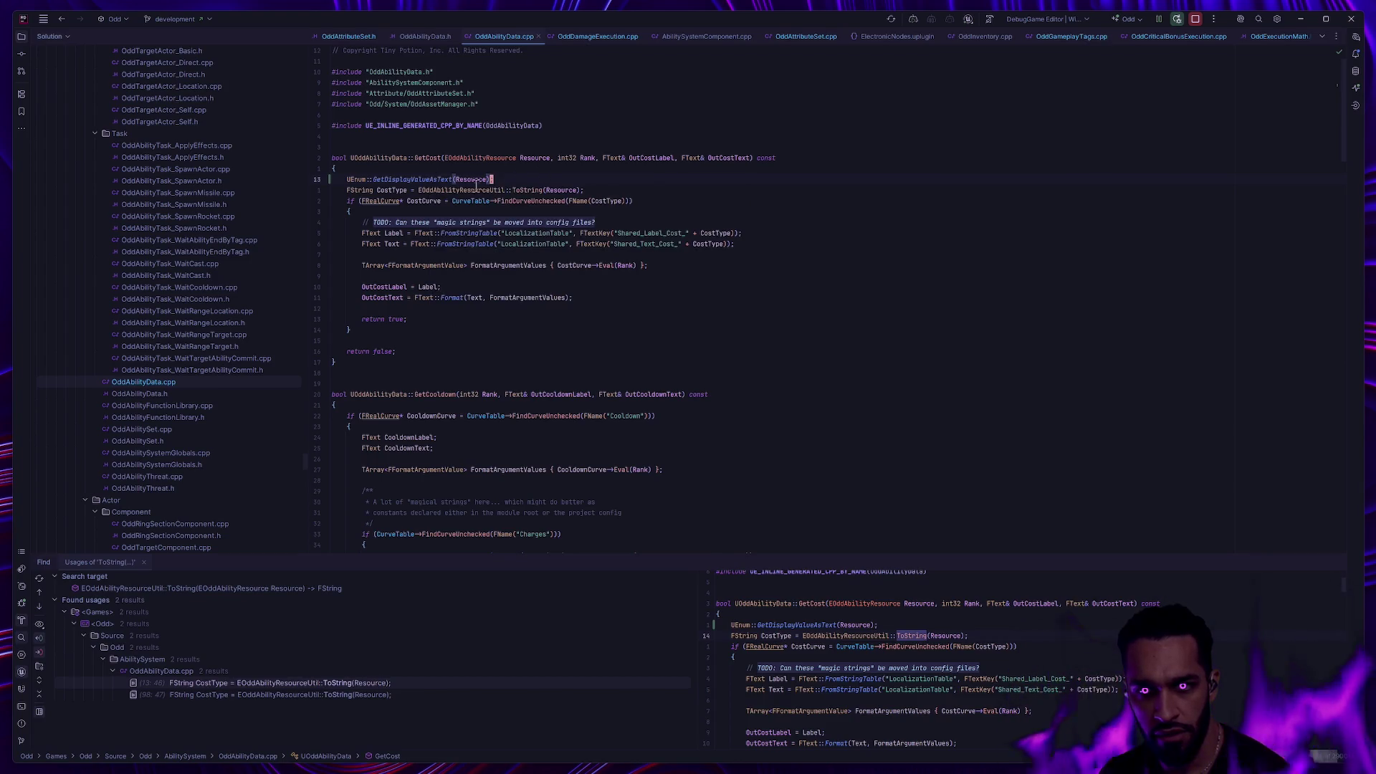
mouse_move(531, 190)
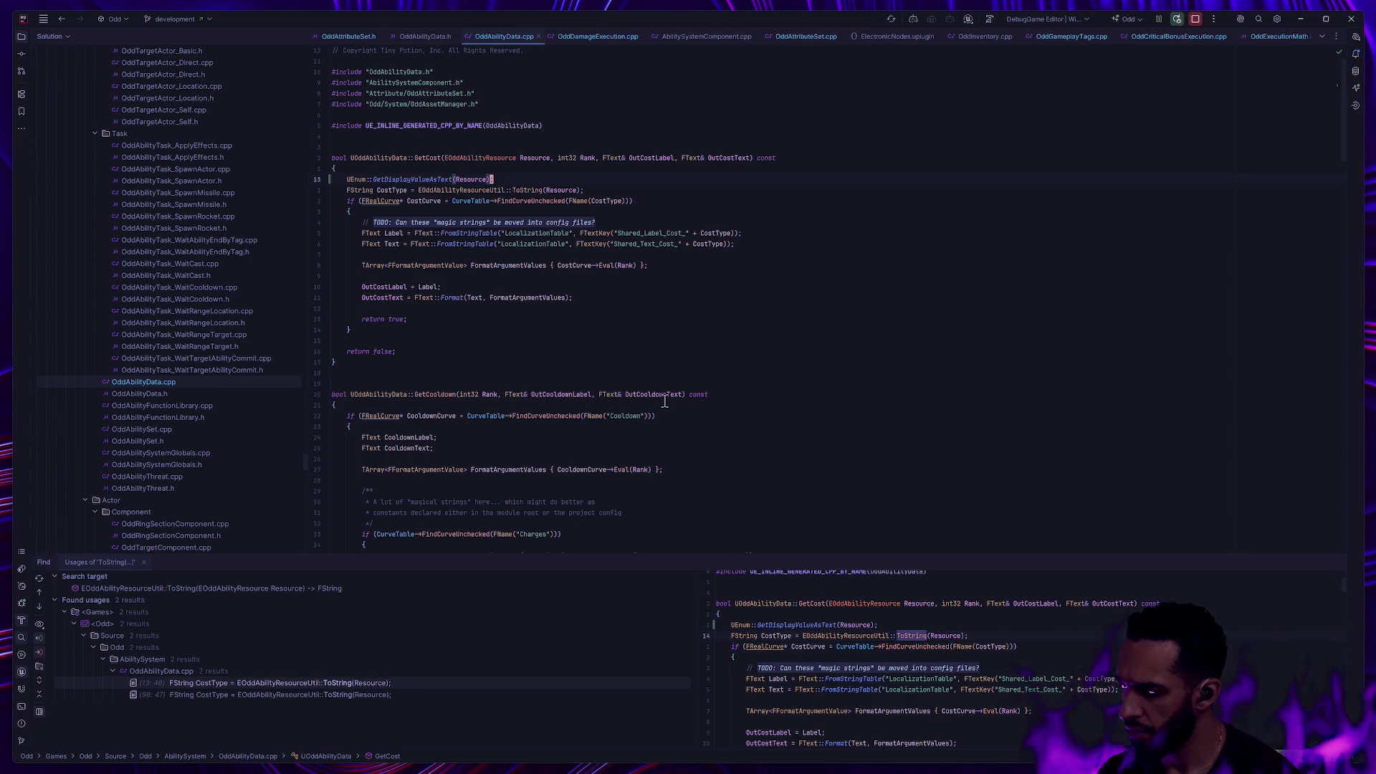
key("ctrl+t")
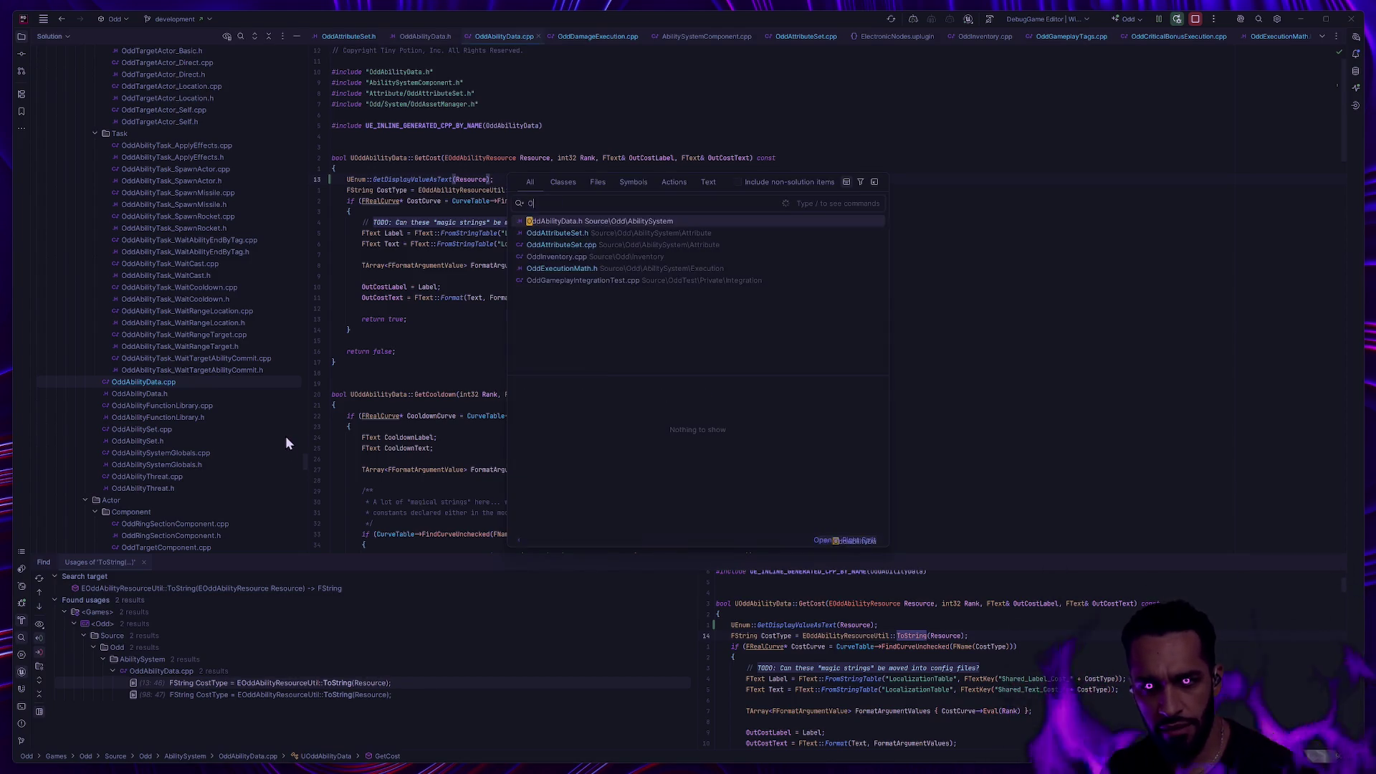
Open the Odd.h header and scroll to its end.
type("Odd.h")
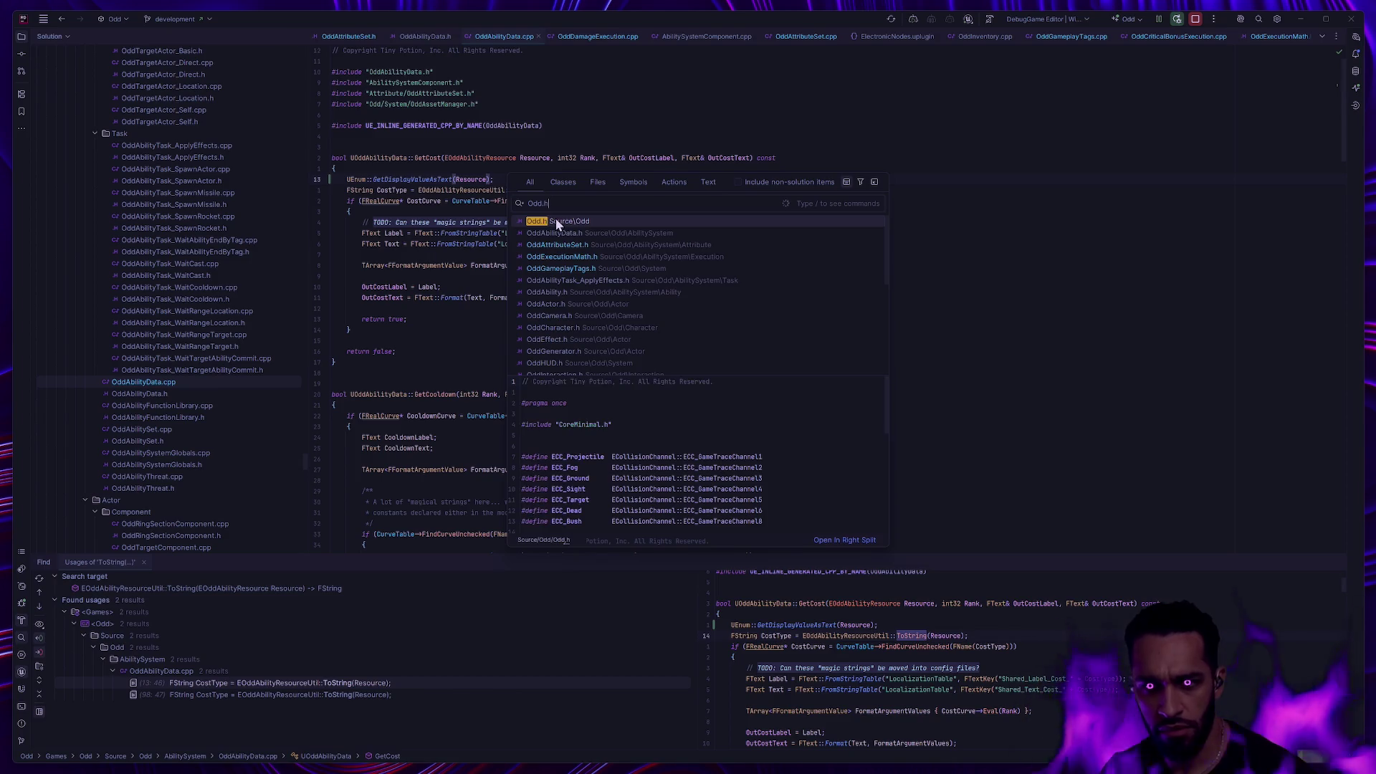
left_click(556, 220)
left_click(629, 347)
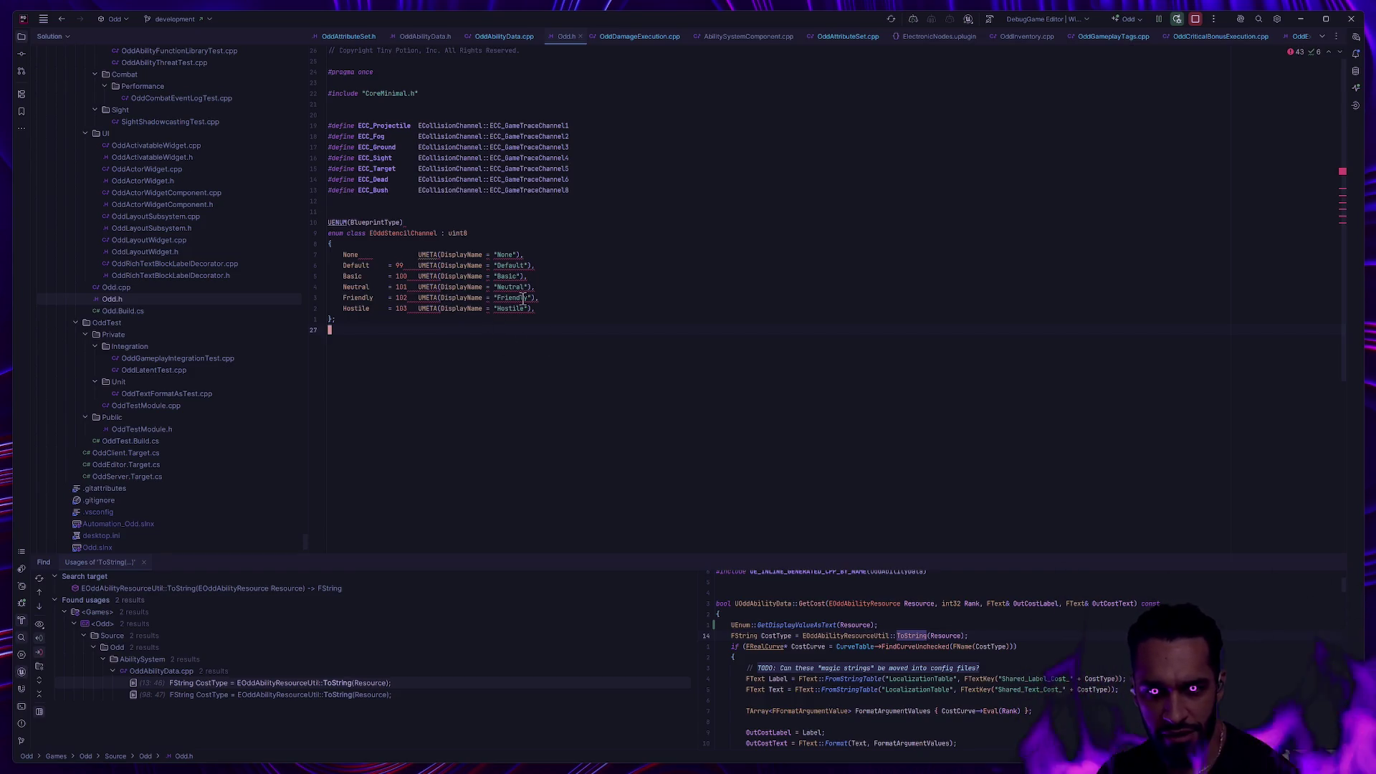
Copy the EOddStencilChannel entries from None down to Hostile.
left_click(523, 255)
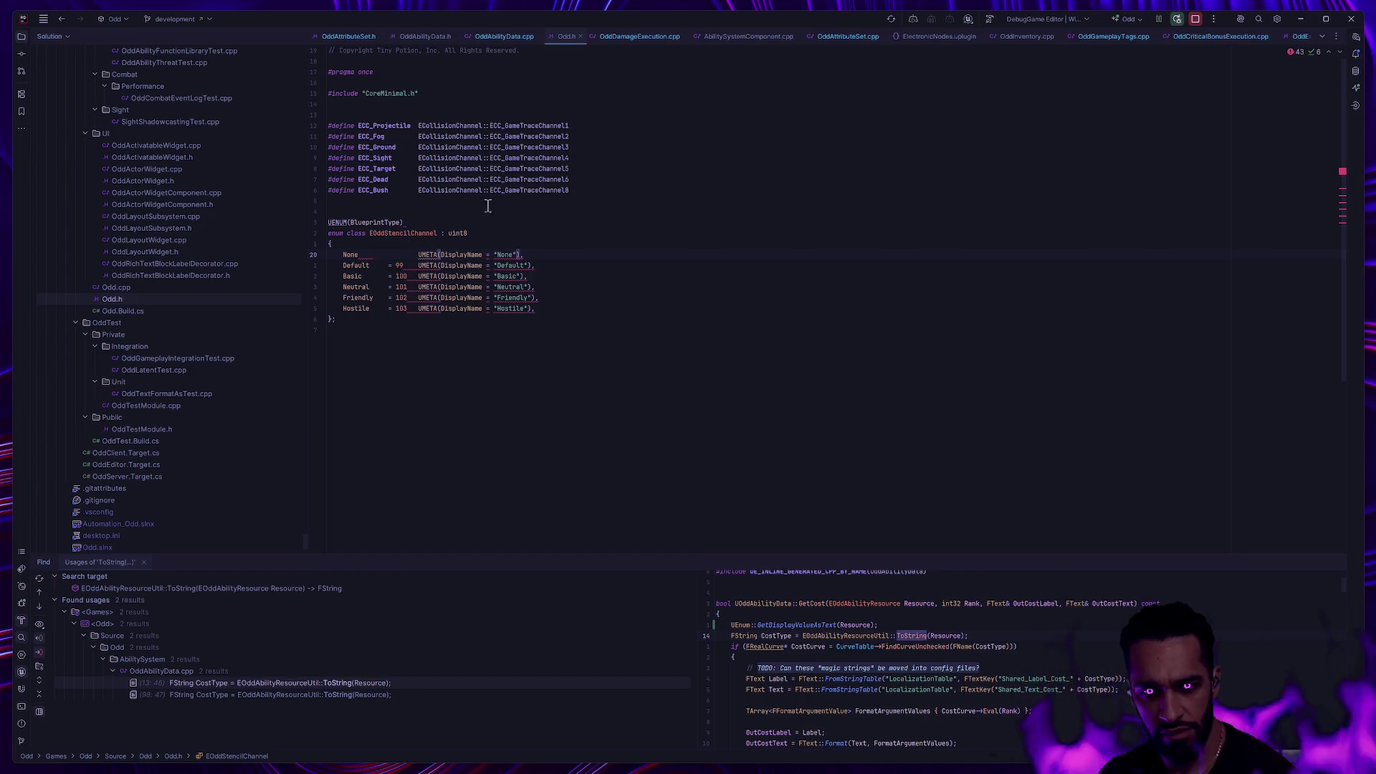
key("5")
key("j")
key("y")
key("i")
key("braceleft")
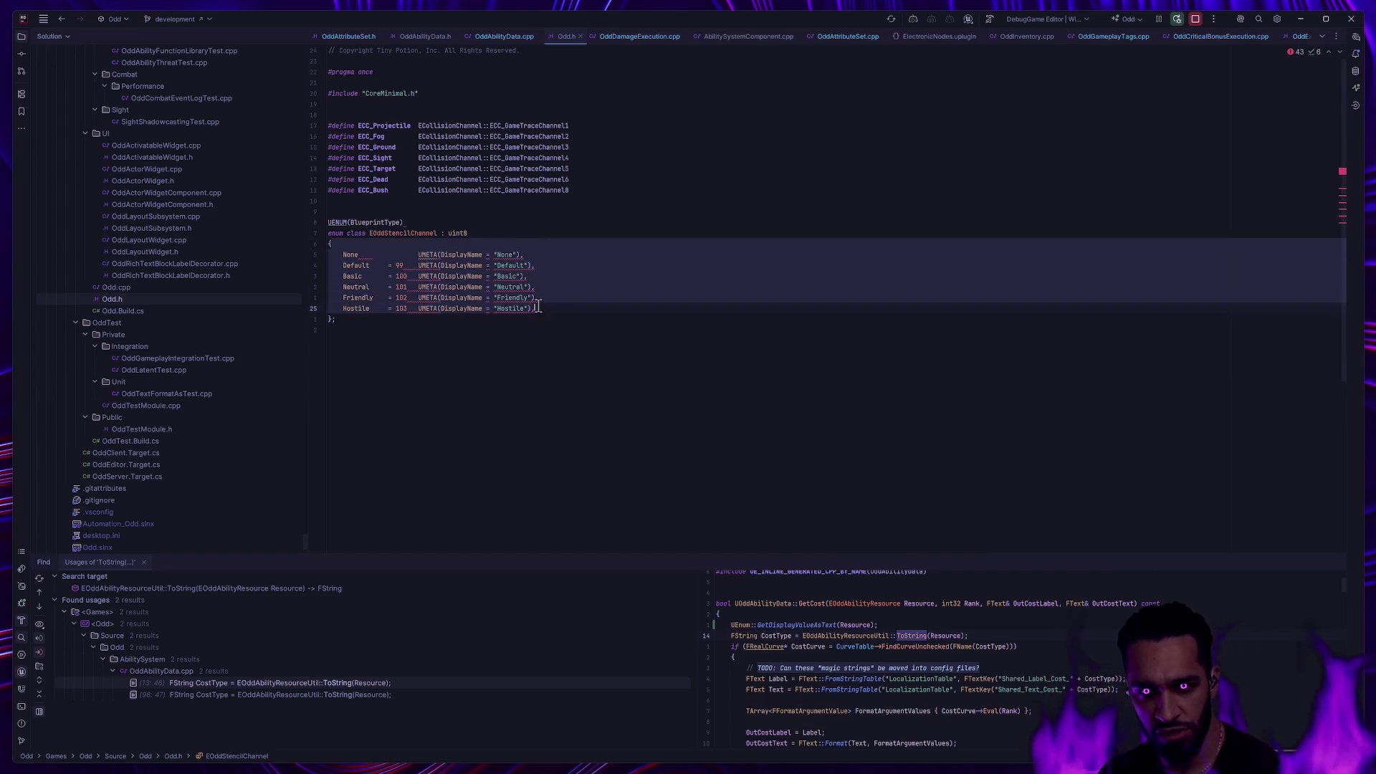
key("Escape")
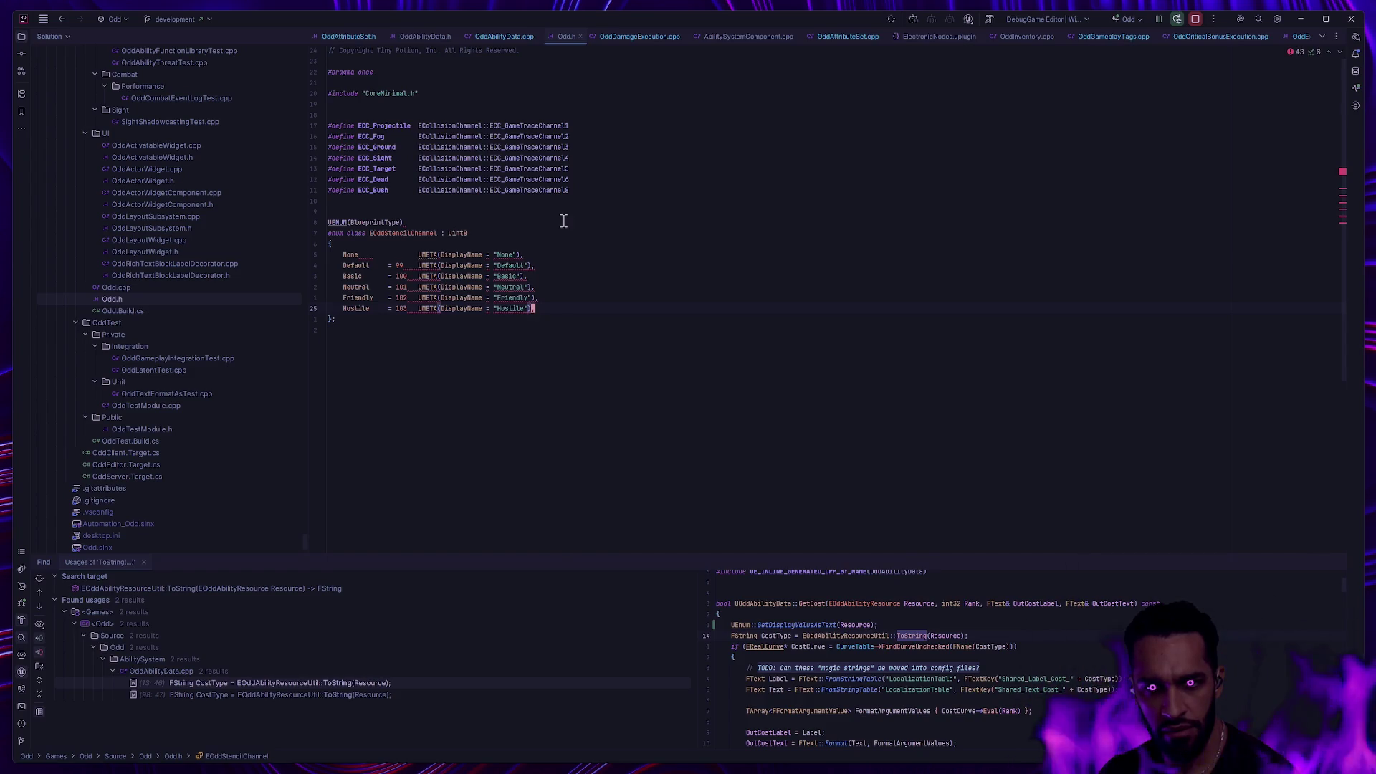
Delete the UMETA DisplayName annotations from all six enum entries with multiple carets.
left_click(405, 256)
left_click(480, 255)
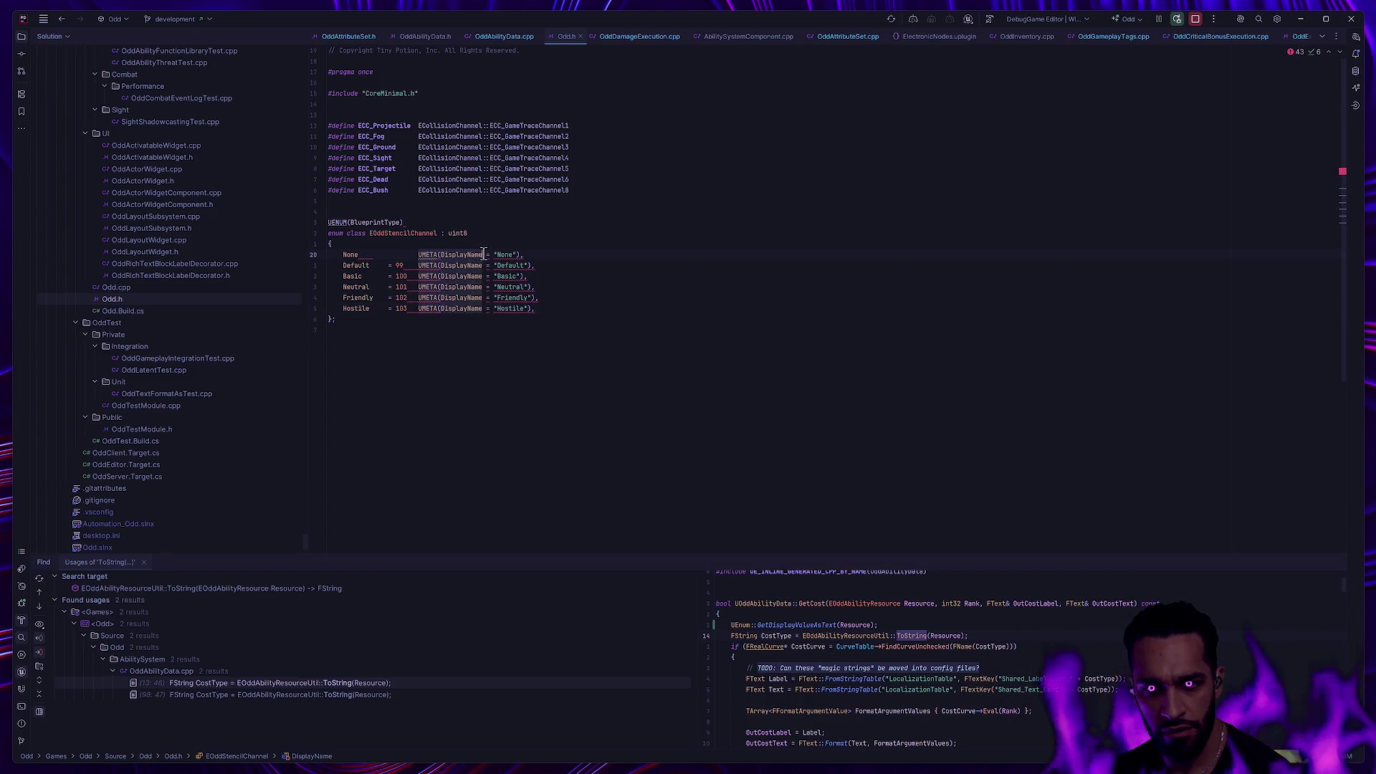
key("alt+shift+Down")
key("alt+shift+Down")
key("alt+shift+Down")
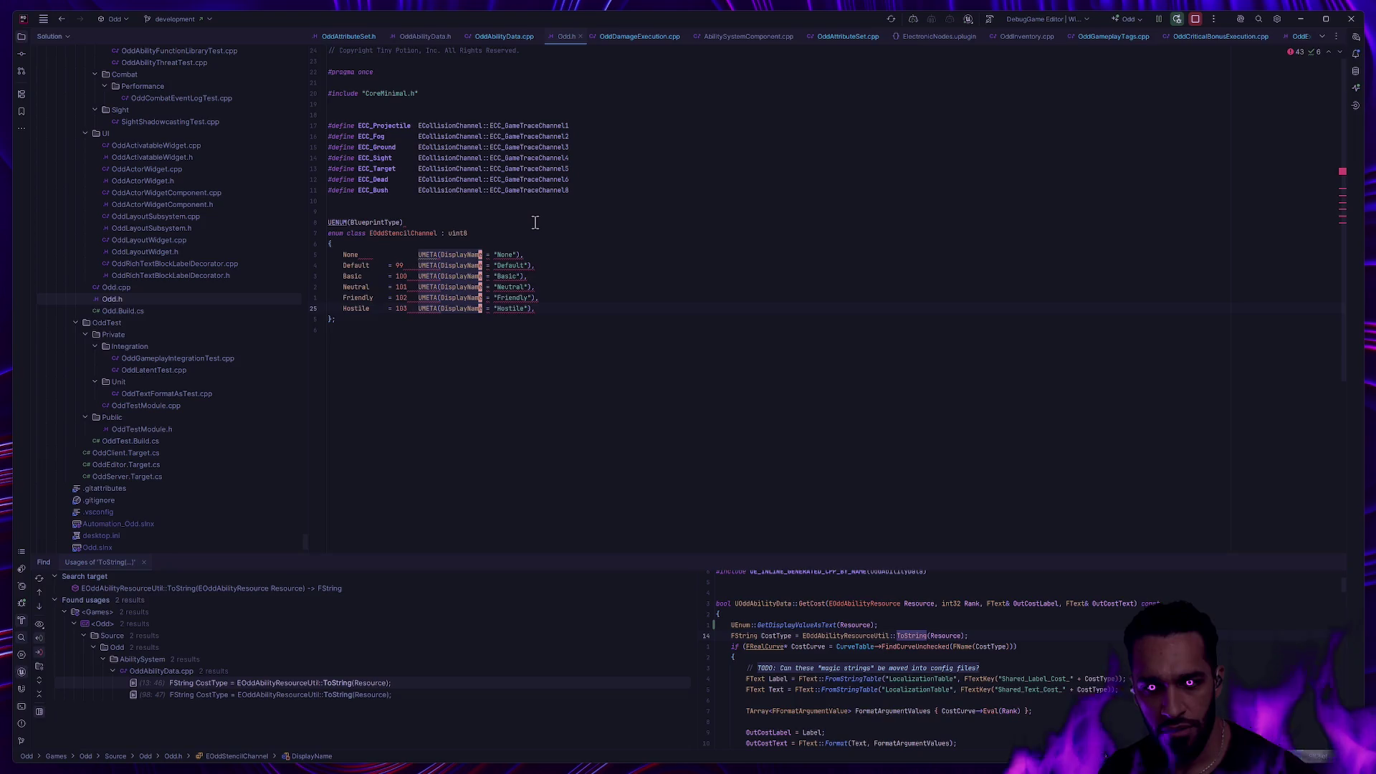
key("ctrl+BackSpace")
key("ctrl+BackSpace")
key("ctrl+Delete")
key("ctrl+Delete")
key("Delete")
key("Delete")
key("Delete")
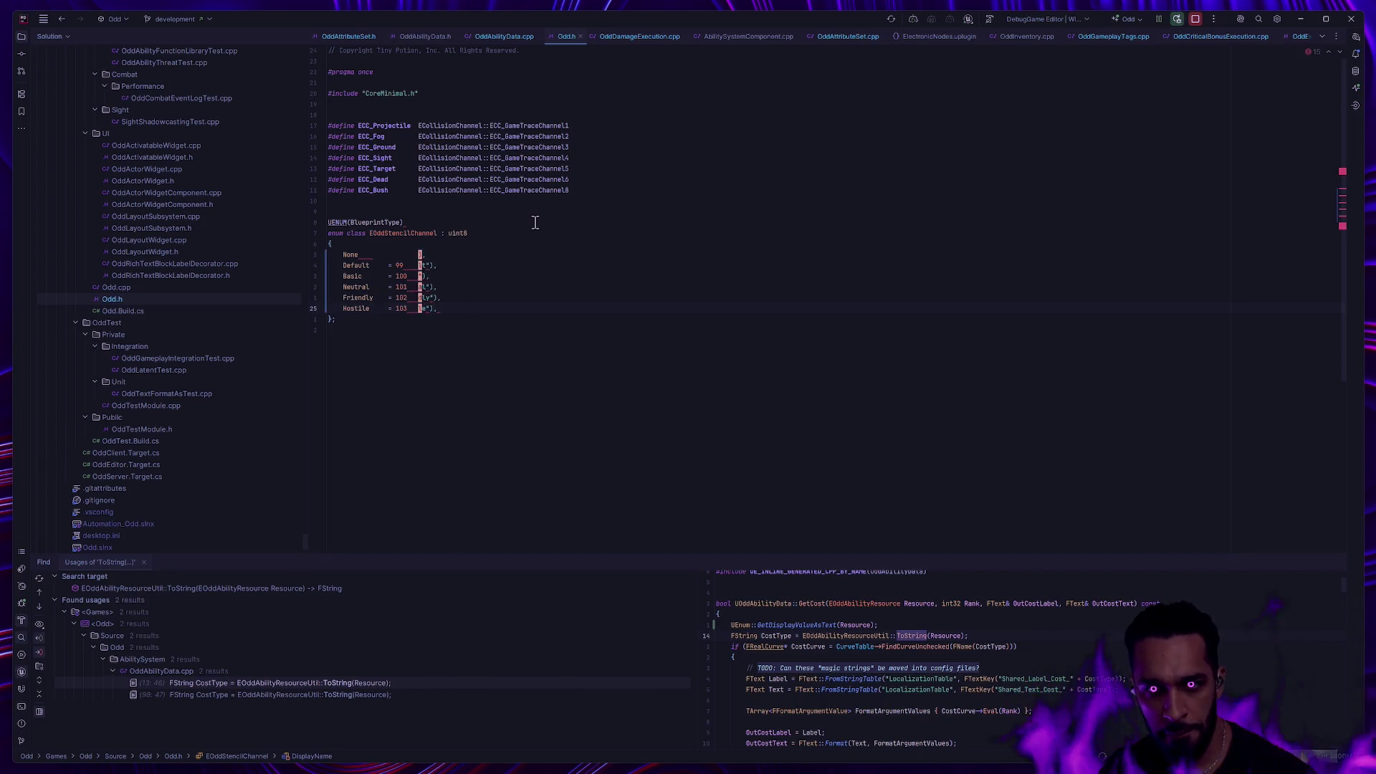
key("Escape")
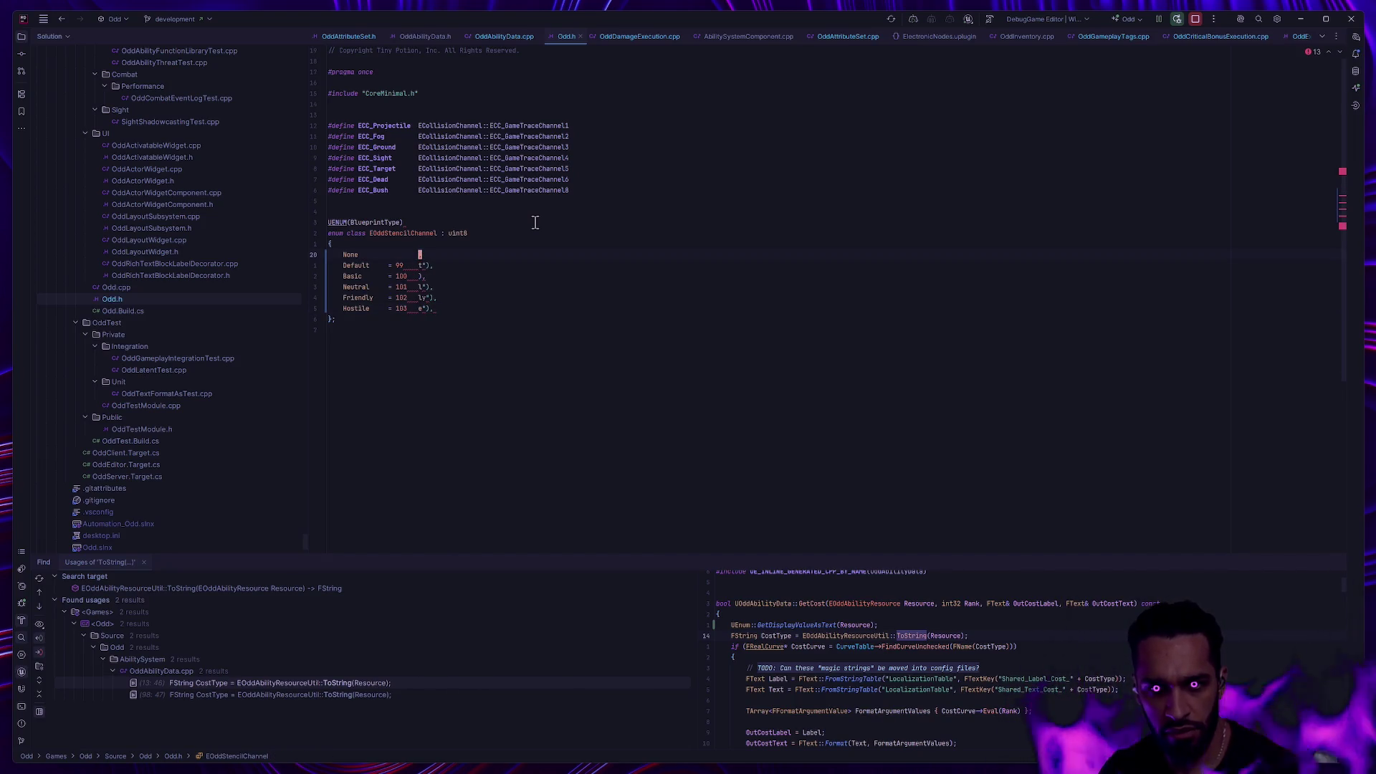
key("BackSpace")
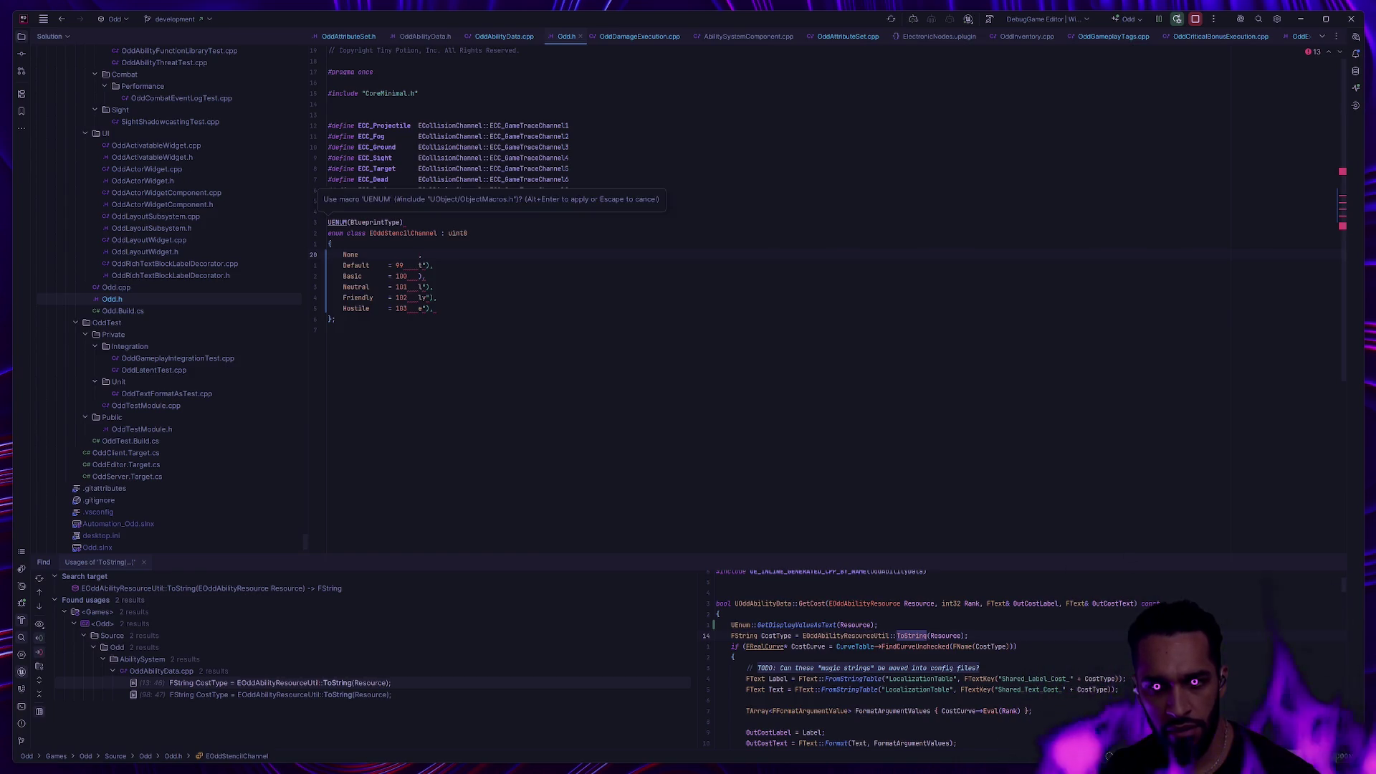
key("BackSpace")
key("BackSpace")
key("BackSpace")
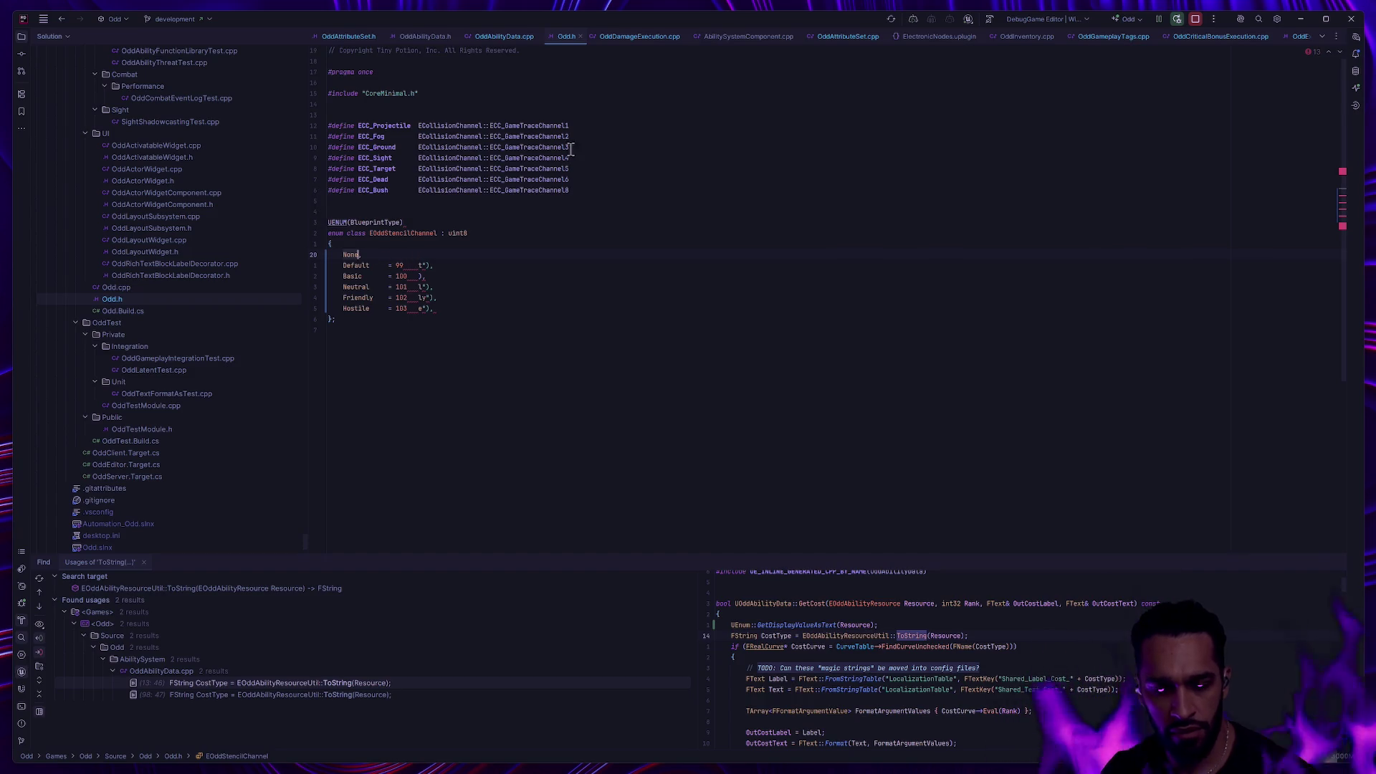
Clean leftover text after the values on Default, Basic, Neutral, Friendly and Hostile.
key("Down")
key("Right")
key("Right")
key("Right")
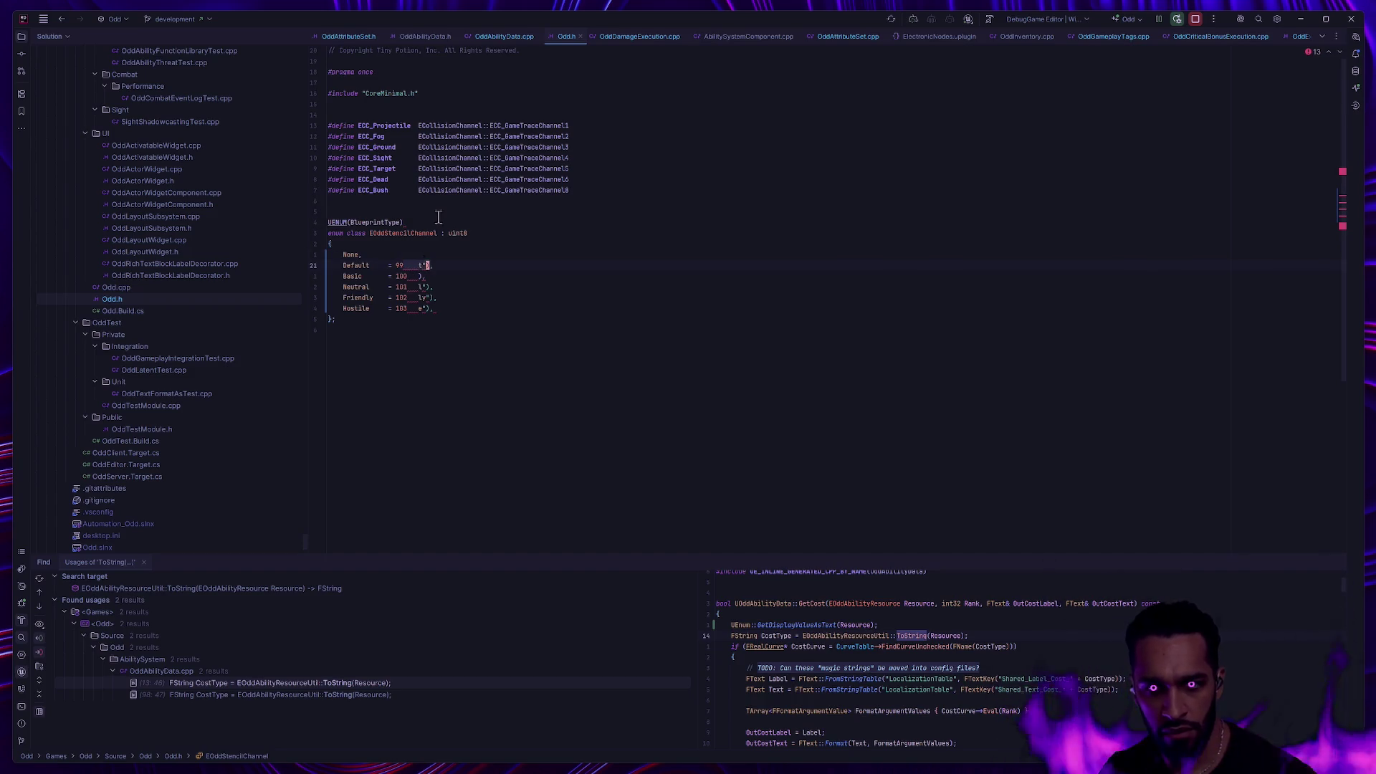
key("BackSpace")
key("BackSpace")
key("BackSpace")
key("Down")
key("Delete")
key("Delete")
key("Delete")
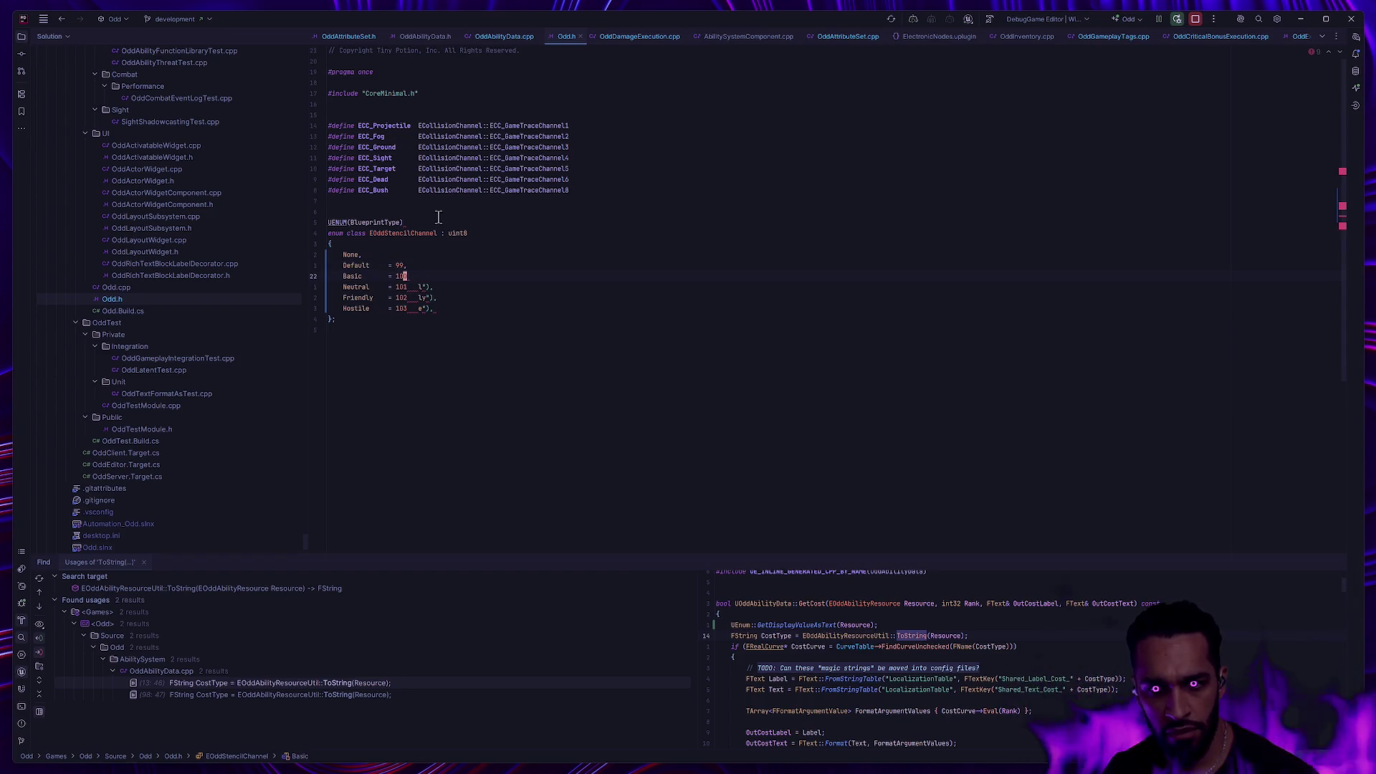
type(",")
key("Down")
key("Delete")
key("Delete")
key("Delete")
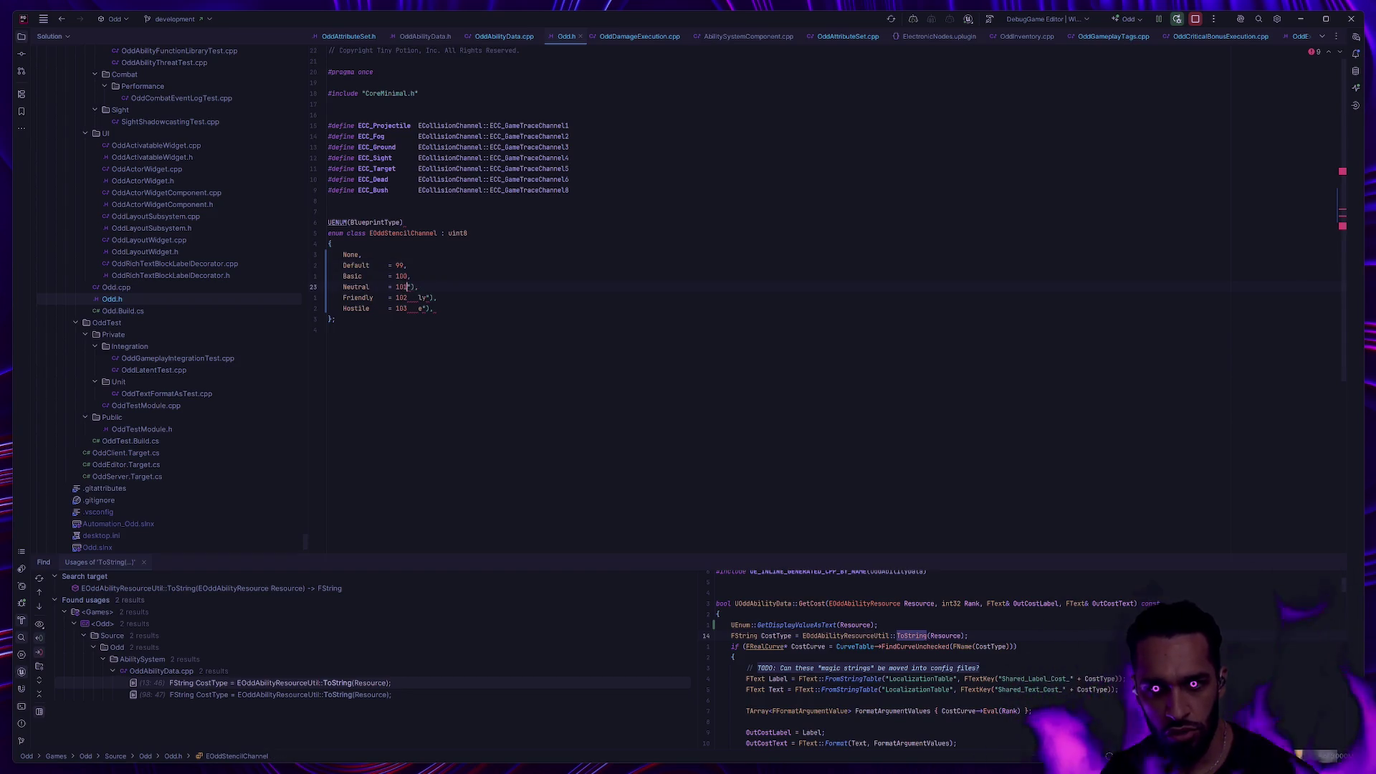
key("Delete")
key("Delete")
key("Delete")
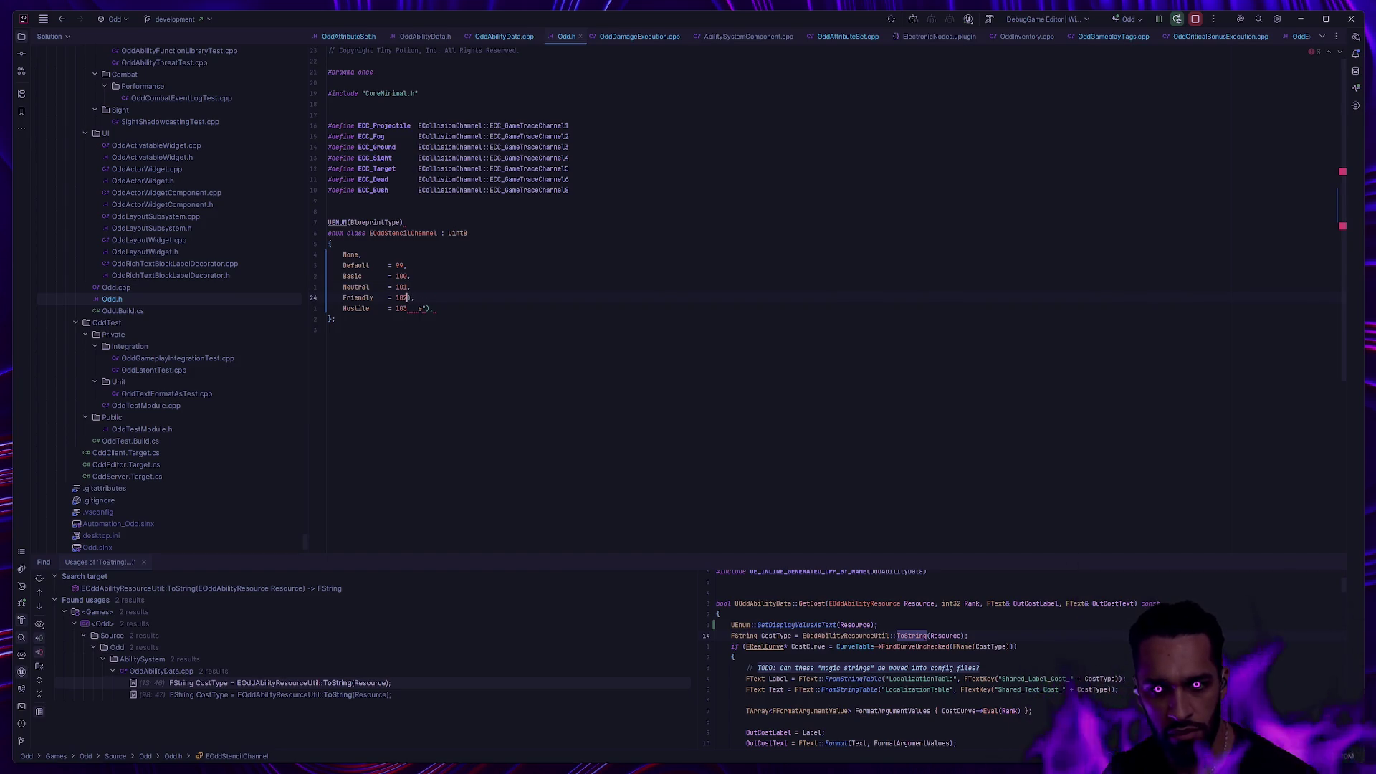
key("Delete")
key("Delete")
key("Delete")
Check the None entry and the enum's closing brace, then return to OddAbilityData.cpp.
left_click(580, 337)
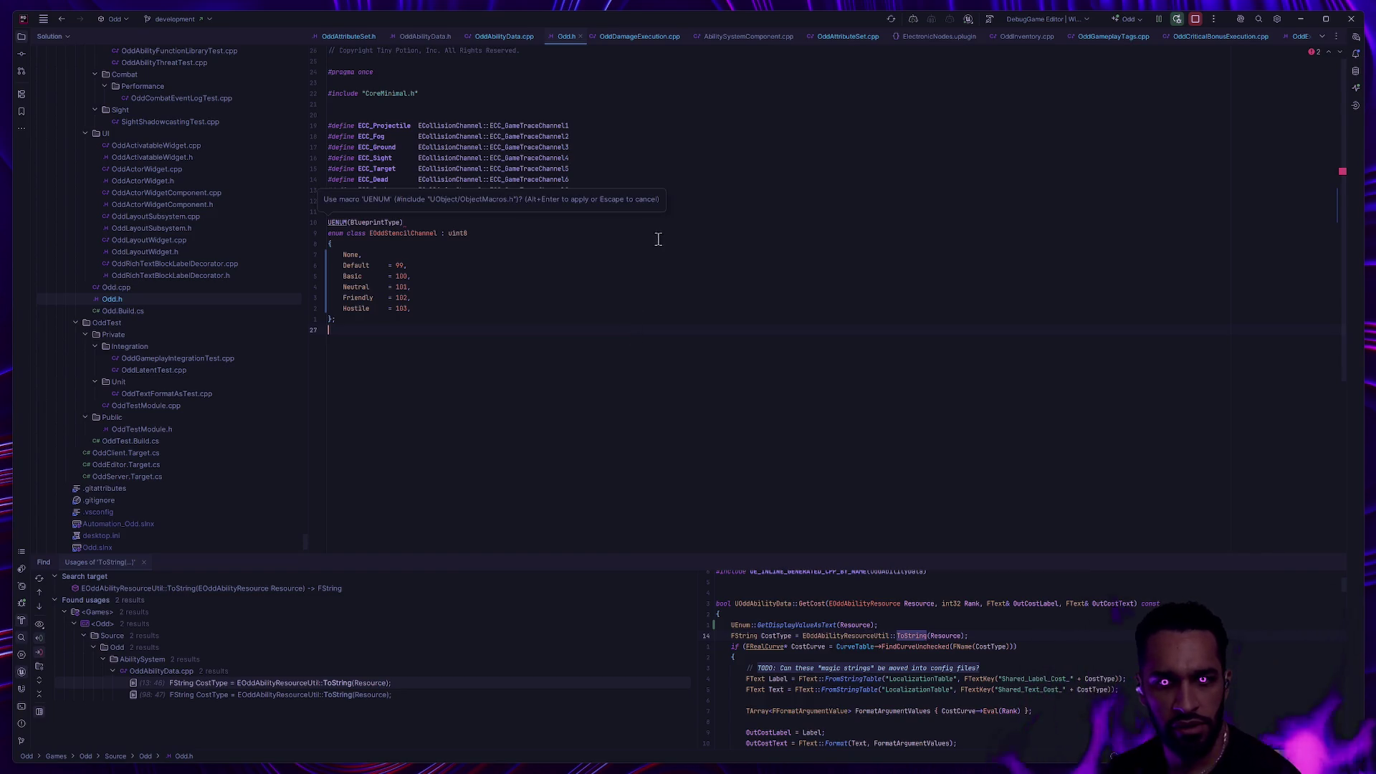
left_click(385, 254)
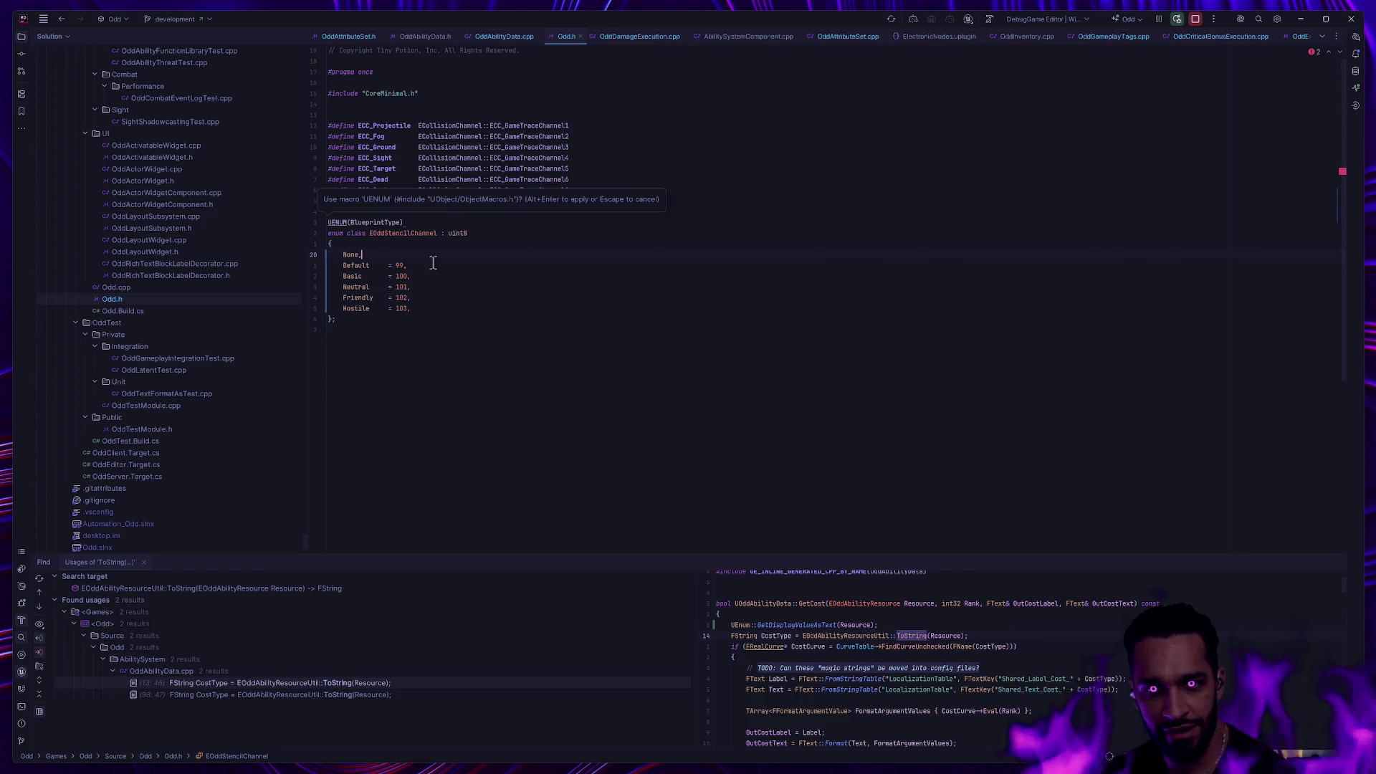
key("Left")
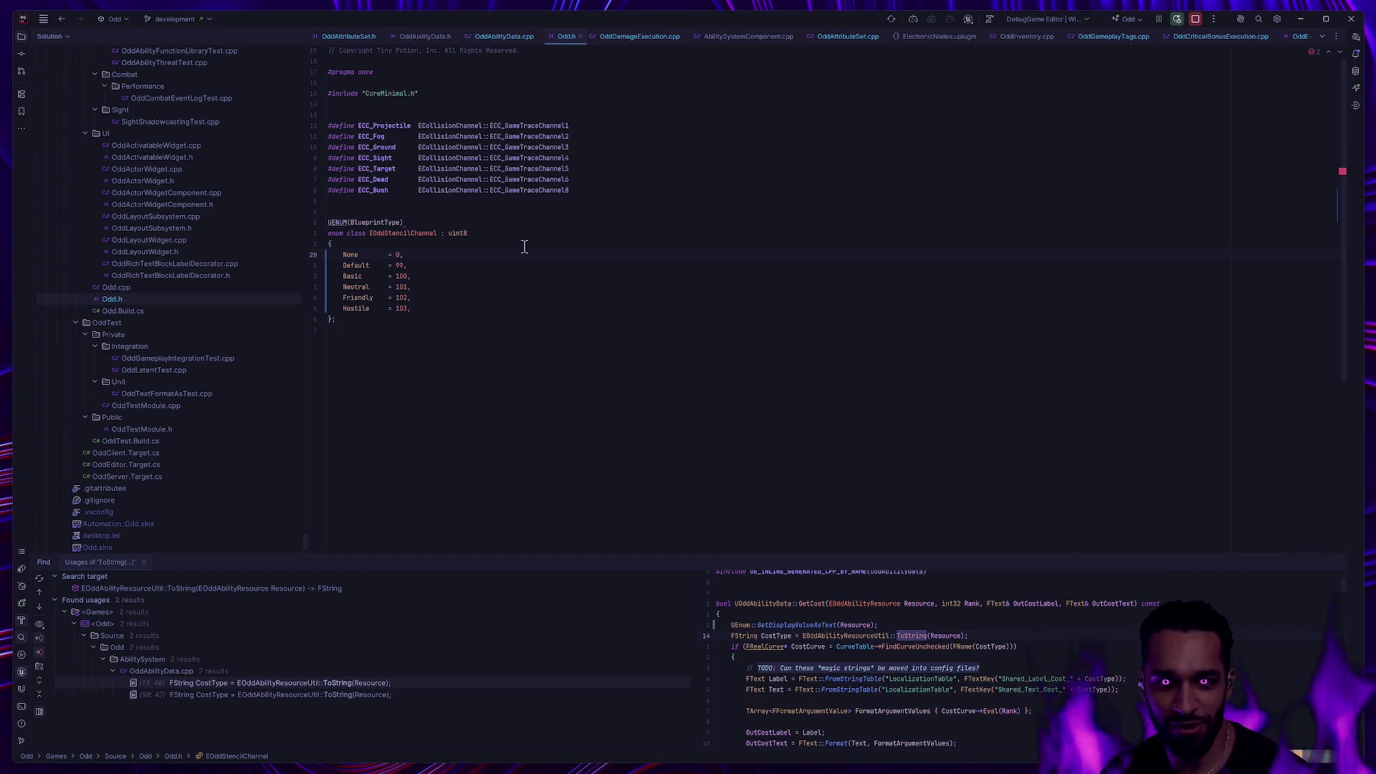
key("ctrl+End")
key("Up")
key("Up")
key("End")
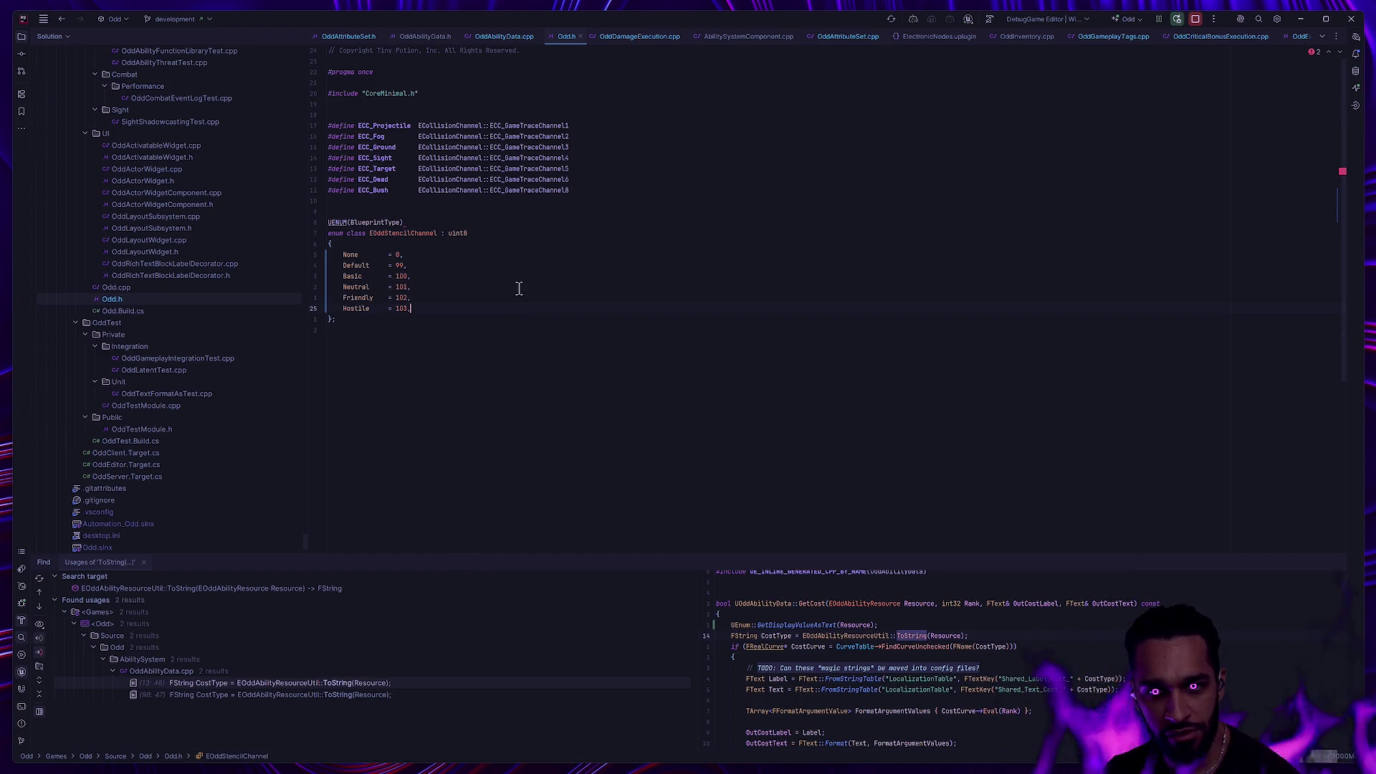
key("Down")
key("Down")
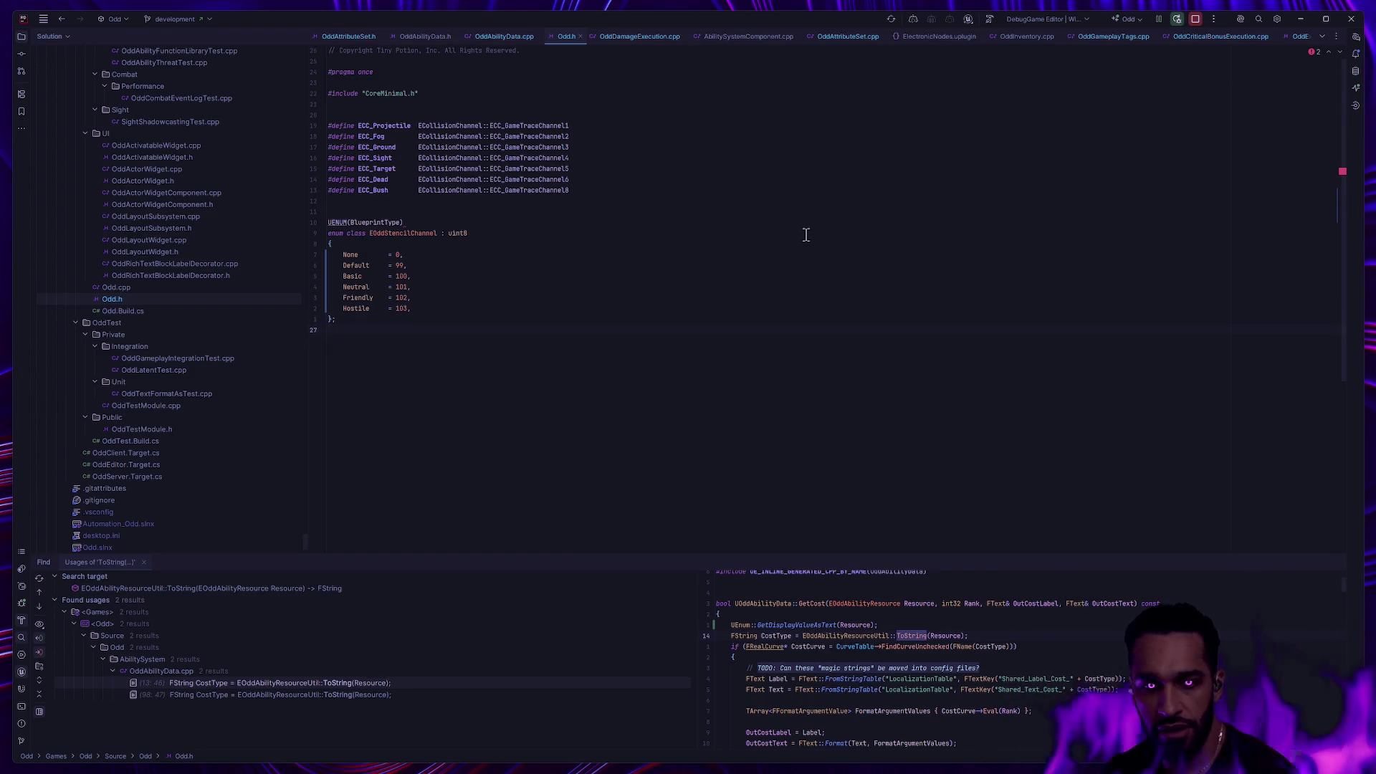
key("ctrl+alt+Left")
key("ctrl+alt+Left")
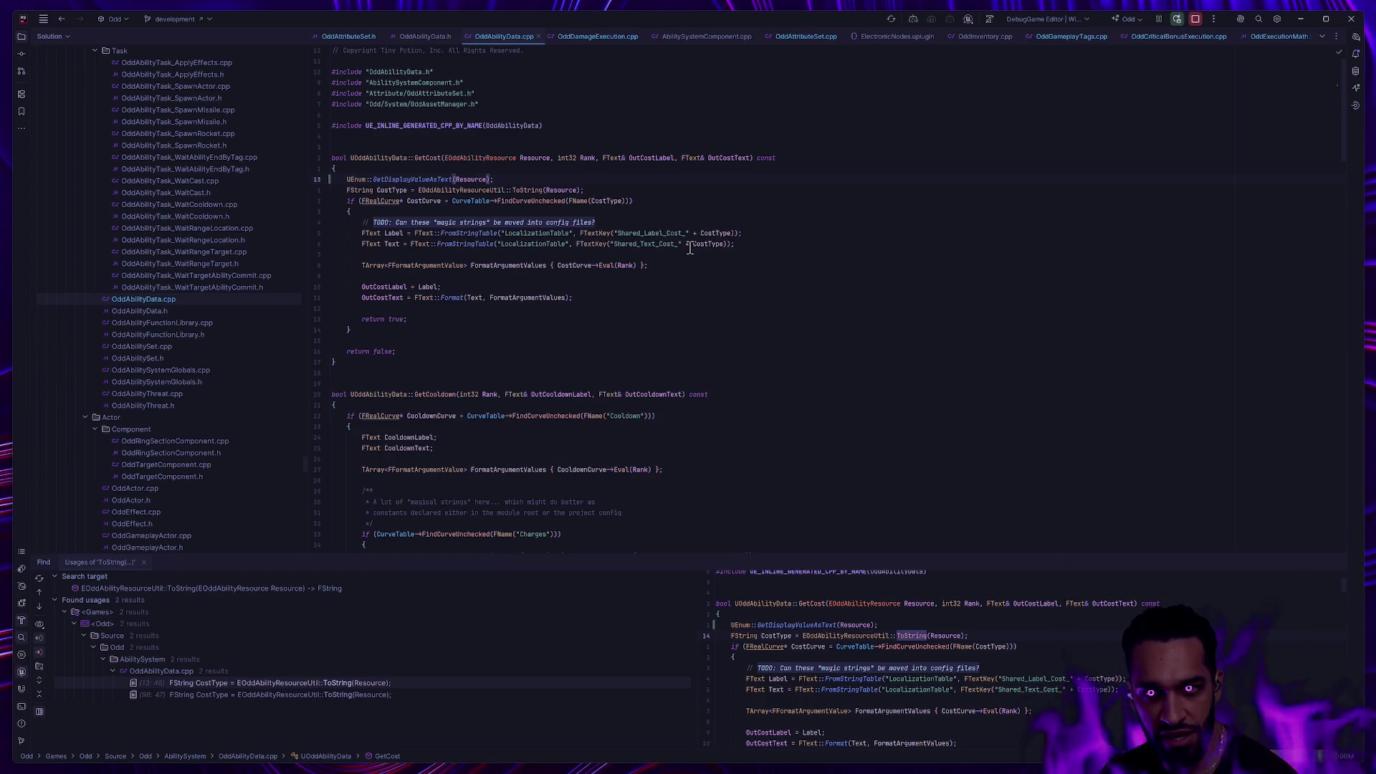
Set Stamina and Spirit to 10 in CT_Mage_Attributes, then add a new curve row.
key("alt+Tab")
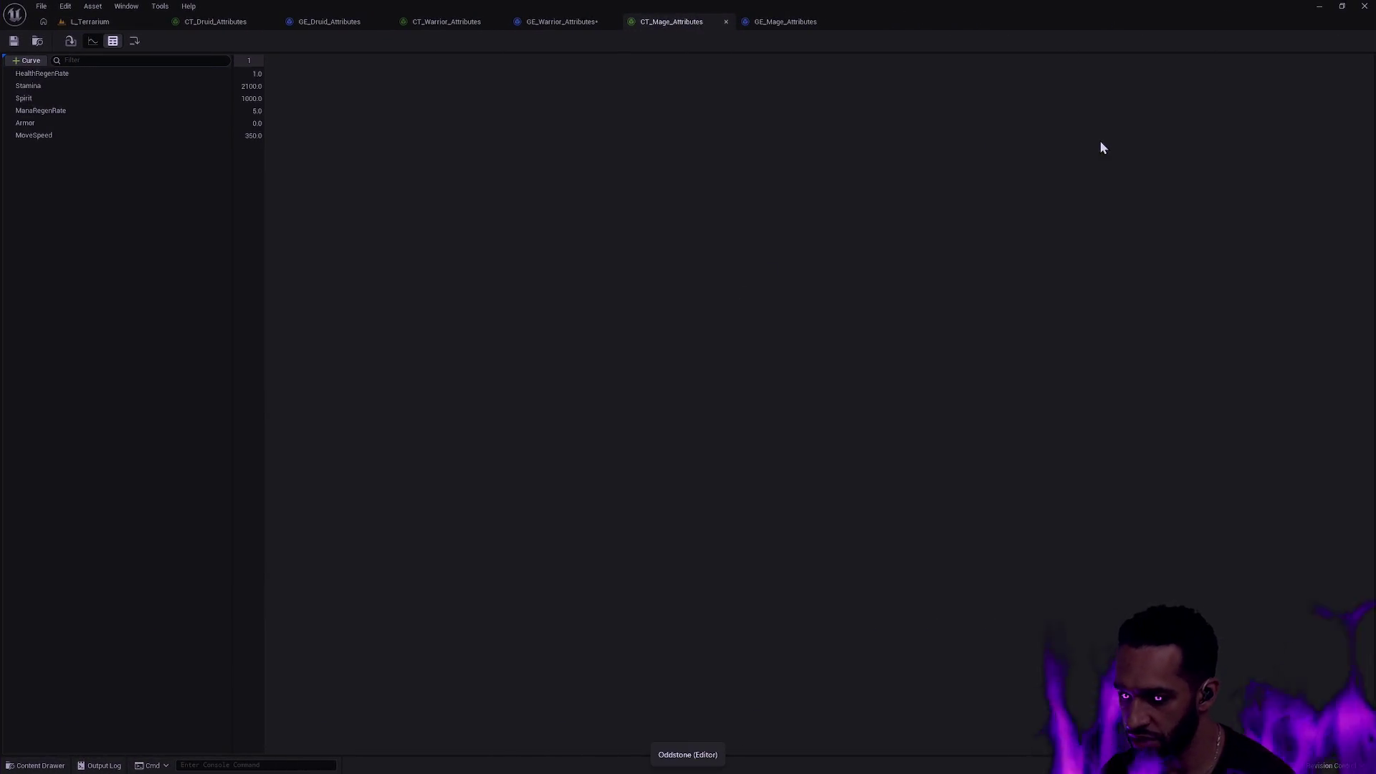
left_click(221, 86)
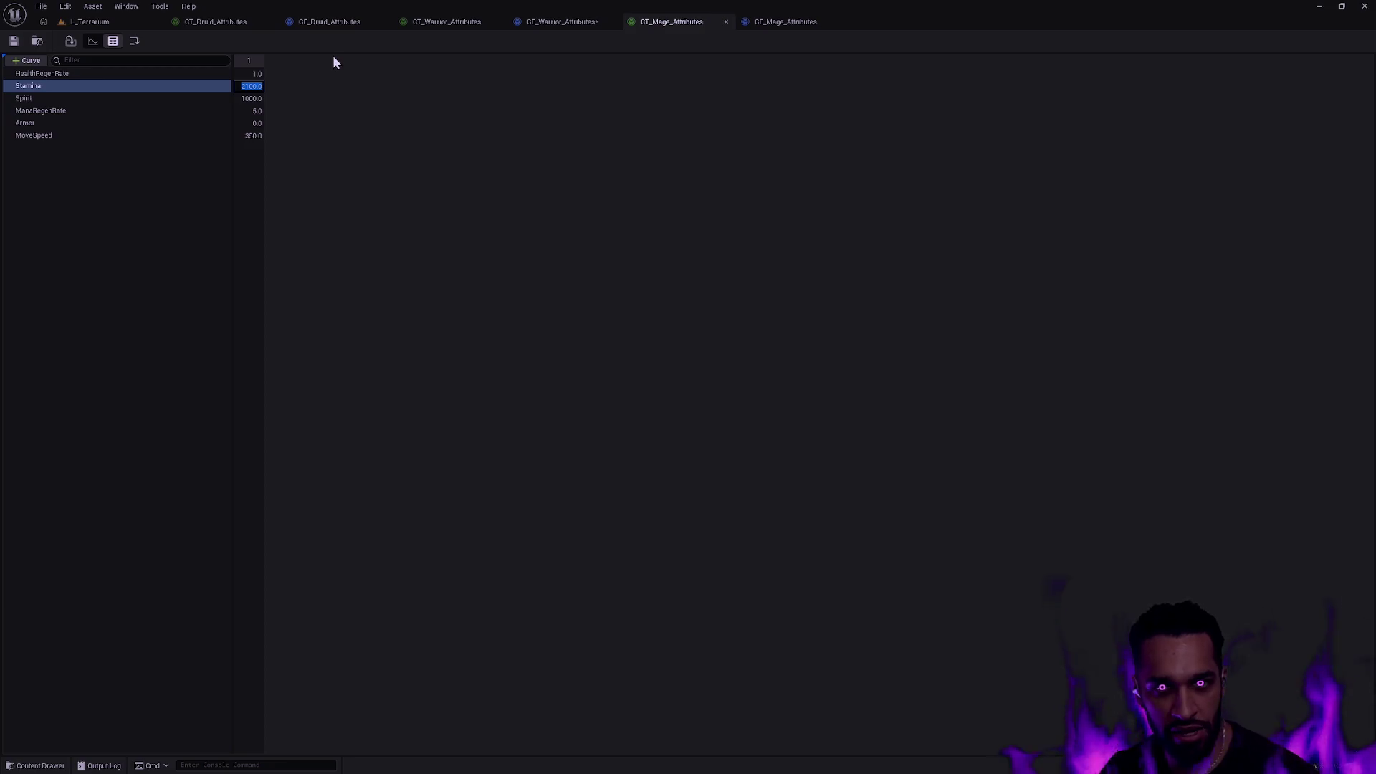
type("10")
key("Return")
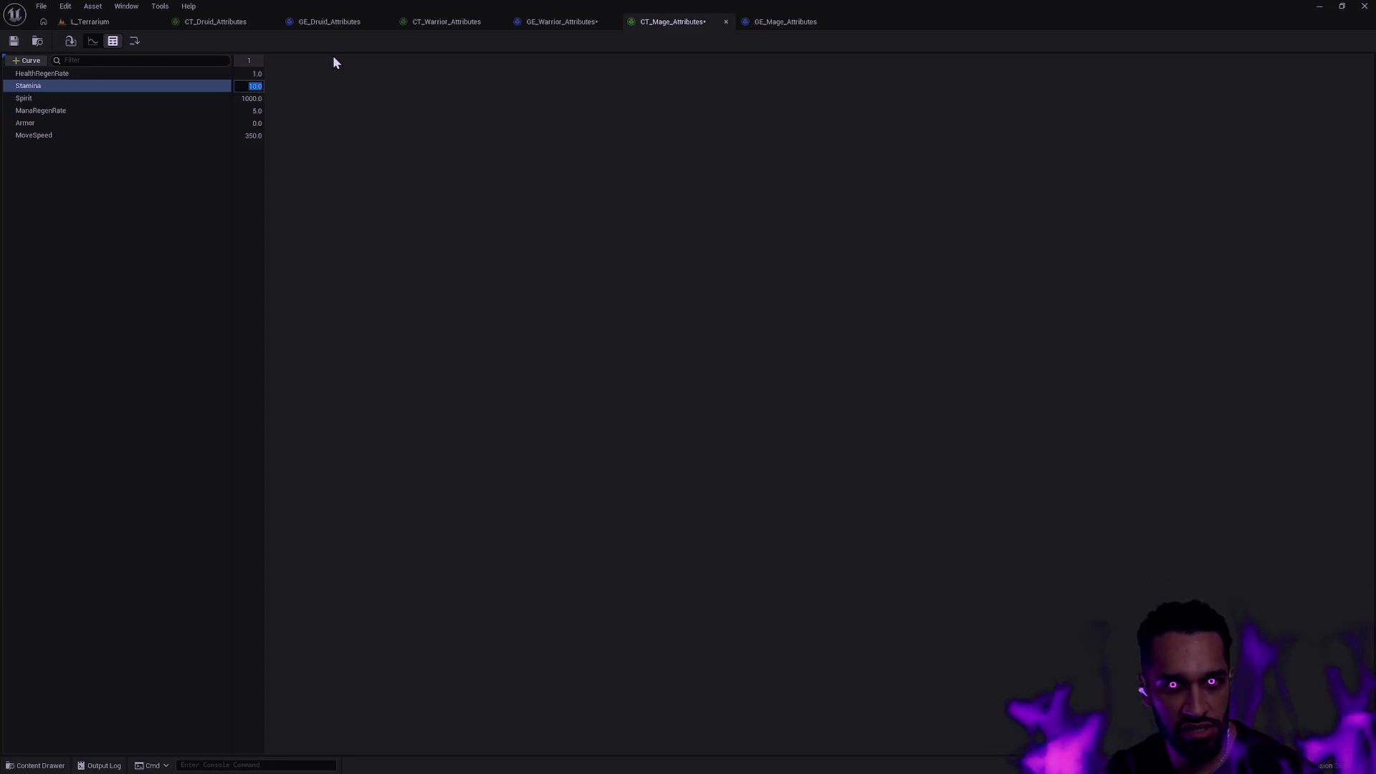
left_click(258, 98)
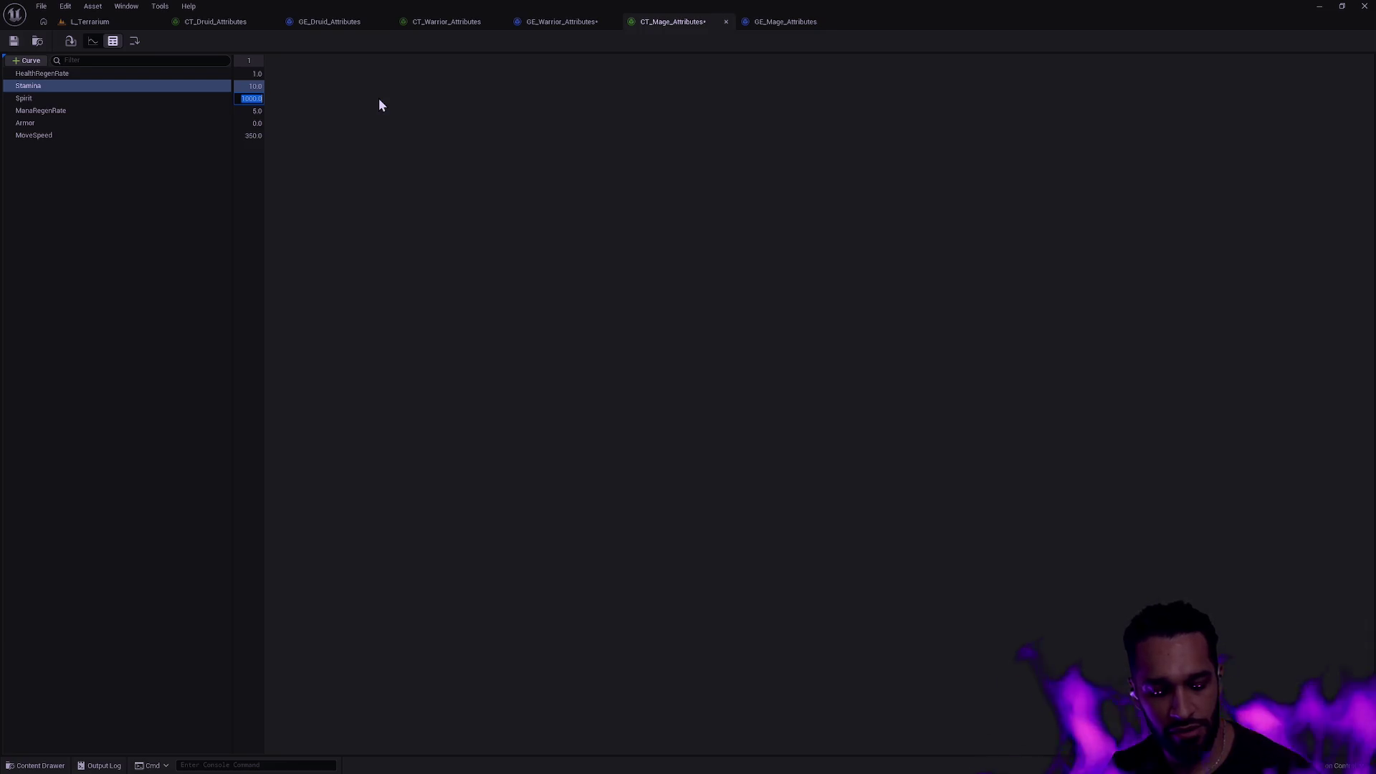
type("10")
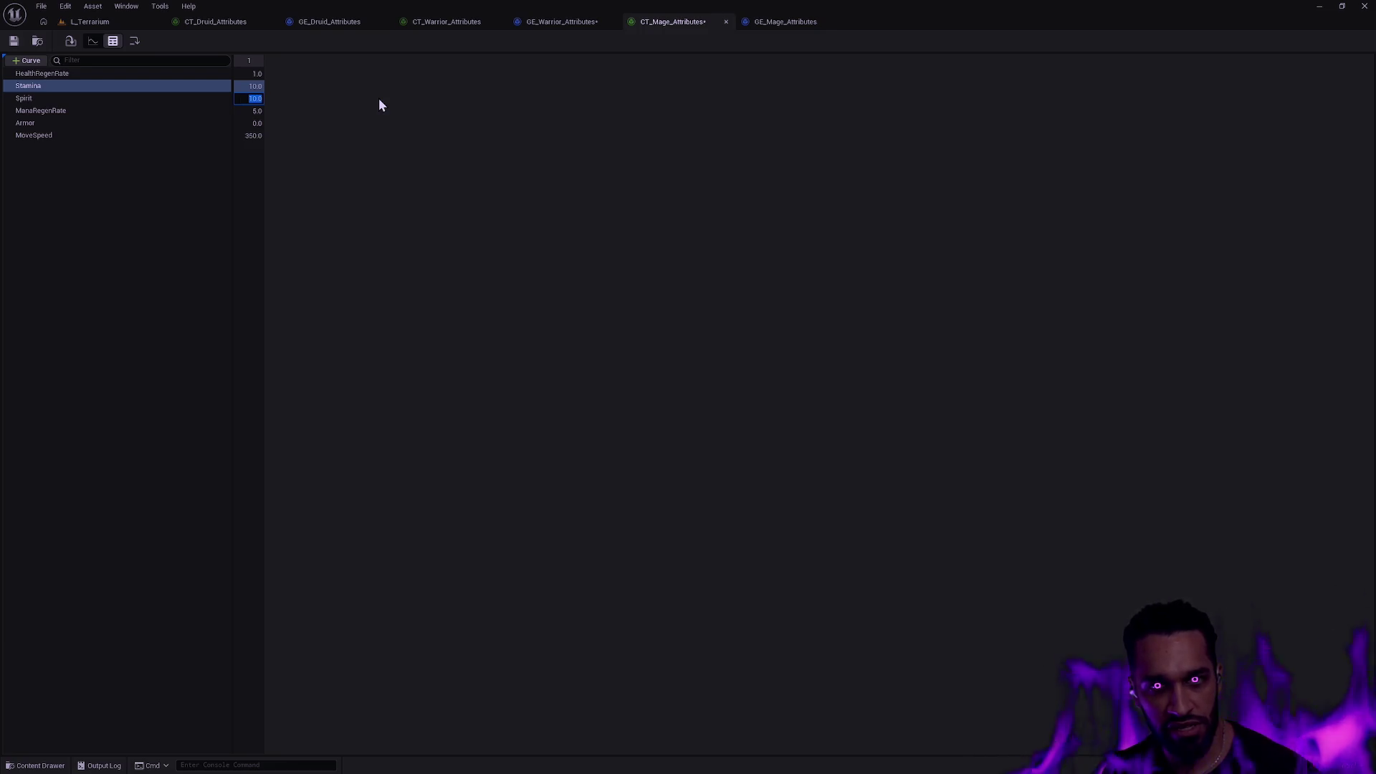
left_click(129, 172)
left_click(33, 62)
type("Intell")
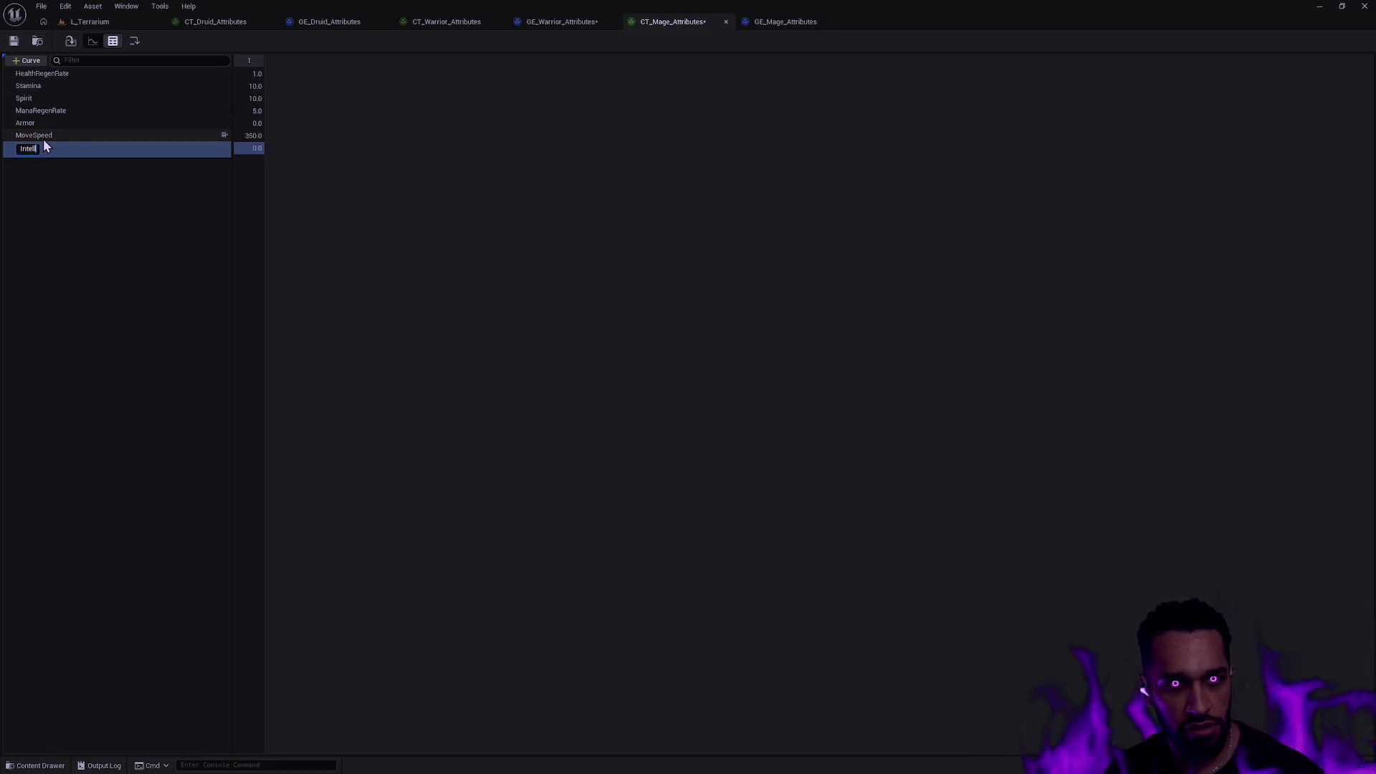
Name the new rows Intelligence and Strength and give both a value of 10.
type("igence")
left_click(34, 62)
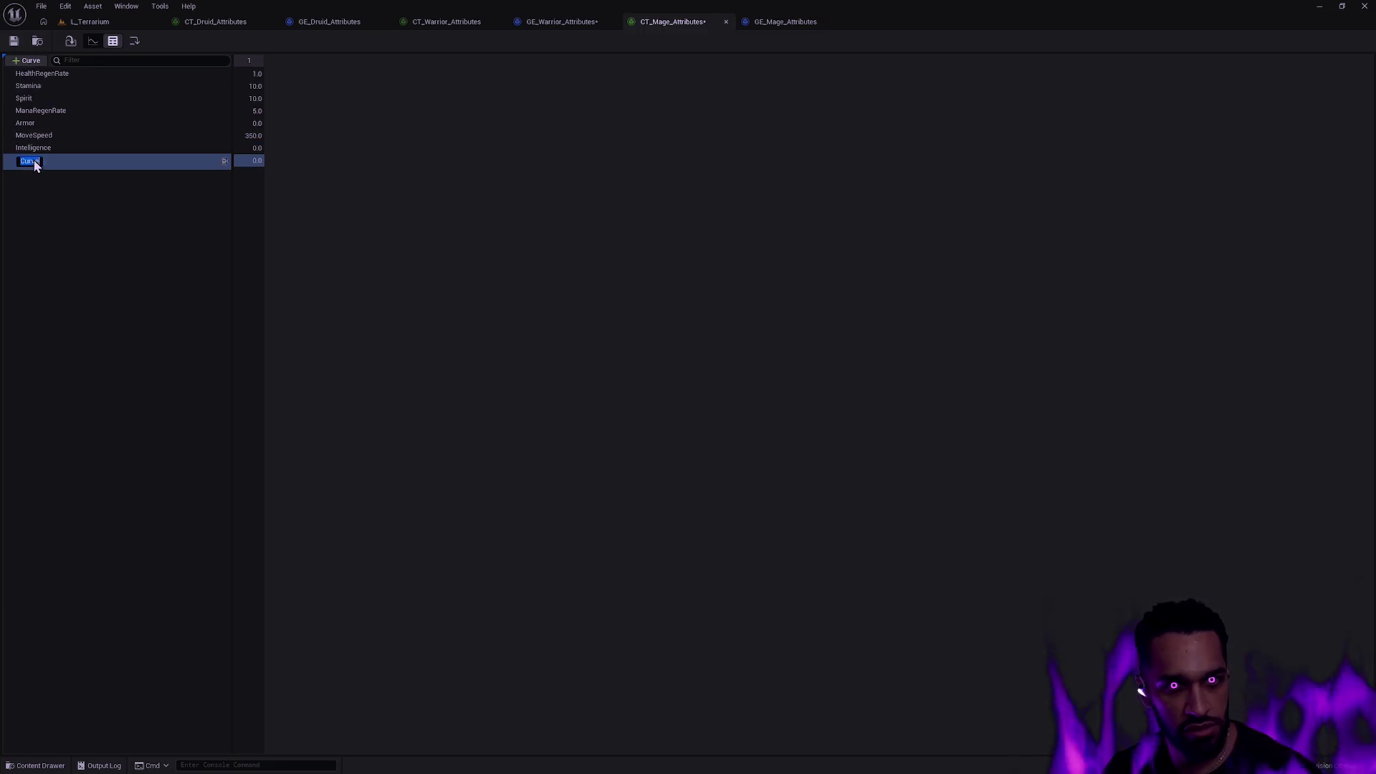
type("Strength")
key("Return")
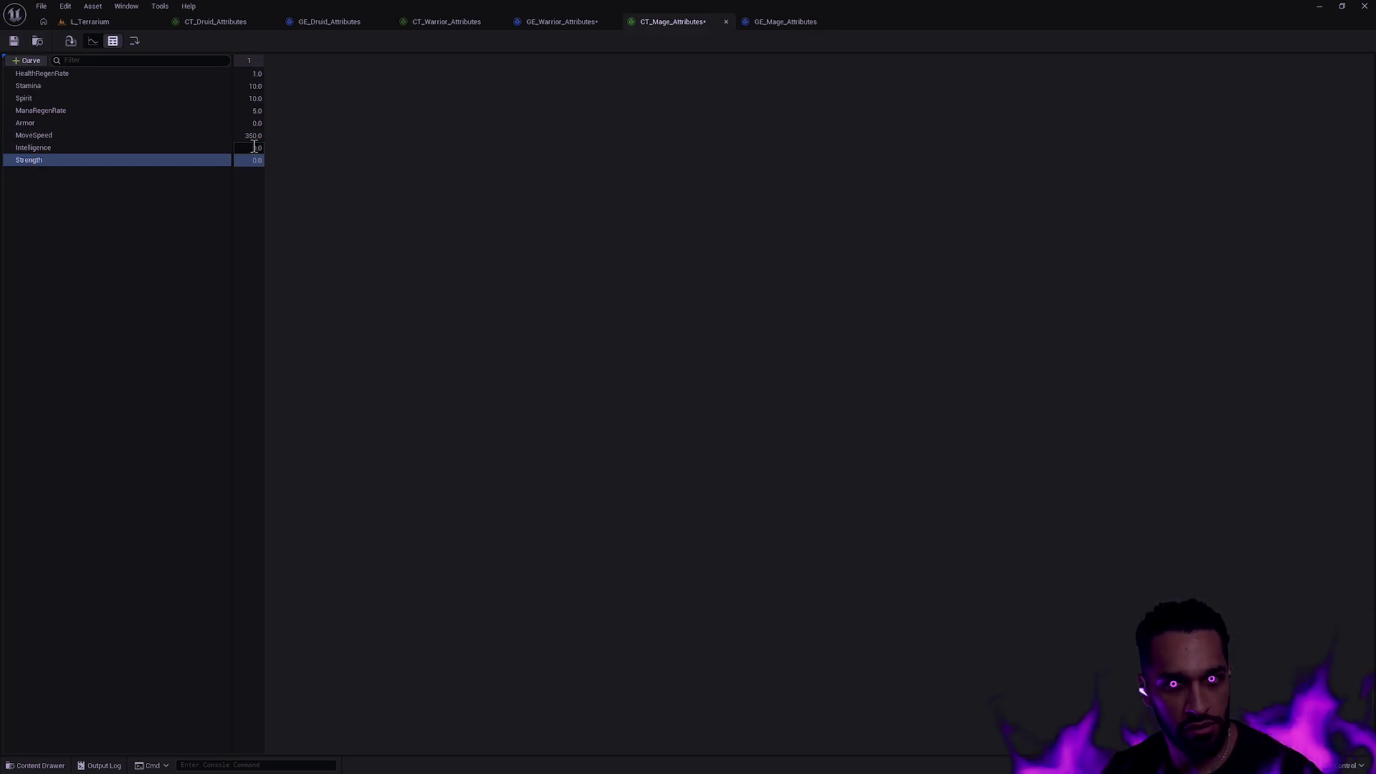
type("10")
key("Tab")
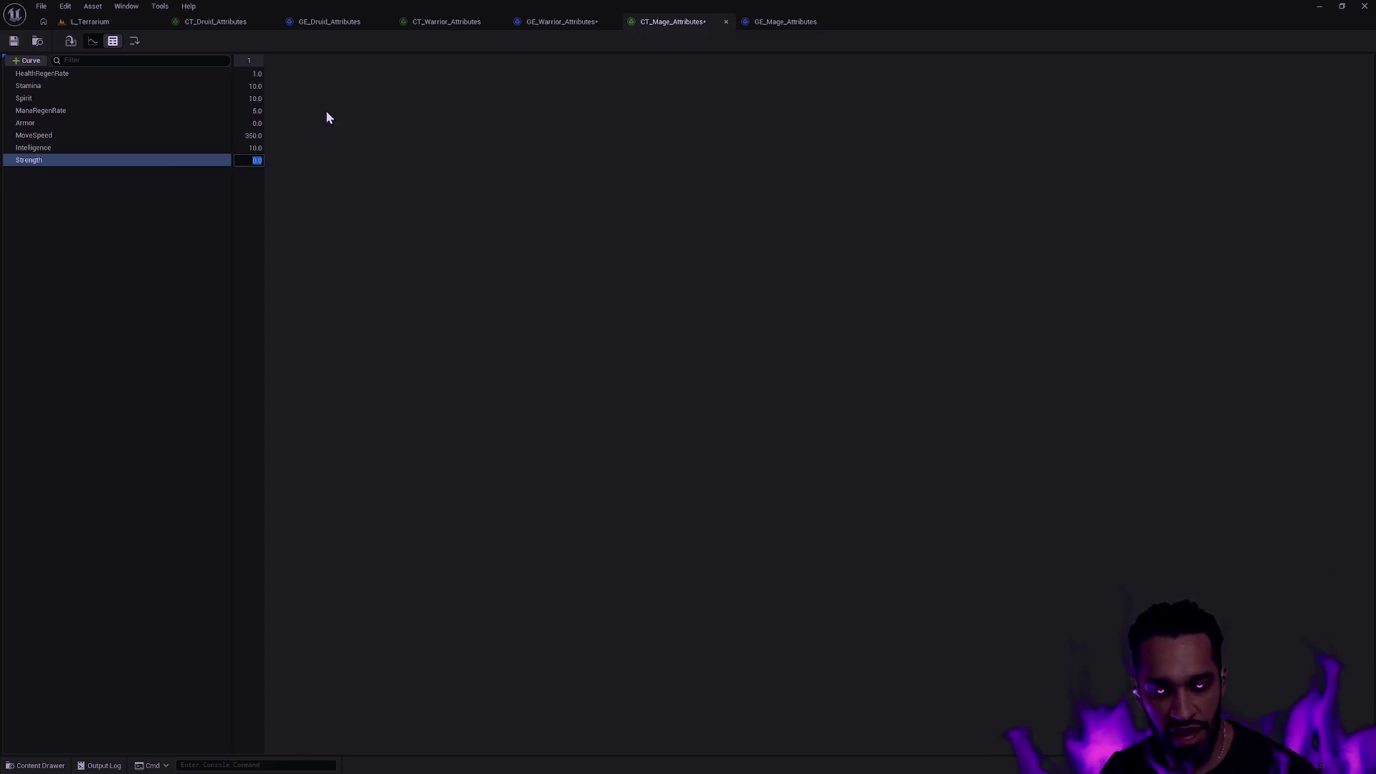
type("10")
left_click(163, 179)
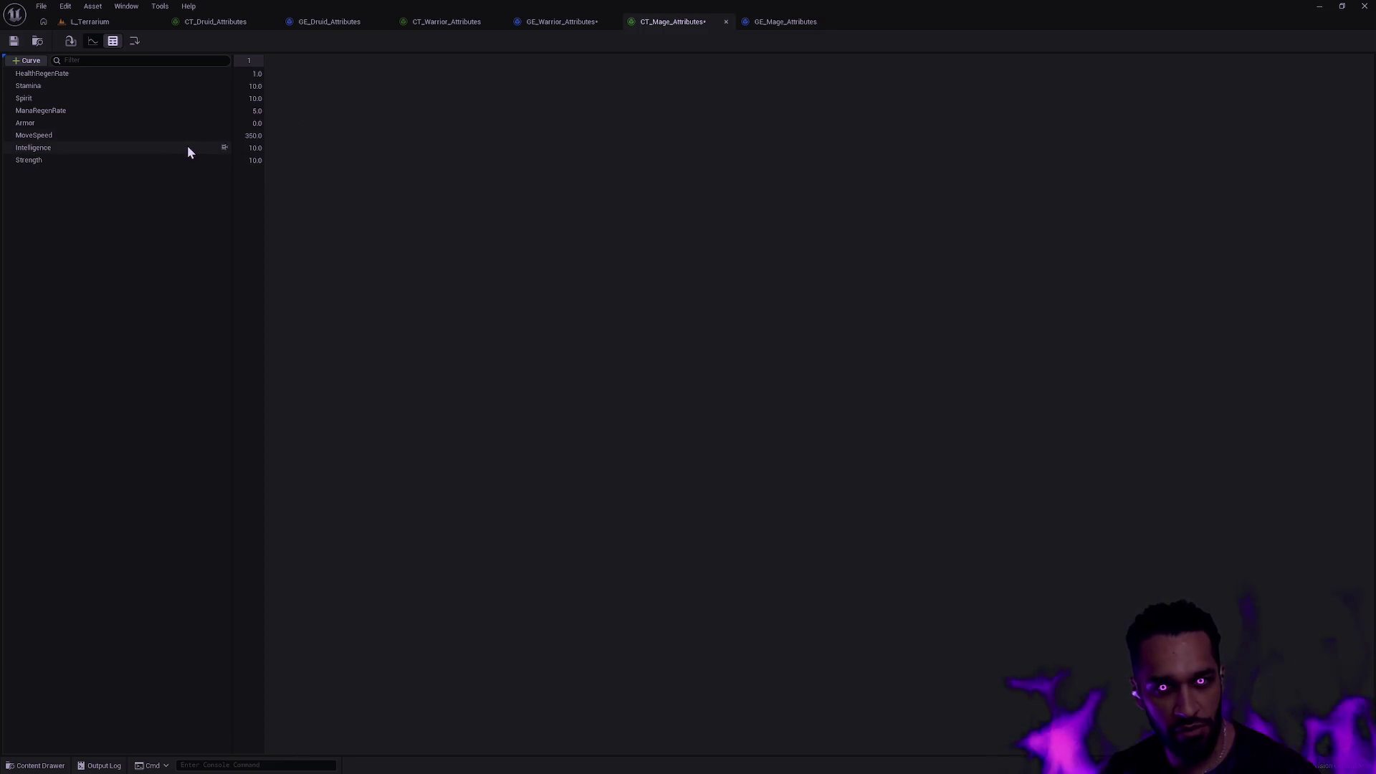
Delete the Armor curve row from the table.
left_click(92, 123)
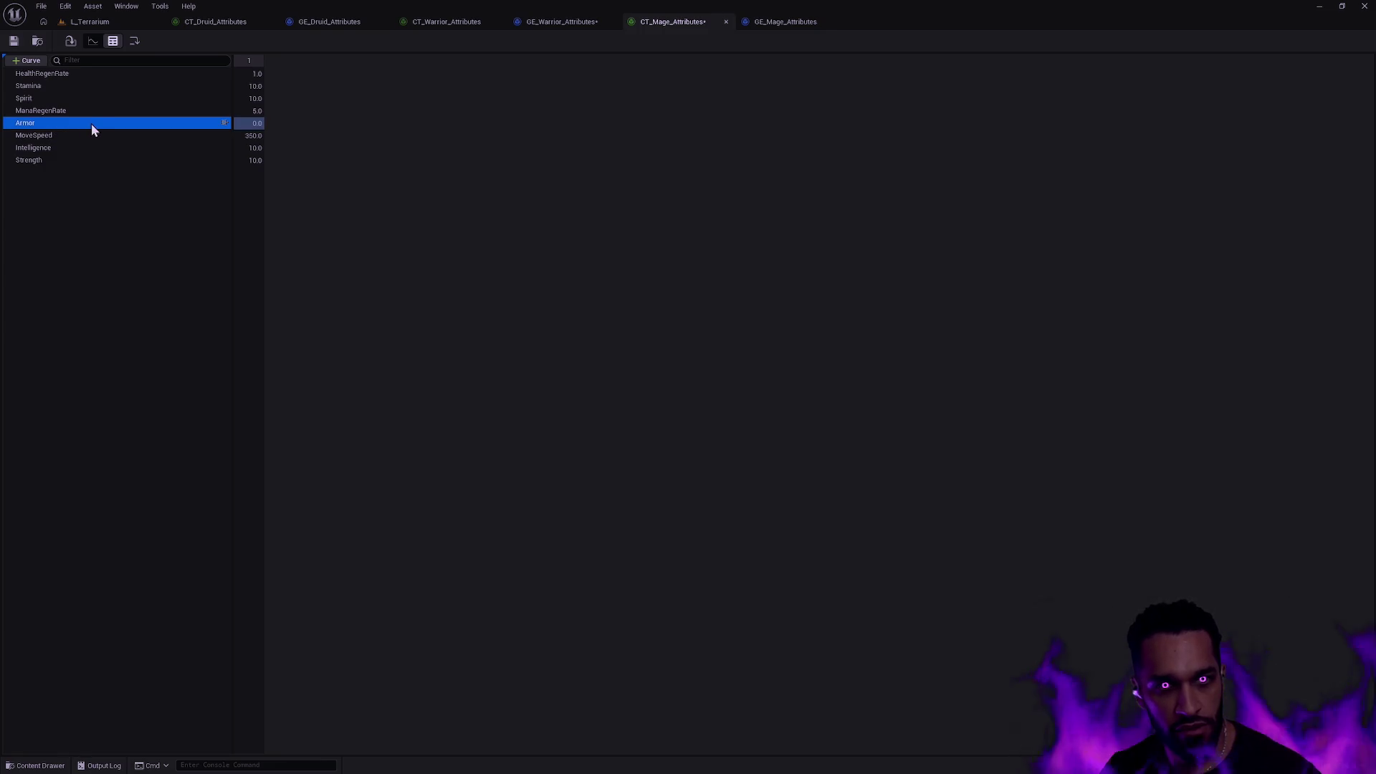
right_click(78, 123)
left_click(114, 150)
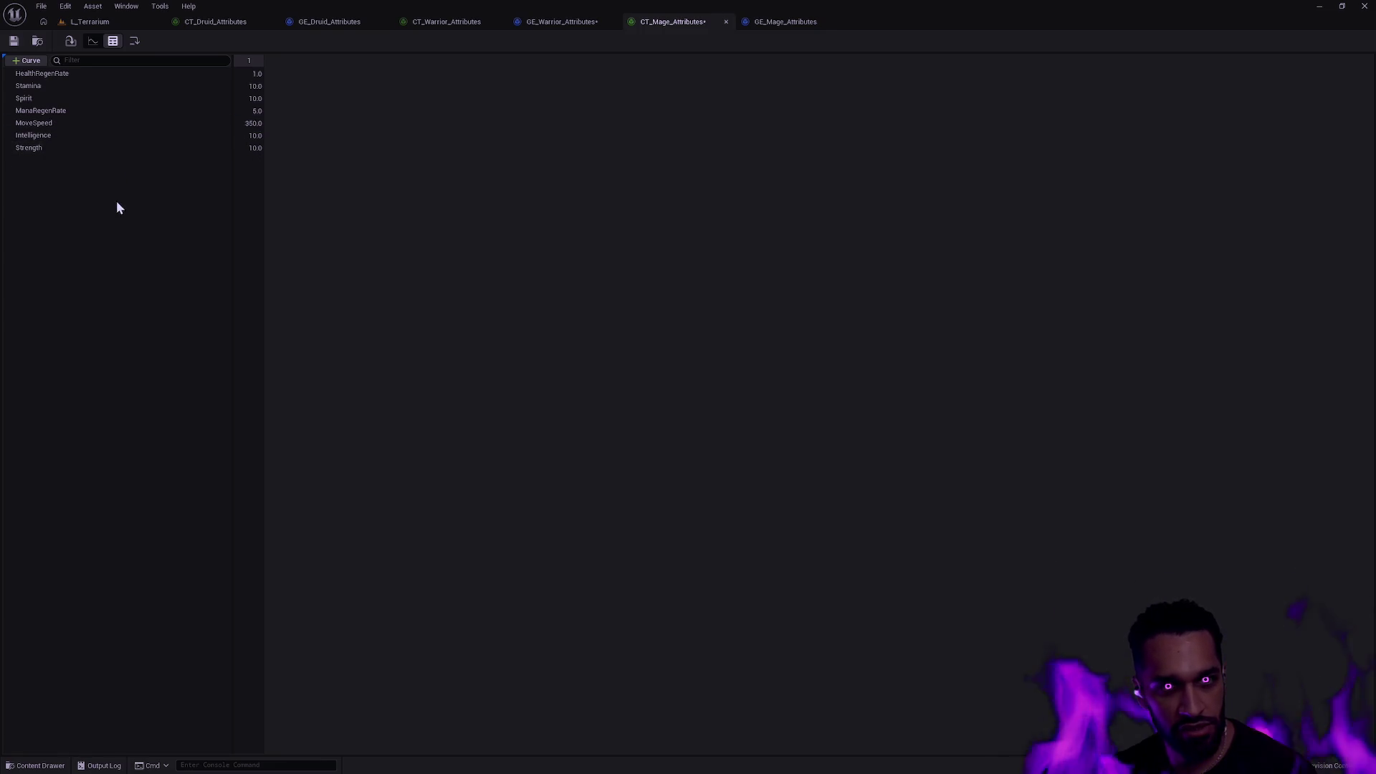
left_click(49, 111)
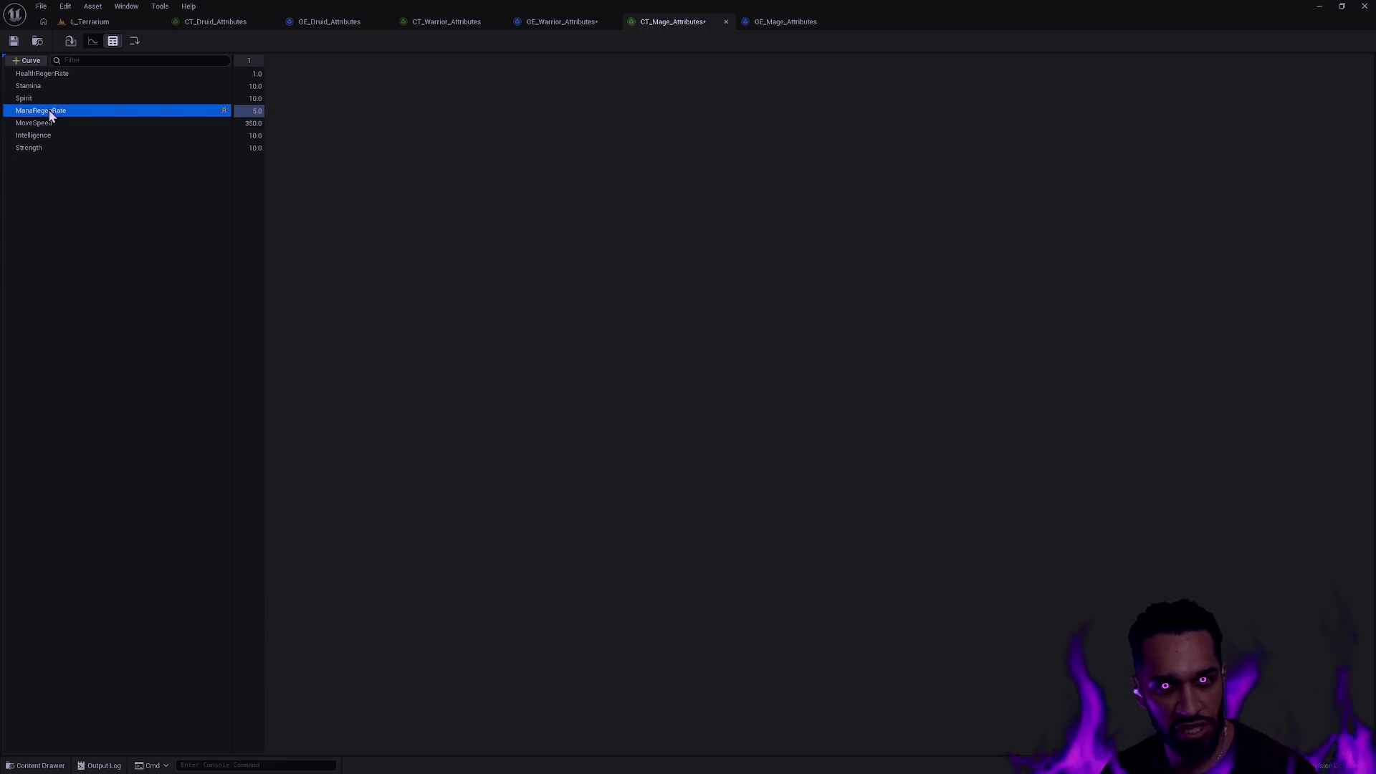